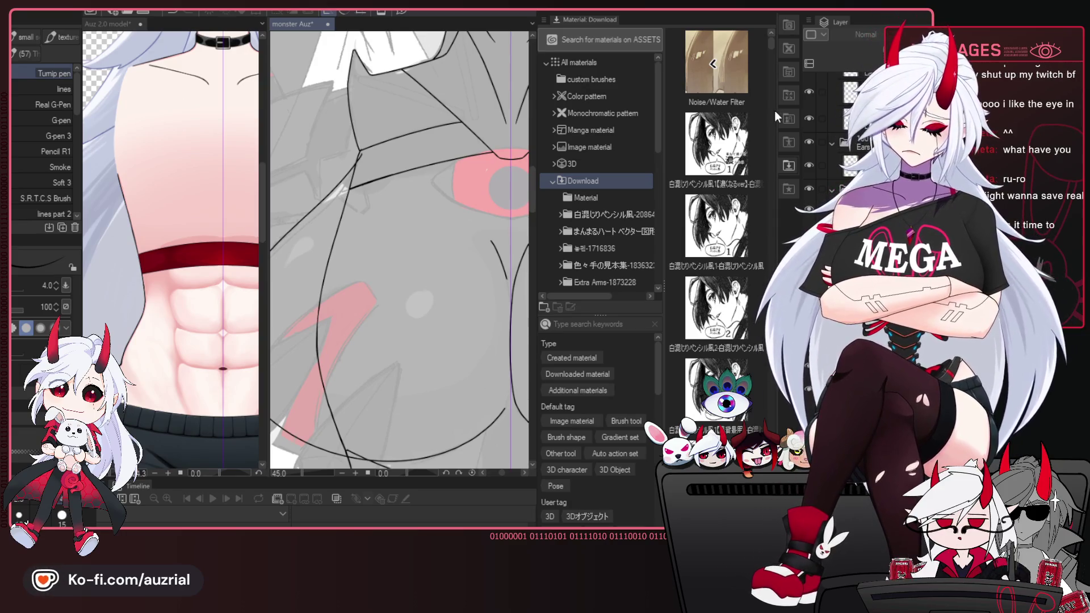
Open the Material: Hand palette briefly, then close it so both canvases widen.
{"action": "left_click", "coordinate": [788, 214]}
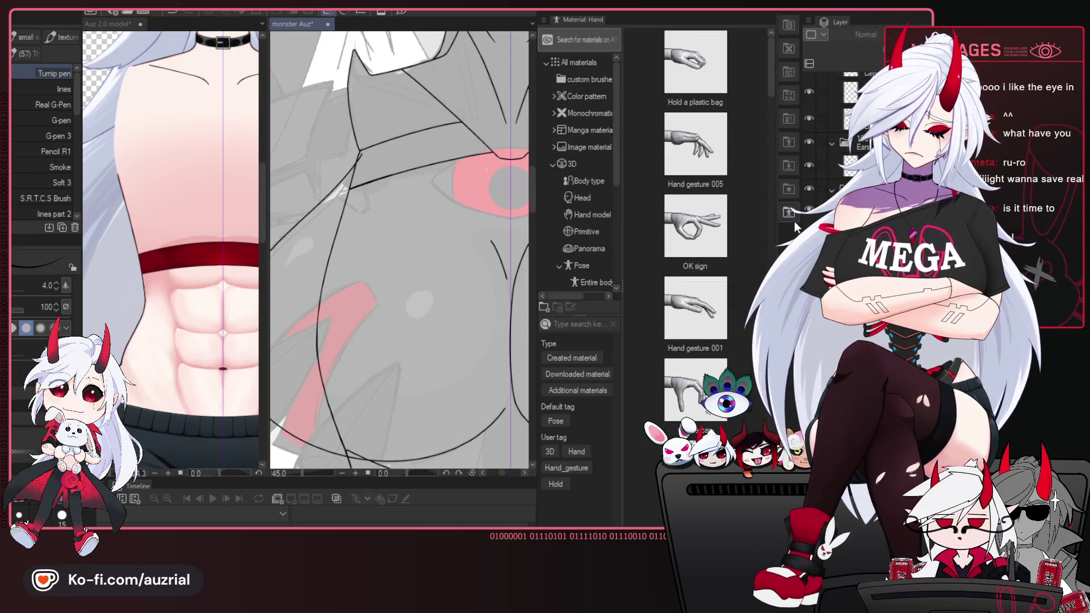
{"action": "left_click", "coordinate": [790, 214]}
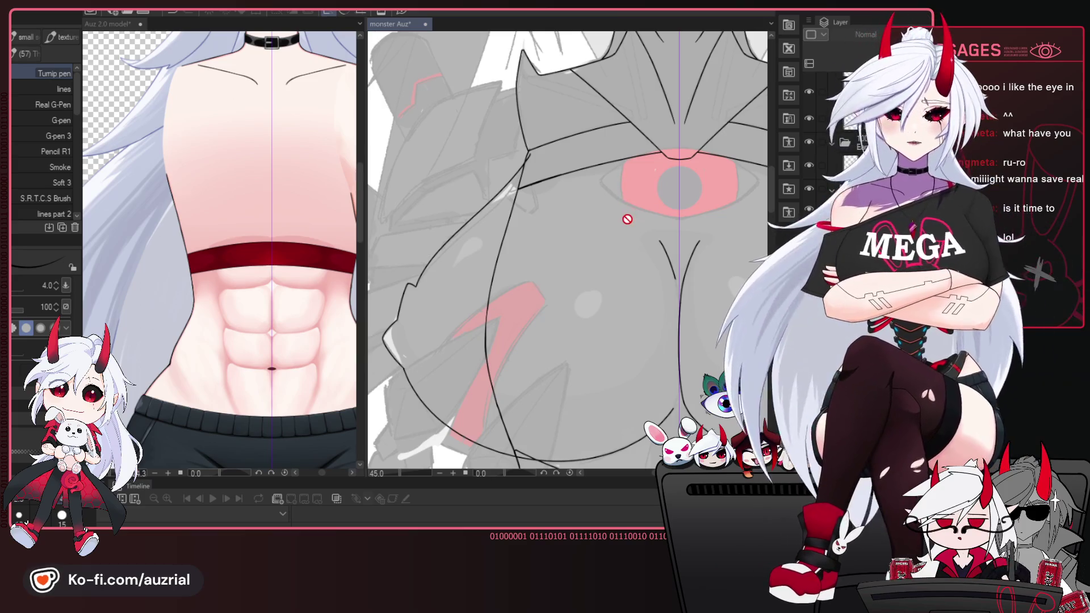
{"action": "scroll", "coordinate": [576, 223], "scroll_direction": "up", "scroll_amount": 1}
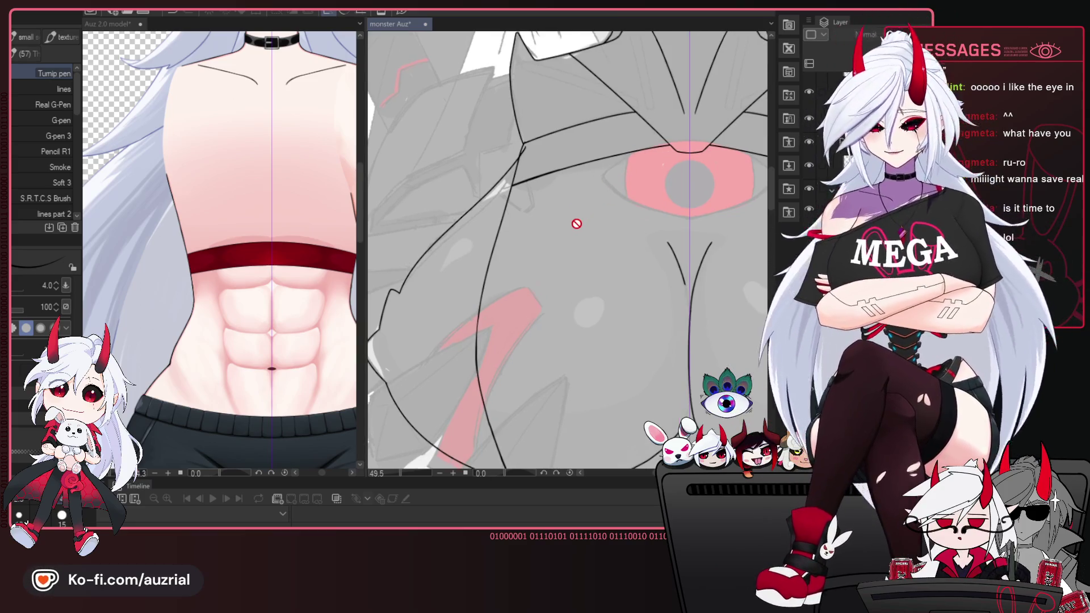
{"action": "scroll", "coordinate": [585, 222], "scroll_direction": "down", "scroll_amount": 2}
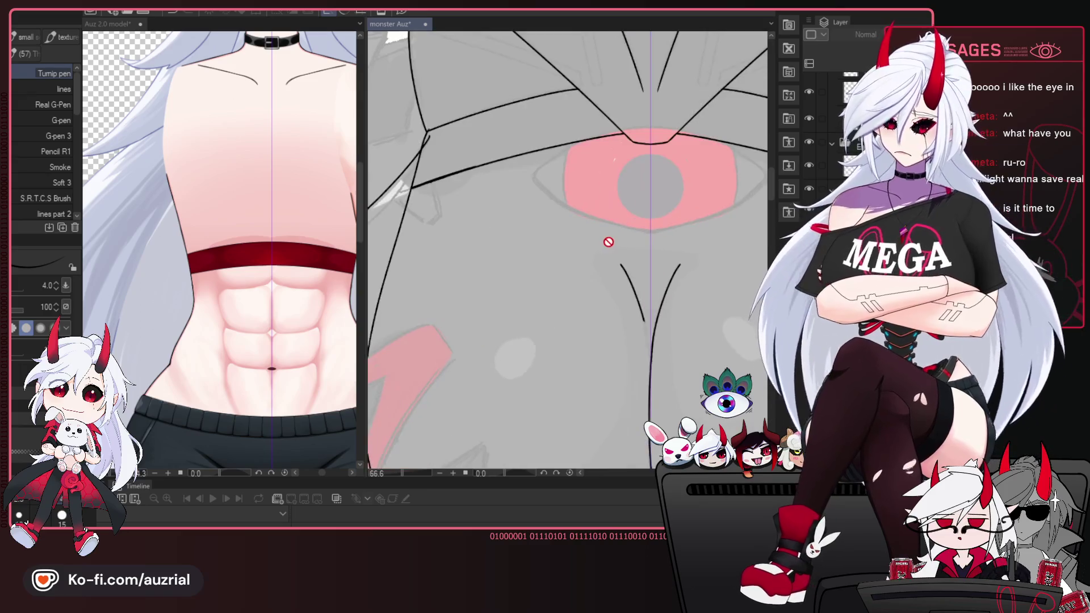
{"action": "left_click_drag", "start_coordinate": [605, 248], "coordinate": [681, 213]}
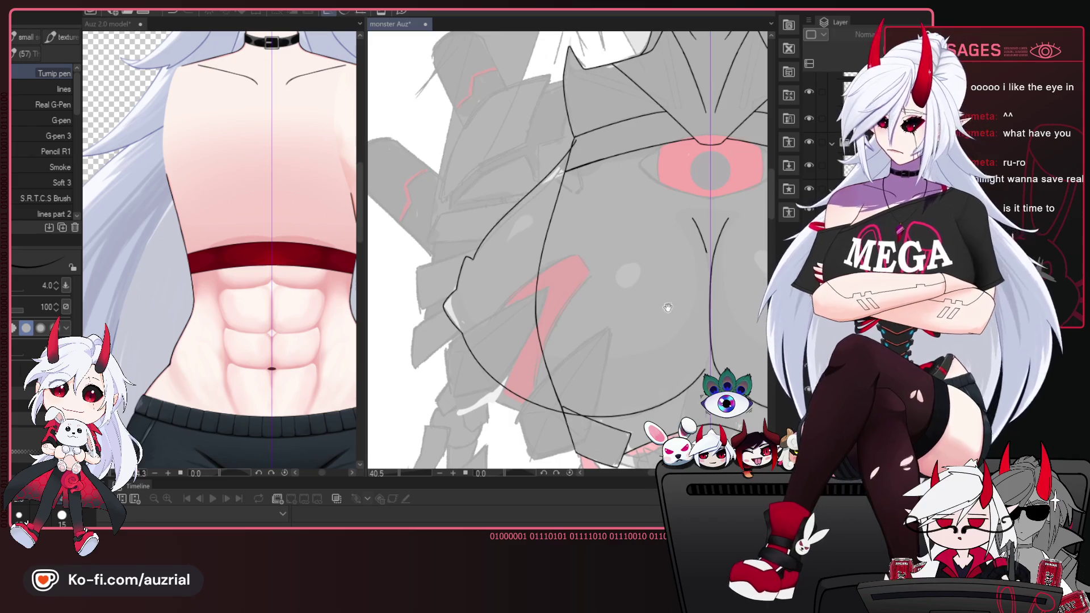
{"action": "left_click_drag", "start_coordinate": [669, 308], "coordinate": [631, 291]}
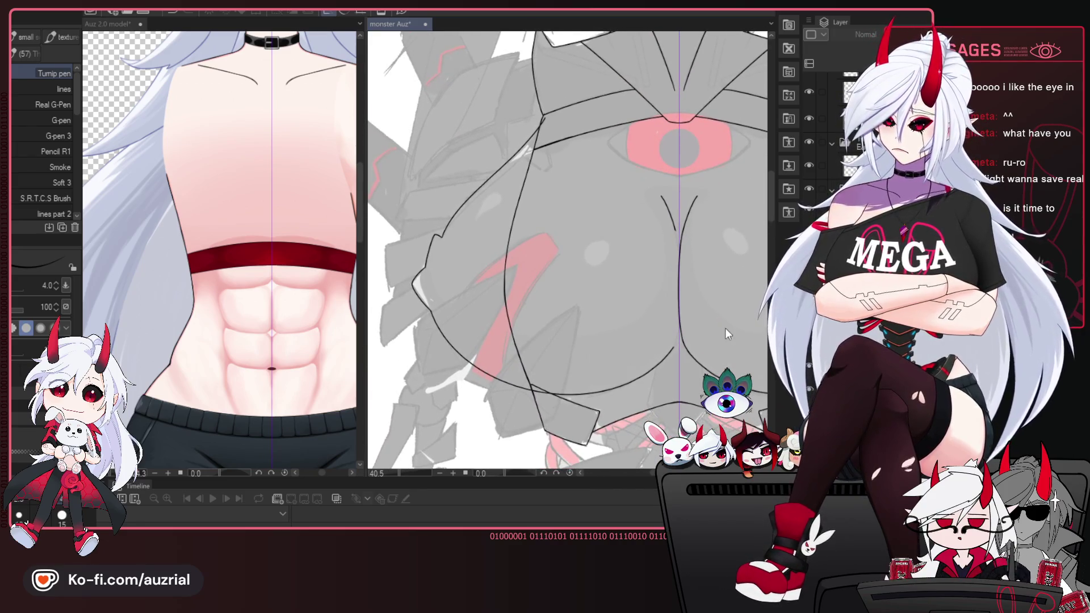
{"action": "key", "text": "h"}
{"action": "key", "text": "h"}
{"action": "key", "text": "h"}
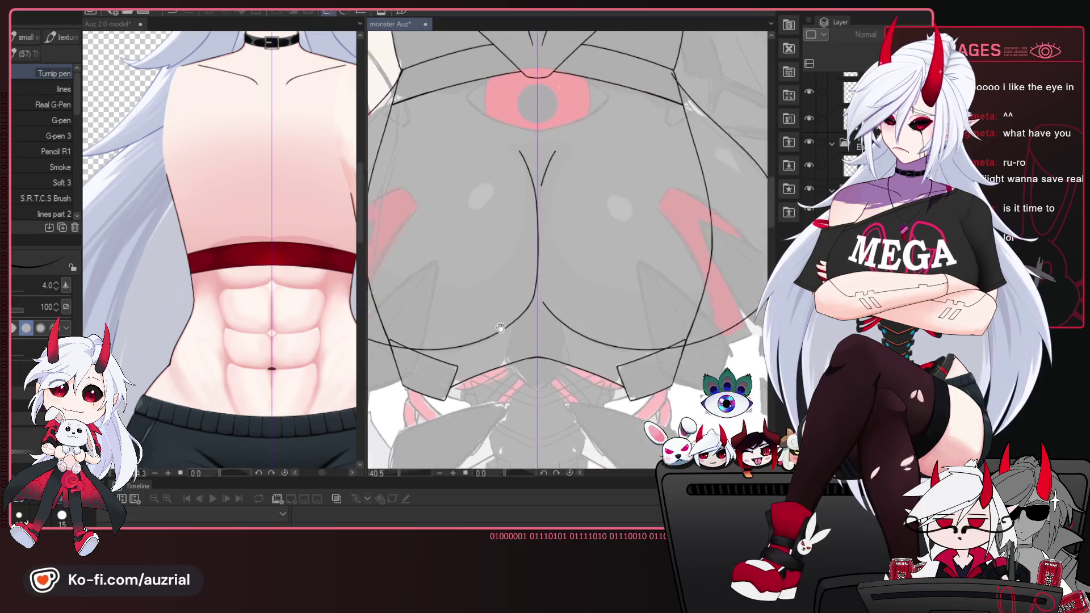
{"action": "key", "text": "h"}
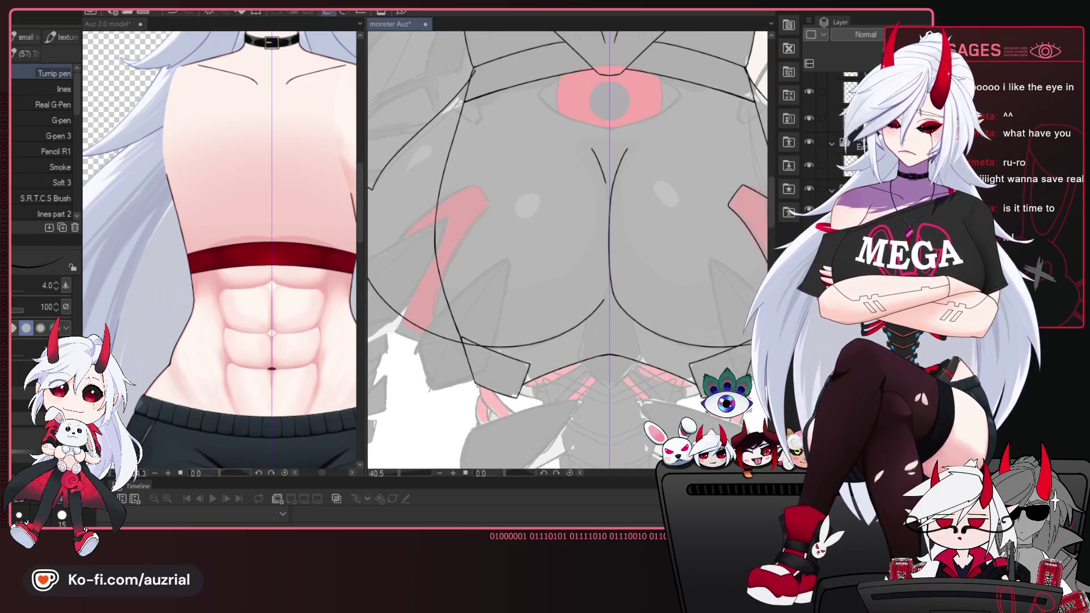
{"action": "key", "text": "h"}
{"action": "key", "text": "h"}
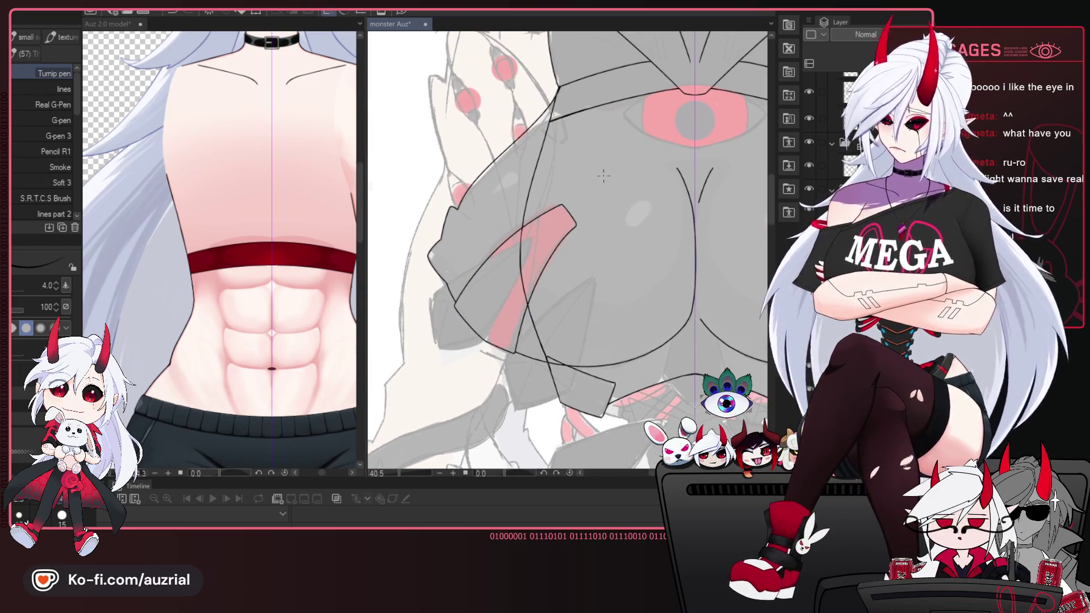
{"action": "key", "text": "h"}
{"action": "key", "text": "h"}
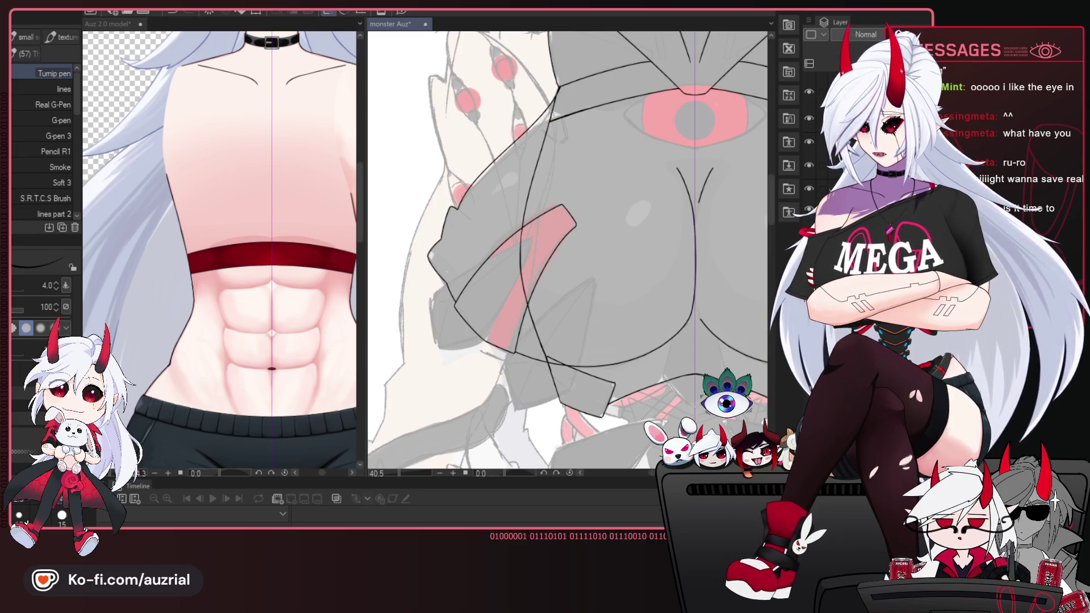
{"action": "scroll", "coordinate": [569, 96], "scroll_direction": "down", "scroll_amount": 4}
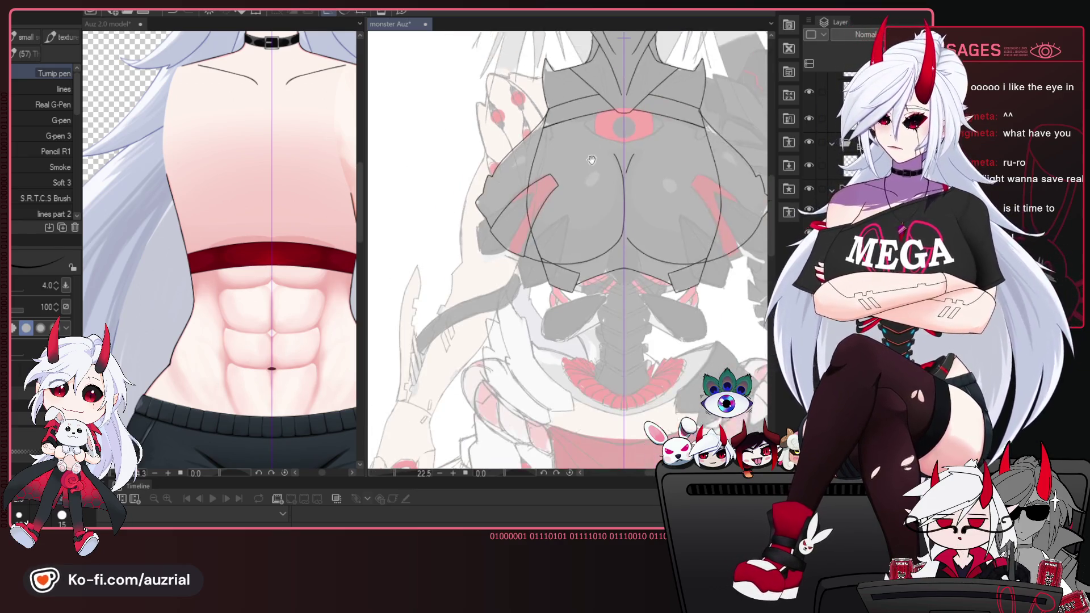
{"action": "scroll", "coordinate": [525, 156], "scroll_direction": "up", "scroll_amount": 4}
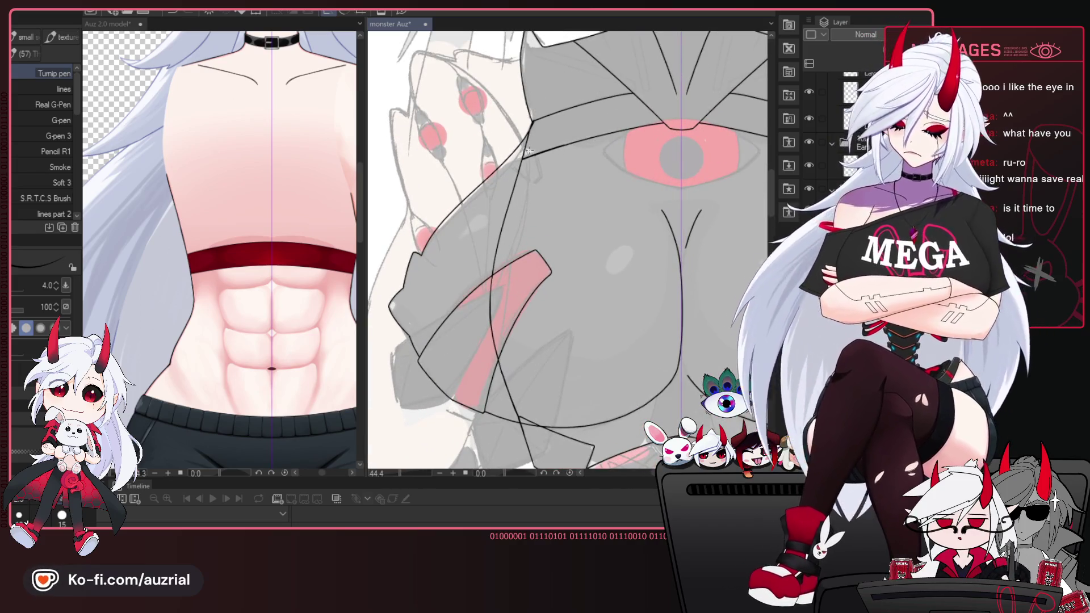
{"action": "scroll", "coordinate": [526, 157], "scroll_direction": "up", "scroll_amount": 4}
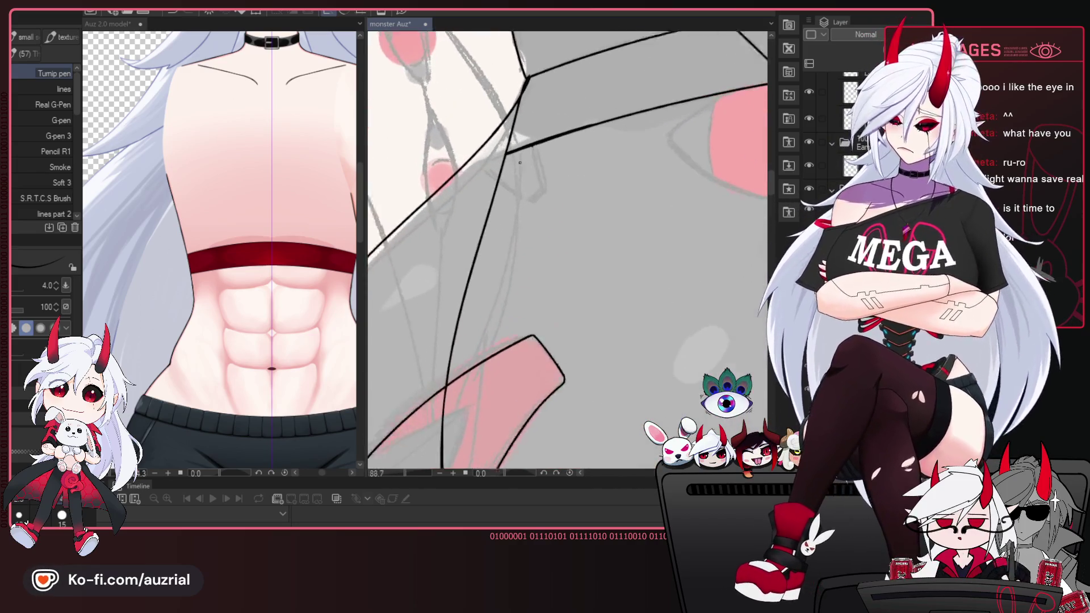
{"action": "scroll", "coordinate": [579, 158], "scroll_direction": "down", "scroll_amount": 5}
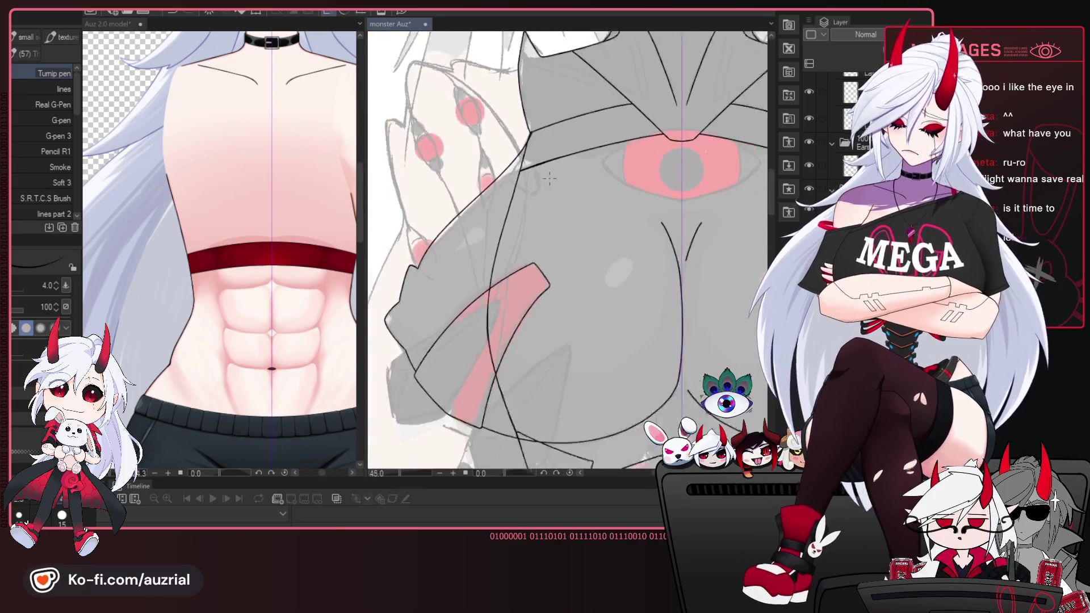
{"action": "left_click_drag", "start_coordinate": [579, 158], "coordinate": [556, 92]}
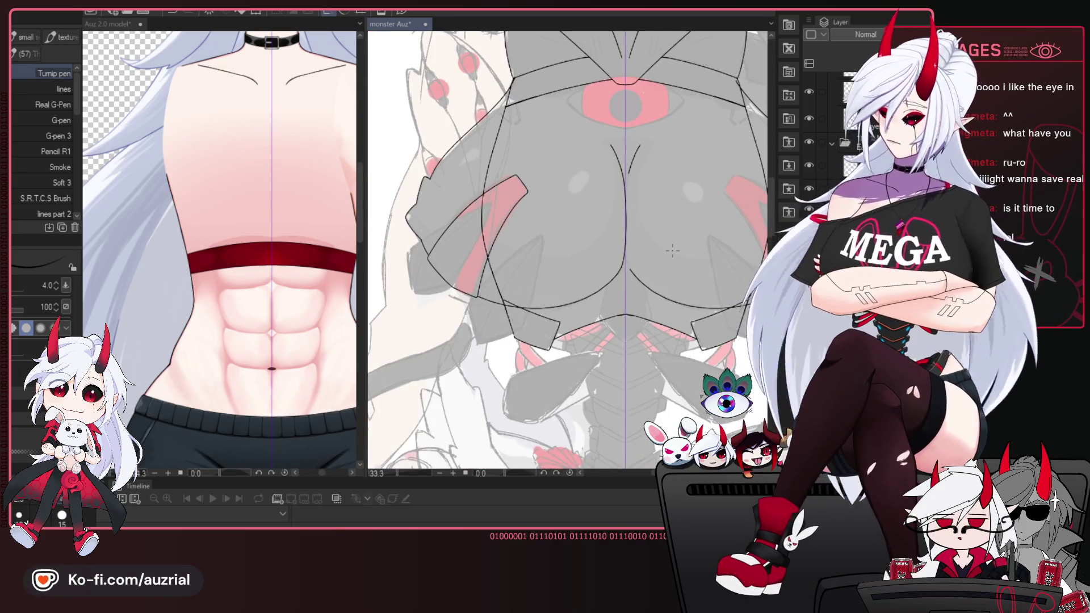
{"action": "key", "text": "m"}
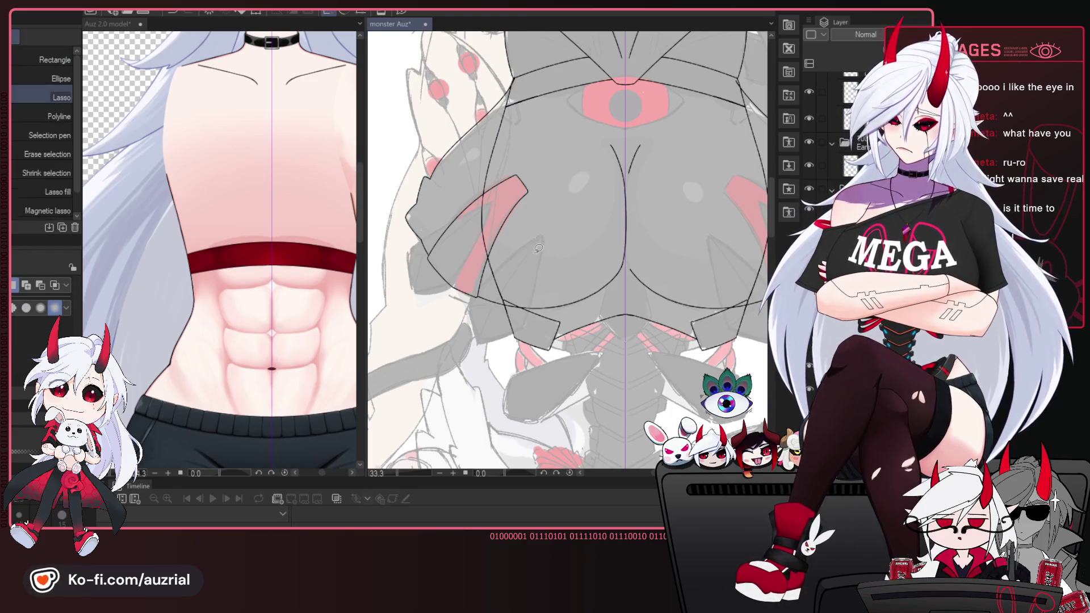
Lasso-select the chest plate area freehand, then clear and restore the selection.
{"action": "scroll", "coordinate": [608, 210], "scroll_direction": "up", "scroll_amount": 1}
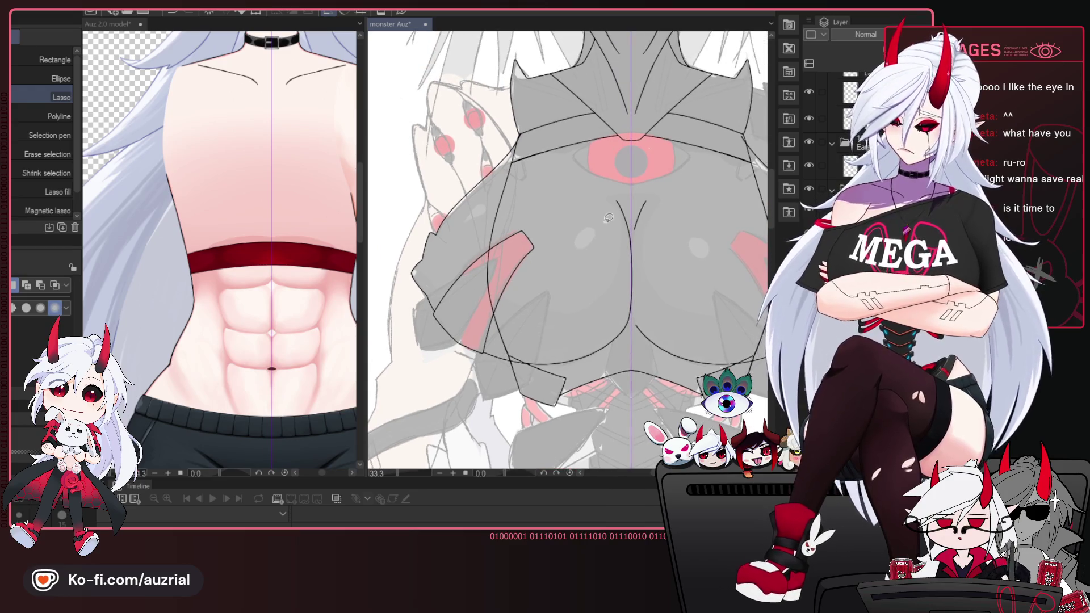
{"action": "scroll", "coordinate": [609, 210], "scroll_direction": "up", "scroll_amount": 1}
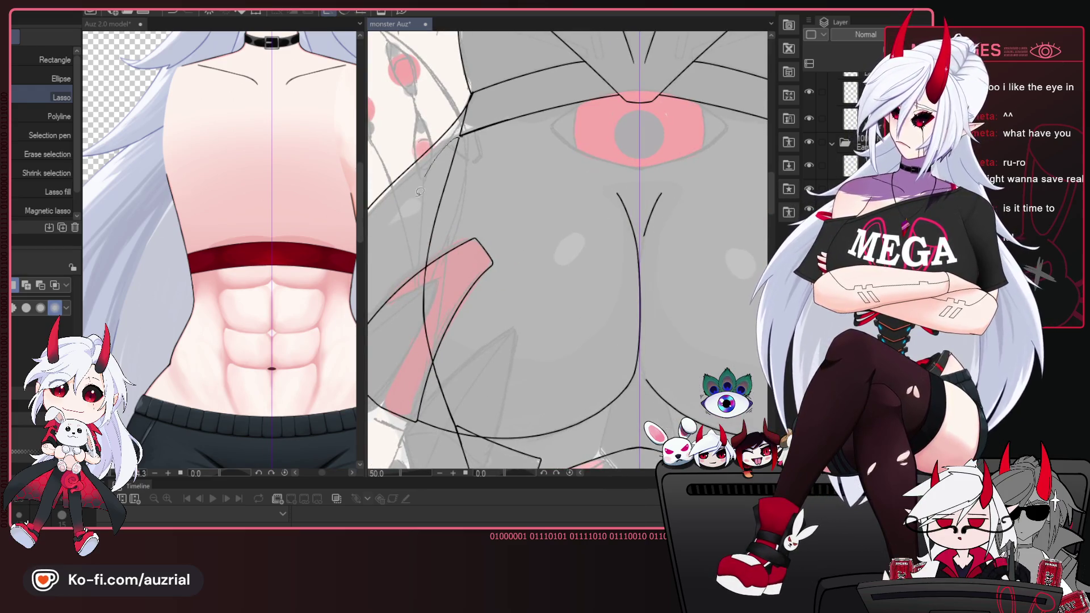
{"action": "mouse_move", "coordinate": [419, 192]}
{"action": "left_mouse_down"}
{"action": "mouse_move", "coordinate": [622, 219]}
{"action": "mouse_move", "coordinate": [581, 263]}
{"action": "left_mouse_up"}
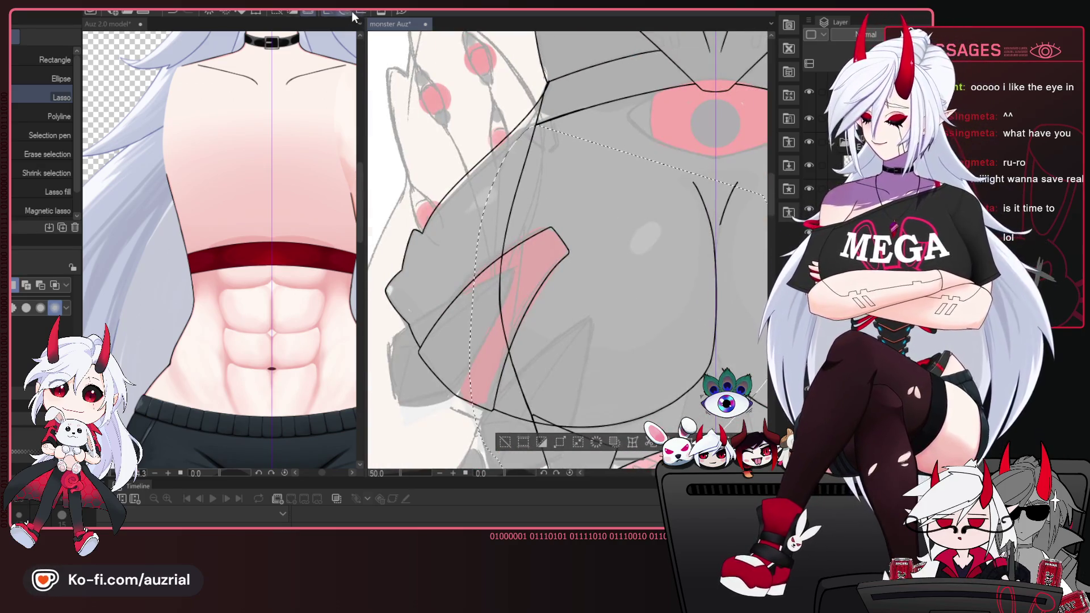
{"action": "key", "text": "ctrl+d"}
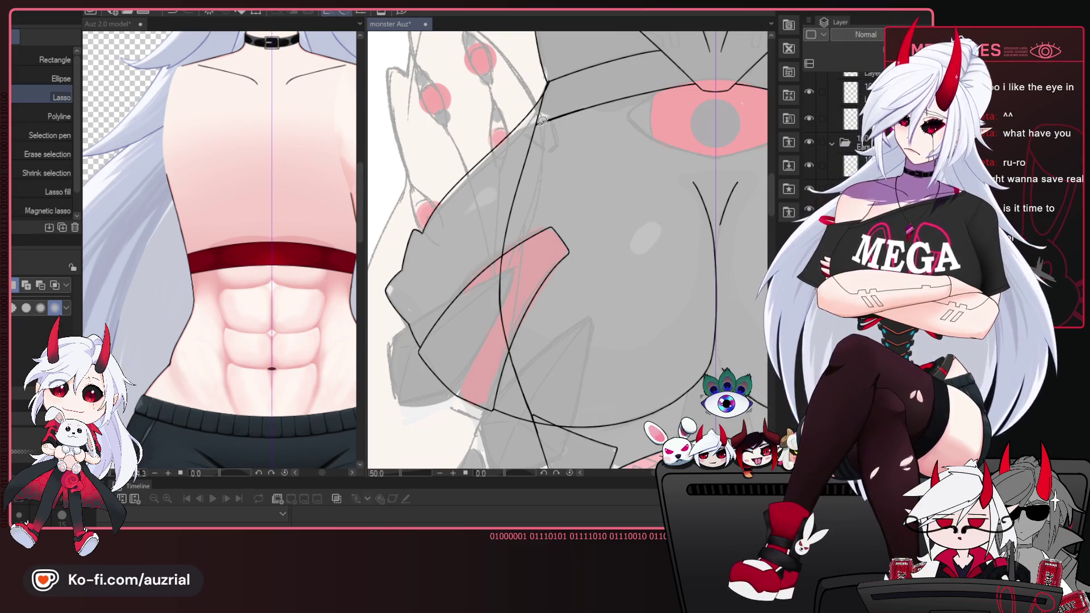
{"action": "left_click_drag", "start_coordinate": [455, 367], "coordinate": [628, 255]}
{"action": "key", "text": "ctrl+z"}
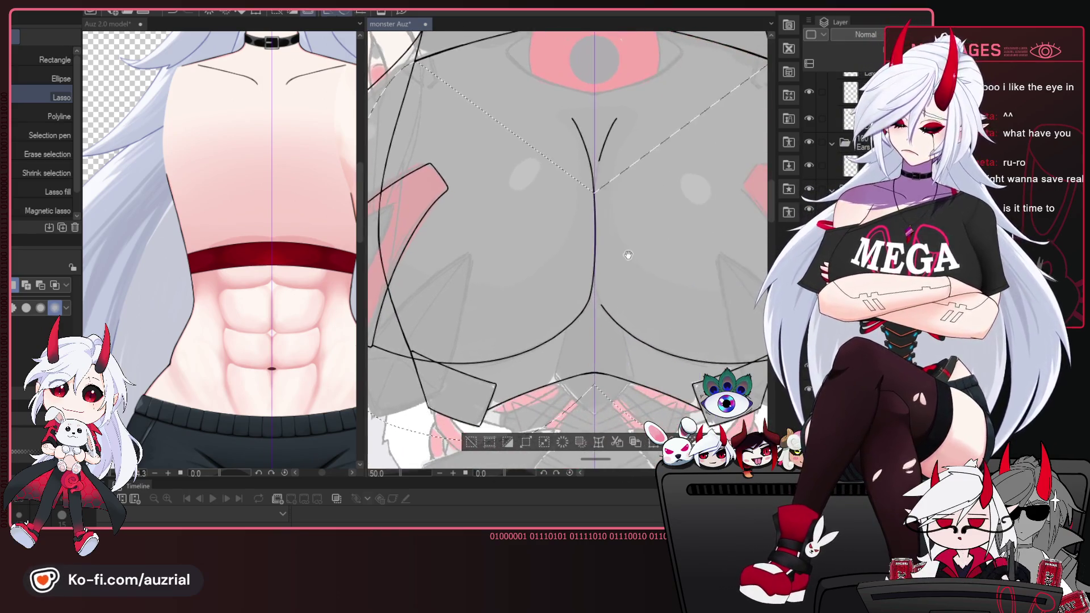
Deselect the chest plates and bring the plate's upper-left corner into view.
{"action": "scroll", "coordinate": [629, 255], "scroll_direction": "down", "scroll_amount": 2}
{"action": "scroll", "coordinate": [602, 259], "scroll_direction": "down", "scroll_amount": 1}
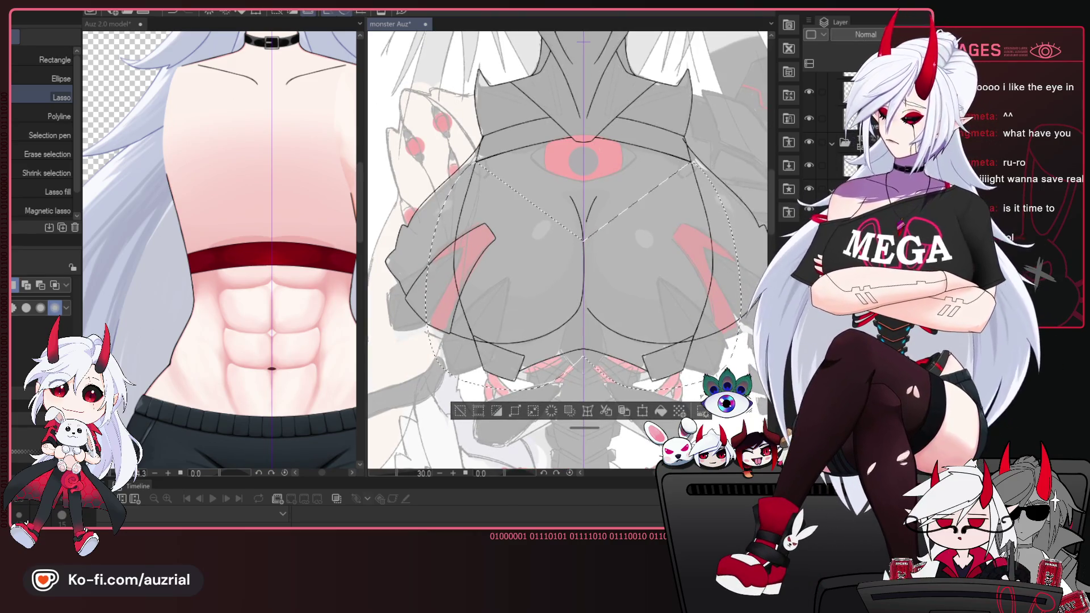
{"action": "key", "text": "ctrl+d"}
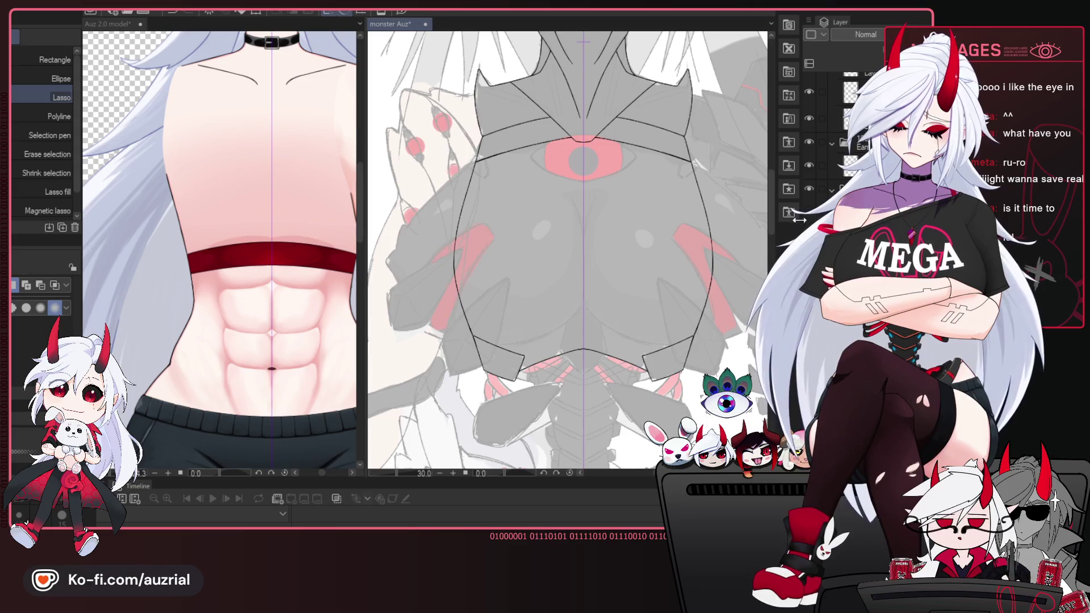
{"action": "scroll", "coordinate": [482, 134], "scroll_direction": "up", "scroll_amount": 2}
{"action": "scroll", "coordinate": [481, 134], "scroll_direction": "up", "scroll_amount": 4}
{"action": "left_click_drag", "start_coordinate": [571, 311], "coordinate": [578, 285]}
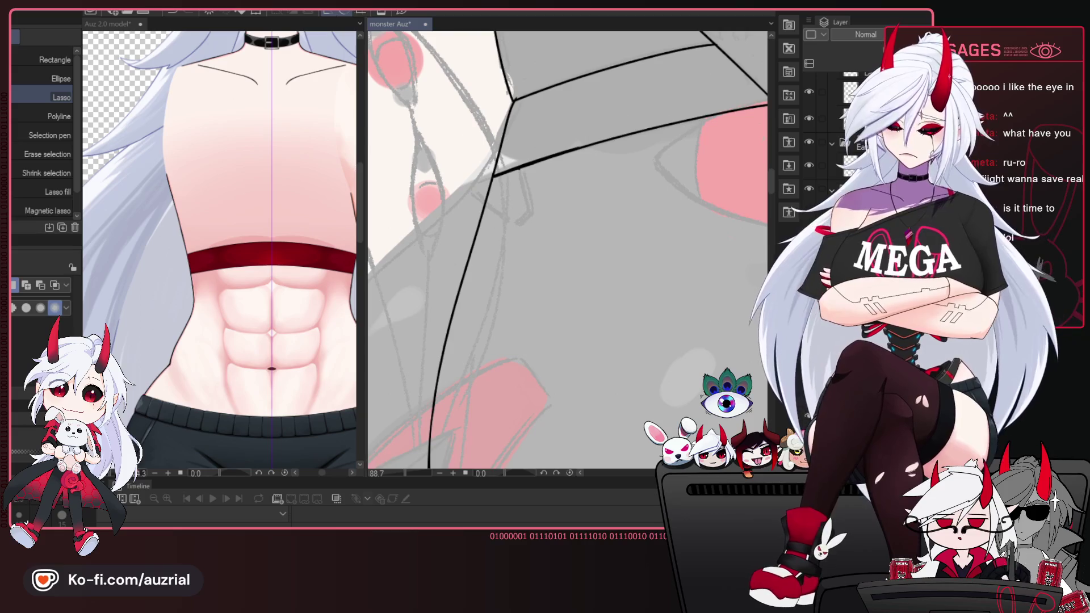
Undo the last black strokes on the plate's upper edge and return to the Turnip pen.
{"action": "key", "text": "ctrl+z"}
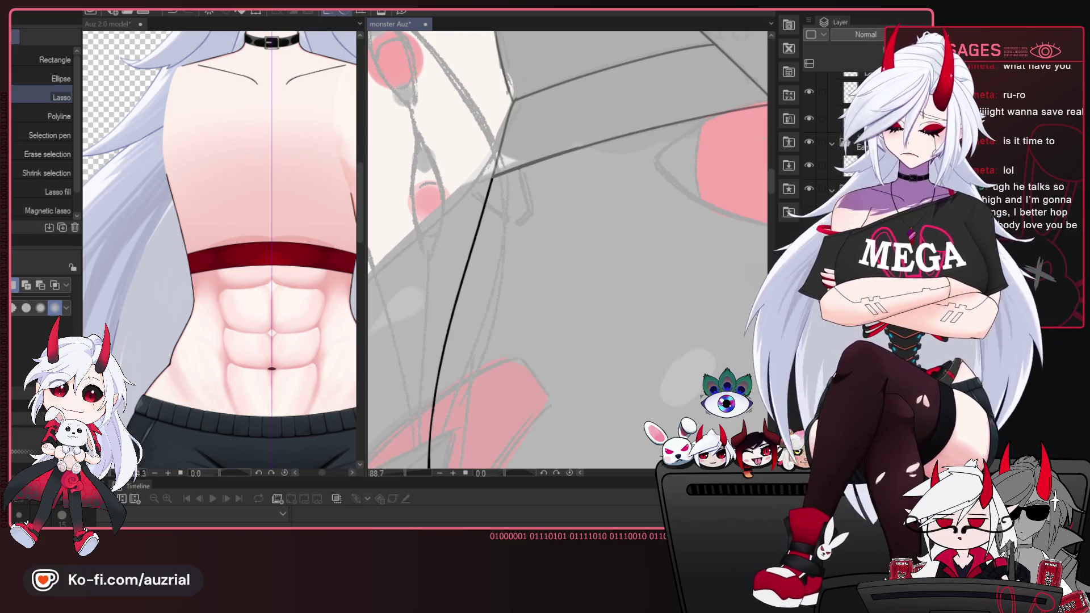
{"action": "key", "text": "p"}
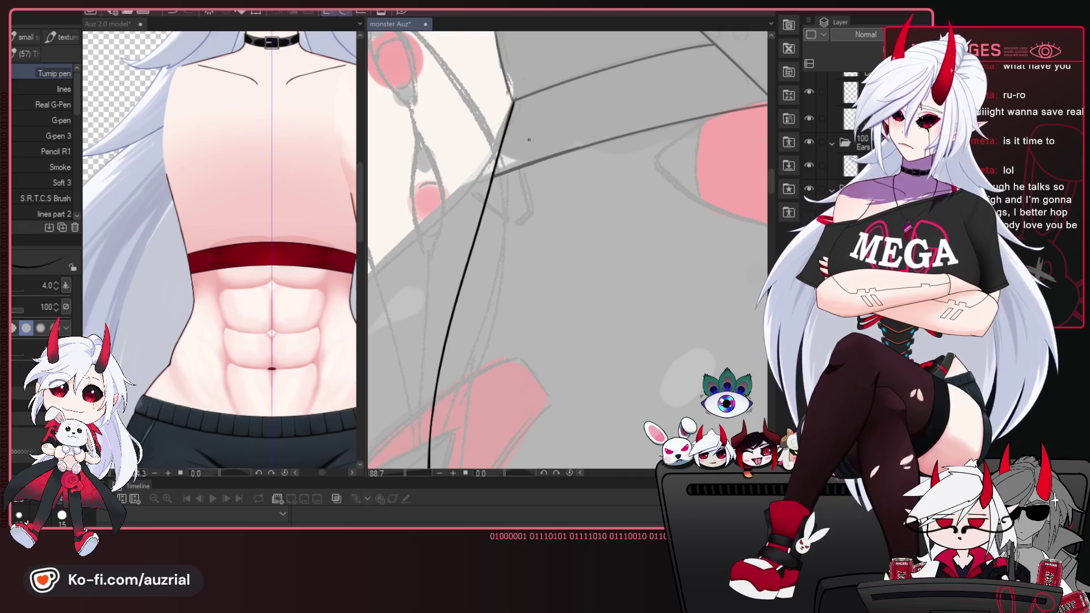
{"action": "scroll", "coordinate": [528, 140], "scroll_direction": "down", "scroll_amount": 2}
{"action": "scroll", "coordinate": [539, 151], "scroll_direction": "down", "scroll_amount": 2}
{"action": "scroll", "coordinate": [553, 162], "scroll_direction": "down", "scroll_amount": 2}
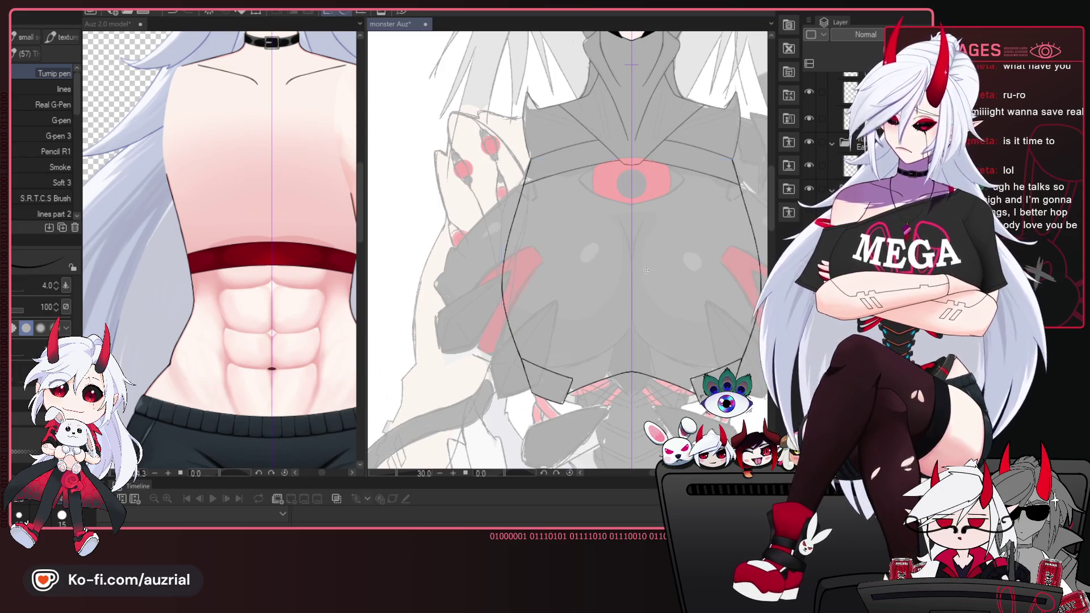
Start a scale transform on the chest plate lineart, then exit it unchanged.
{"action": "key", "text": "ctrl+t"}
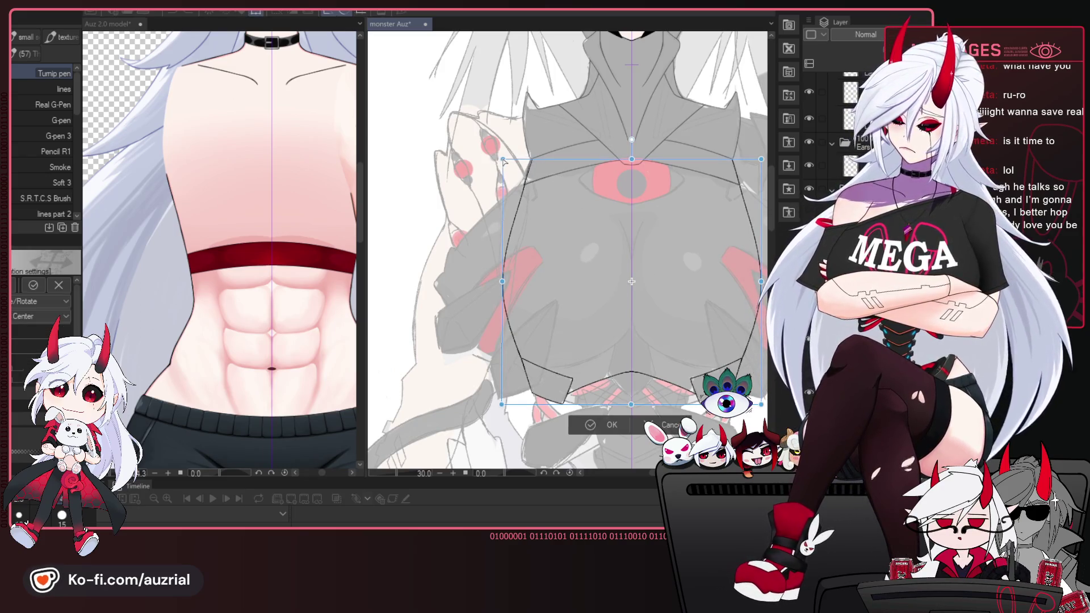
{"action": "left_click_drag", "start_coordinate": [504, 162], "coordinate": [460, 168]}
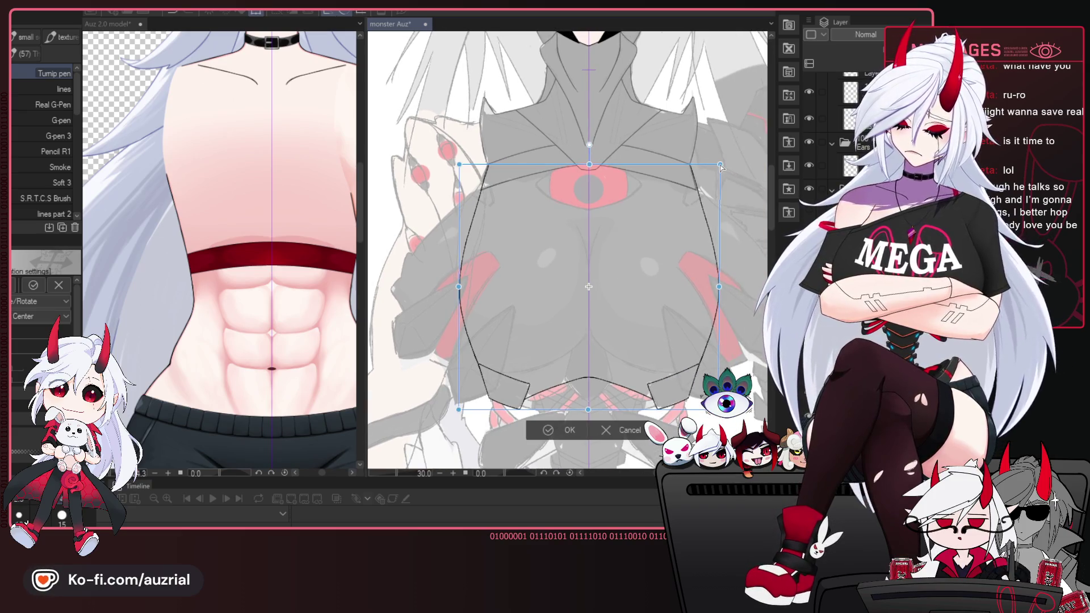
{"action": "key", "text": "Return"}
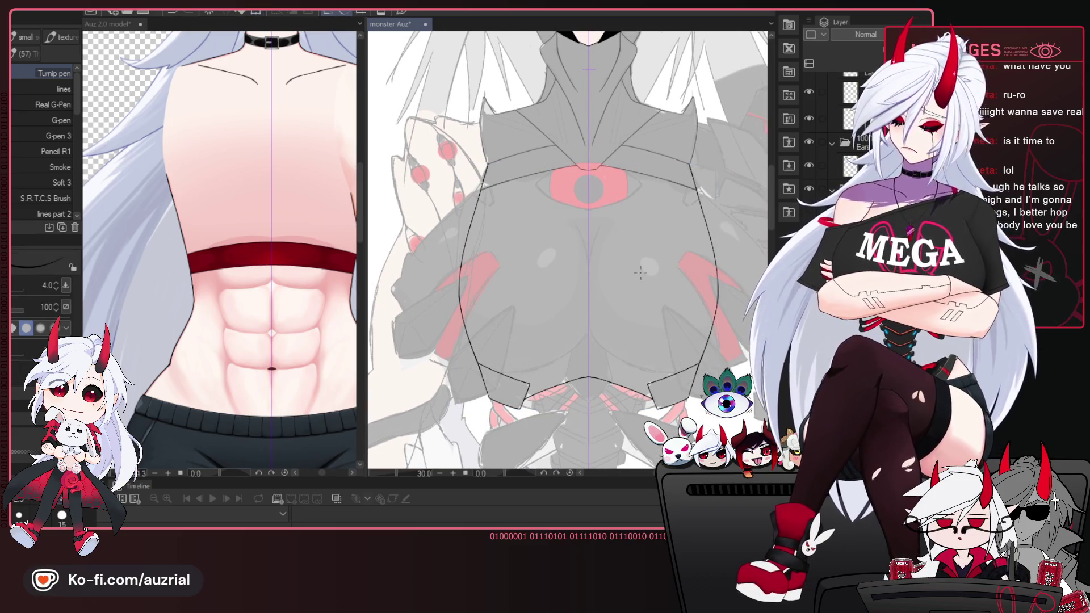
Lasso-select the chest outline lineart, stretch it slightly with Scale/Rotate and commit.
{"action": "key", "text": "m"}
{"action": "left_click_drag", "start_coordinate": [575, 433], "coordinate": [590, 437]}
{"action": "key", "text": "ctrl+t"}
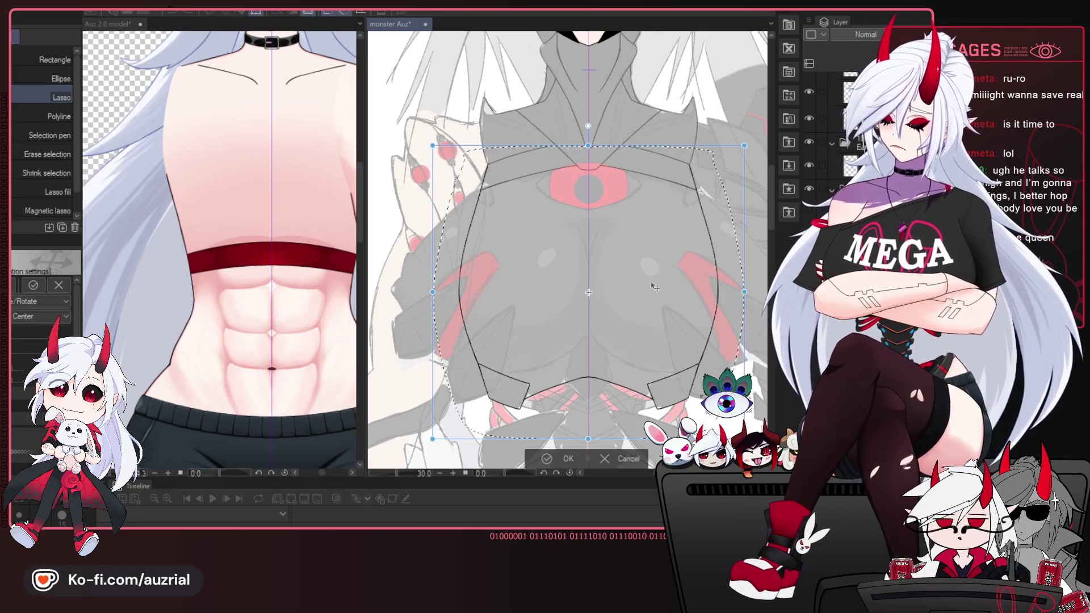
{"action": "left_click_drag", "start_coordinate": [433, 146], "coordinate": [436, 147]}
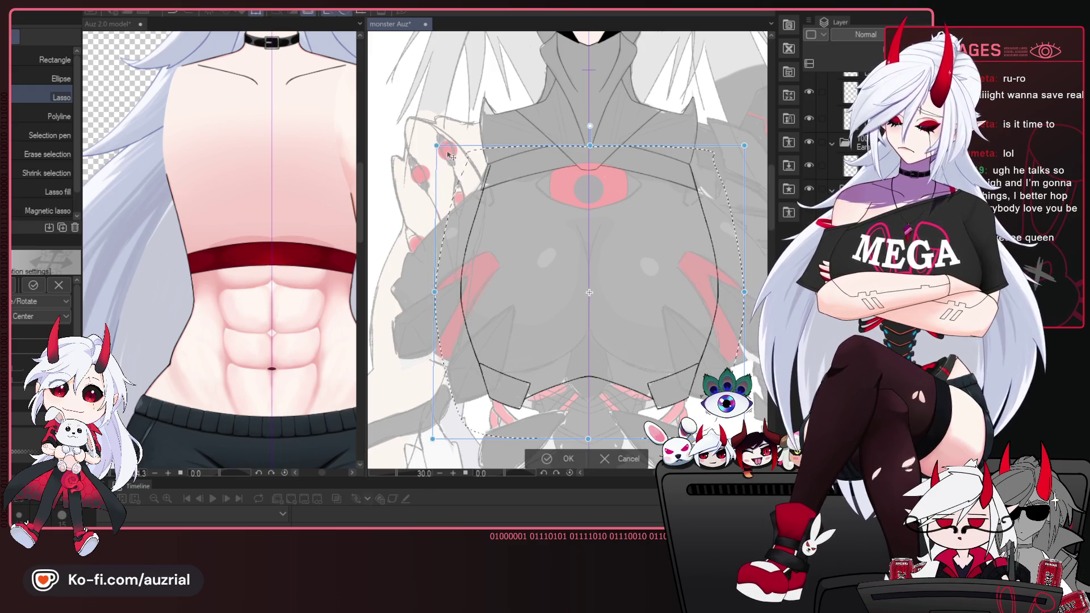
{"action": "left_click", "coordinate": [627, 458]}
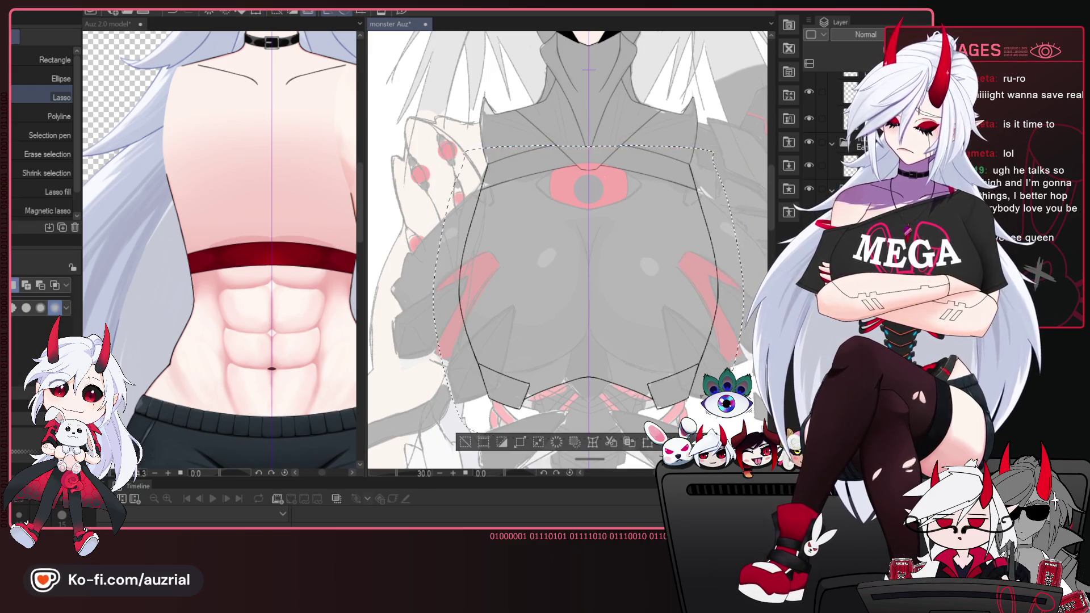
{"action": "left_click", "coordinate": [594, 445]}
{"action": "left_click", "coordinate": [627, 460]}
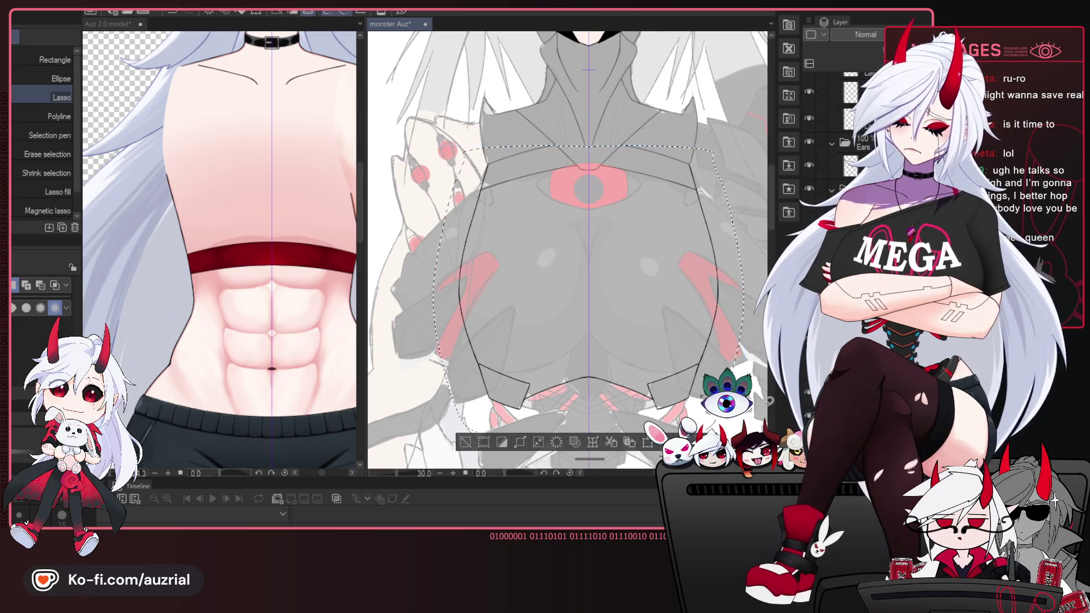
{"action": "scroll", "coordinate": [495, 163], "scroll_direction": "up", "scroll_amount": 2}
{"action": "scroll", "coordinate": [496, 163], "scroll_direction": "up", "scroll_amount": 2}
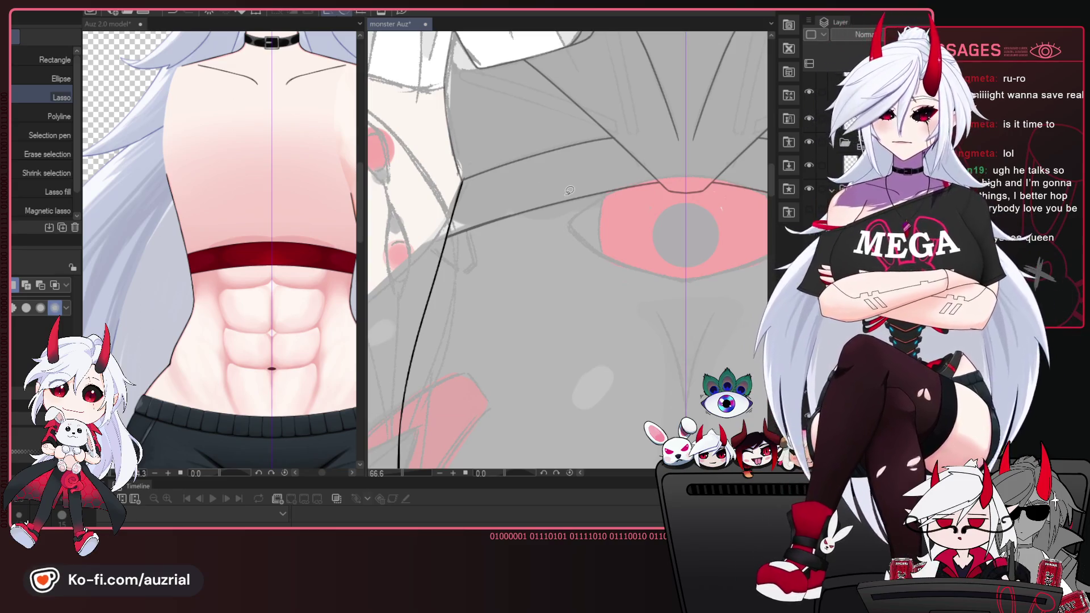
Extend the chest plate's upper-left edge line upward with a finer Turnip pen.
{"action": "scroll", "coordinate": [569, 190], "scroll_direction": "up", "scroll_amount": 1}
{"action": "scroll", "coordinate": [570, 191], "scroll_direction": "up", "scroll_amount": 1}
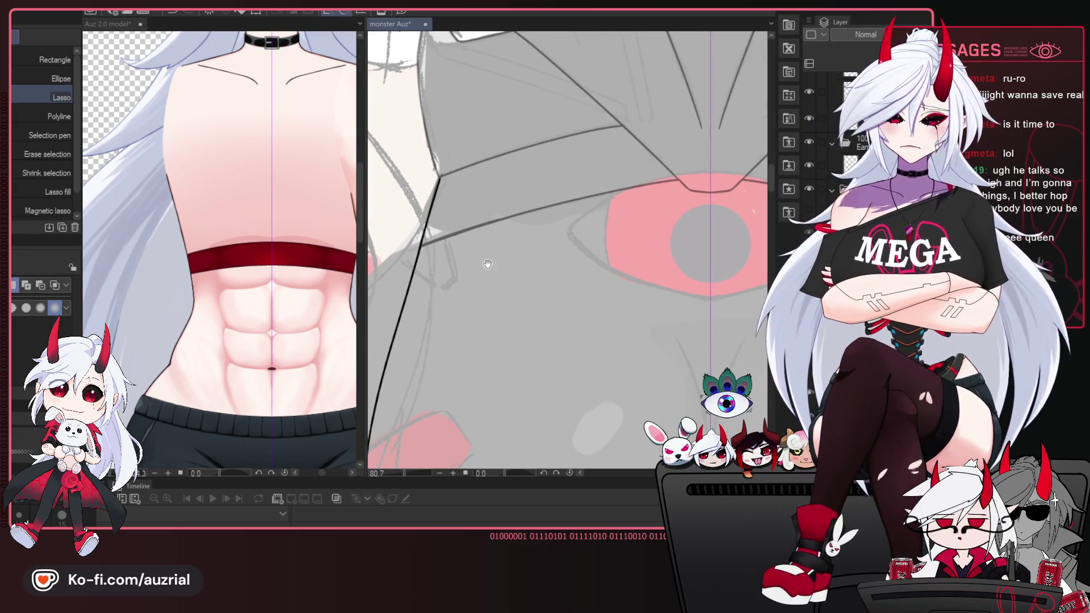
{"action": "left_click_drag", "start_coordinate": [487, 264], "coordinate": [539, 259]}
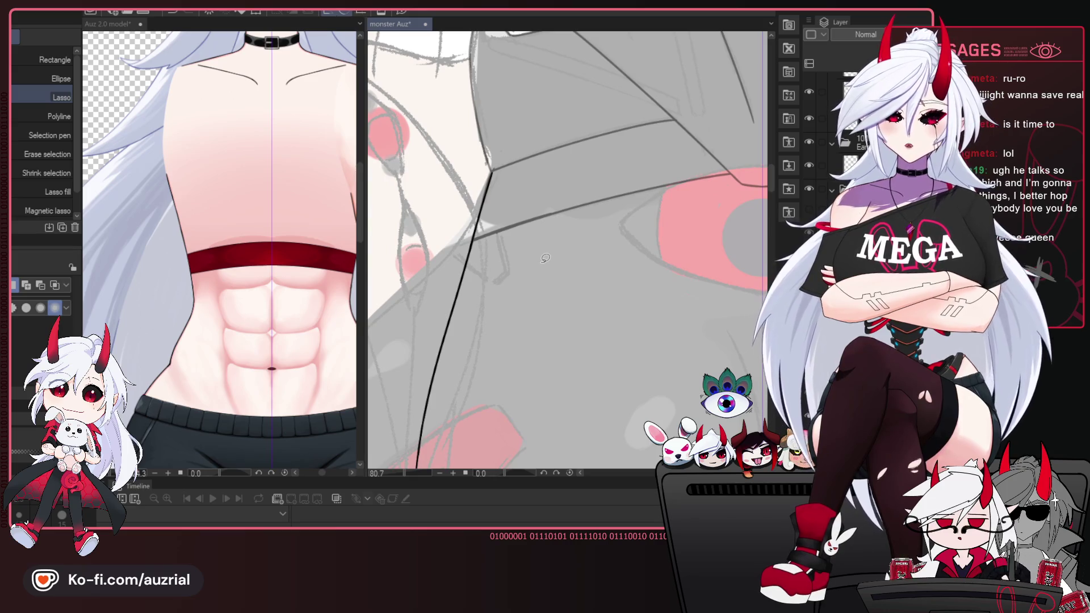
{"action": "scroll", "coordinate": [533, 262], "scroll_direction": "up", "scroll_amount": 1}
{"action": "mouse_move", "coordinate": [510, 259]}
{"action": "left_mouse_down"}
{"action": "mouse_move", "coordinate": [573, 256]}
{"action": "mouse_move", "coordinate": [627, 283]}
{"action": "left_mouse_up"}
{"action": "key", "text": "e"}
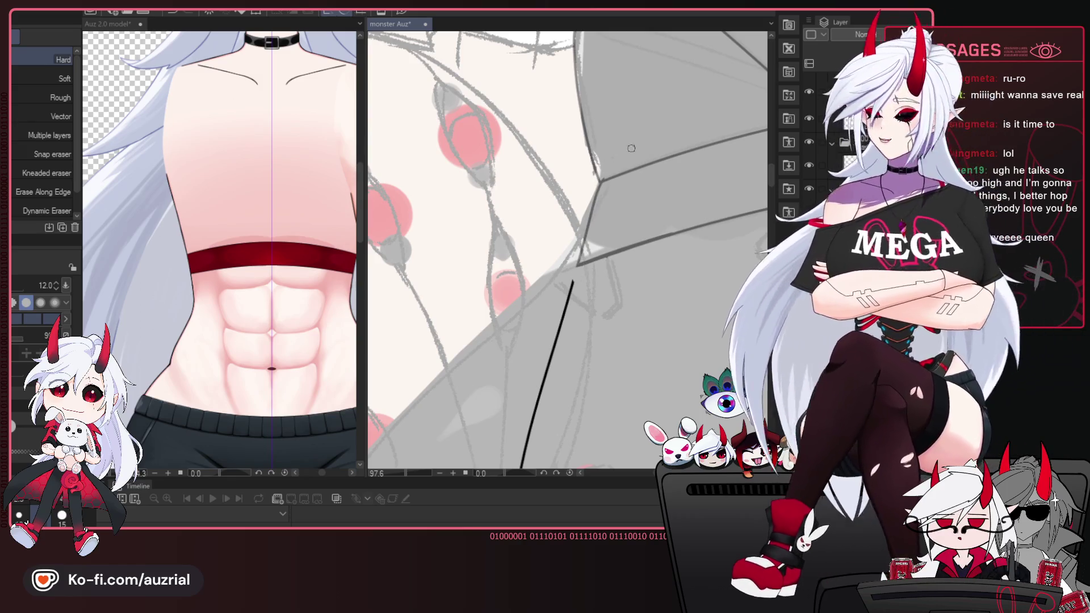
{"action": "key", "text": "p"}
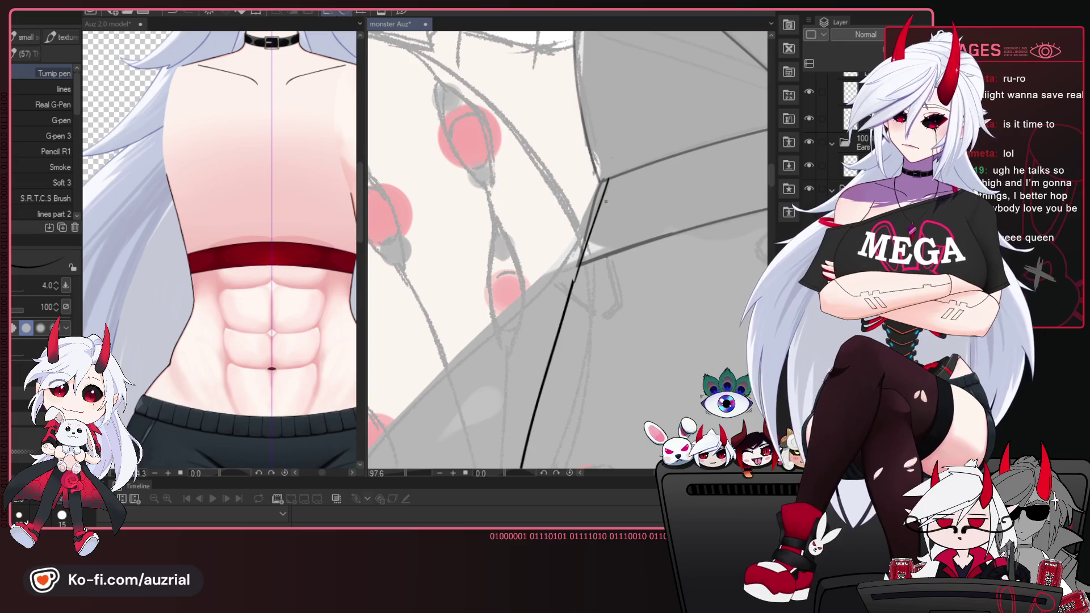
{"action": "left_click_drag", "start_coordinate": [606, 201], "coordinate": [597, 214]}
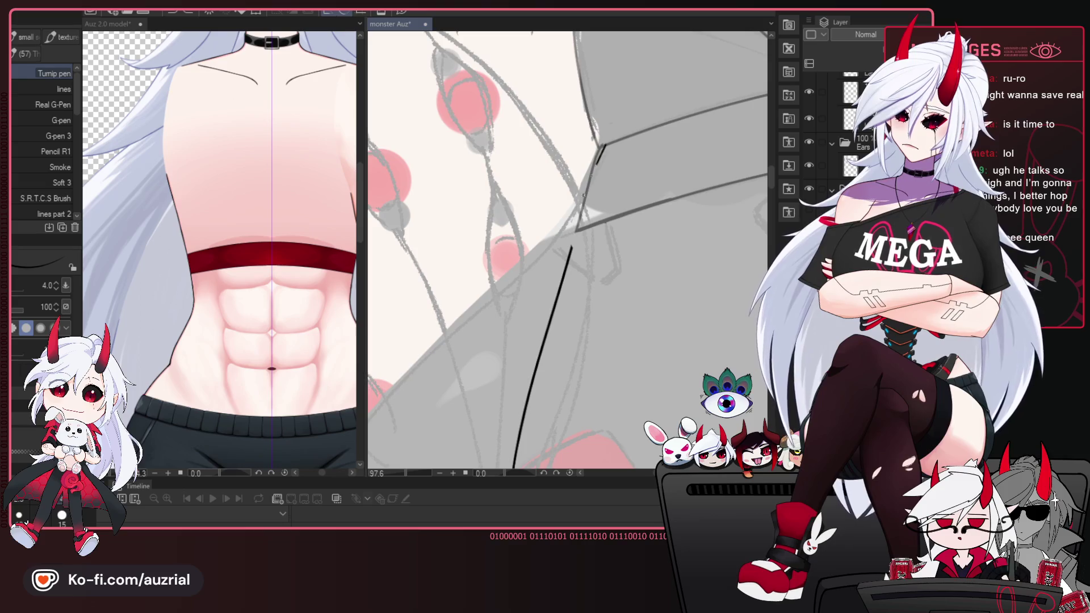
{"action": "left_click_drag", "start_coordinate": [606, 149], "coordinate": [578, 240]}
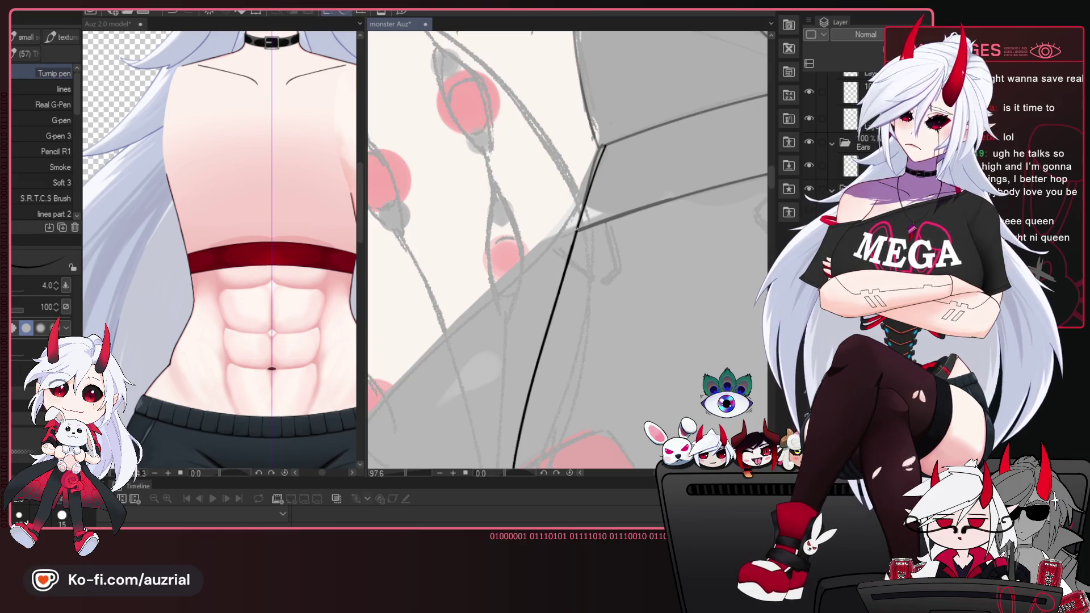
Thicken the pen slightly and ink the V-shaped plate at the torso's bottom centre.
{"action": "key", "text": "bracketright"}
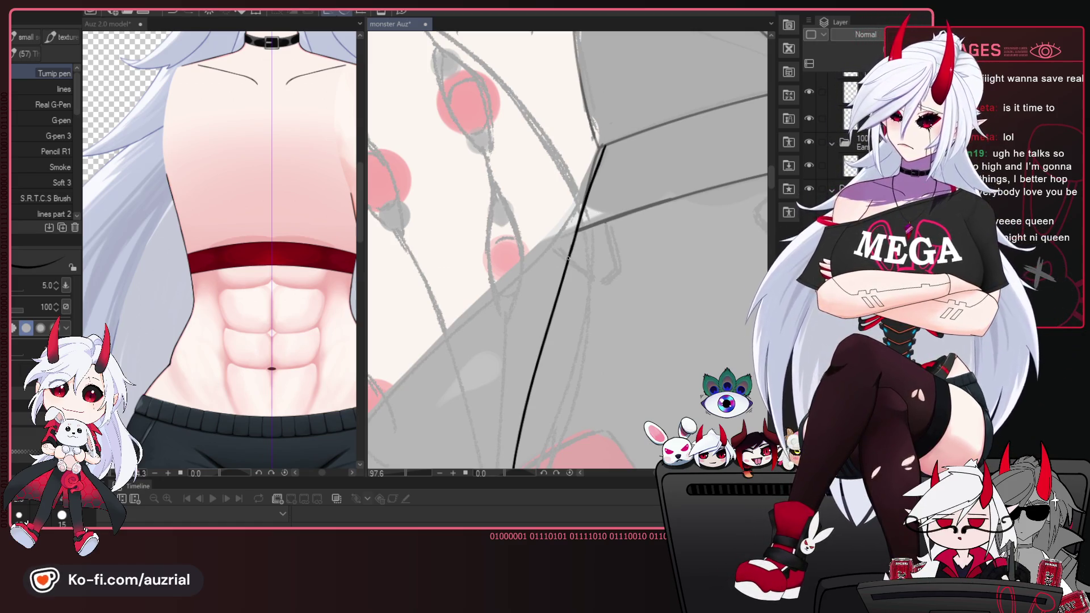
{"action": "scroll", "coordinate": [650, 190], "scroll_direction": "down", "scroll_amount": 5}
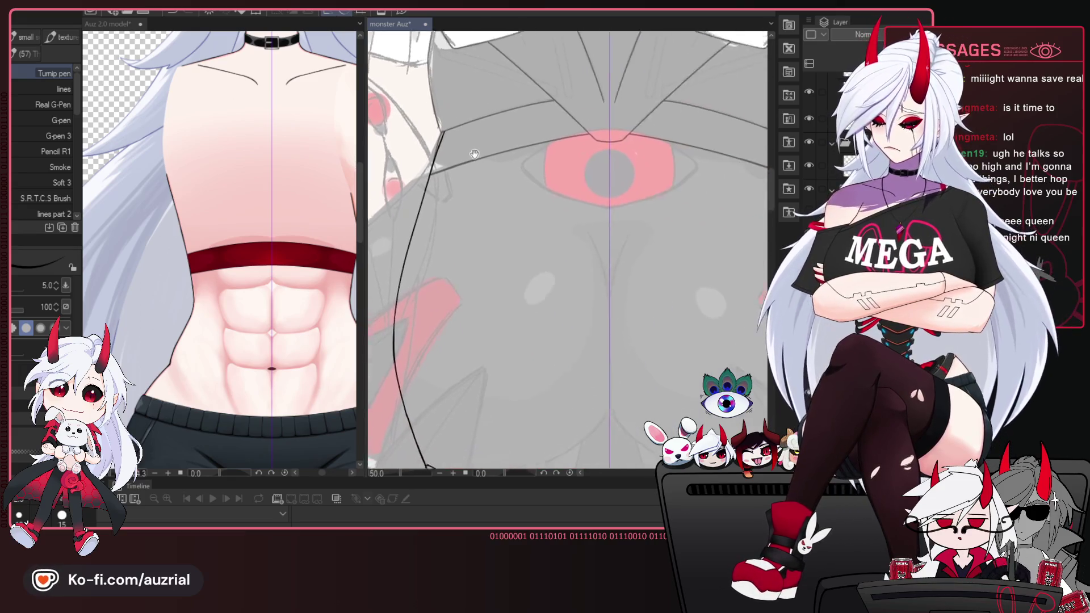
{"action": "left_click_drag", "start_coordinate": [570, 164], "coordinate": [573, 176]}
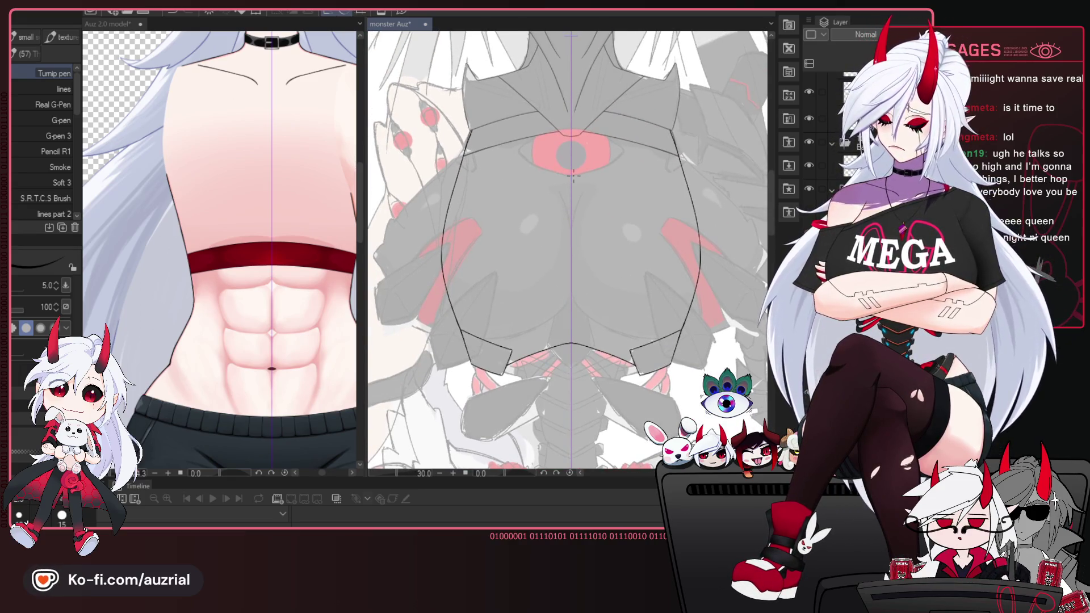
{"action": "scroll", "coordinate": [573, 175], "scroll_direction": "up", "scroll_amount": 1}
{"action": "scroll", "coordinate": [573, 171], "scroll_direction": "up", "scroll_amount": 1}
{"action": "scroll", "coordinate": [572, 165], "scroll_direction": "up", "scroll_amount": 1}
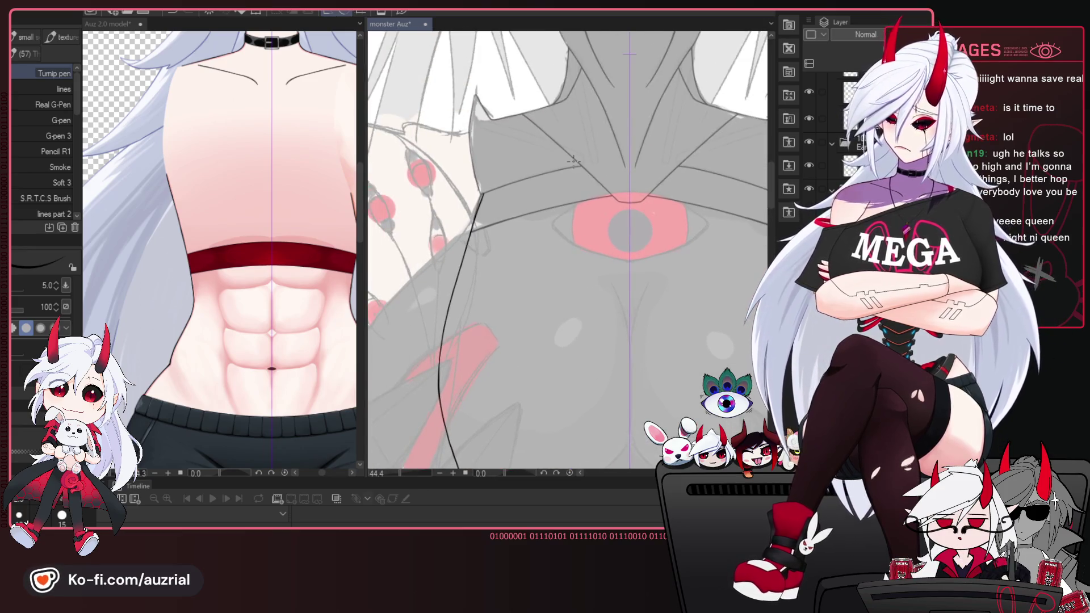
{"action": "scroll", "coordinate": [572, 162], "scroll_direction": "up", "scroll_amount": 1}
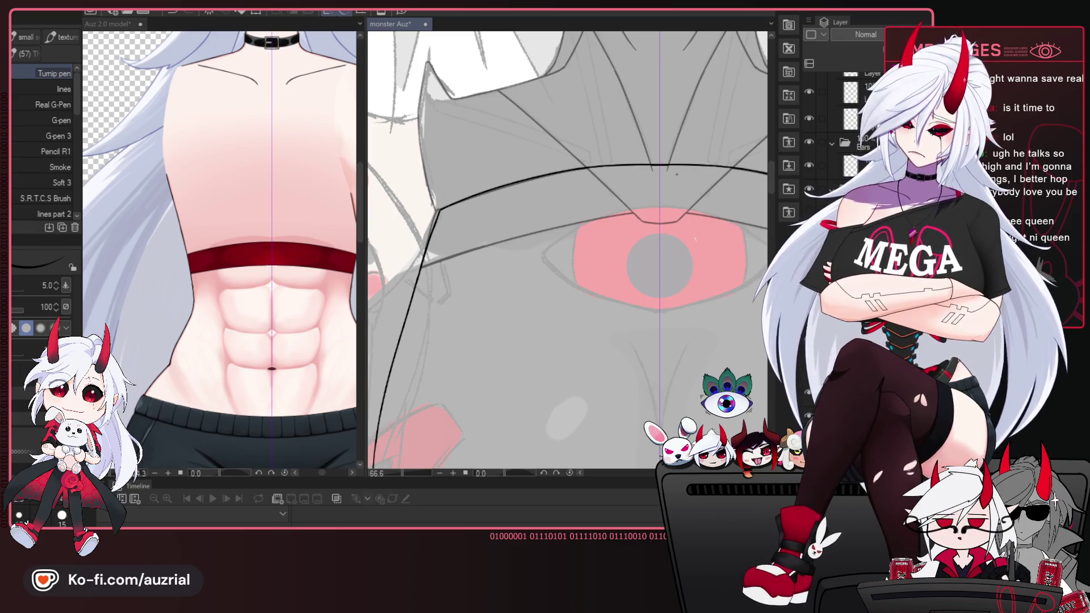
{"action": "scroll", "coordinate": [433, 265], "scroll_direction": "down", "scroll_amount": 2}
{"action": "scroll", "coordinate": [433, 266], "scroll_direction": "down", "scroll_amount": 2}
{"action": "left_click_drag", "start_coordinate": [433, 265], "coordinate": [455, 262]}
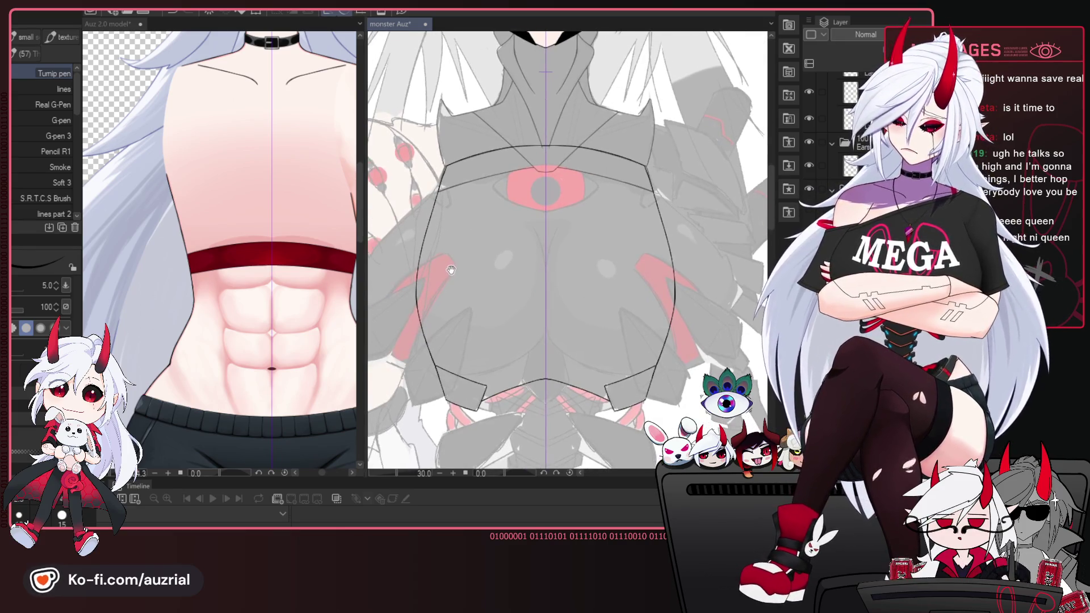
{"action": "left_click_drag", "start_coordinate": [525, 386], "coordinate": [567, 383]}
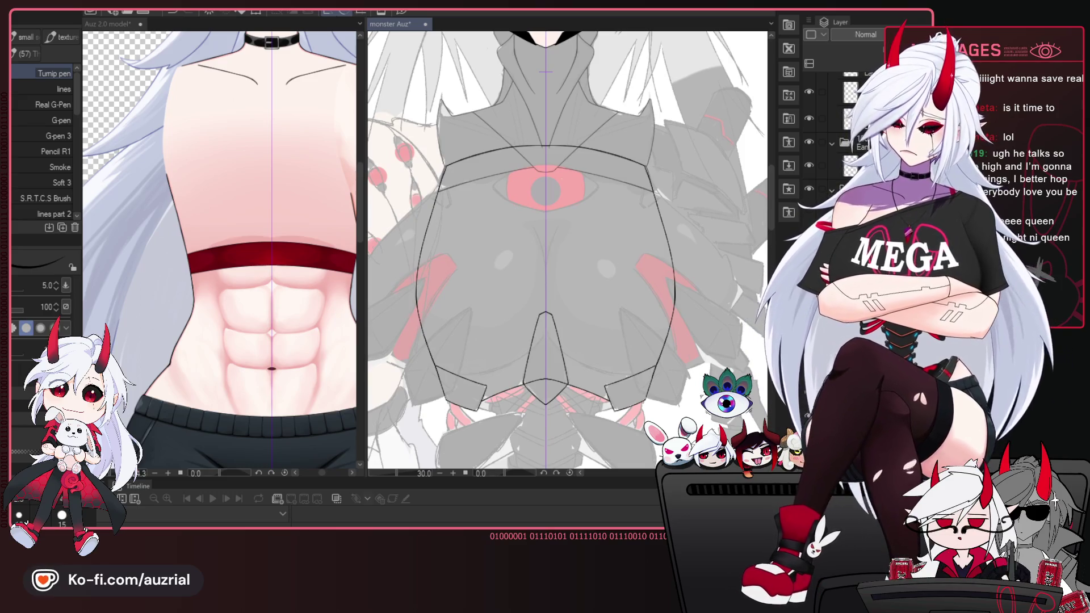
Ink the two large rounded chest lobes and darken the neck and shoulder lines.
{"action": "left_click_drag", "start_coordinate": [369, 320], "coordinate": [544, 311]}
{"action": "left_click_drag", "start_coordinate": [549, 227], "coordinate": [681, 364]}
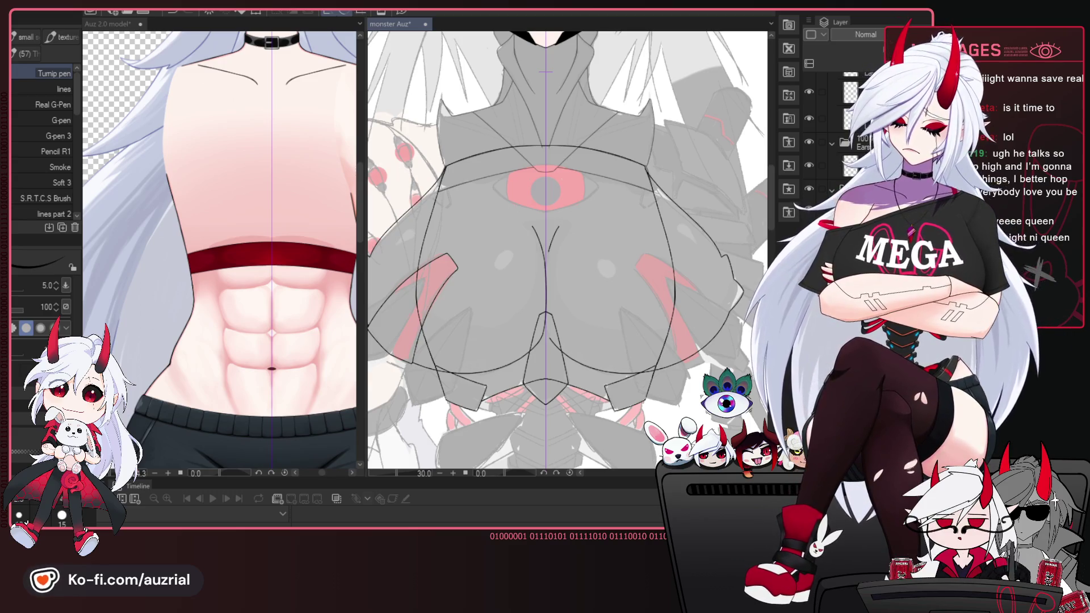
{"action": "left_click_drag", "start_coordinate": [499, 34], "coordinate": [440, 113]}
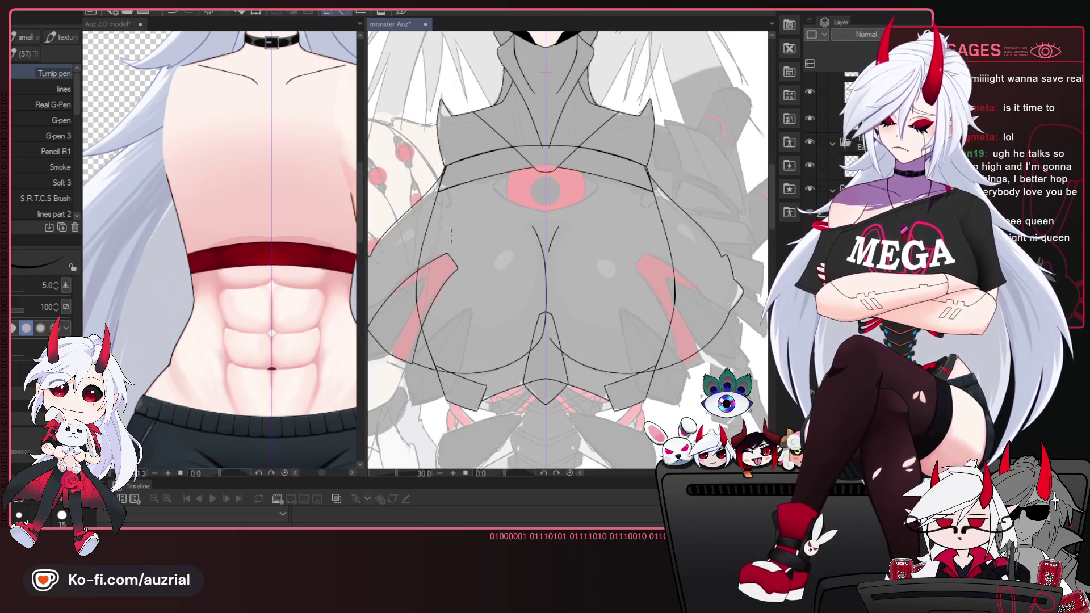
{"action": "scroll", "coordinate": [642, 307], "scroll_direction": "up", "scroll_amount": 1}
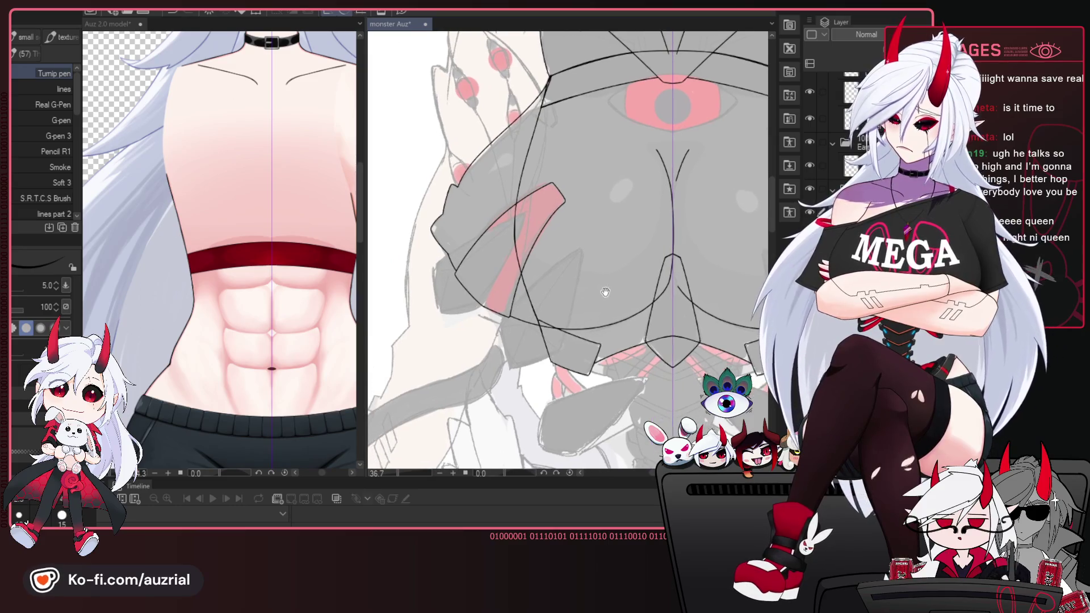
{"action": "left_click_drag", "start_coordinate": [641, 306], "coordinate": [663, 301]}
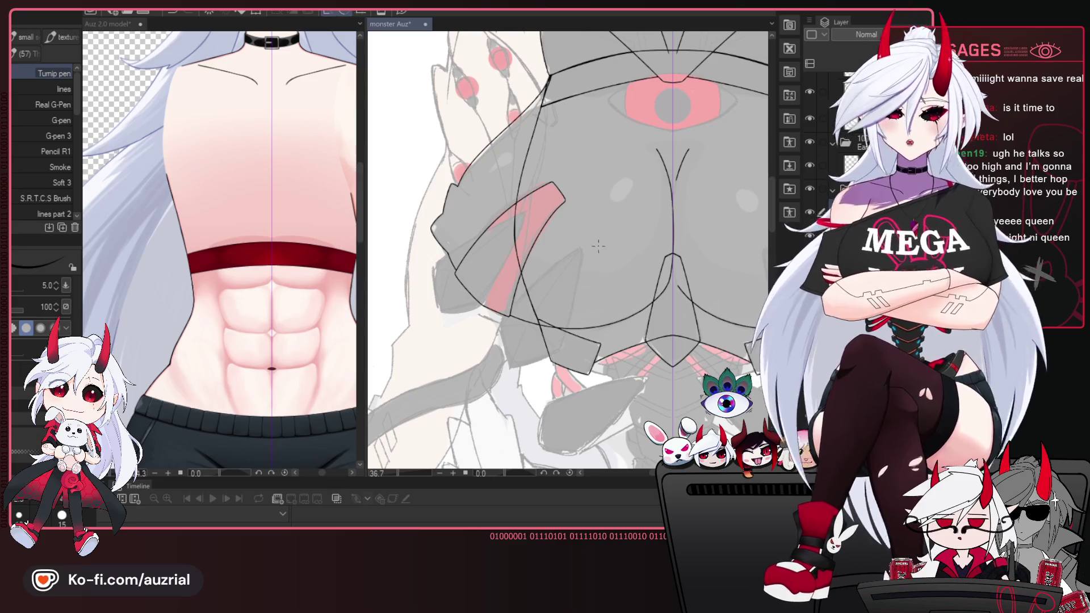
{"action": "scroll", "coordinate": [605, 291], "scroll_direction": "up", "scroll_amount": 2}
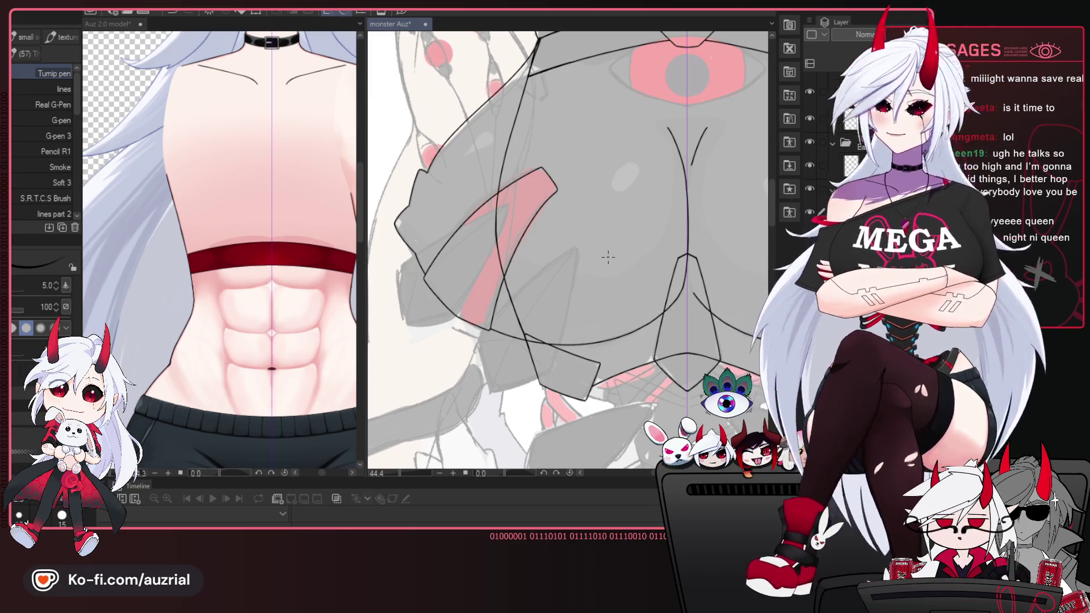
{"action": "scroll", "coordinate": [484, 226], "scroll_direction": "up", "scroll_amount": 1}
{"action": "scroll", "coordinate": [483, 226], "scroll_direction": "down", "scroll_amount": 2}
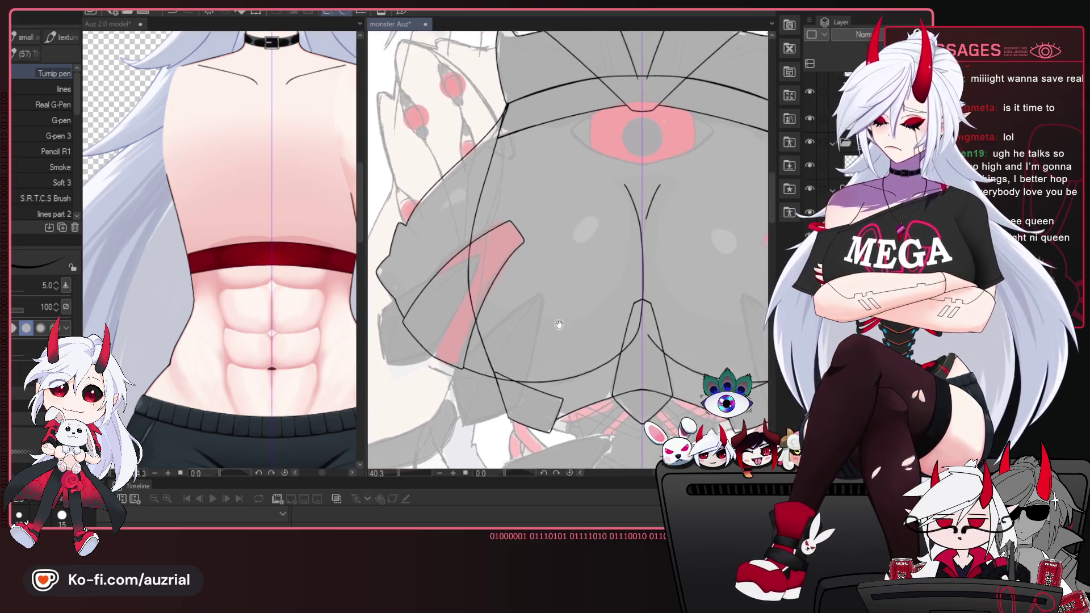
{"action": "scroll", "coordinate": [566, 254], "scroll_direction": "down", "scroll_amount": 1}
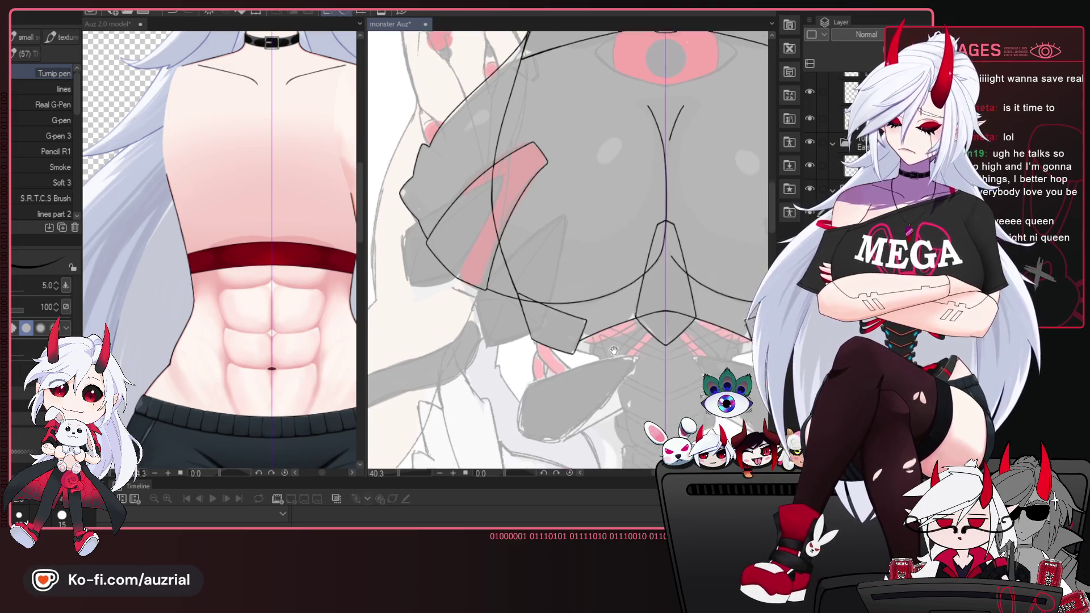
{"action": "scroll", "coordinate": [561, 315], "scroll_direction": "down", "scroll_amount": 4}
{"action": "mouse_move", "coordinate": [610, 349]}
{"action": "left_mouse_down"}
{"action": "mouse_move", "coordinate": [585, 330]}
{"action": "mouse_move", "coordinate": [559, 462]}
{"action": "left_mouse_up"}
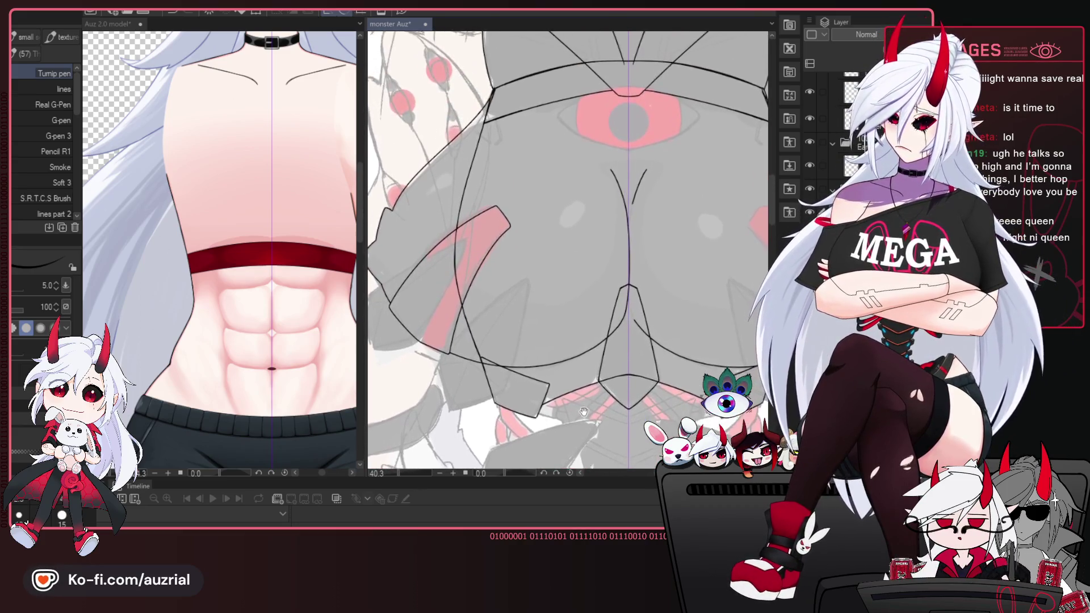
{"action": "left_click_drag", "start_coordinate": [609, 398], "coordinate": [642, 265]}
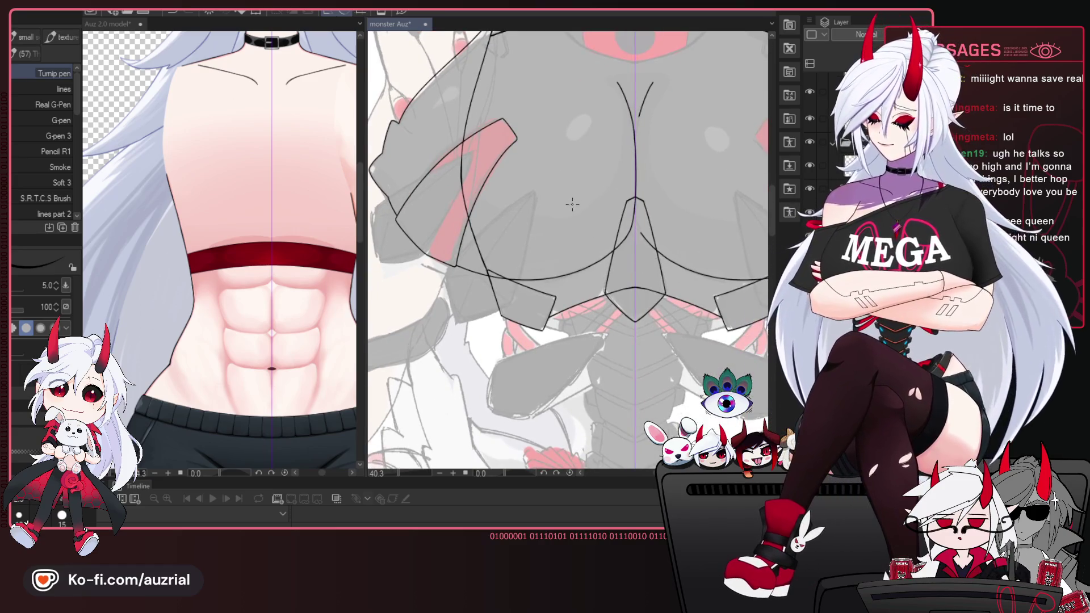
{"action": "scroll", "coordinate": [641, 265], "scroll_direction": "down", "scroll_amount": 2}
{"action": "scroll", "coordinate": [624, 249], "scroll_direction": "up", "scroll_amount": 1}
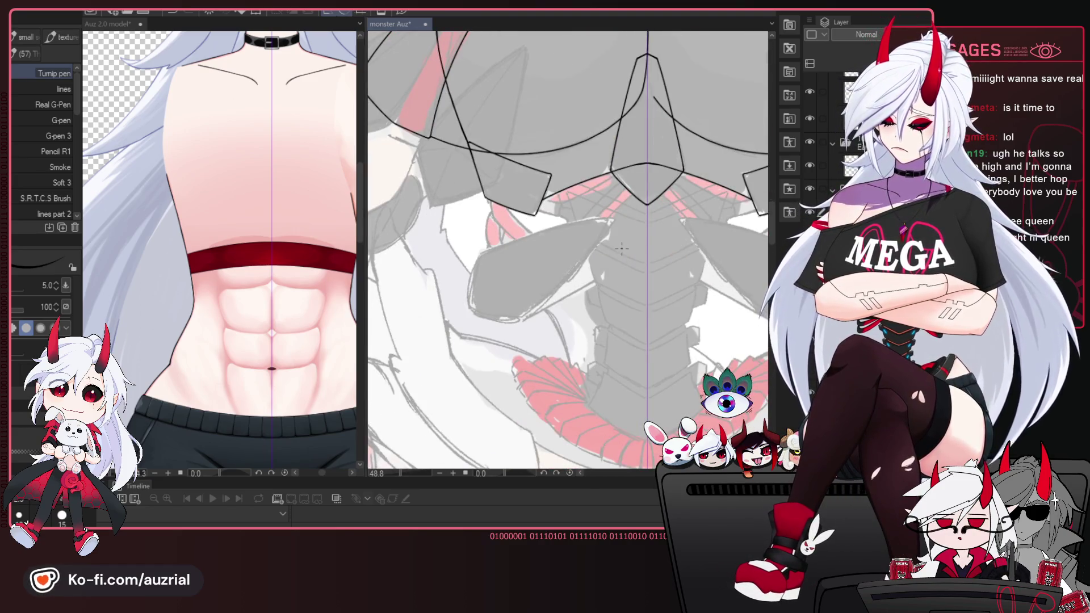
Ink the centre plates' V-shaped peak with two strokes spreading from the top point.
{"action": "scroll", "coordinate": [563, 269], "scroll_direction": "up", "scroll_amount": 1}
{"action": "scroll", "coordinate": [563, 269], "scroll_direction": "up", "scroll_amount": 1}
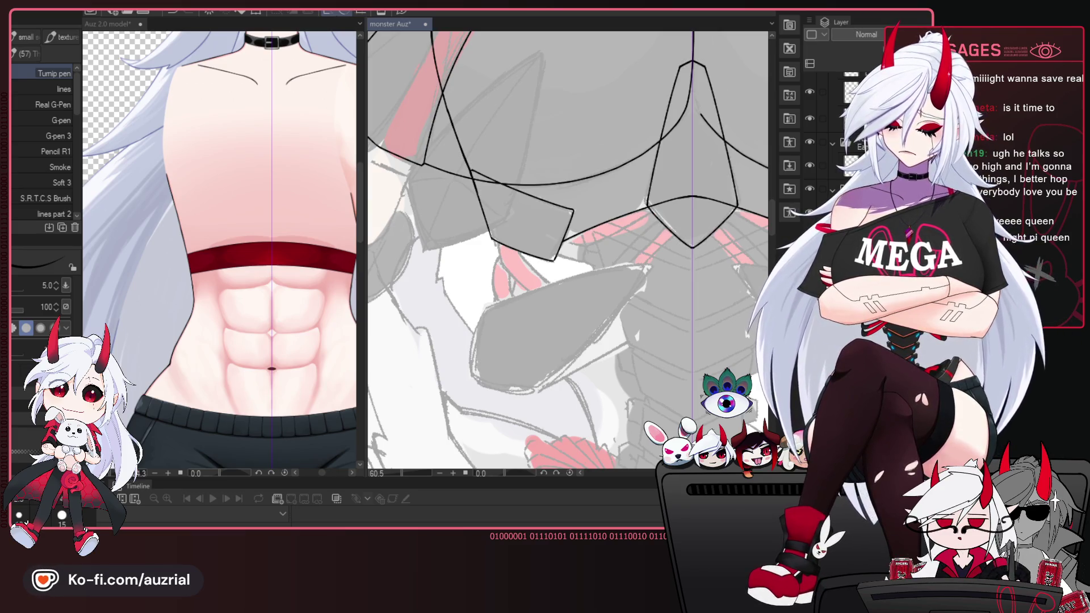
{"action": "left_click_drag", "start_coordinate": [568, 249], "coordinate": [537, 230]}
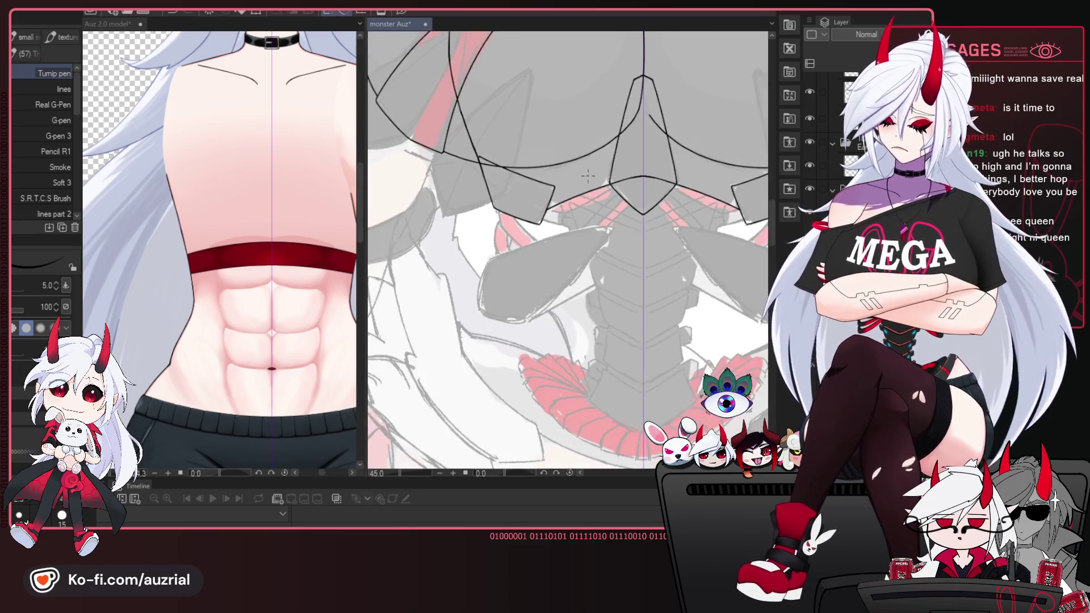
{"action": "scroll", "coordinate": [659, 352], "scroll_direction": "up", "scroll_amount": 1}
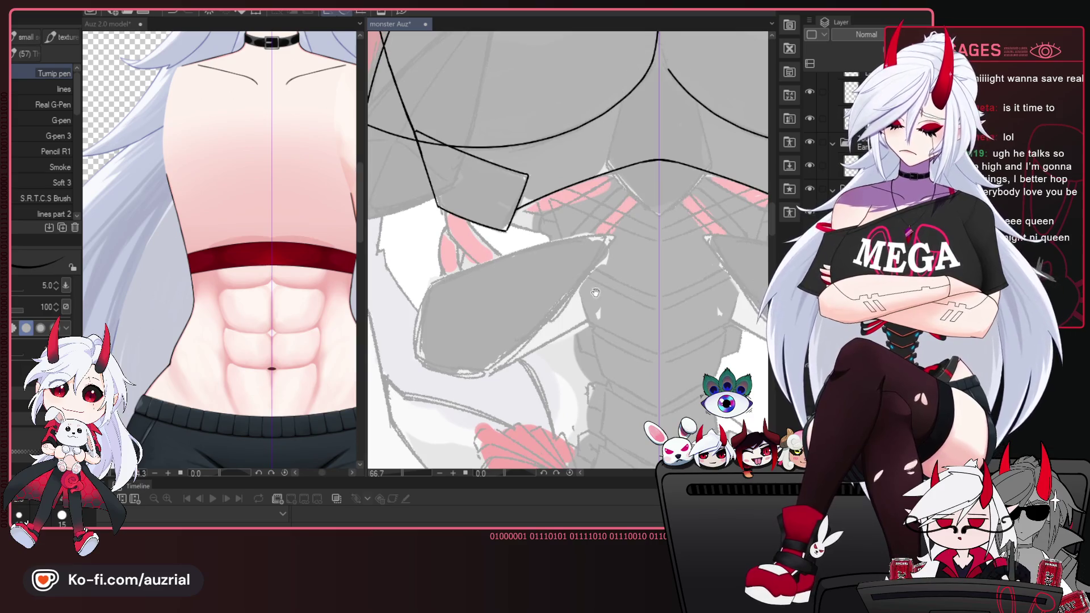
{"action": "left_click_drag", "start_coordinate": [605, 274], "coordinate": [610, 252]}
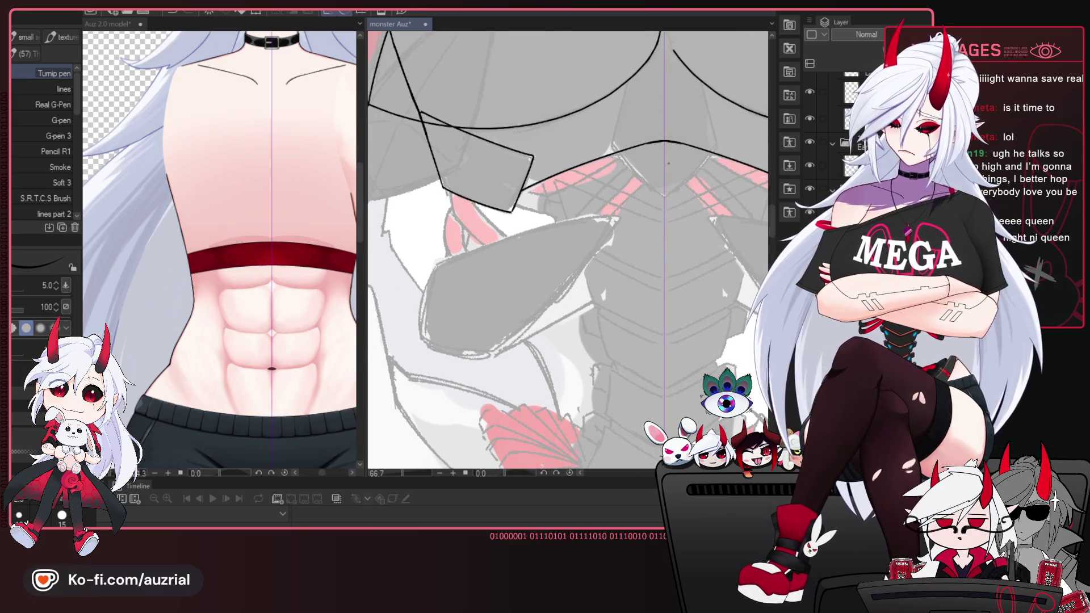
{"action": "left_click_drag", "start_coordinate": [664, 169], "coordinate": [768, 278]}
{"action": "left_click_drag", "start_coordinate": [664, 169], "coordinate": [457, 286]}
{"action": "mouse_move", "coordinate": [630, 332]}
{"action": "left_mouse_down"}
{"action": "mouse_move", "coordinate": [418, 341]}
{"action": "mouse_move", "coordinate": [605, 327]}
{"action": "left_mouse_up"}
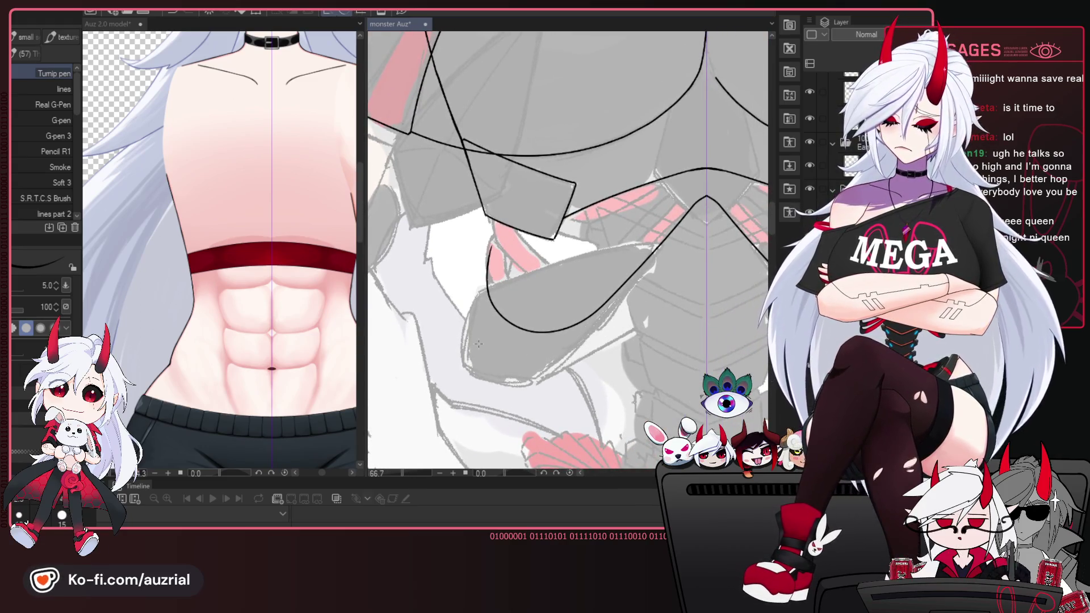
{"action": "key", "text": "ctrl+period"}
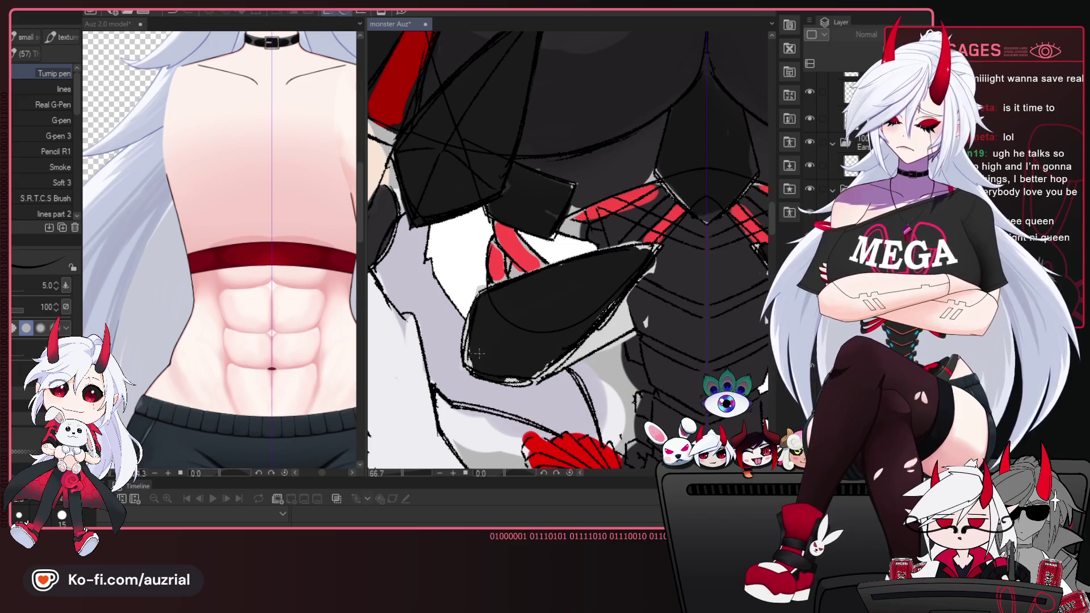
{"action": "key", "text": "ctrl+z"}
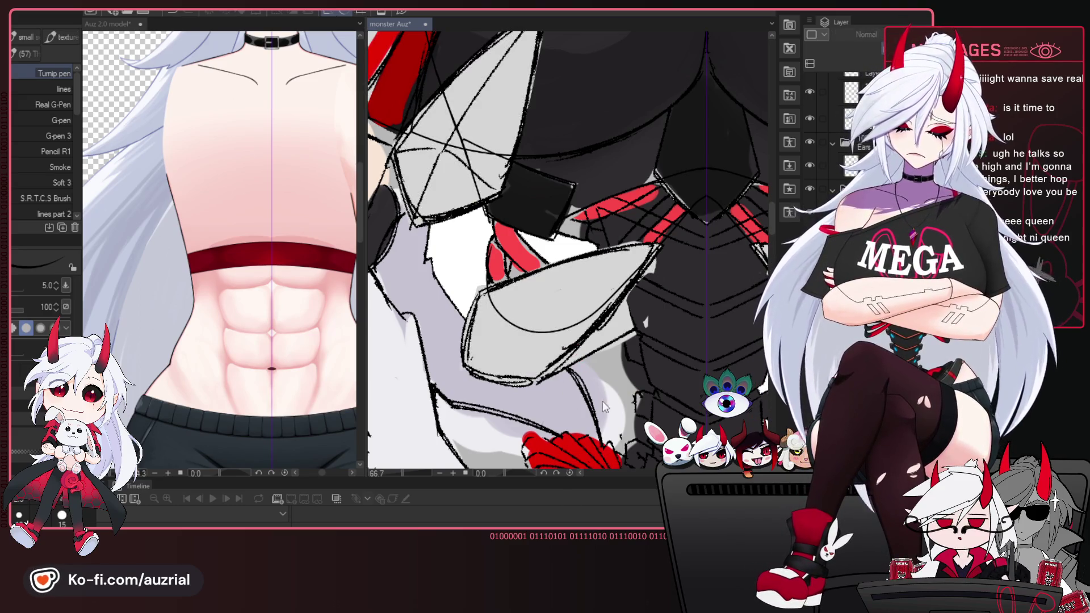
{"action": "key", "text": "ctrl+z"}
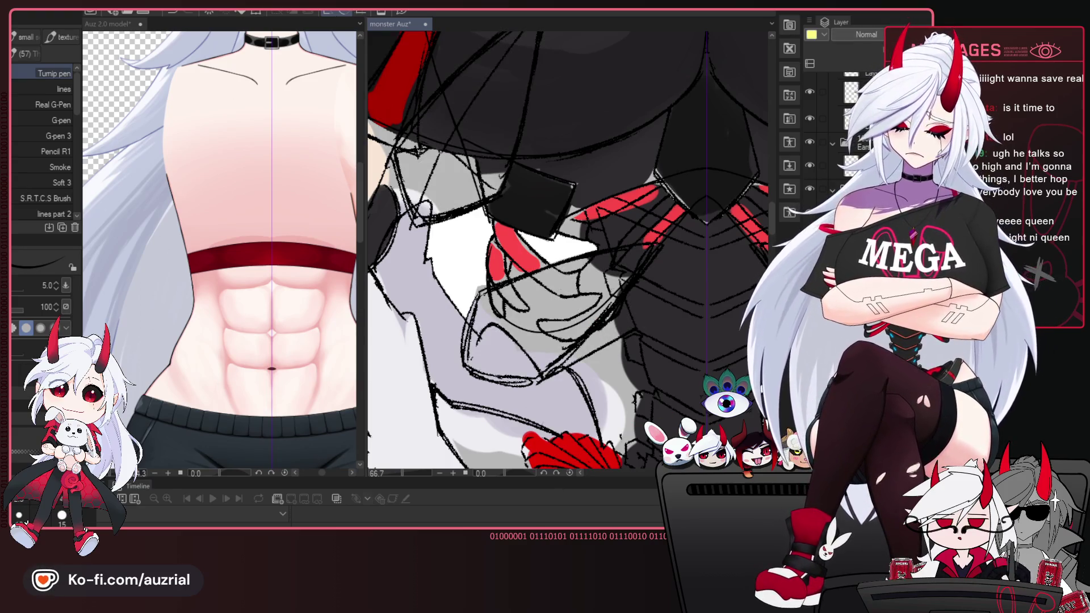
{"action": "key", "text": "ctrl+z"}
{"action": "key", "text": "ctrl+z"}
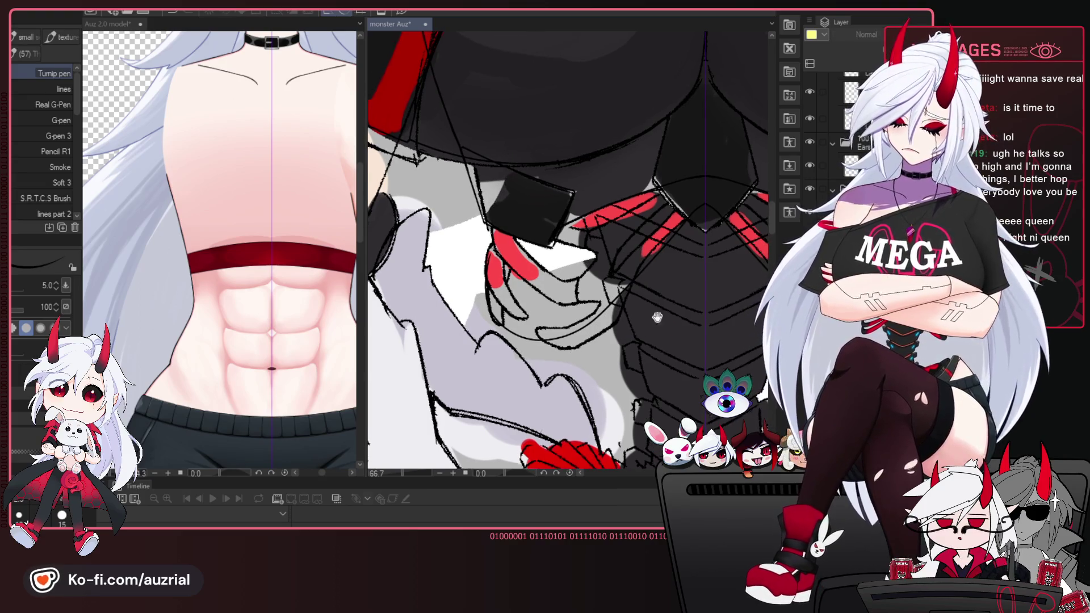
{"action": "key", "text": "ctrl+z"}
{"action": "key", "text": "ctrl+z"}
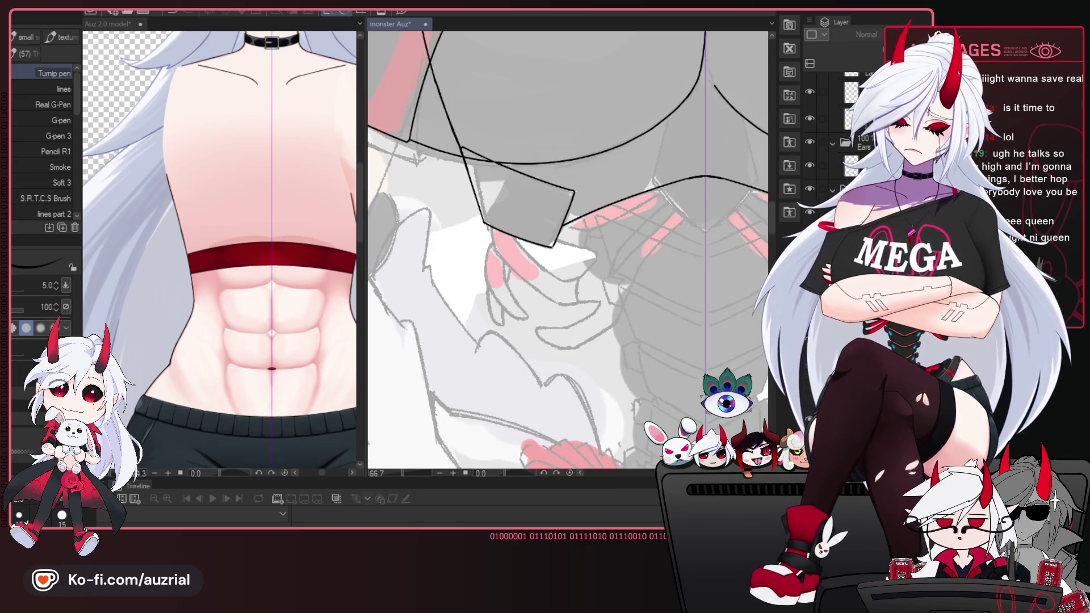
{"action": "left_click_drag", "start_coordinate": [630, 254], "coordinate": [613, 248]}
Erase the plate line's lower curved end, undo stray strokes and redraw a shorter plate edge.
{"action": "key", "text": "e"}
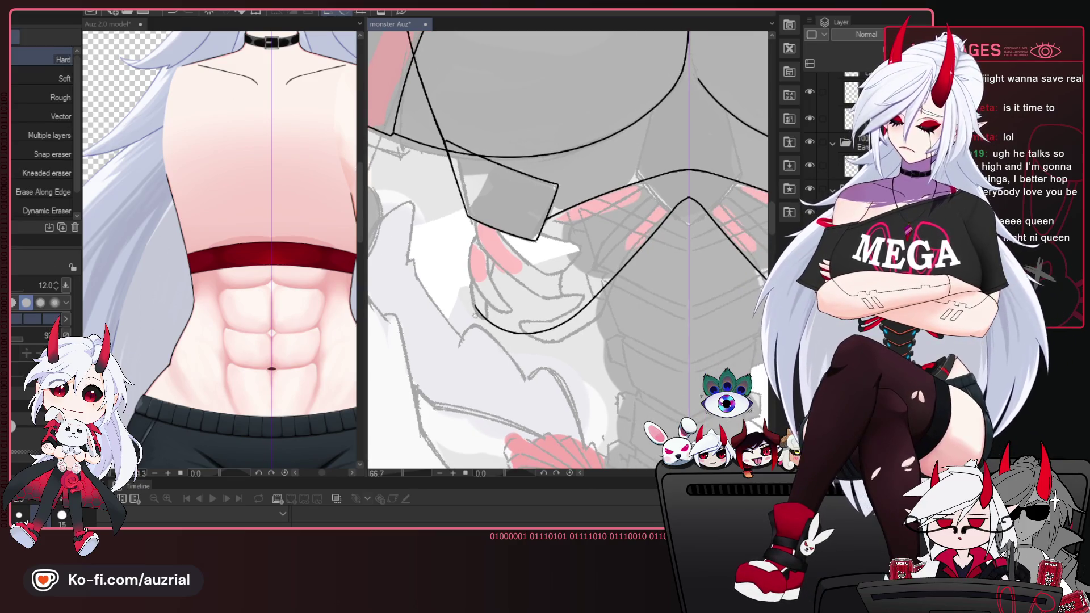
{"action": "mouse_move", "coordinate": [511, 326]}
{"action": "left_mouse_down"}
{"action": "mouse_move", "coordinate": [585, 306]}
{"action": "mouse_move", "coordinate": [607, 281]}
{"action": "left_mouse_up"}
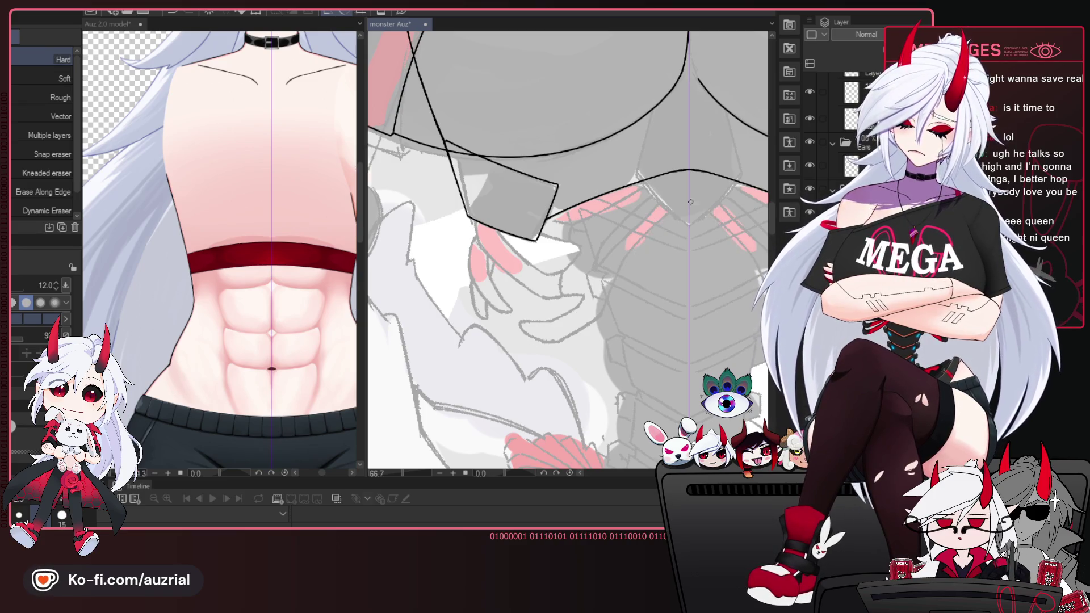
{"action": "key", "text": "p"}
{"action": "left_click_drag", "start_coordinate": [643, 311], "coordinate": [631, 325]}
{"action": "scroll", "coordinate": [604, 310], "scroll_direction": "up", "scroll_amount": 2}
{"action": "left_click_drag", "start_coordinate": [579, 293], "coordinate": [542, 299]}
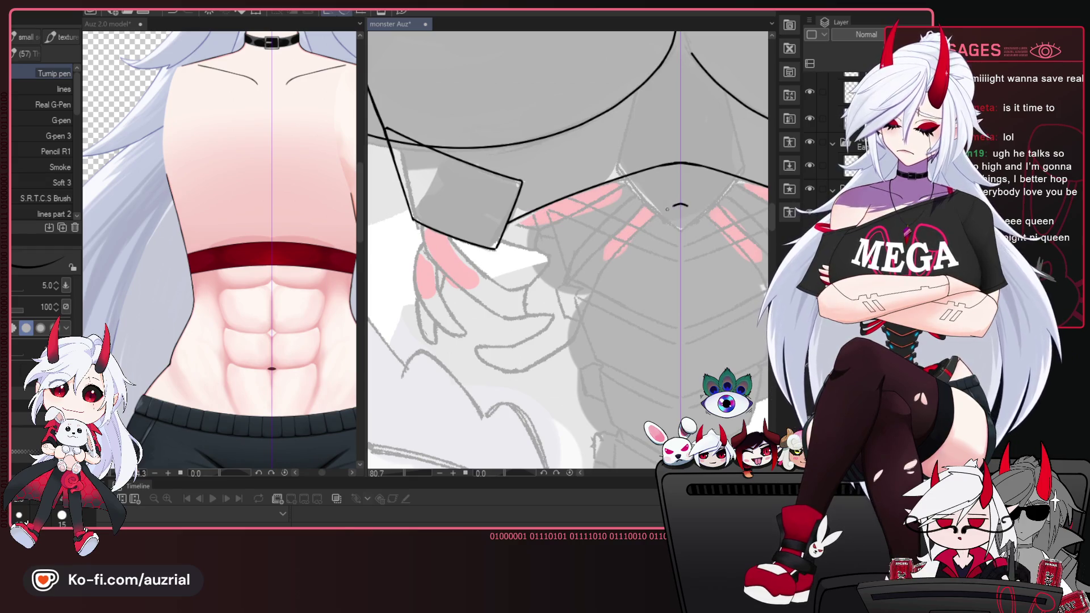
{"action": "key", "text": "ctrl+z"}
{"action": "left_click_drag", "start_coordinate": [697, 210], "coordinate": [707, 216]}
{"action": "mouse_move", "coordinate": [653, 217]}
{"action": "left_mouse_down"}
{"action": "mouse_move", "coordinate": [664, 210]}
{"action": "mouse_move", "coordinate": [594, 284]}
{"action": "mouse_move", "coordinate": [578, 335]}
{"action": "left_mouse_up"}
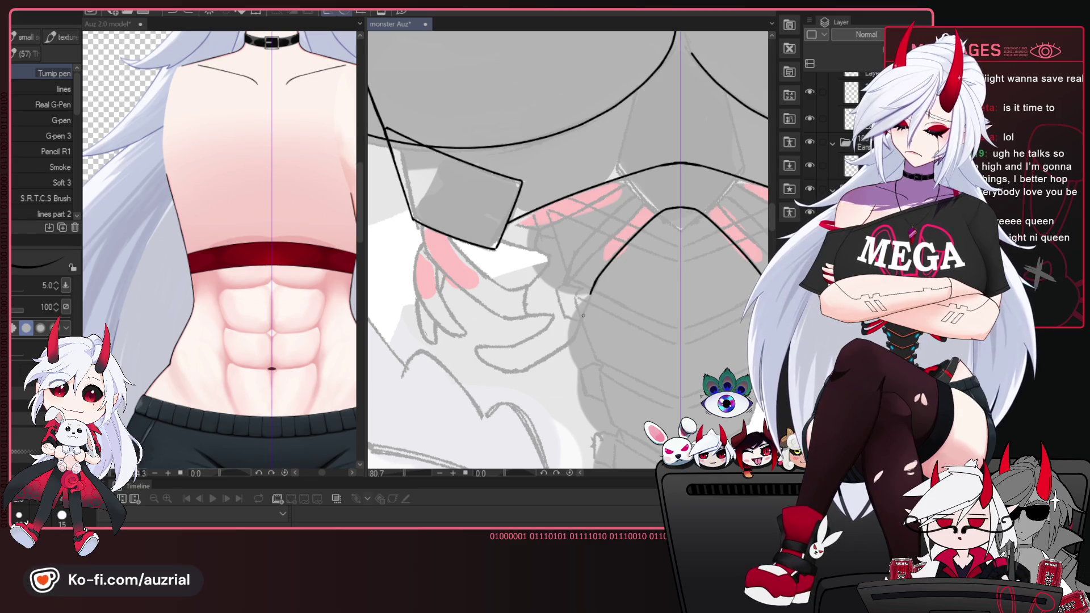
{"action": "key", "text": "ctrl+z"}
{"action": "mouse_move", "coordinate": [594, 283]}
{"action": "left_mouse_down"}
{"action": "mouse_move", "coordinate": [589, 299]}
{"action": "mouse_move", "coordinate": [531, 301]}
{"action": "left_mouse_up"}
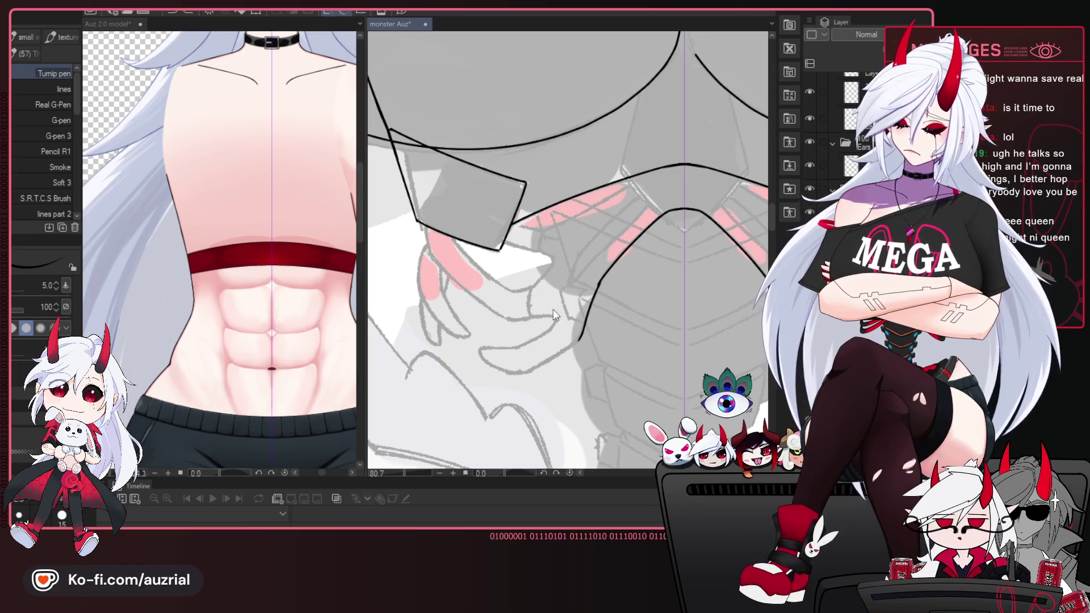
Ink the first claw finger stroke resting on the chest, with a hooked tip.
{"action": "left_click_drag", "start_coordinate": [496, 311], "coordinate": [531, 320]}
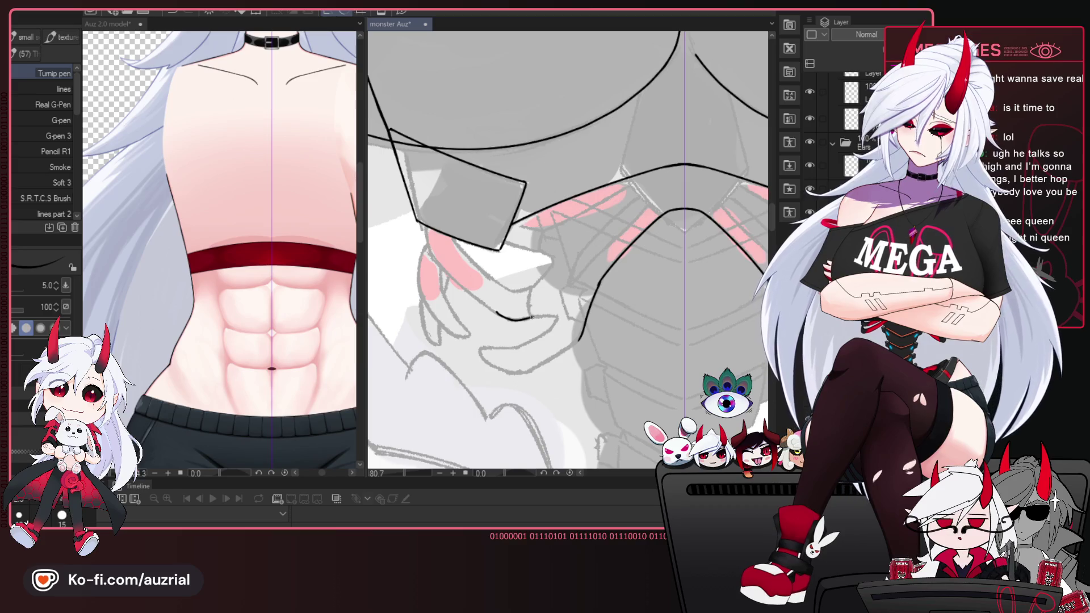
{"action": "key", "text": "e"}
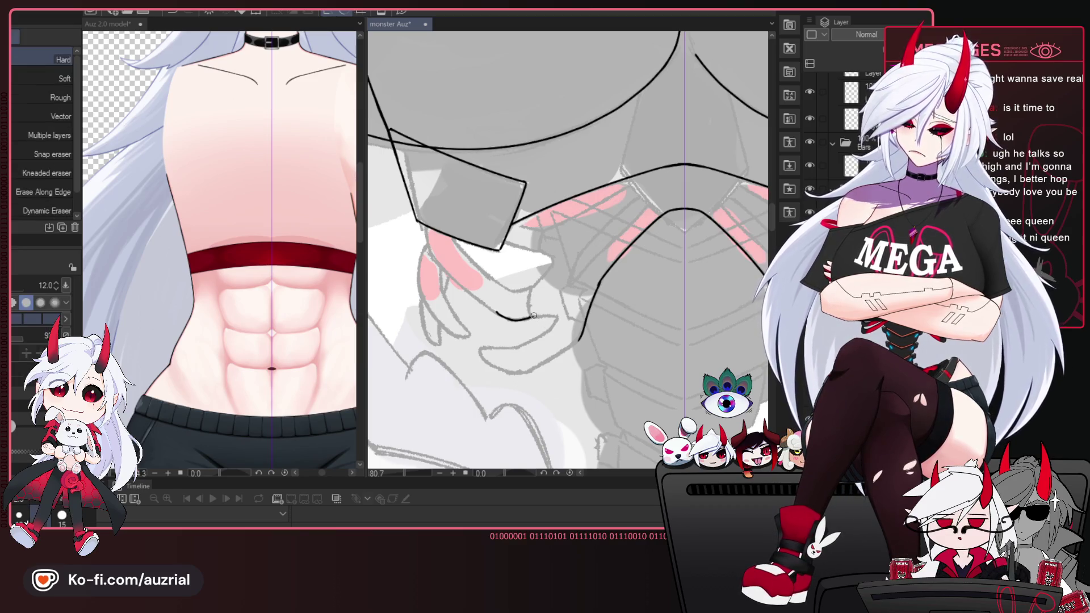
{"action": "key", "text": "p"}
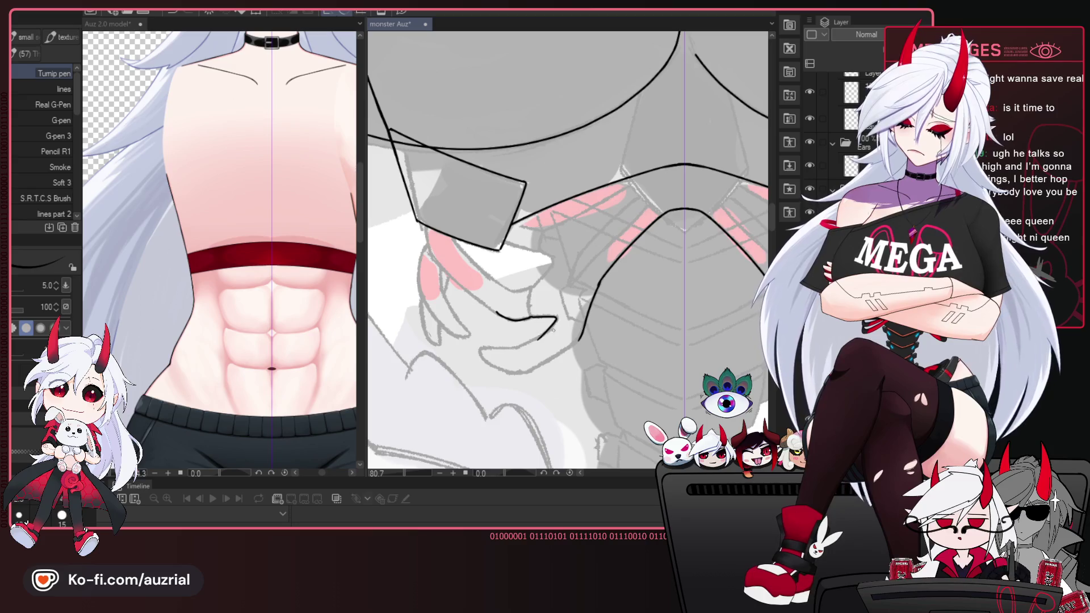
{"action": "left_click_drag", "start_coordinate": [556, 318], "coordinate": [552, 327]}
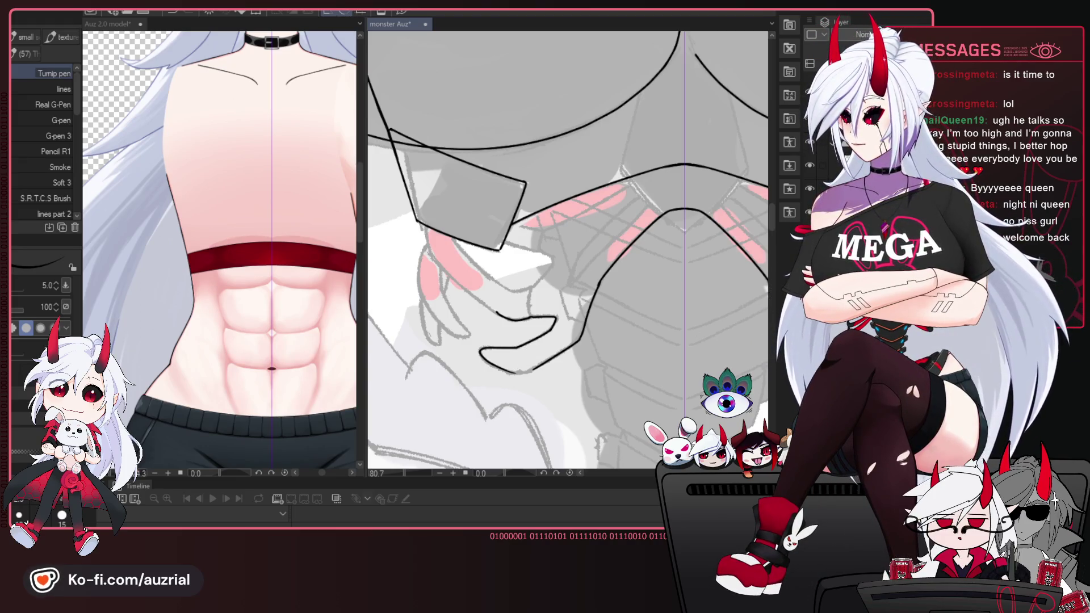
Extend the inner plate line upward toward the V-peak and ink its mirrored counterpart.
{"action": "scroll", "coordinate": [613, 199], "scroll_direction": "down", "scroll_amount": 2}
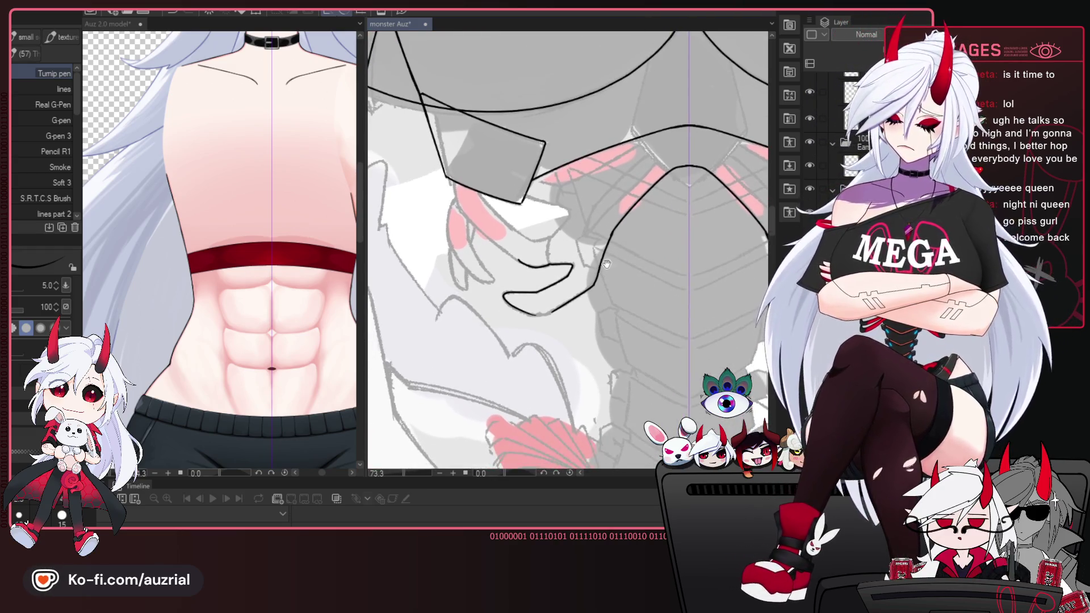
{"action": "left_click_drag", "start_coordinate": [613, 199], "coordinate": [714, 195]}
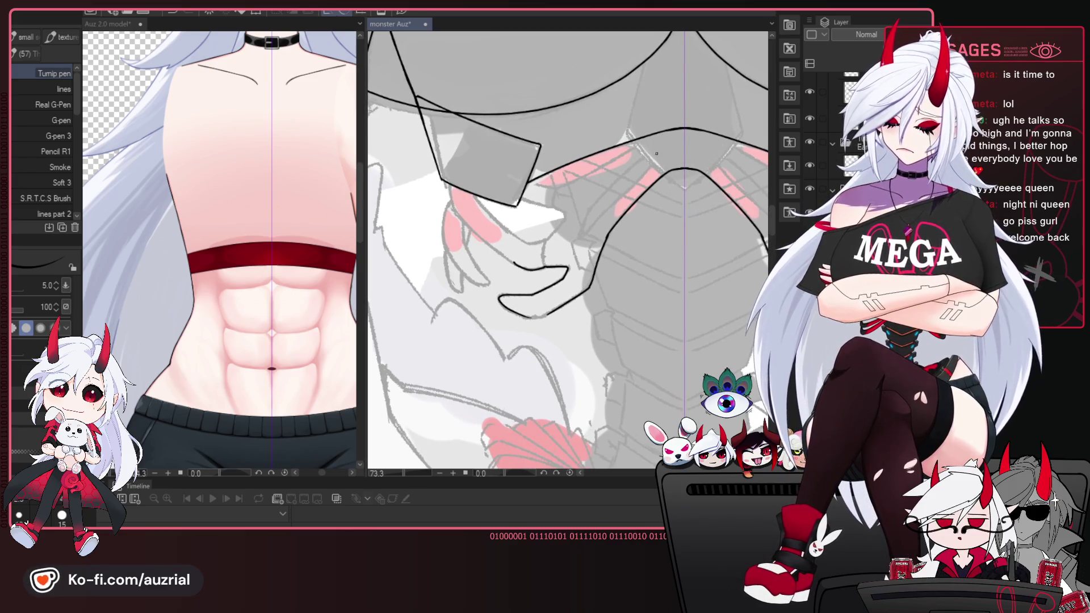
{"action": "left_click_drag", "start_coordinate": [671, 146], "coordinate": [671, 139]}
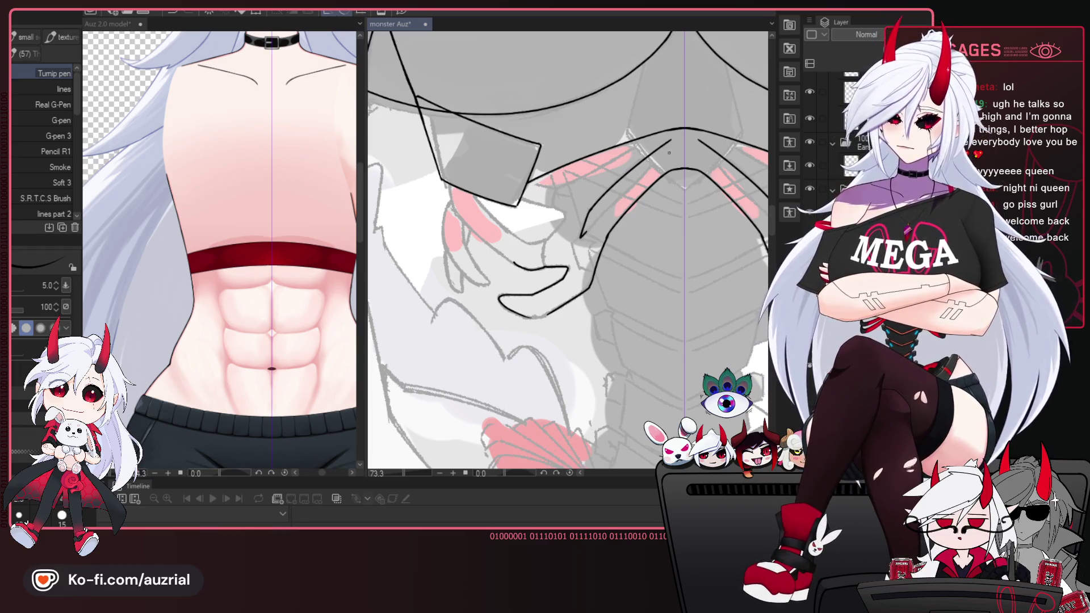
{"action": "left_click_drag", "start_coordinate": [679, 164], "coordinate": [667, 170]}
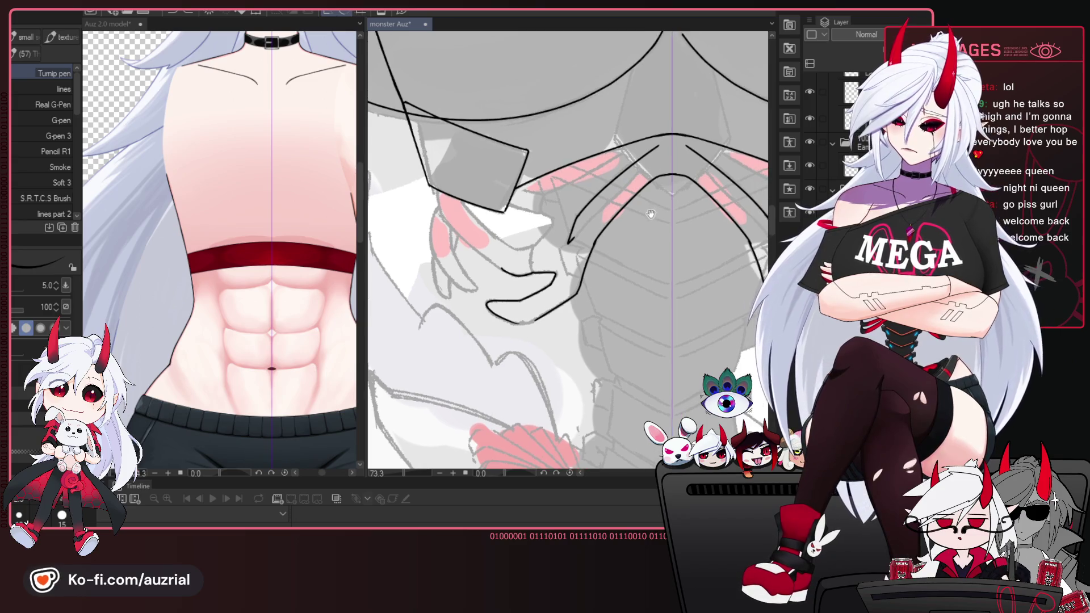
{"action": "left_click_drag", "start_coordinate": [594, 216], "coordinate": [640, 180]}
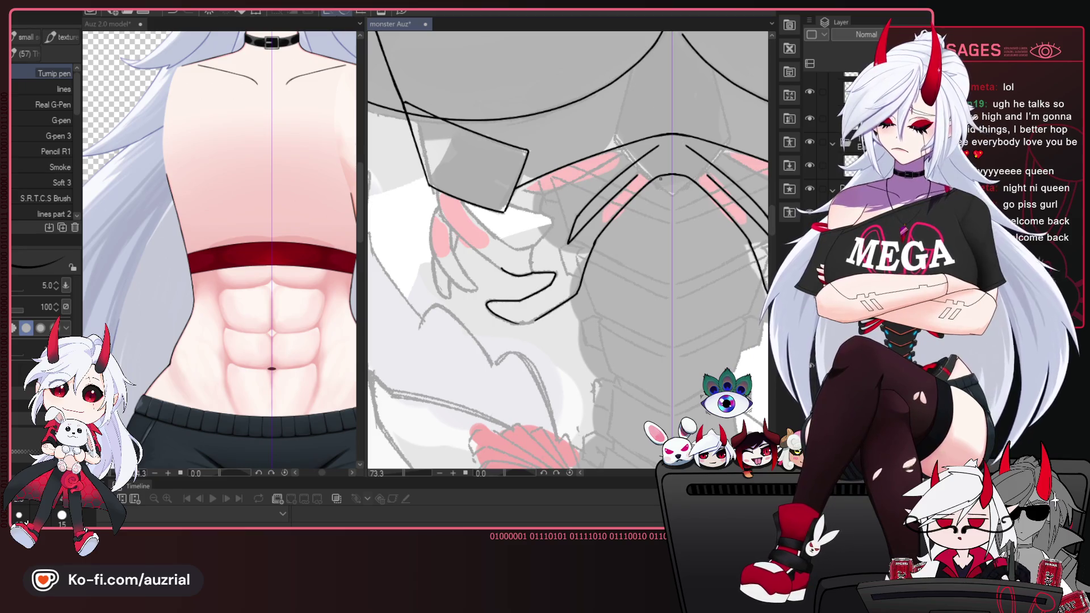
Hide the whitish overlay and dark grey fill layers, then restore the grey collar fill.
{"action": "left_click", "coordinate": [810, 155]}
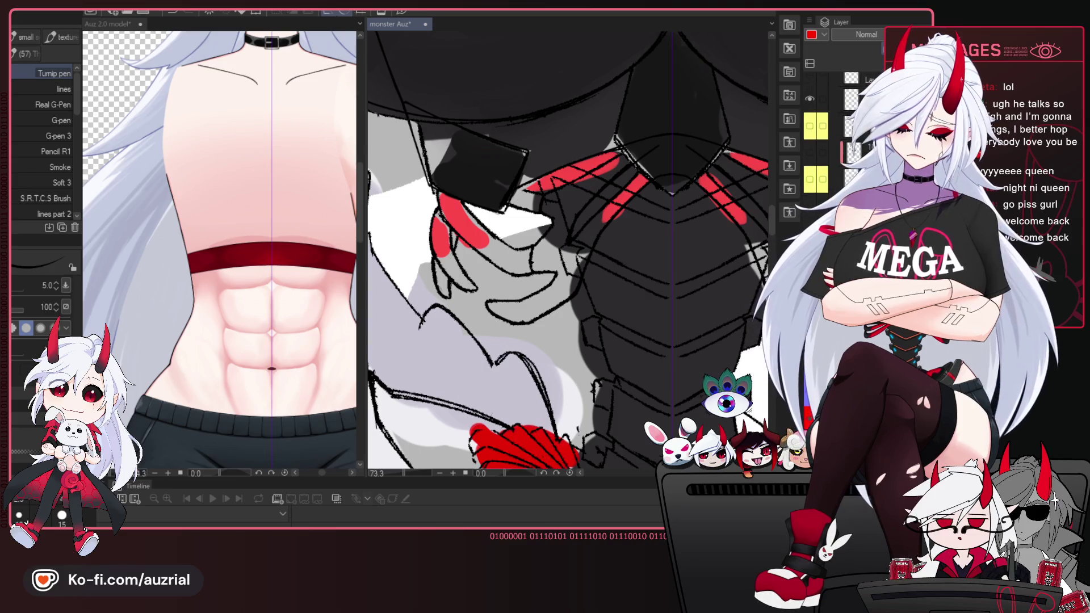
{"action": "left_click", "coordinate": [810, 128]}
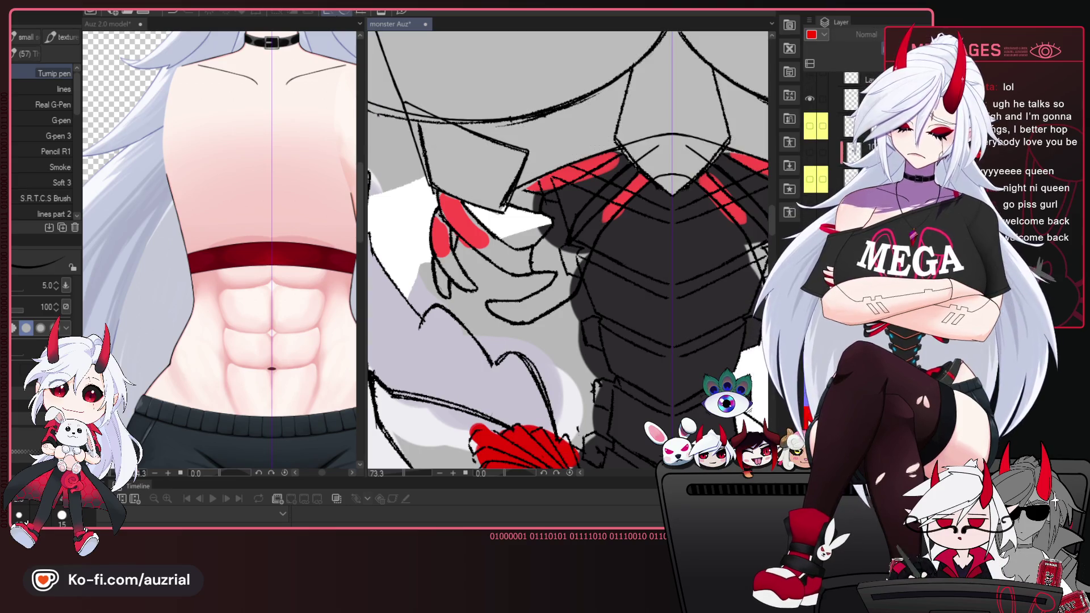
{"action": "left_click", "coordinate": [664, 164]}
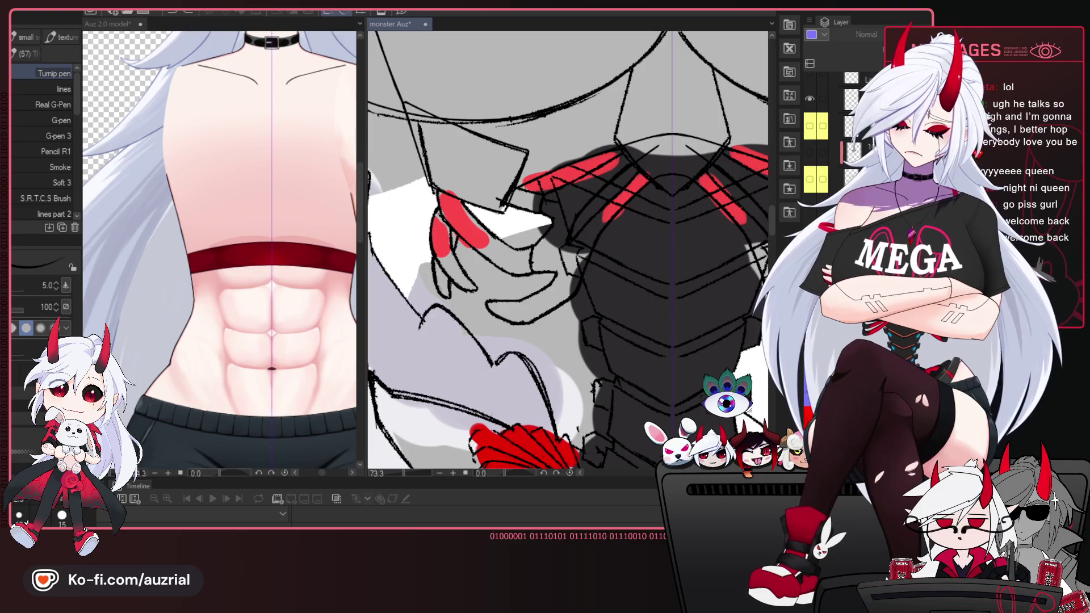
{"action": "key", "text": "ctrl+z"}
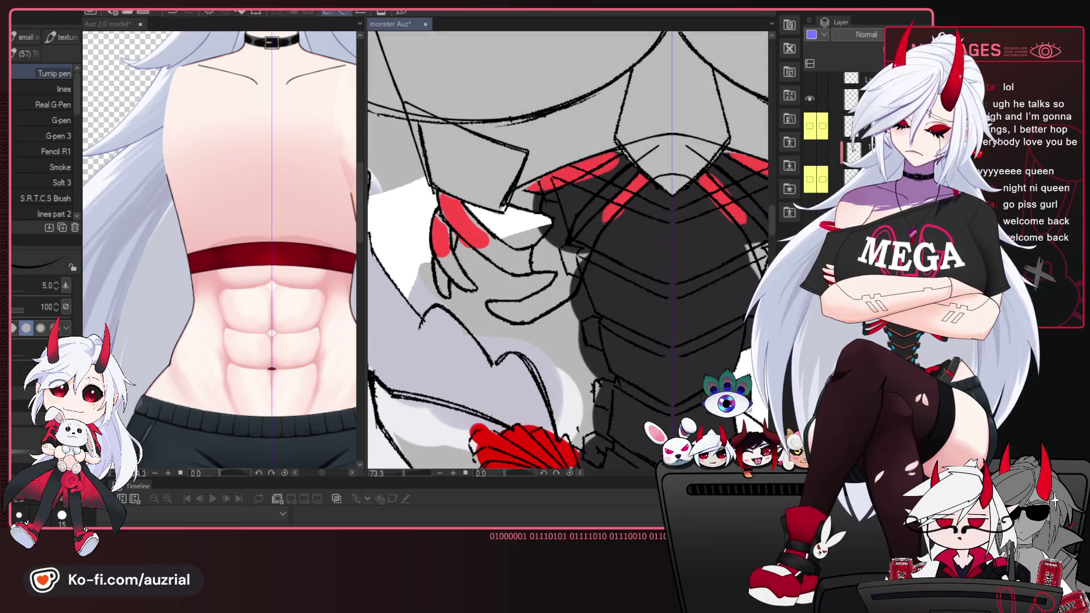
{"action": "key", "text": "ctrl+y"}
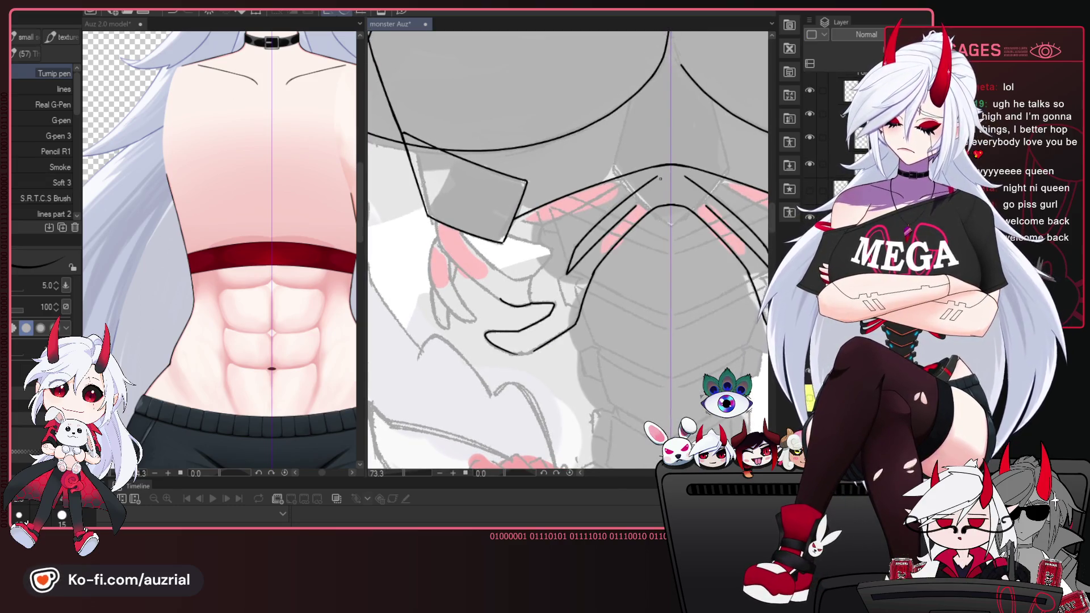
Close the mirrored inner plate line's tip at the V-peak with the size 5 Turnip pen.
{"action": "key", "text": "e"}
{"action": "key", "text": "p"}
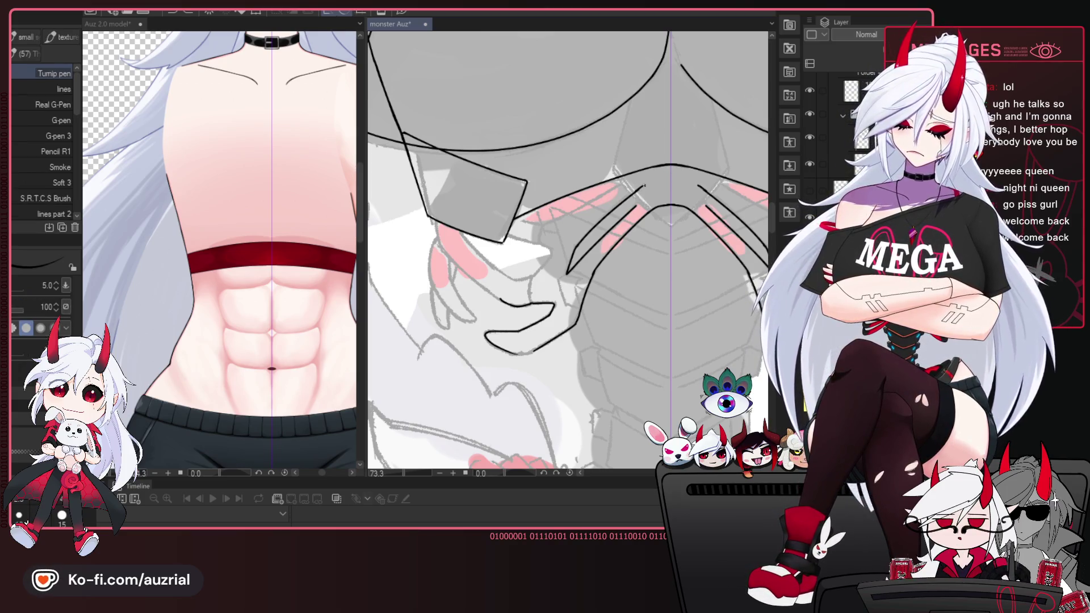
{"action": "scroll", "coordinate": [659, 188], "scroll_direction": "up", "scroll_amount": 3}
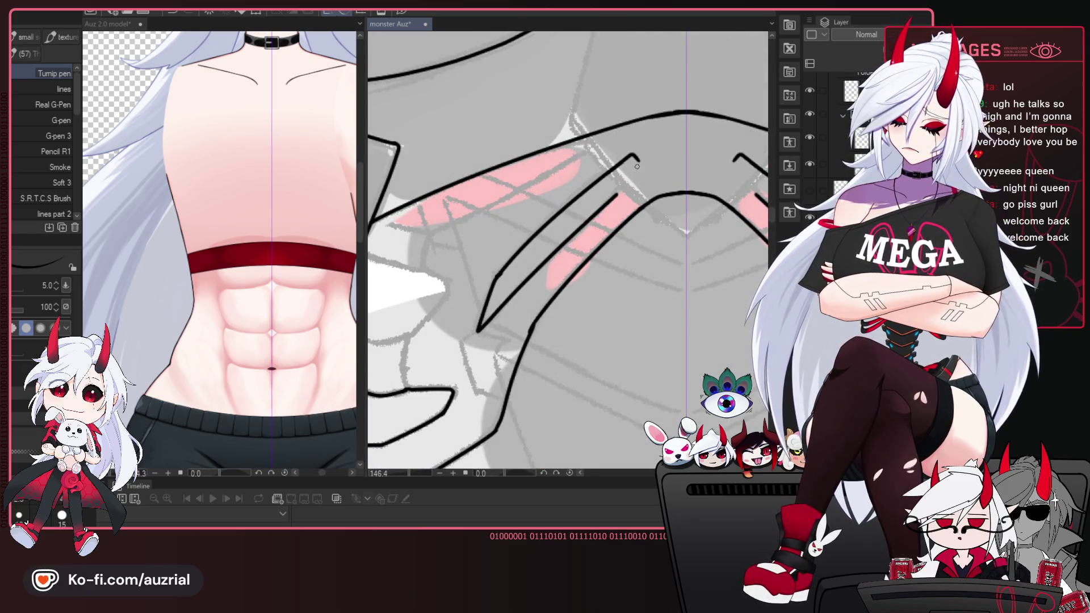
{"action": "left_click_drag", "start_coordinate": [636, 157], "coordinate": [624, 190]}
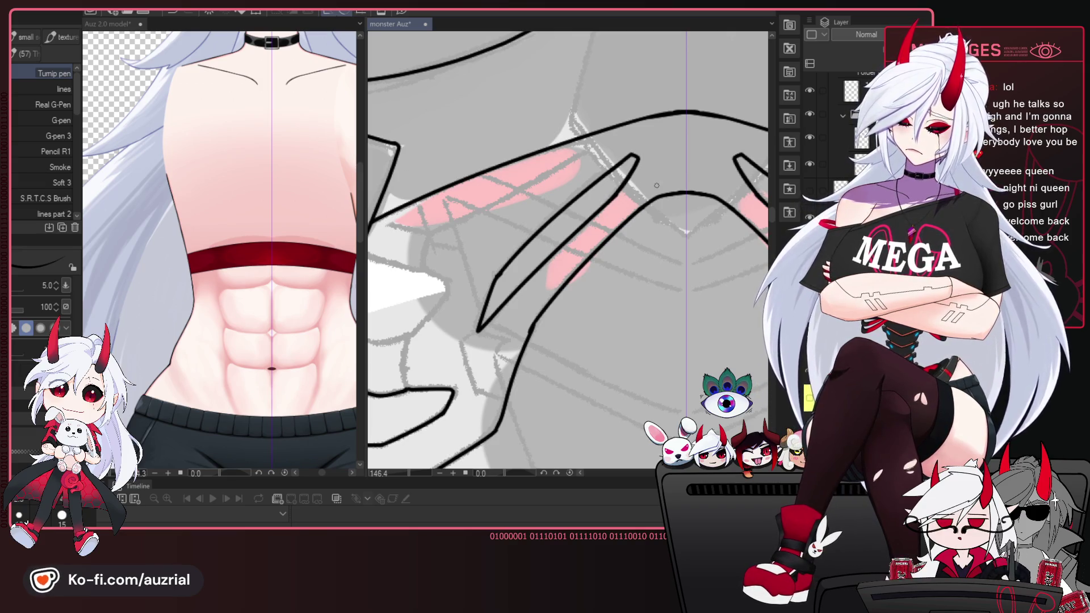
{"action": "scroll", "coordinate": [637, 159], "scroll_direction": "down", "scroll_amount": 3}
{"action": "scroll", "coordinate": [656, 186], "scroll_direction": "up", "scroll_amount": 1}
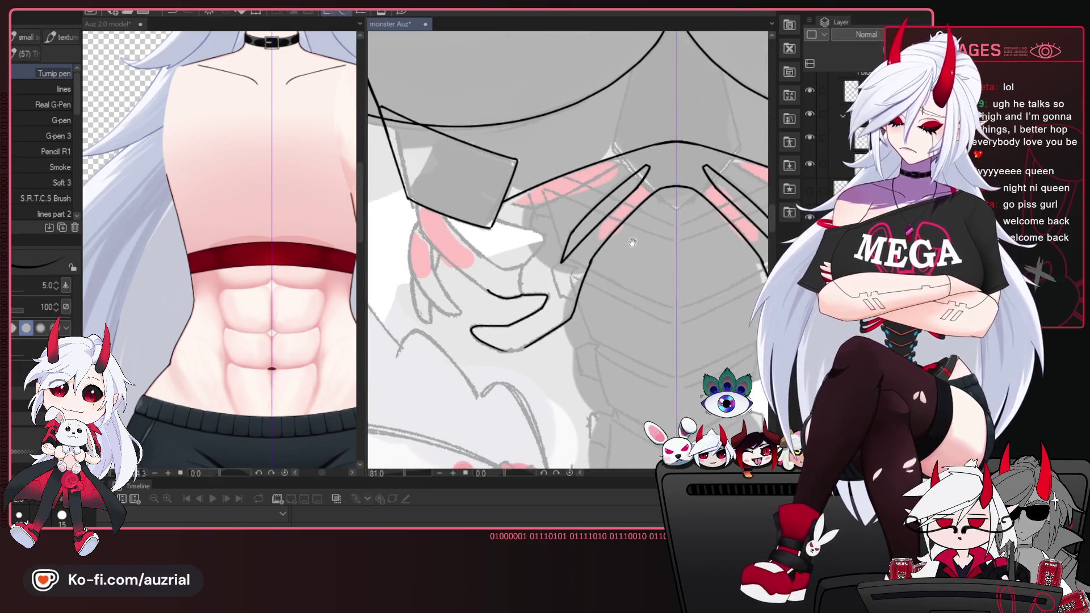
{"action": "left_click_drag", "start_coordinate": [655, 186], "coordinate": [690, 238]}
{"action": "key", "text": "e"}
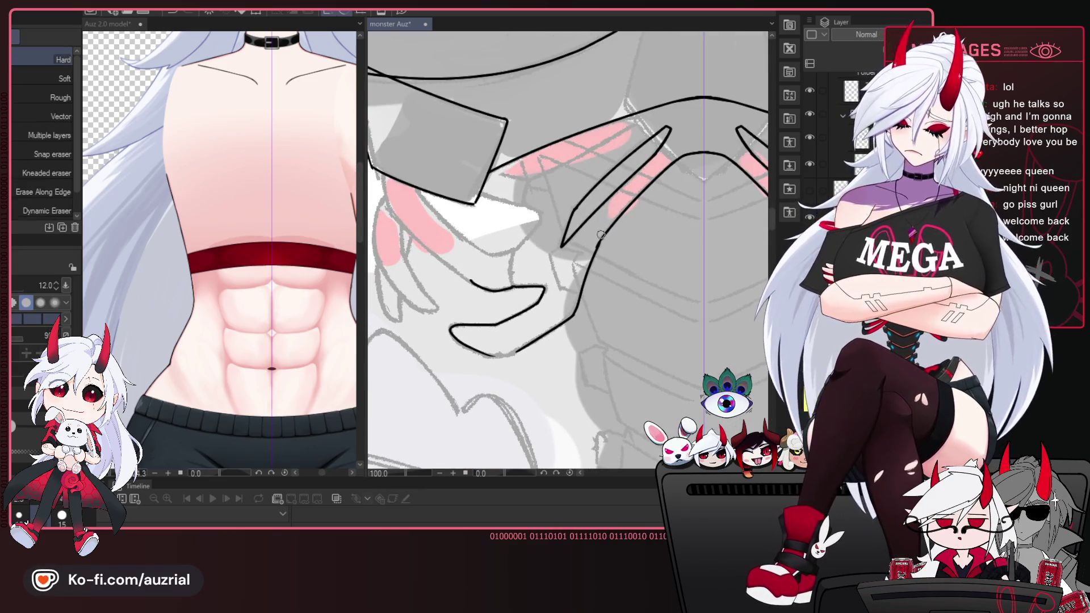
{"action": "key", "text": "p"}
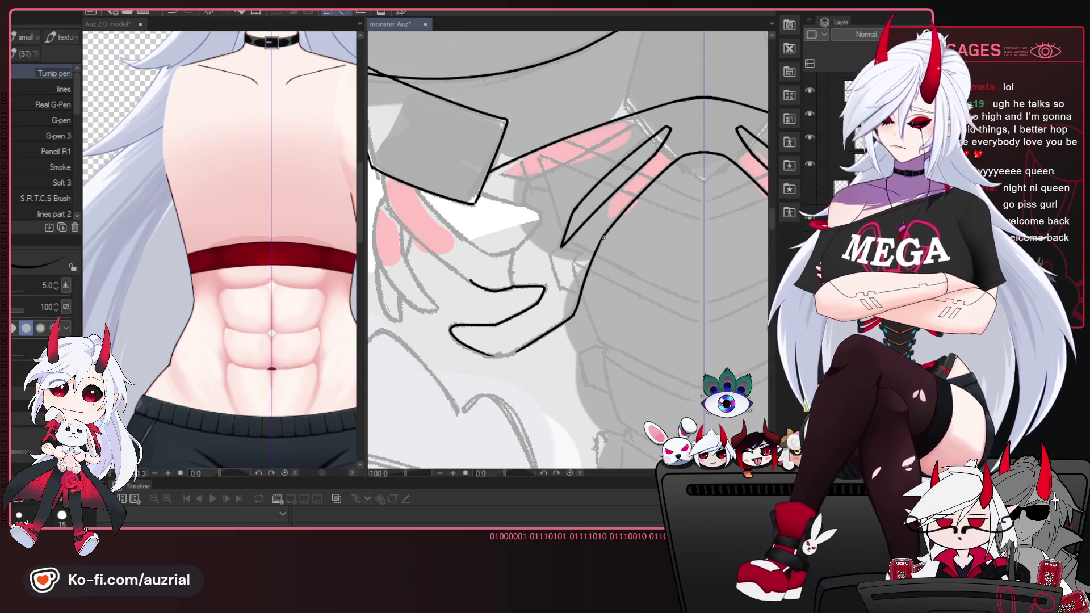
{"action": "left_click_drag", "start_coordinate": [596, 251], "coordinate": [636, 232]}
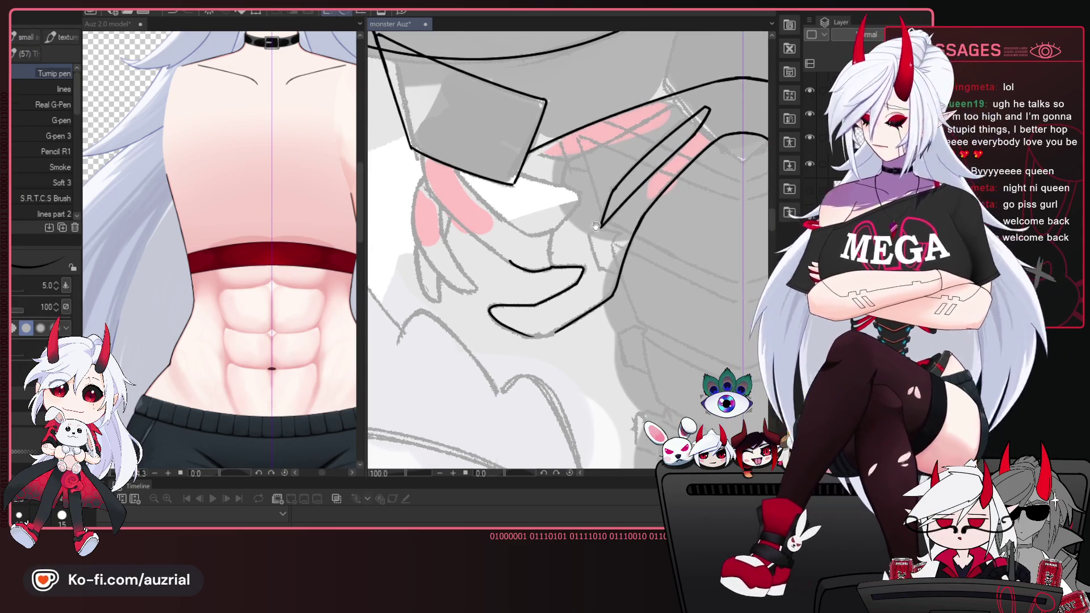
Pan over the fingers sketch and check the lines mirrored, brush size back at 5.
{"action": "left_click_drag", "start_coordinate": [648, 171], "coordinate": [614, 224]}
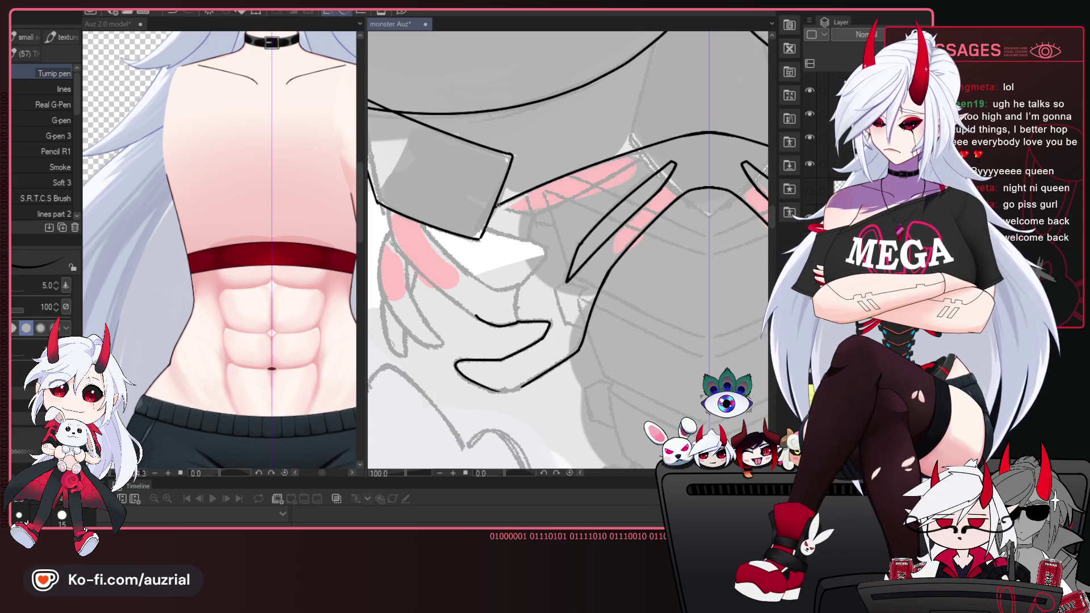
{"action": "left_click_drag", "start_coordinate": [505, 212], "coordinate": [556, 225]}
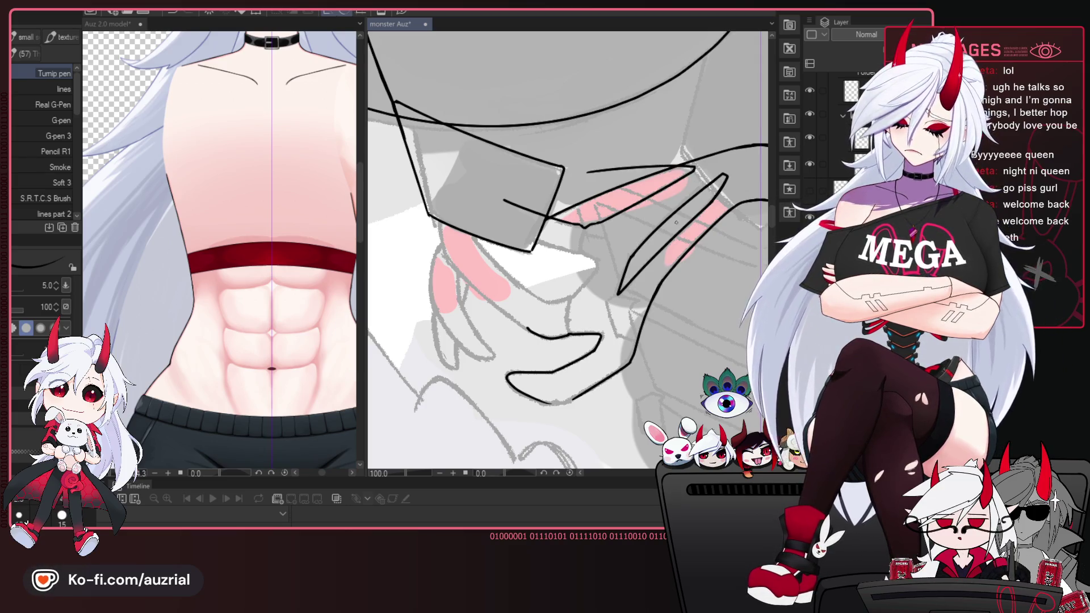
{"action": "left_click_drag", "start_coordinate": [585, 228], "coordinate": [580, 191]}
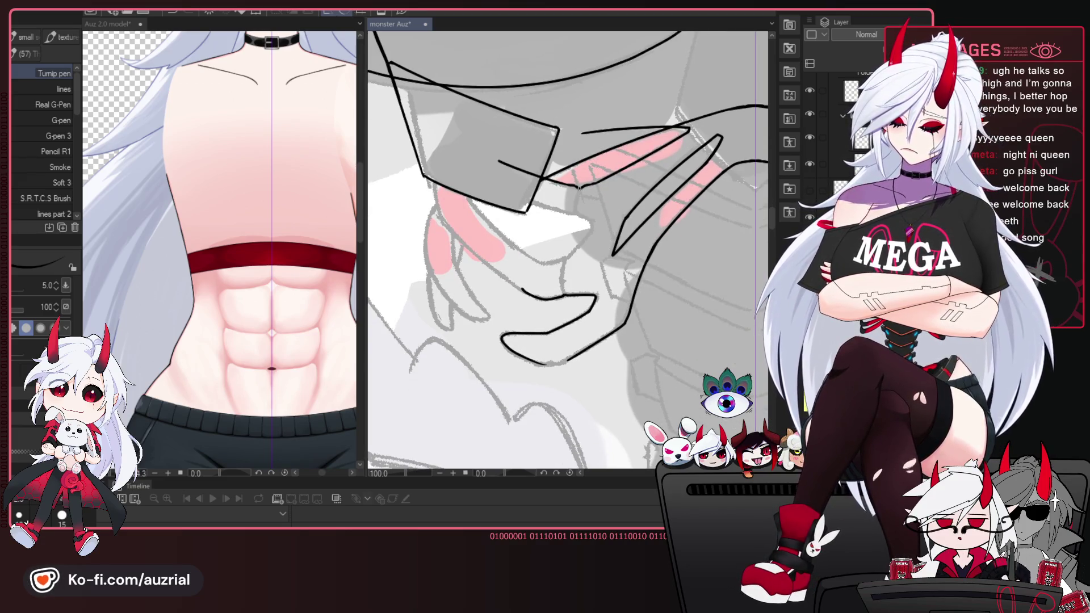
{"action": "key", "text": "bracketleft"}
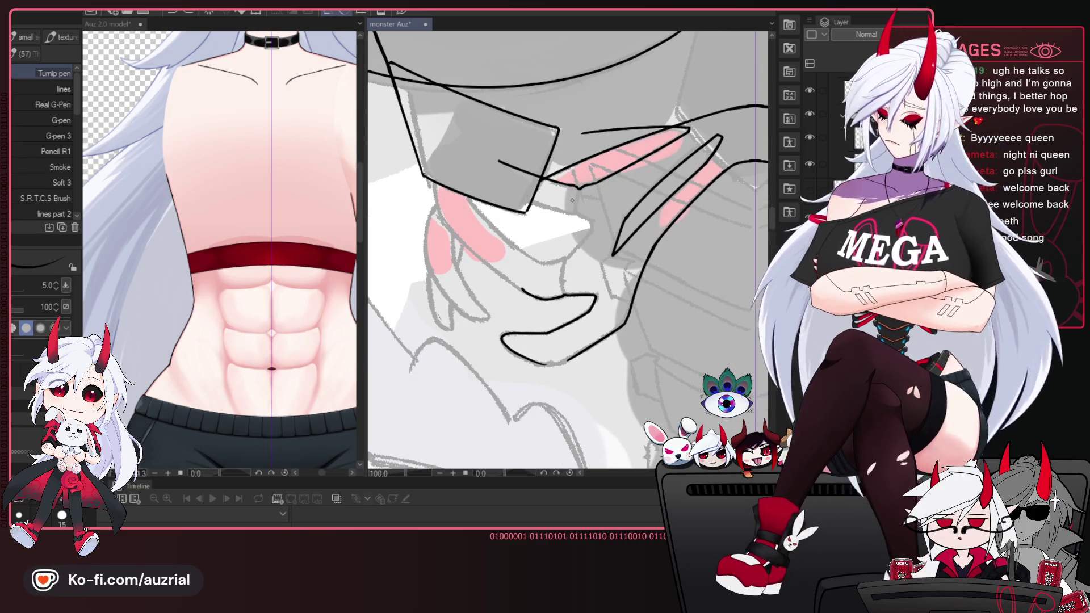
{"action": "key", "text": "h"}
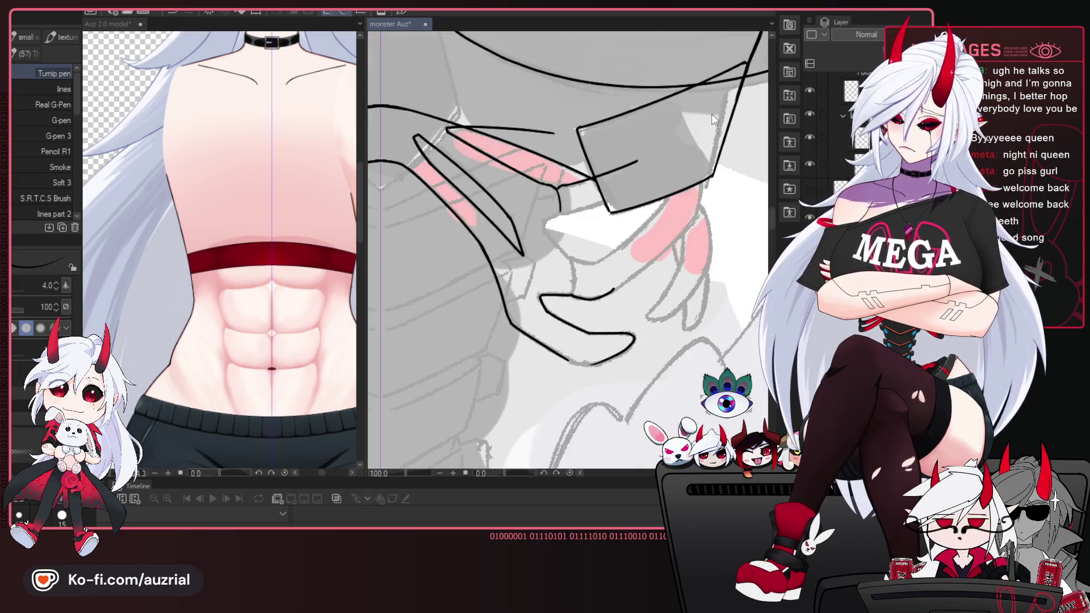
{"action": "key", "text": "bracketright"}
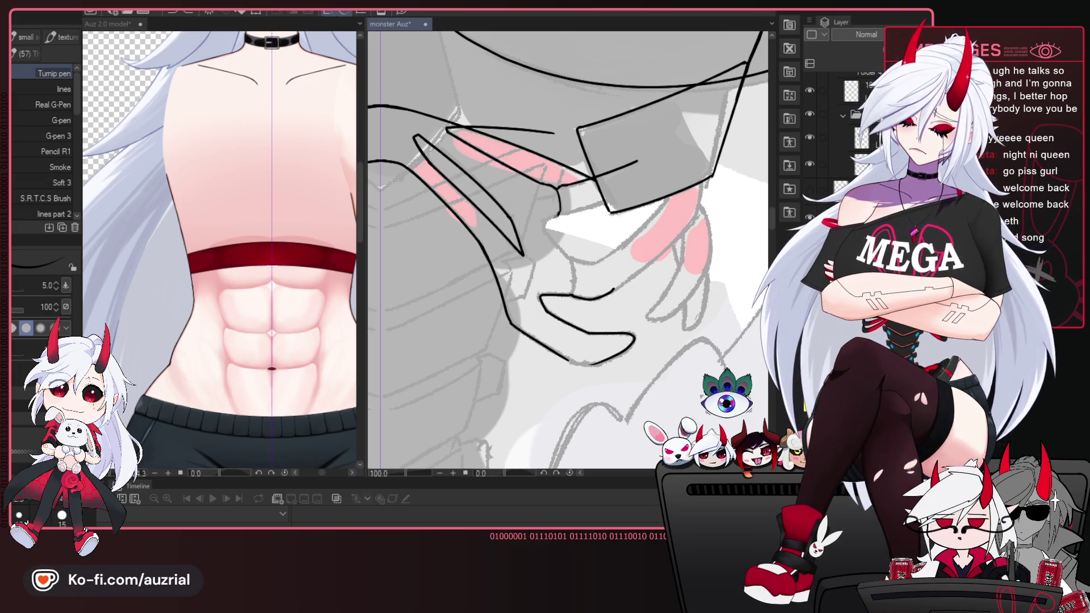
Re-check the box and fingers mirrored and undo the misplaced short stroke under the box.
{"action": "key", "text": "h"}
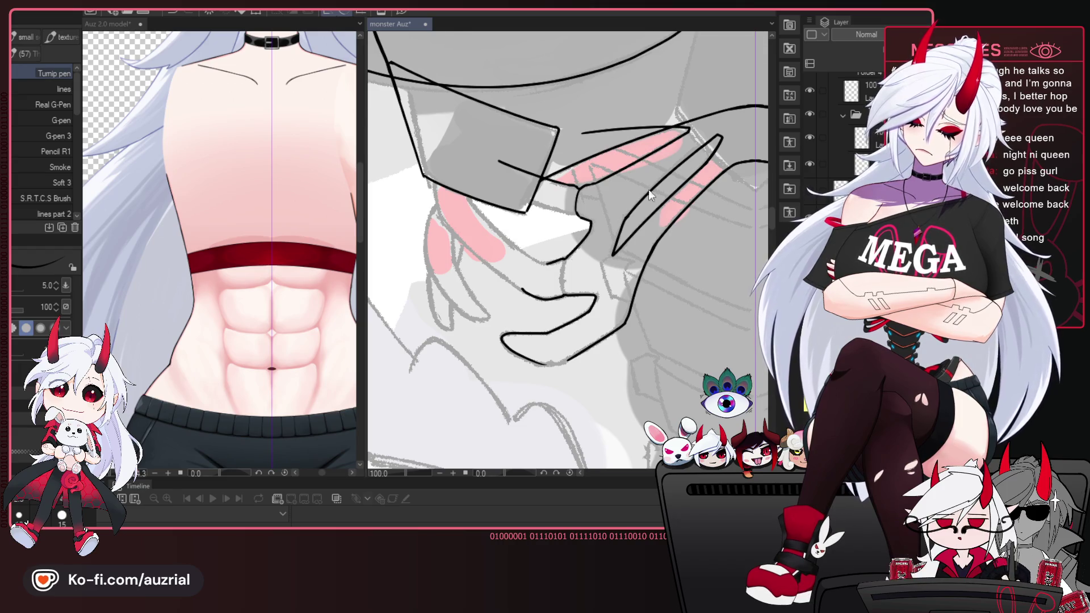
{"action": "key", "text": "h"}
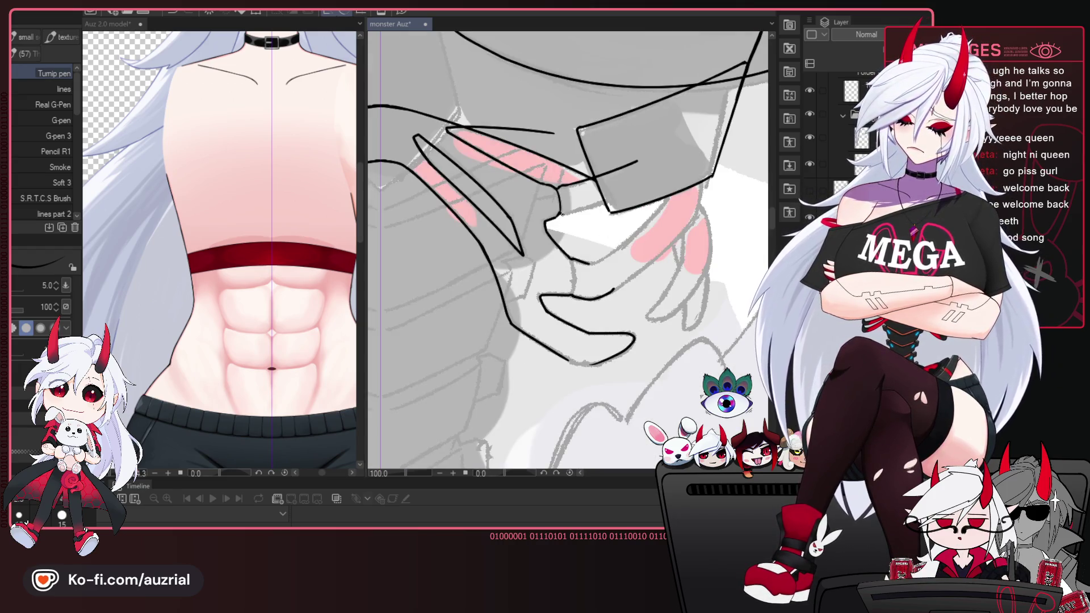
{"action": "mouse_move", "coordinate": [621, 206]}
{"action": "left_mouse_down"}
{"action": "mouse_move", "coordinate": [557, 218]}
{"action": "mouse_move", "coordinate": [577, 209]}
{"action": "left_mouse_up"}
{"action": "key", "text": "ctrl+z"}
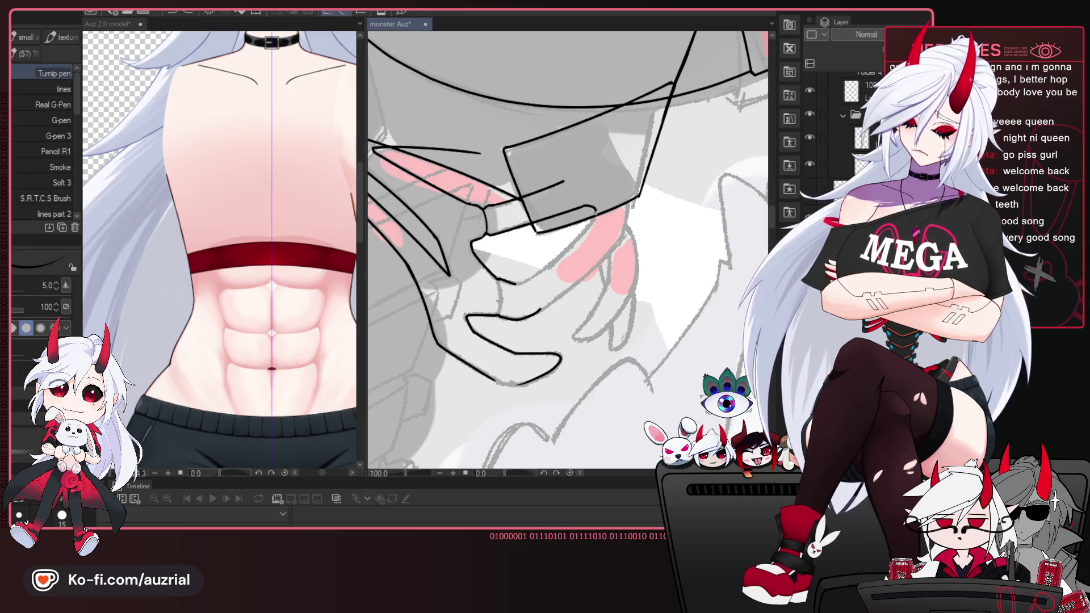
Ink strokes from the box corner across the pink blush and rising from the chin line.
{"action": "left_click_drag", "start_coordinate": [595, 216], "coordinate": [577, 242]}
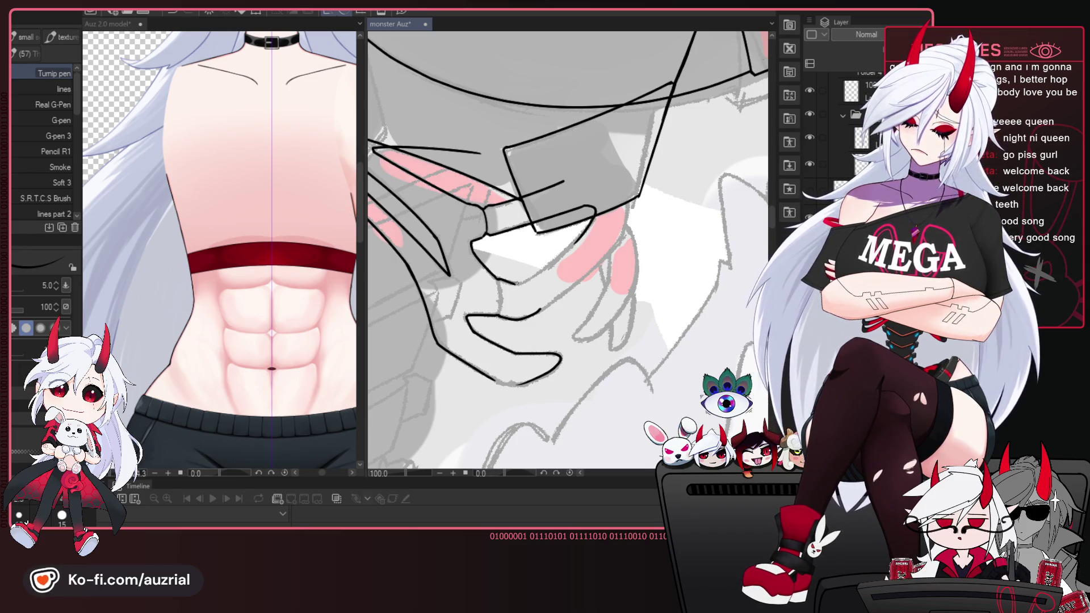
{"action": "left_click_drag", "start_coordinate": [517, 284], "coordinate": [551, 263]}
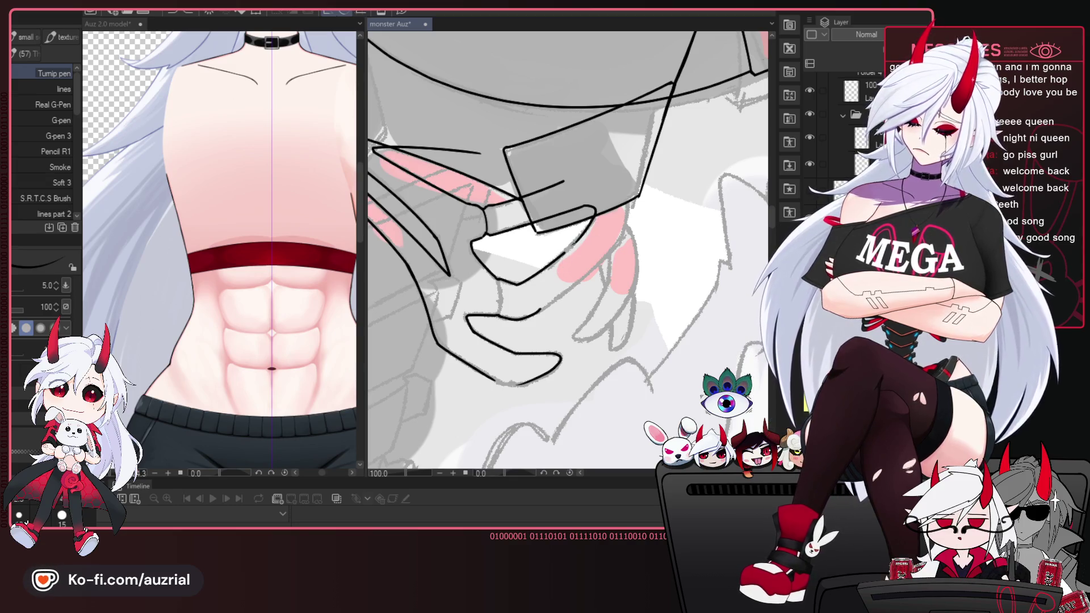
{"action": "left_click_drag", "start_coordinate": [620, 234], "coordinate": [629, 228]}
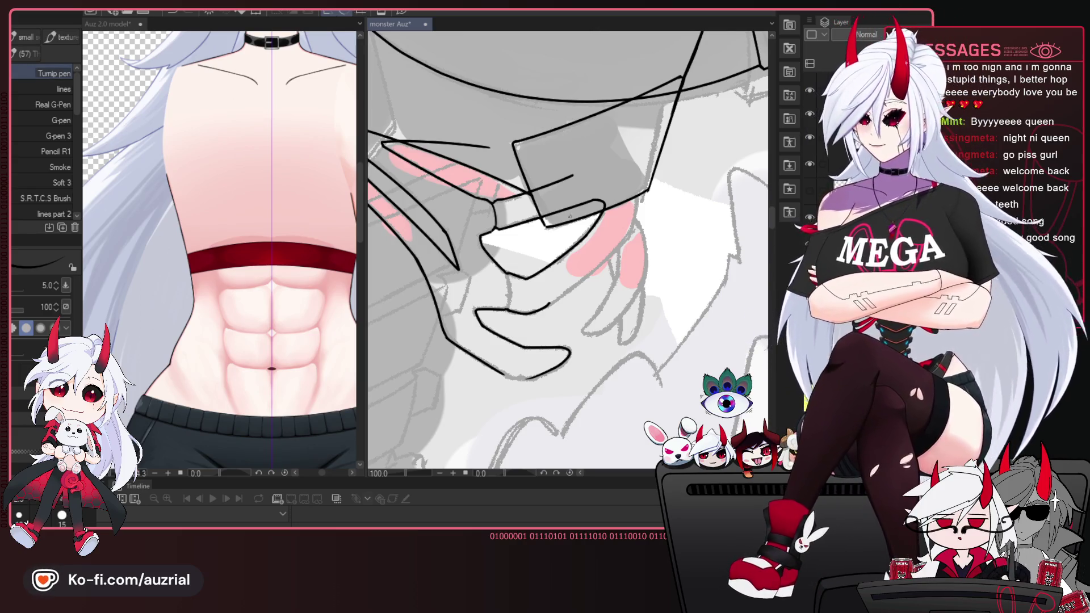
{"action": "left_click_drag", "start_coordinate": [571, 305], "coordinate": [545, 286]}
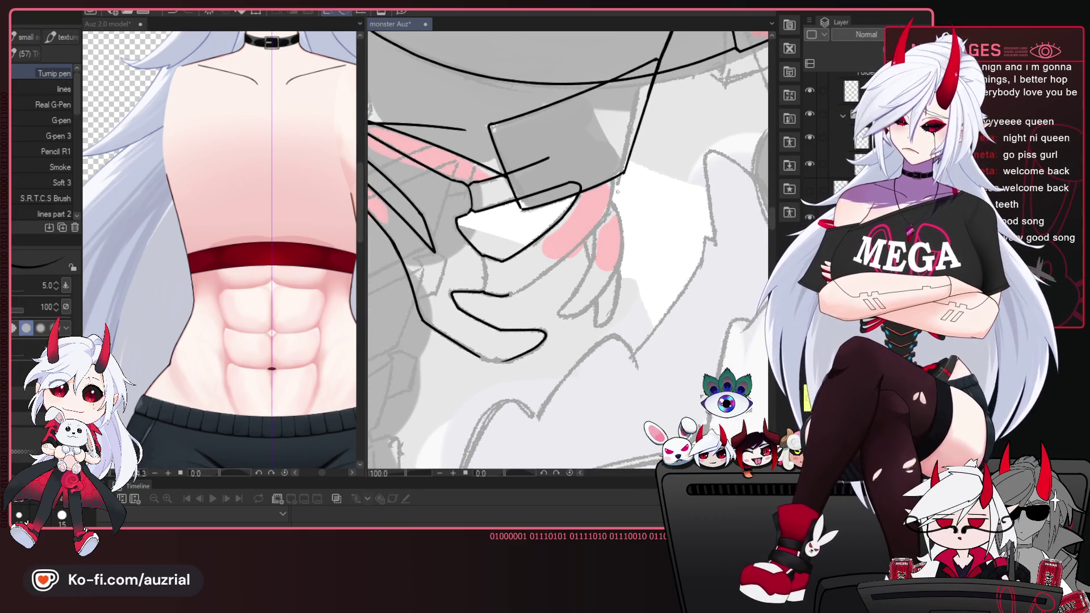
{"action": "left_click_drag", "start_coordinate": [618, 192], "coordinate": [621, 159]}
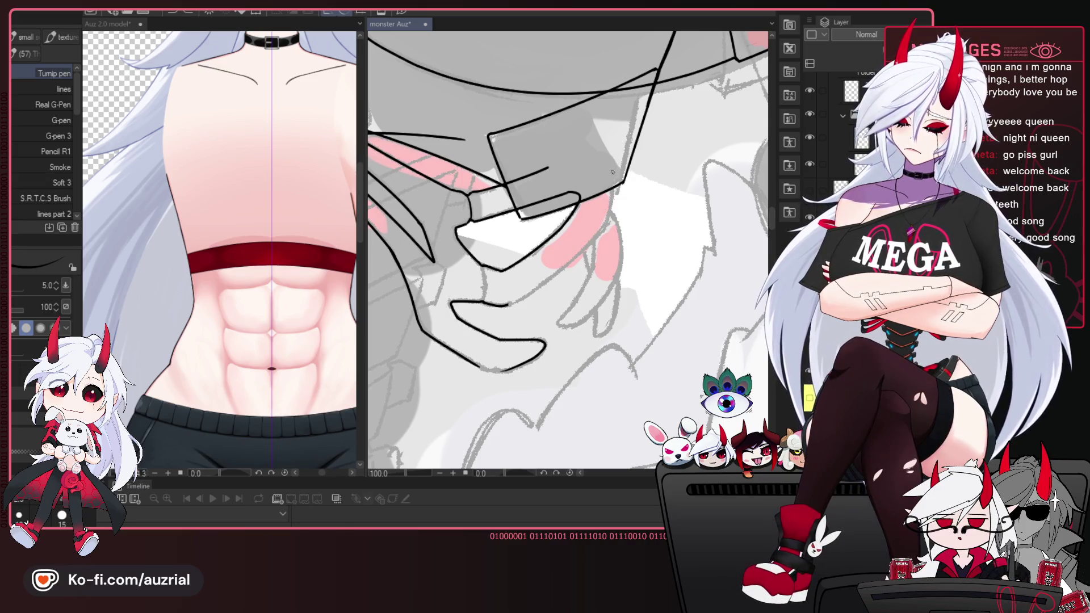
{"action": "left_click_drag", "start_coordinate": [590, 244], "coordinate": [516, 303]}
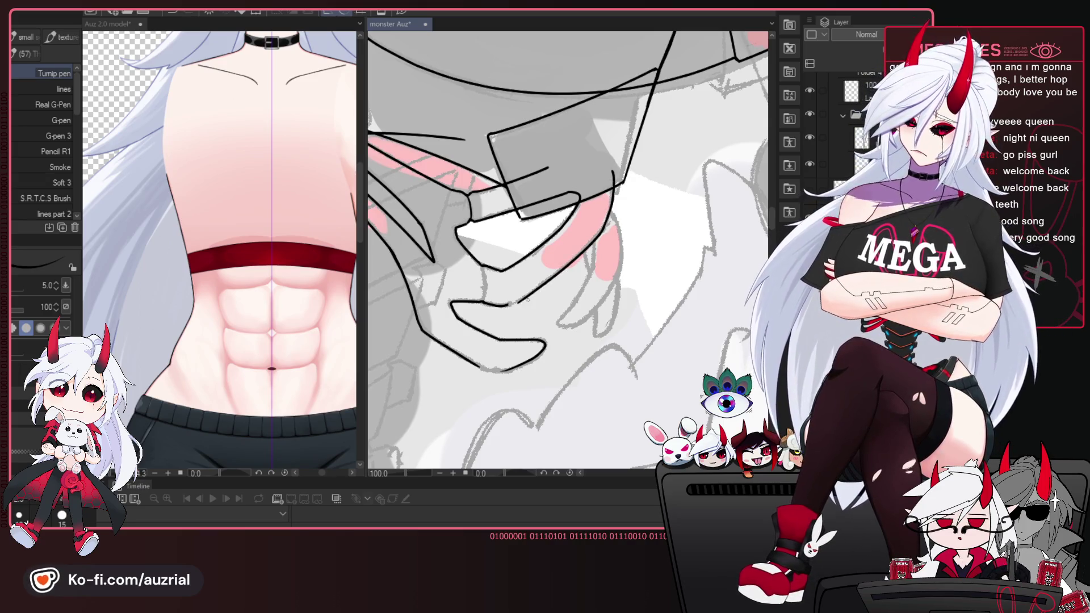
Check the new blush and chin lines in mirrored view, then restore the canvas and pen.
{"action": "key", "text": "h"}
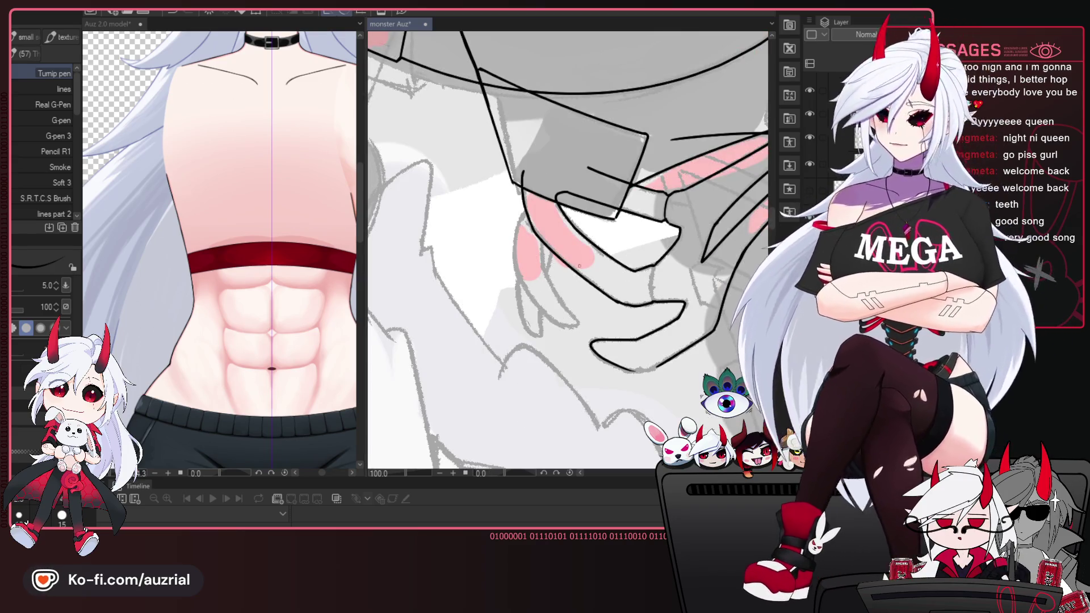
{"action": "mouse_move", "coordinate": [683, 241]}
{"action": "left_mouse_down"}
{"action": "mouse_move", "coordinate": [621, 190]}
{"action": "mouse_move", "coordinate": [588, 243]}
{"action": "left_mouse_up"}
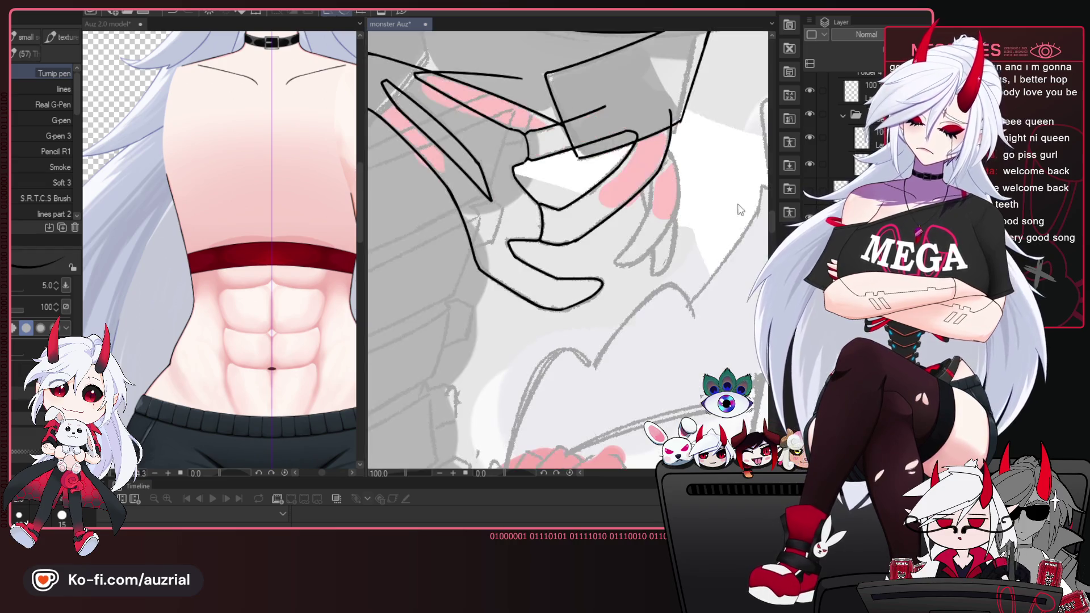
{"action": "left_click_drag", "start_coordinate": [625, 323], "coordinate": [573, 216]}
{"action": "left_click_drag", "start_coordinate": [579, 271], "coordinate": [645, 262]}
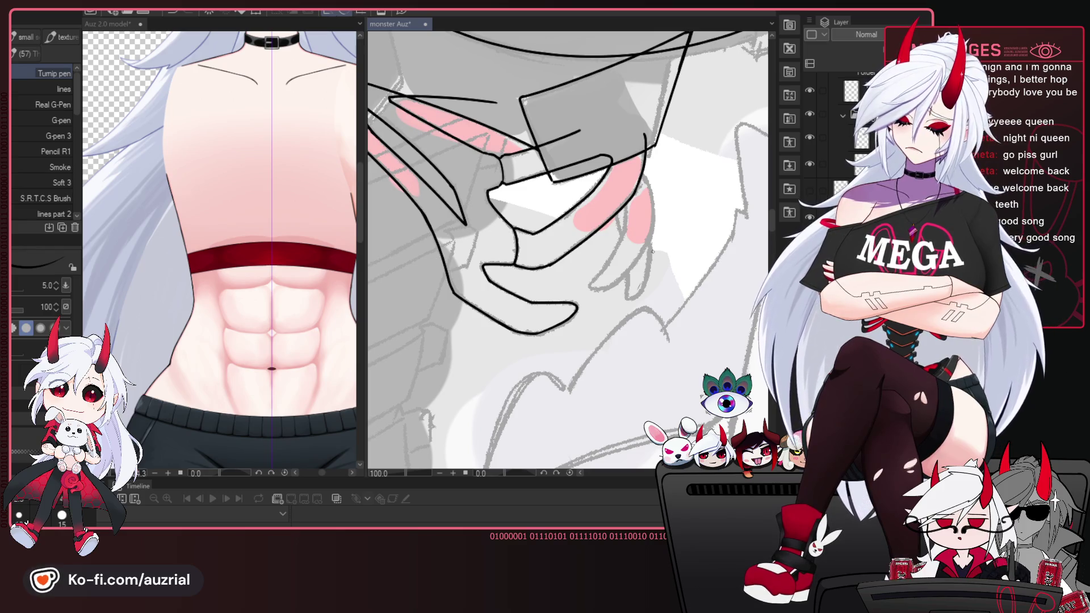
{"action": "left_click_drag", "start_coordinate": [590, 126], "coordinate": [587, 255]}
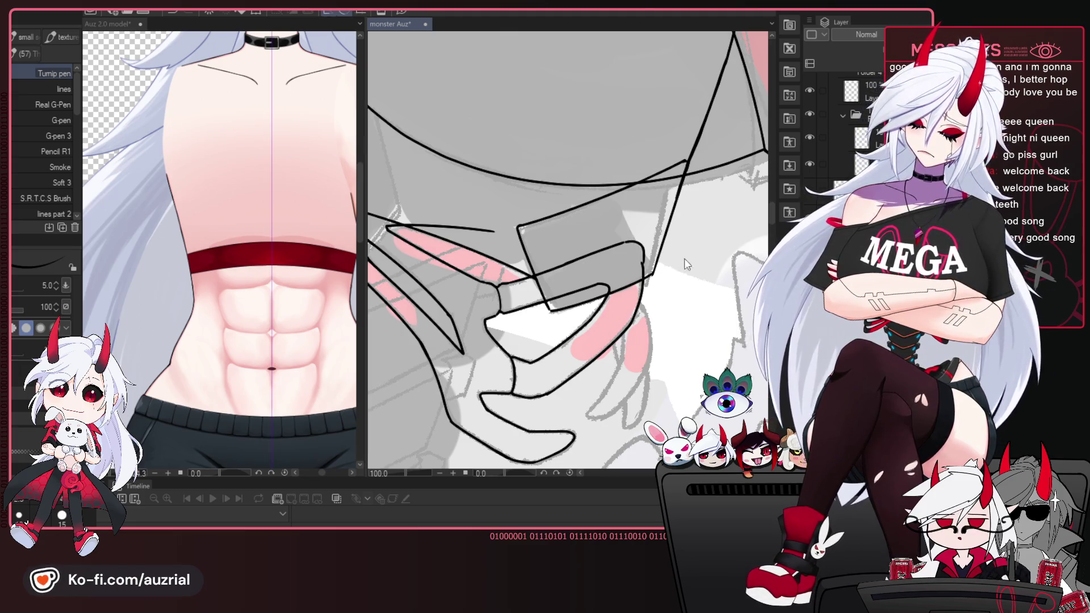
{"action": "key", "text": "h"}
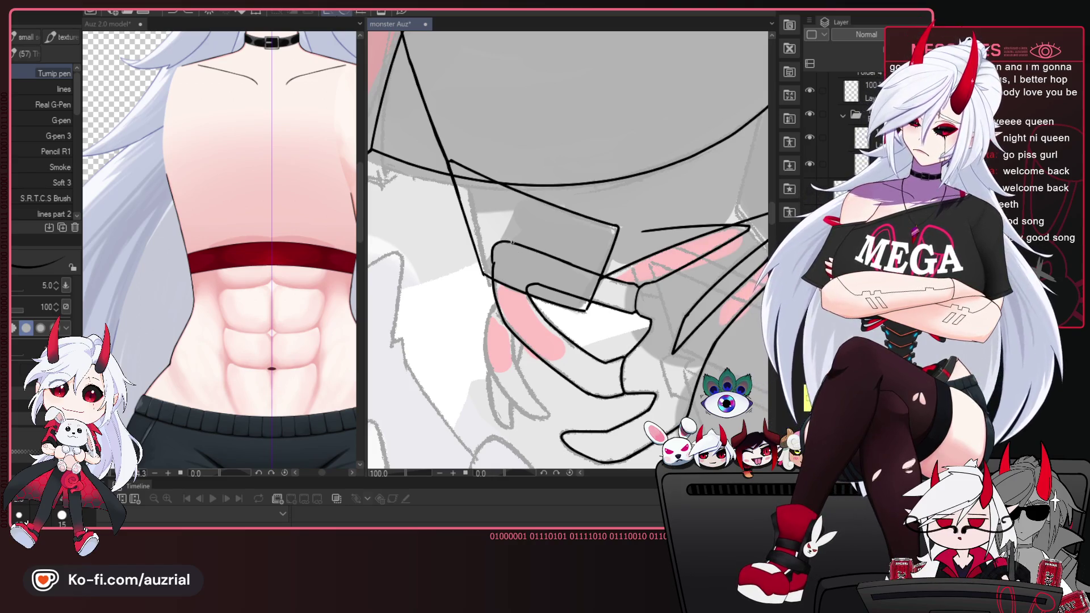
{"action": "key", "text": "e"}
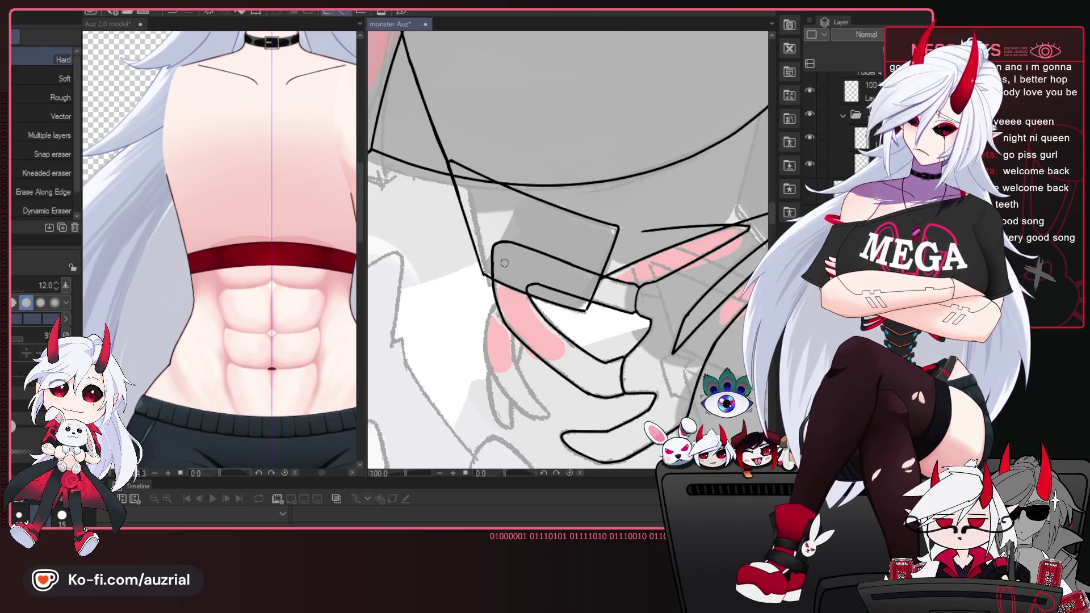
{"action": "key", "text": "p"}
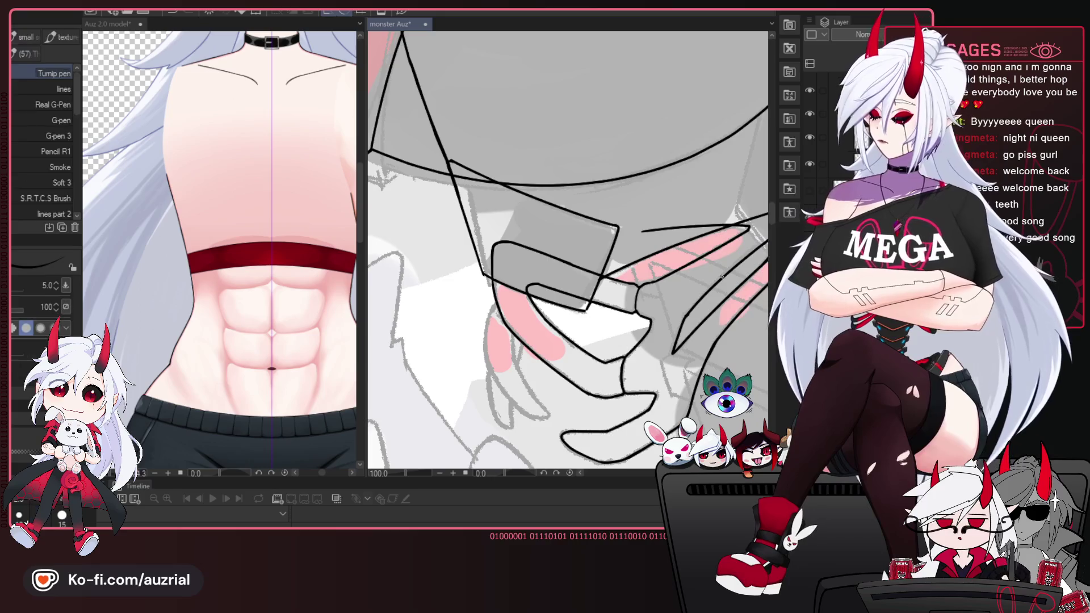
{"action": "scroll", "coordinate": [681, 273], "scroll_direction": "down", "scroll_amount": 2}
{"action": "scroll", "coordinate": [568, 250], "scroll_direction": "up", "scroll_amount": 1}
{"action": "scroll", "coordinate": [568, 250], "scroll_direction": "up", "scroll_amount": 1}
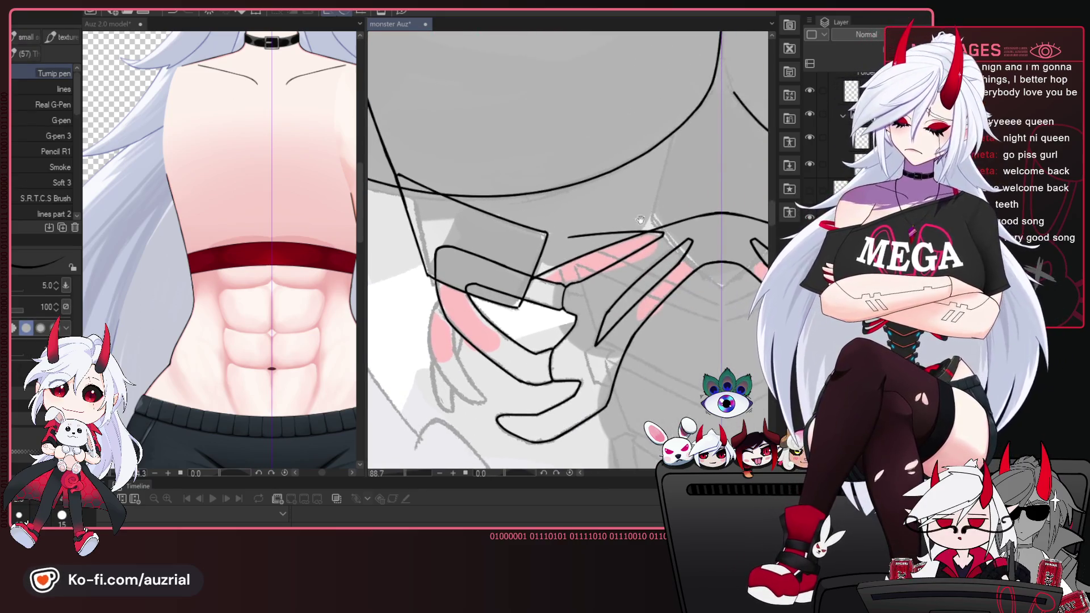
Ink a long finger line toward the box, redrawn with its left end lower.
{"action": "scroll", "coordinate": [568, 250], "scroll_direction": "up", "scroll_amount": 1}
{"action": "left_click_drag", "start_coordinate": [627, 246], "coordinate": [625, 249]}
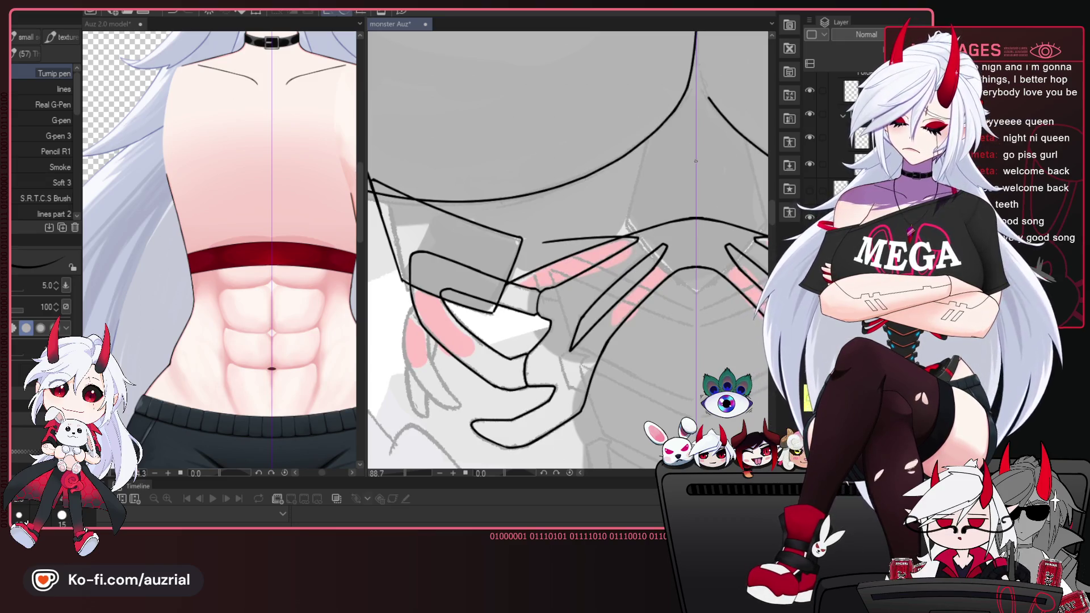
{"action": "left_click_drag", "start_coordinate": [710, 168], "coordinate": [598, 187]}
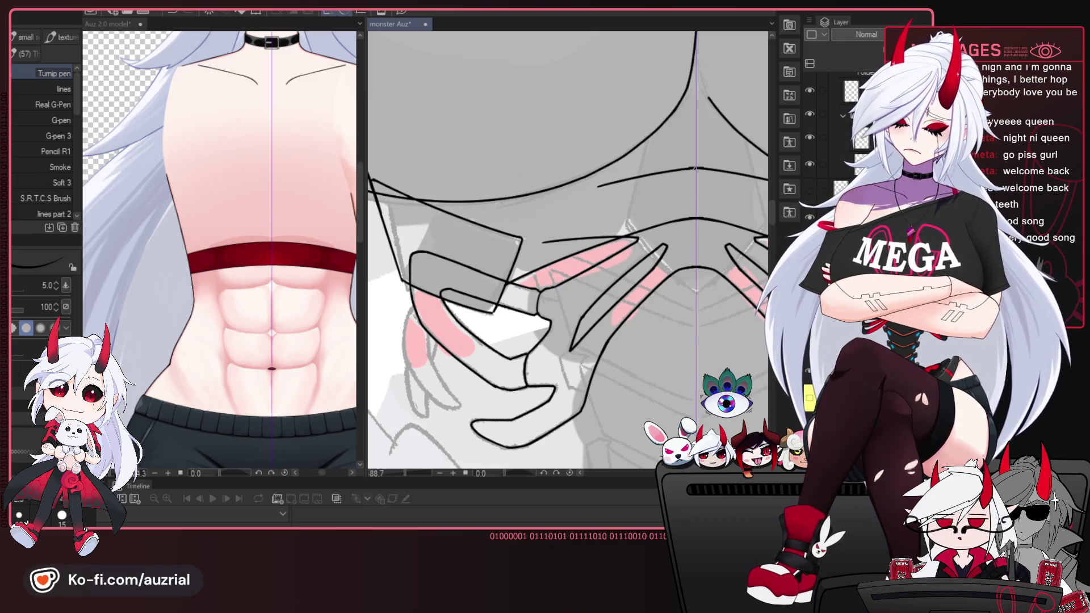
{"action": "key", "text": "ctrl+z"}
{"action": "left_click_drag", "start_coordinate": [693, 170], "coordinate": [581, 203]}
Add the short curved fingertip and extend its curve up to the right.
{"action": "left_click_drag", "start_coordinate": [606, 246], "coordinate": [633, 237]}
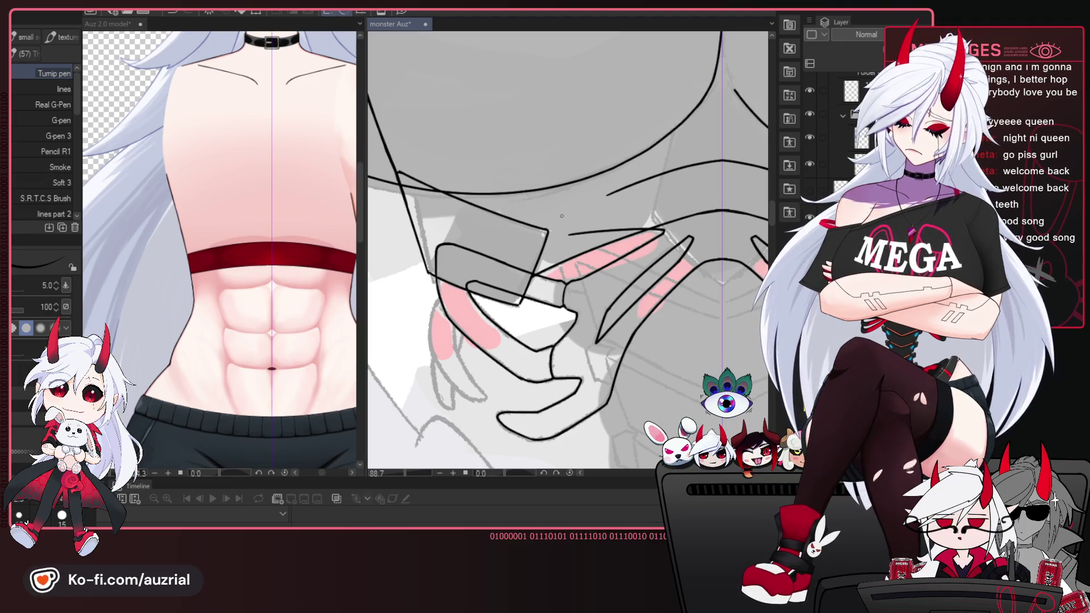
{"action": "left_click_drag", "start_coordinate": [560, 209], "coordinate": [567, 231]}
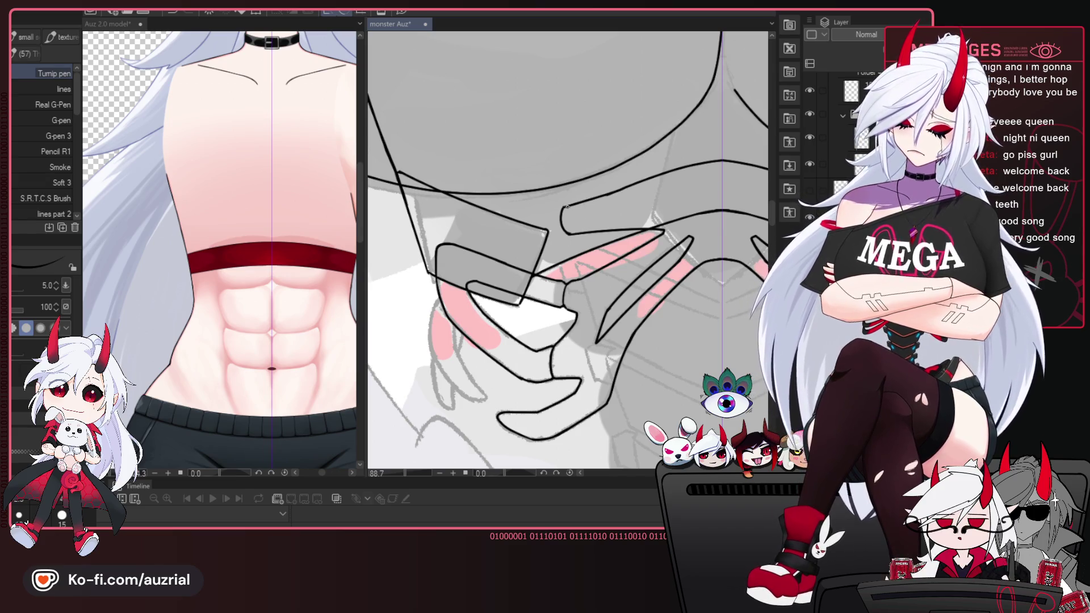
{"action": "left_click_drag", "start_coordinate": [563, 208], "coordinate": [595, 199]}
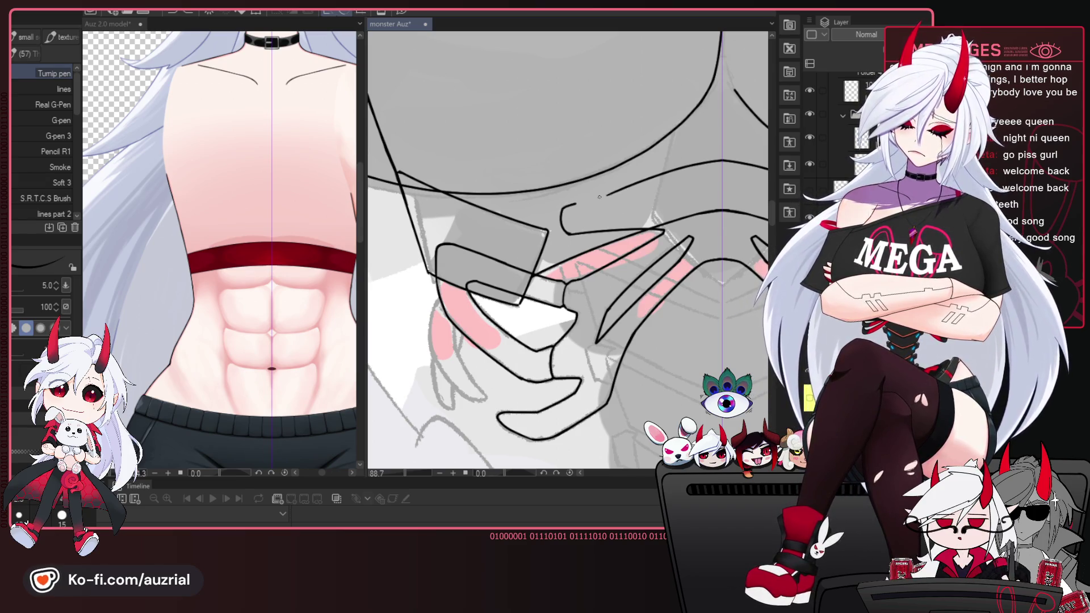
{"action": "left_click_drag", "start_coordinate": [587, 256], "coordinate": [520, 250]}
{"action": "left_click_drag", "start_coordinate": [571, 325], "coordinate": [608, 289]}
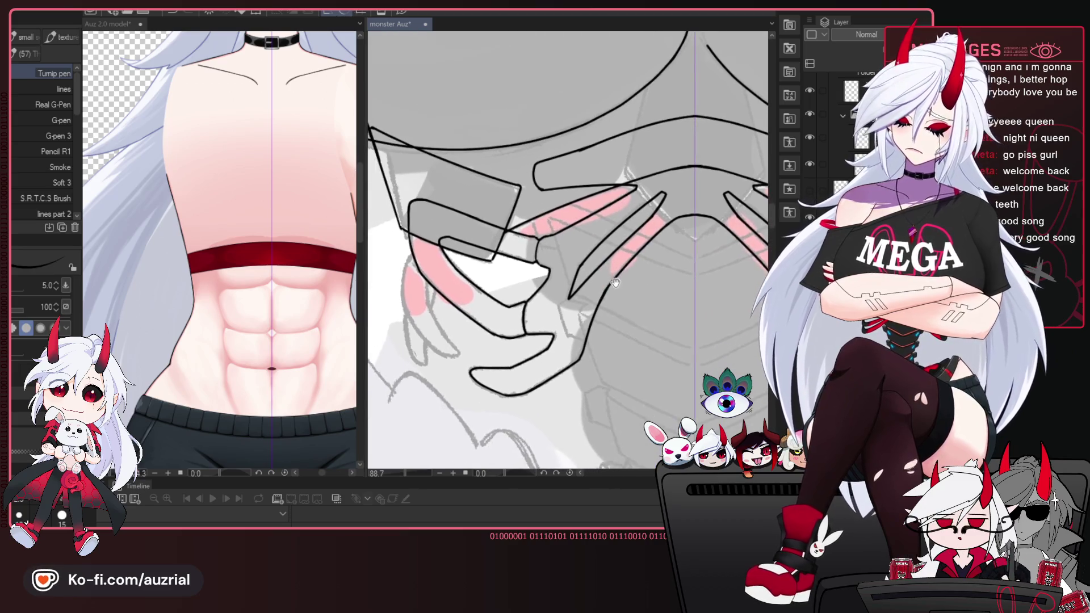
Frame the clawed hand below the chest plates and review its claw lines mirrored, then unflip.
{"action": "mouse_move", "coordinate": [654, 348]}
{"action": "left_mouse_down"}
{"action": "mouse_move", "coordinate": [662, 302]}
{"action": "mouse_move", "coordinate": [640, 326]}
{"action": "left_mouse_up"}
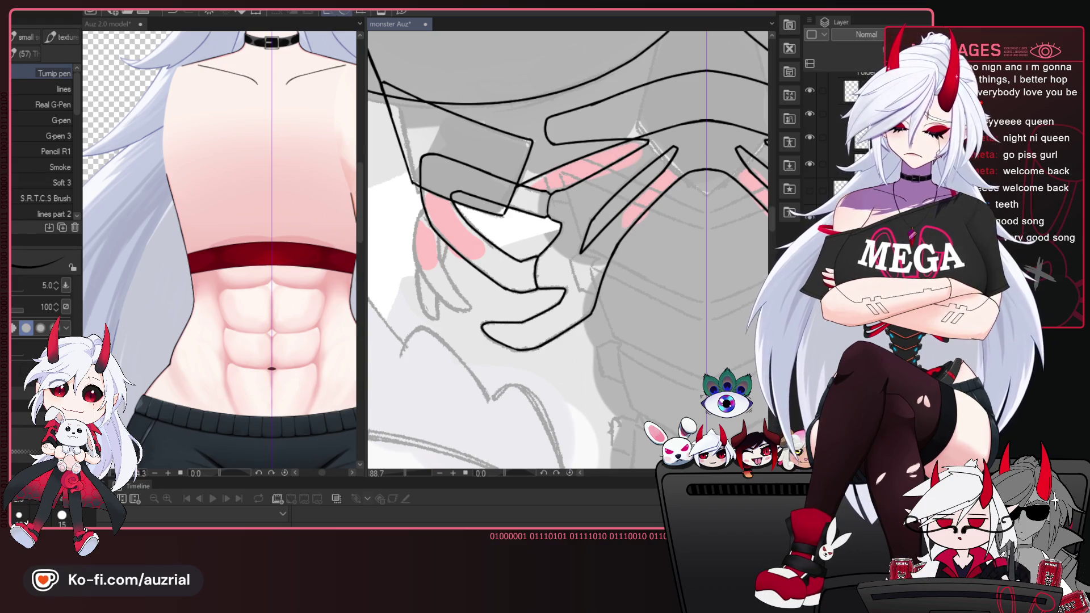
{"action": "left_click_drag", "start_coordinate": [531, 308], "coordinate": [579, 277]}
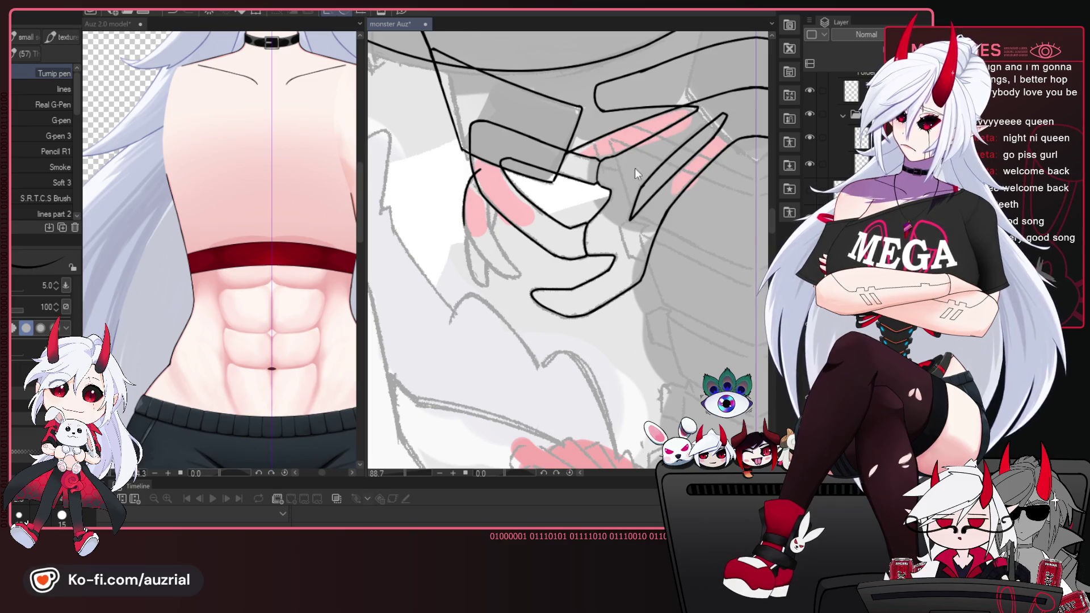
{"action": "key", "text": "h"}
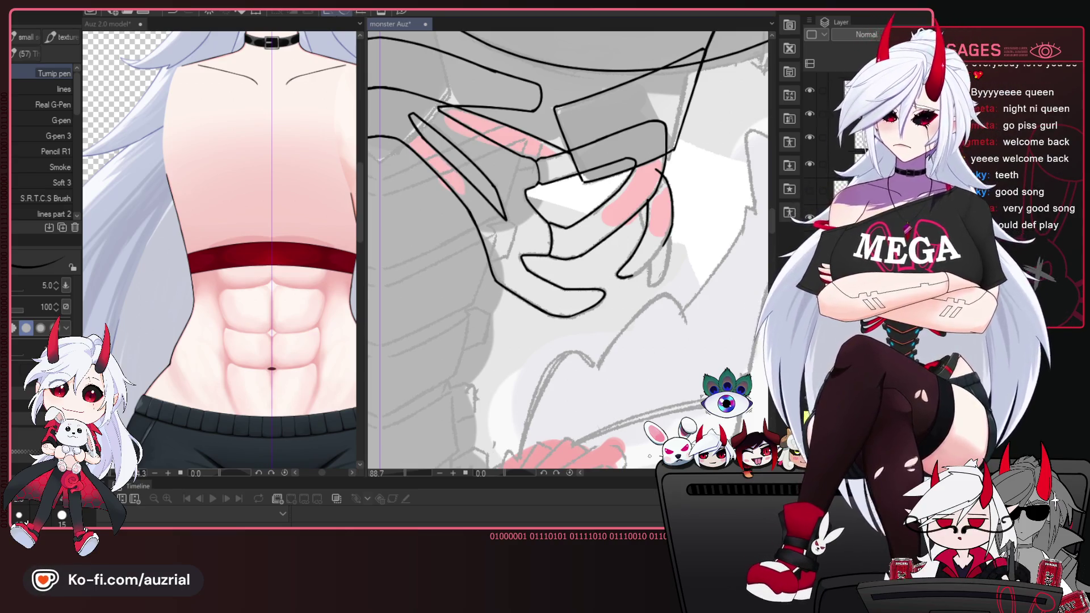
{"action": "left_click_drag", "start_coordinate": [637, 311], "coordinate": [630, 313]}
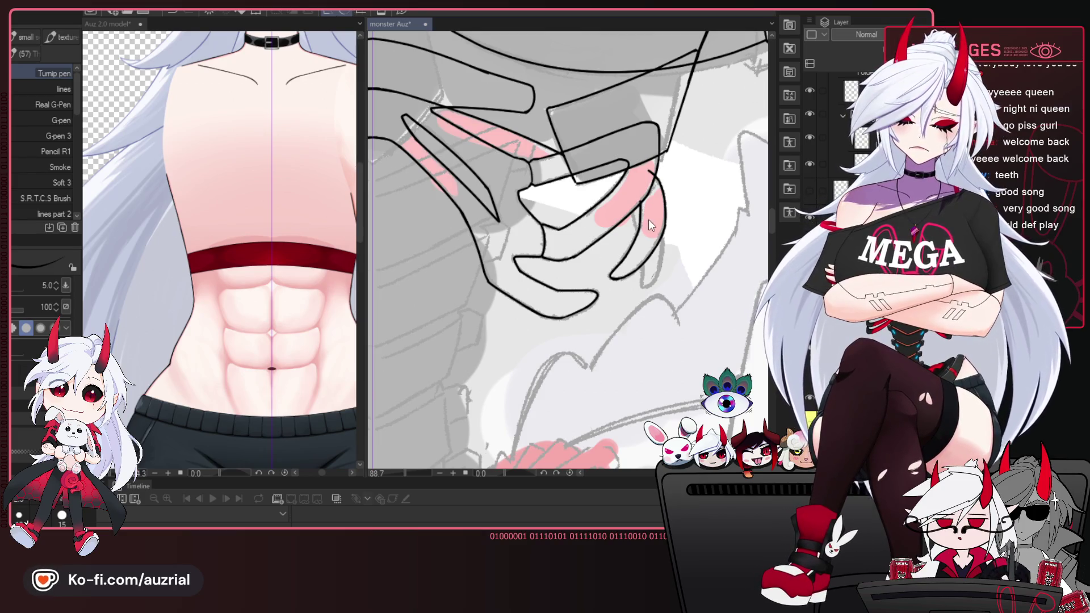
{"action": "key", "text": "h"}
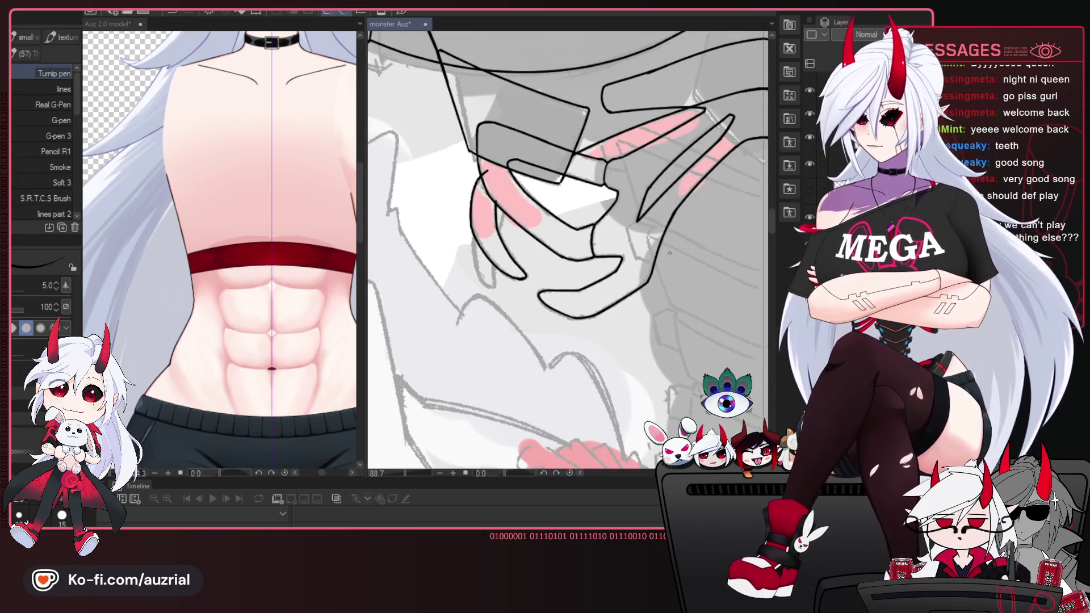
{"action": "left_click_drag", "start_coordinate": [503, 197], "coordinate": [551, 226]}
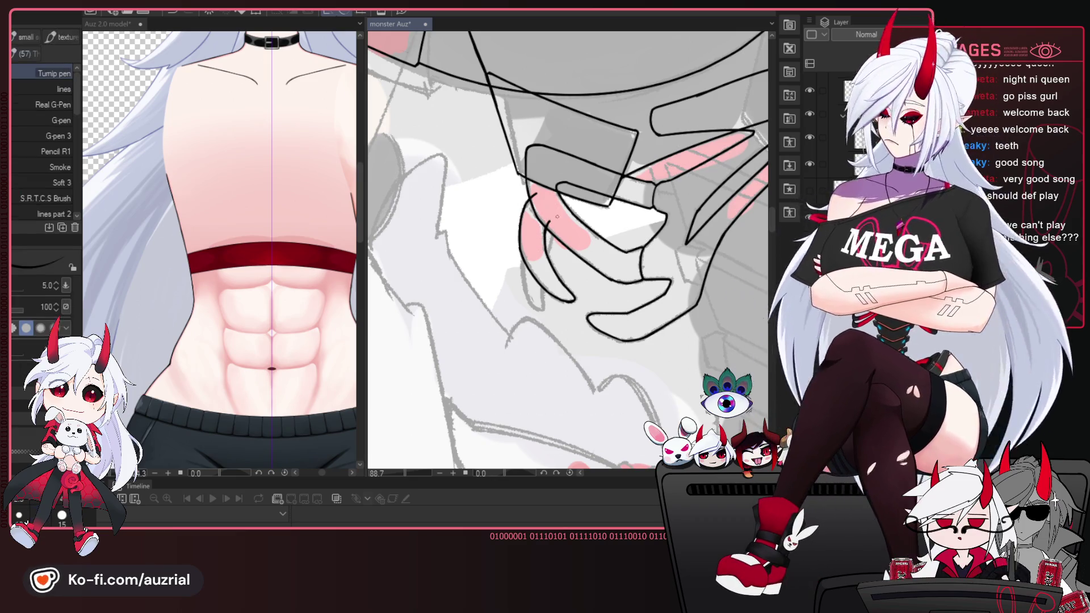
{"action": "left_click_drag", "start_coordinate": [725, 195], "coordinate": [600, 195]}
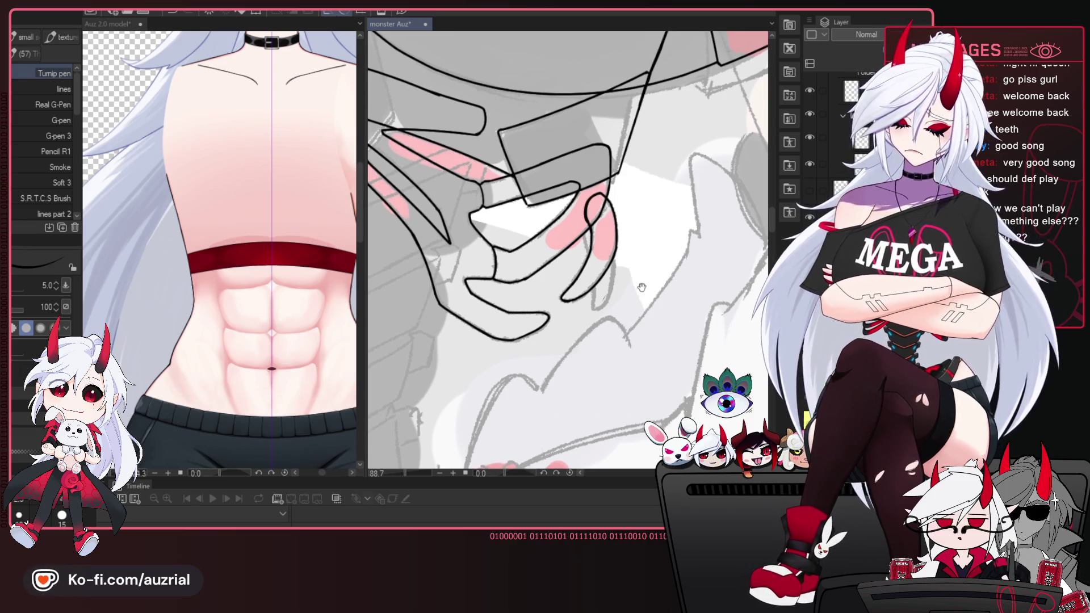
Ink a thin claw line down a finger, checking the hand in mirrored view.
{"action": "left_click_drag", "start_coordinate": [637, 240], "coordinate": [621, 234]}
{"action": "key", "text": "h"}
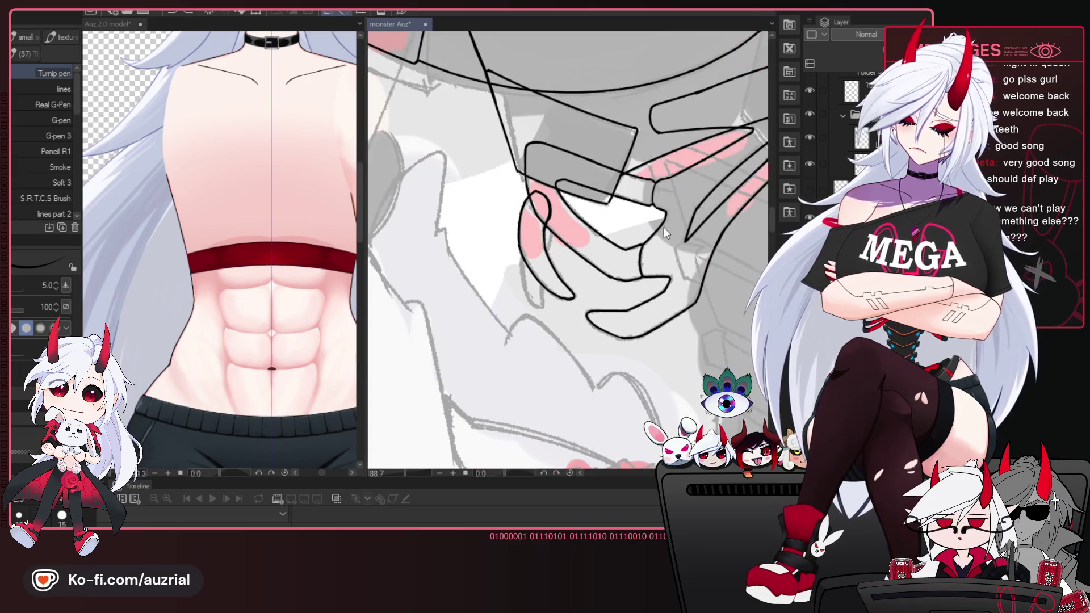
{"action": "mouse_move", "coordinate": [517, 235]}
{"action": "left_mouse_down"}
{"action": "mouse_move", "coordinate": [511, 226]}
{"action": "mouse_move", "coordinate": [476, 261]}
{"action": "left_mouse_up"}
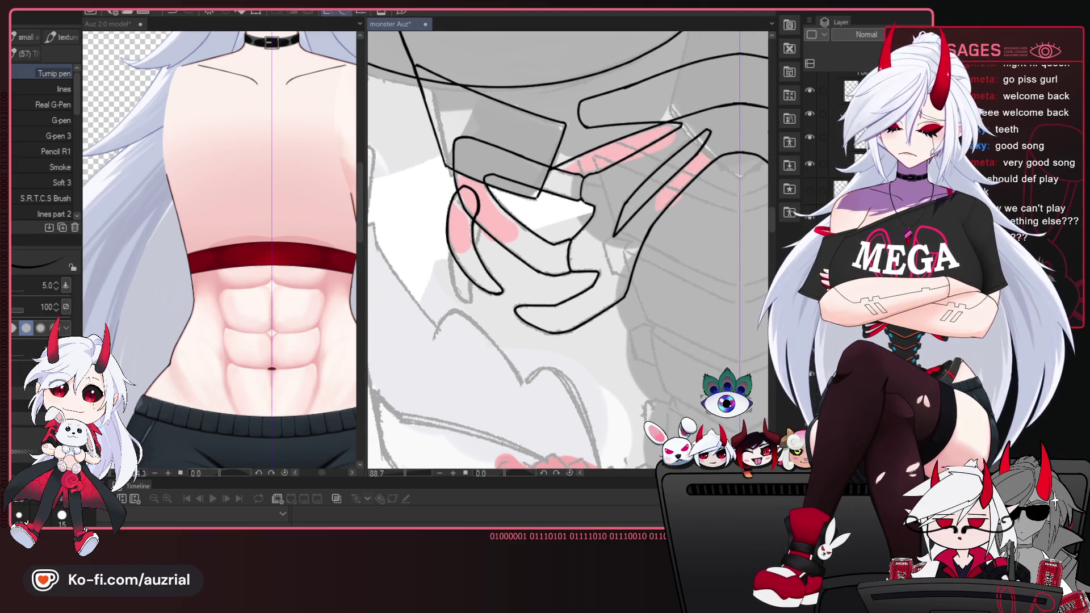
{"action": "mouse_move", "coordinate": [500, 192]}
{"action": "left_mouse_down"}
{"action": "mouse_move", "coordinate": [569, 148]}
{"action": "mouse_move", "coordinate": [538, 267]}
{"action": "left_mouse_up"}
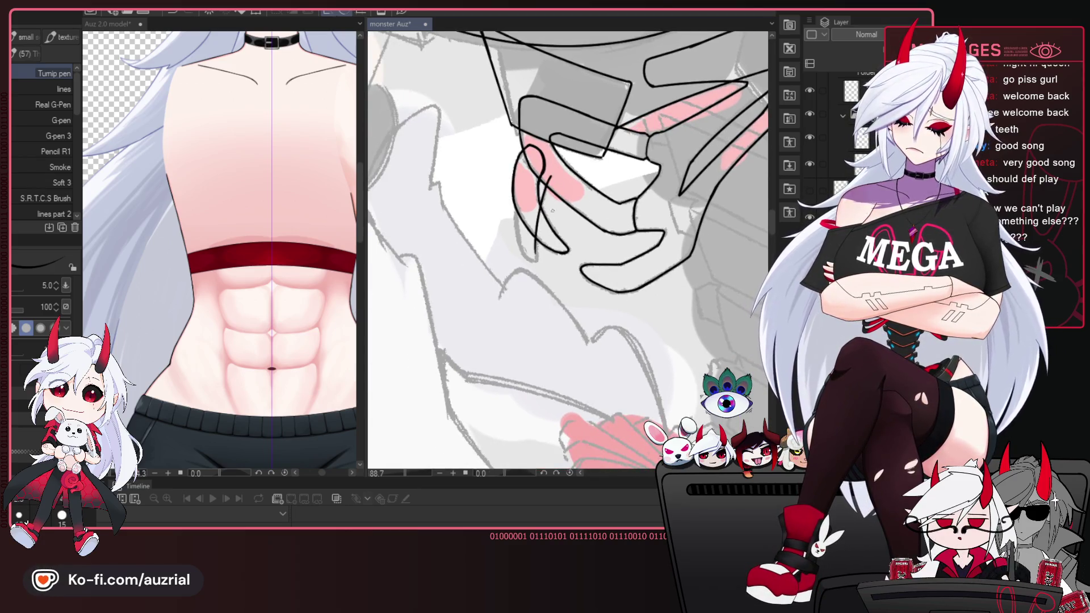
{"action": "left_click_drag", "start_coordinate": [526, 179], "coordinate": [520, 245]}
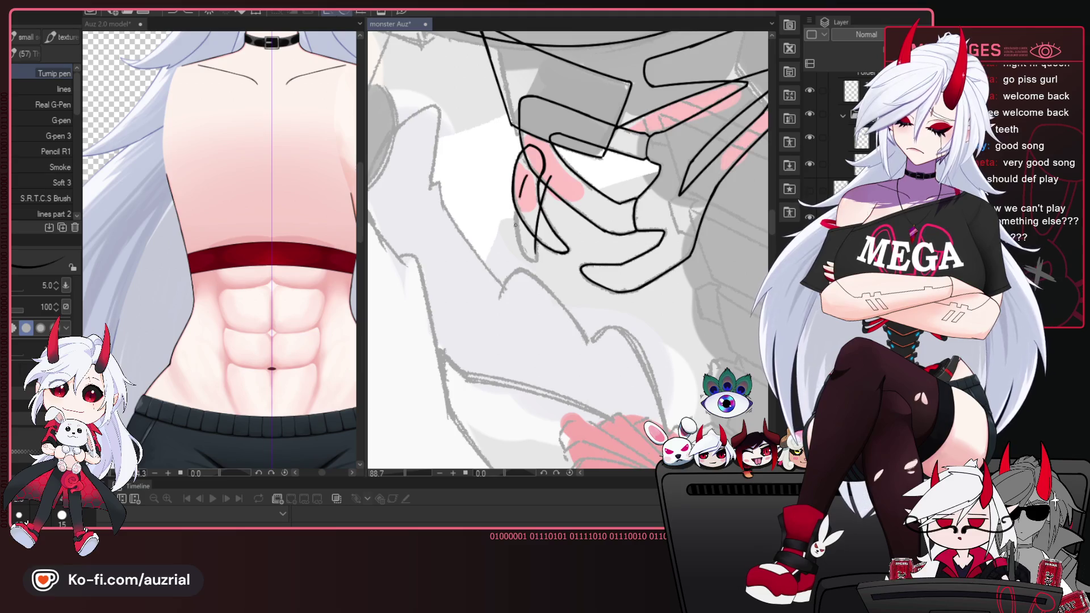
{"action": "key", "text": "h"}
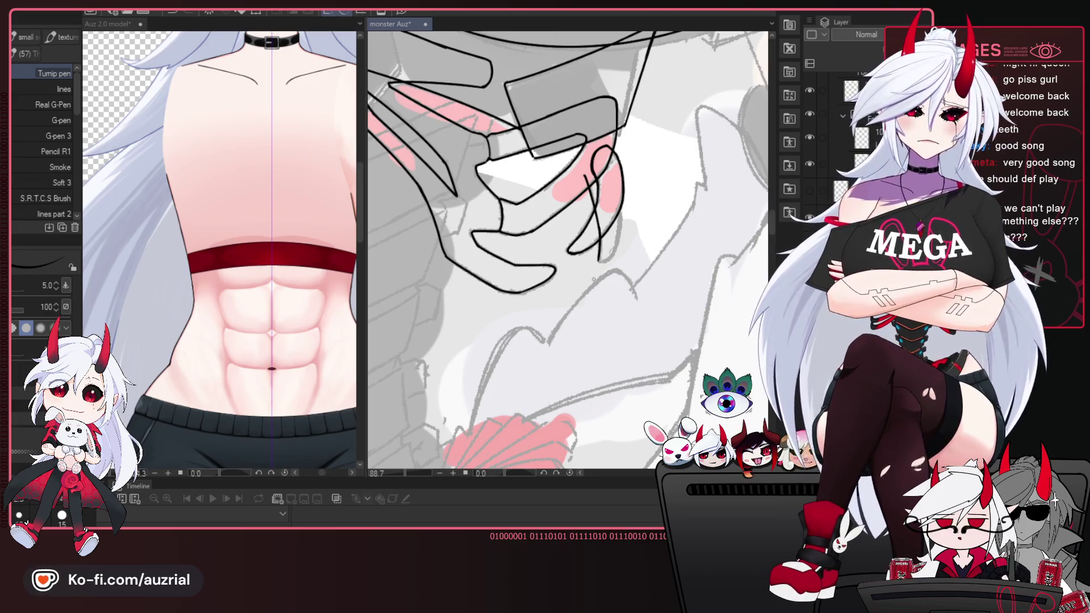
{"action": "left_click_drag", "start_coordinate": [593, 279], "coordinate": [571, 281]}
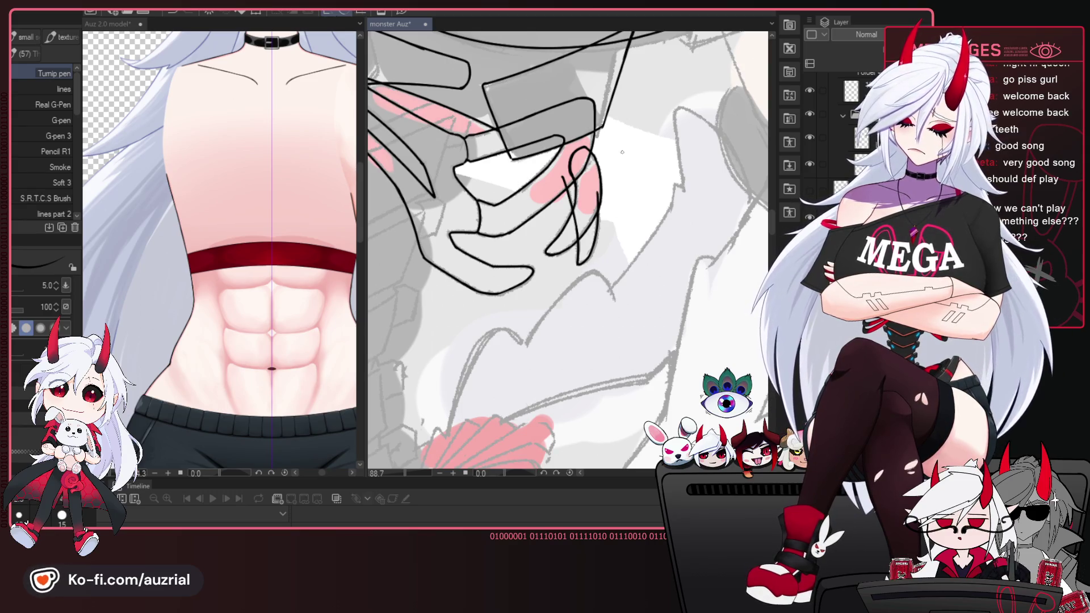
{"action": "key", "text": "h"}
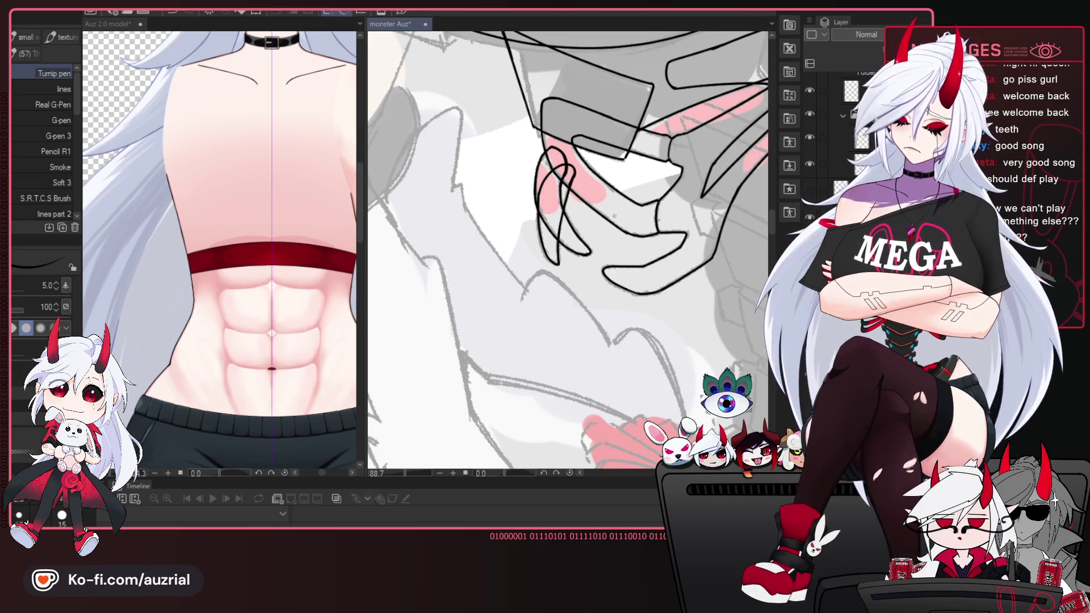
{"action": "scroll", "coordinate": [658, 292], "scroll_direction": "down", "scroll_amount": 3}
{"action": "mouse_move", "coordinate": [596, 222]}
{"action": "left_mouse_down"}
{"action": "mouse_move", "coordinate": [654, 192]}
{"action": "mouse_move", "coordinate": [587, 257]}
{"action": "left_mouse_up"}
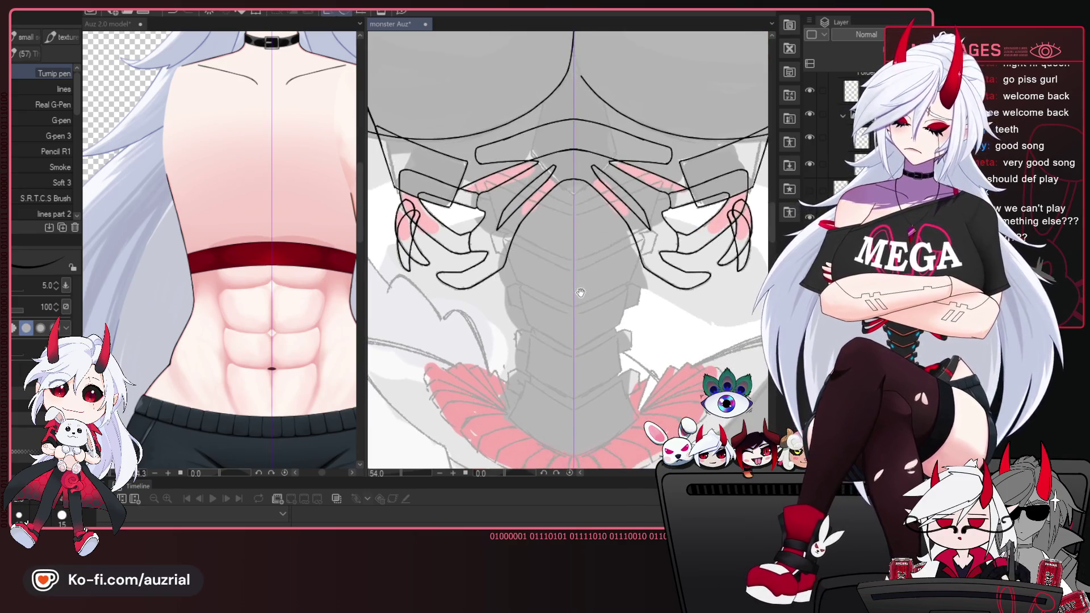
{"action": "left_click_drag", "start_coordinate": [589, 254], "coordinate": [616, 222]}
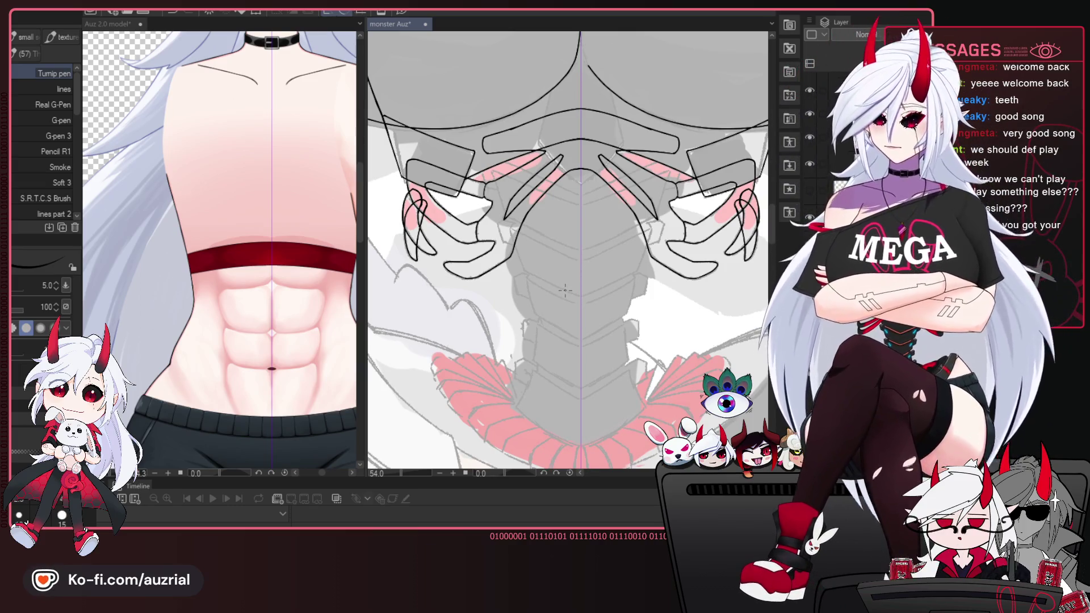
{"action": "scroll", "coordinate": [560, 290], "scroll_direction": "up", "scroll_amount": 2}
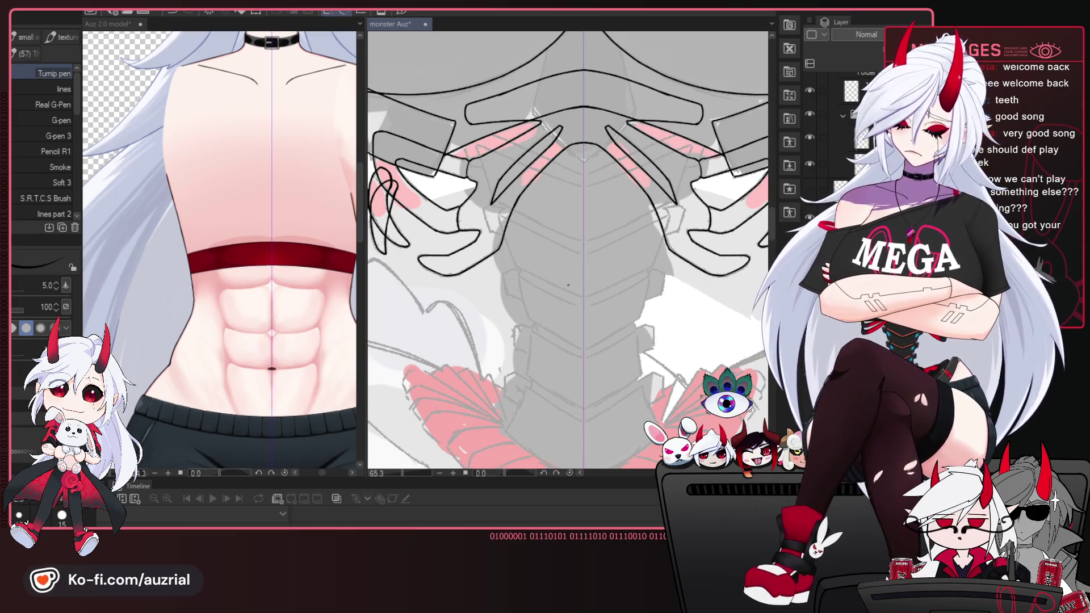
{"action": "scroll", "coordinate": [570, 281], "scroll_direction": "down", "scroll_amount": 2}
{"action": "left_click_drag", "start_coordinate": [572, 278], "coordinate": [586, 293]}
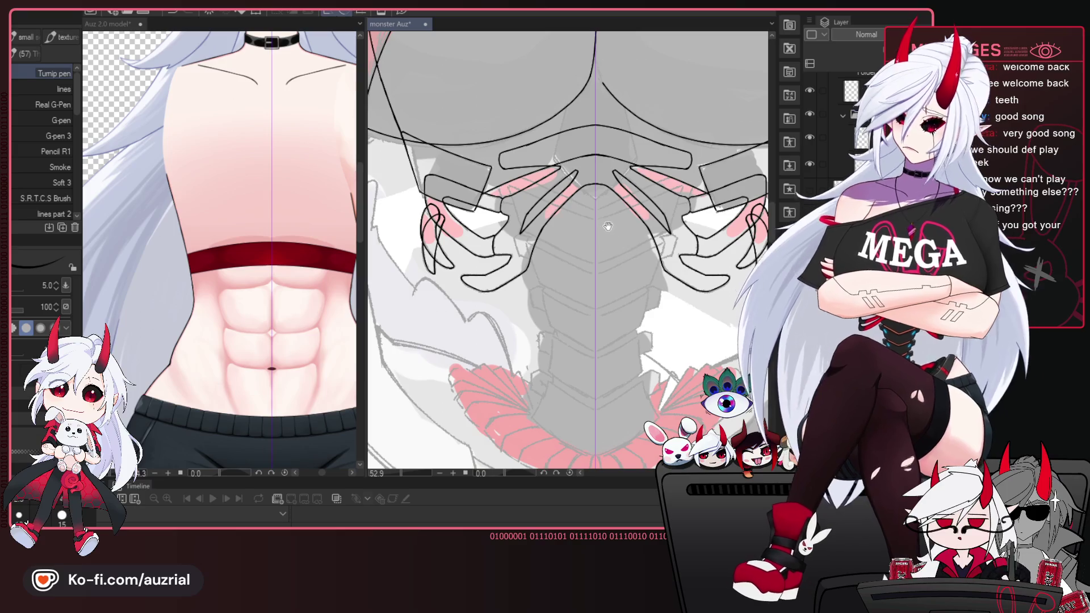
{"action": "left_click_drag", "start_coordinate": [606, 221], "coordinate": [615, 211]}
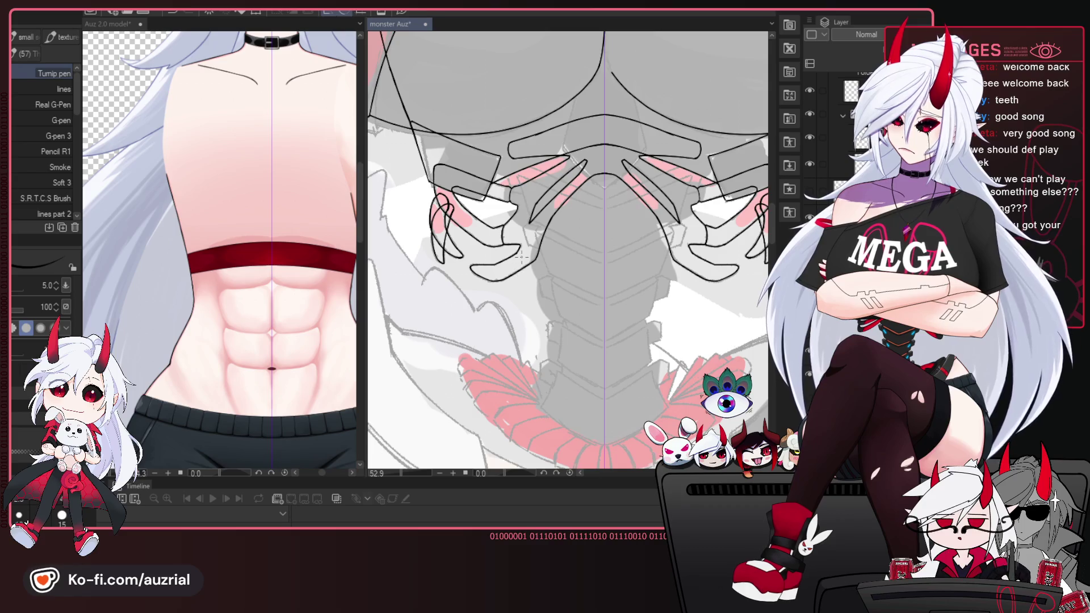
{"action": "scroll", "coordinate": [596, 233], "scroll_direction": "down", "scroll_amount": 1}
{"action": "scroll", "coordinate": [596, 233], "scroll_direction": "down", "scroll_amount": 1}
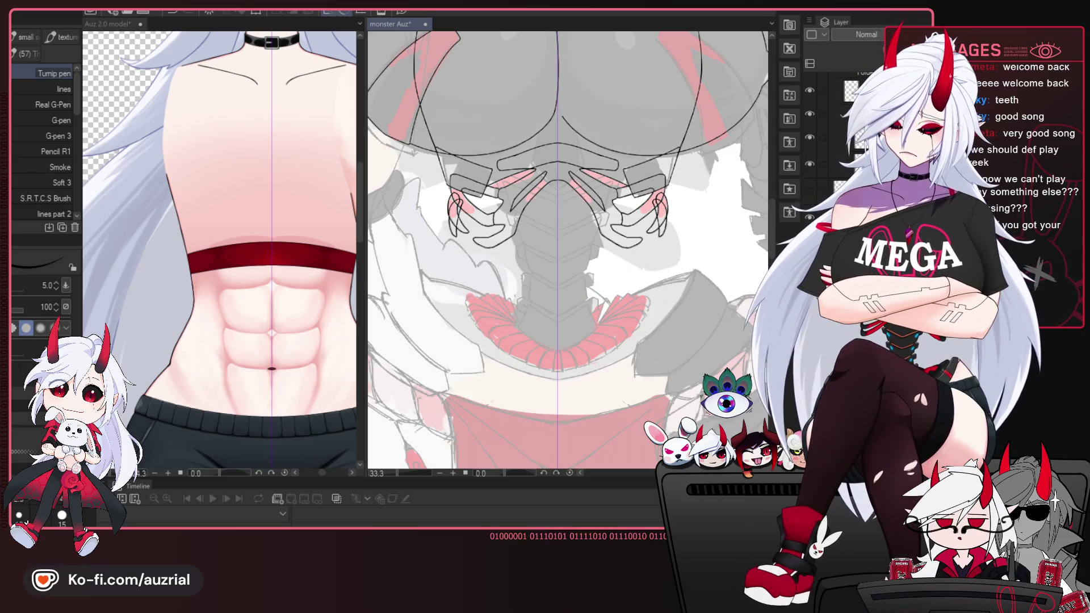
{"action": "left_click_drag", "start_coordinate": [535, 236], "coordinate": [570, 323]}
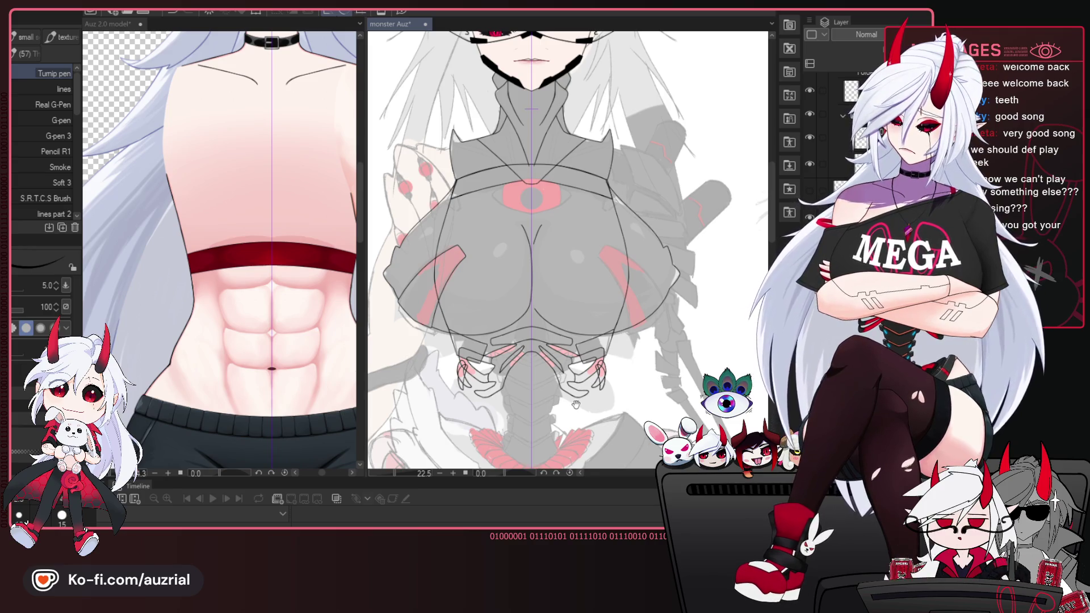
{"action": "left_click_drag", "start_coordinate": [587, 384], "coordinate": [605, 296]}
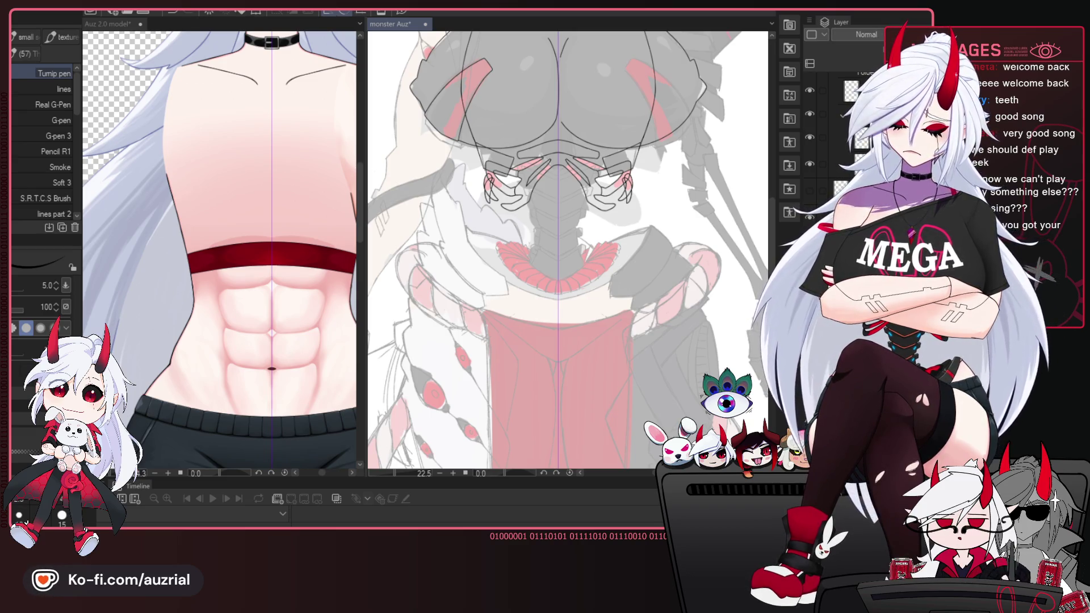
{"action": "left_click_drag", "start_coordinate": [637, 331], "coordinate": [648, 296]}
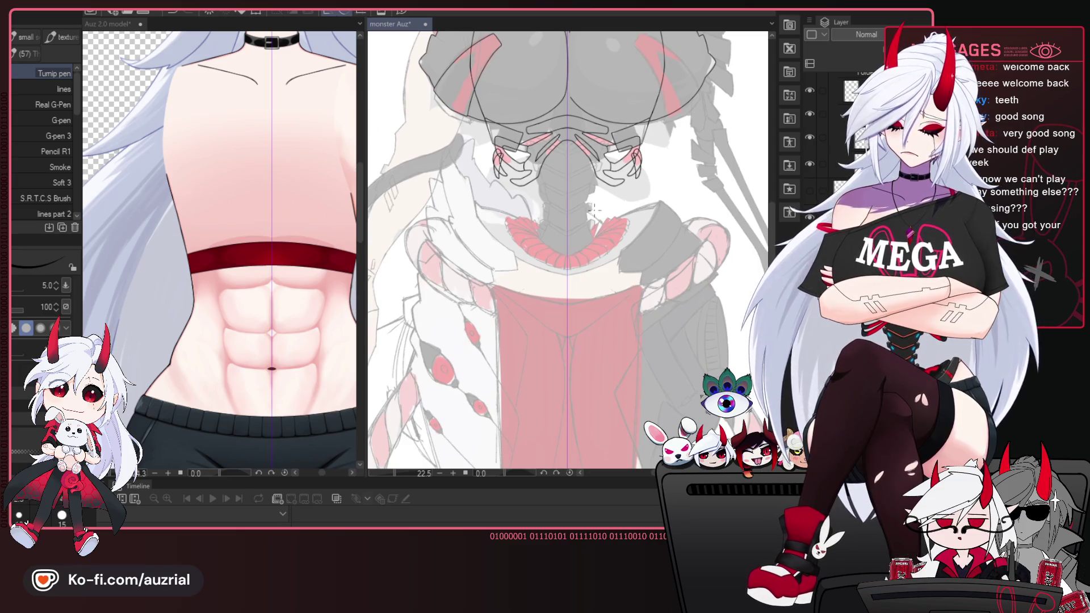
{"action": "scroll", "coordinate": [593, 210], "scroll_direction": "up", "scroll_amount": 2}
{"action": "scroll", "coordinate": [602, 215], "scroll_direction": "up", "scroll_amount": 1}
{"action": "scroll", "coordinate": [621, 222], "scroll_direction": "up", "scroll_amount": 2}
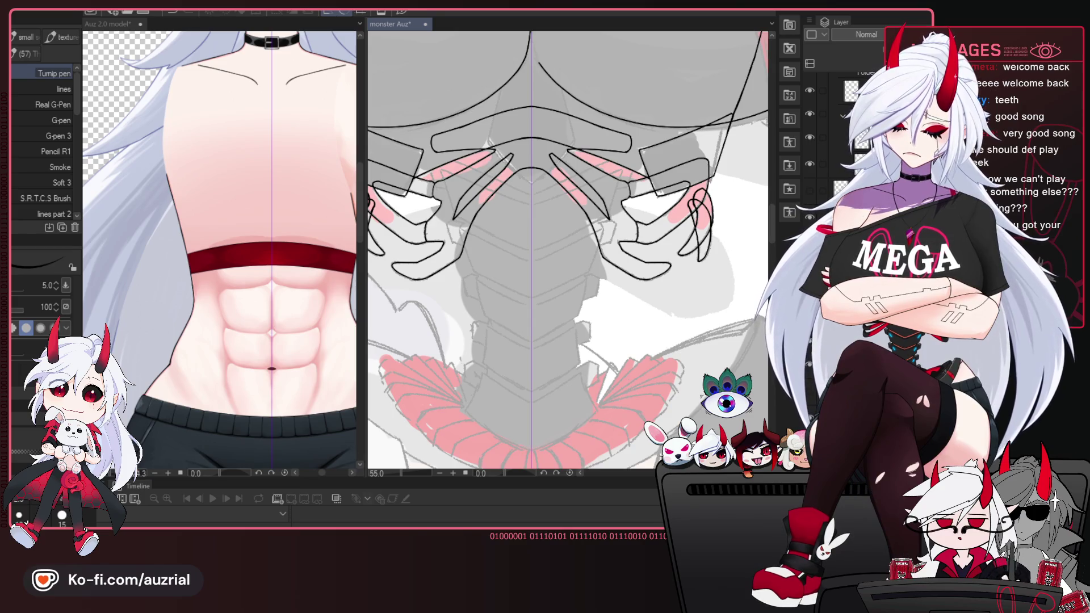
{"action": "left_click", "coordinate": [300, 332]}
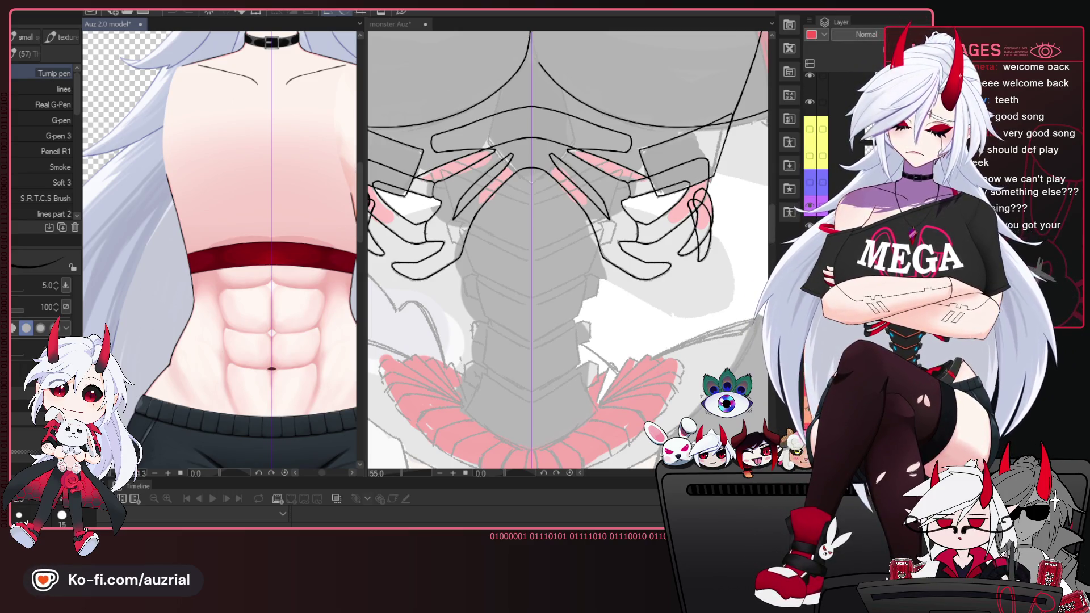
{"action": "key", "text": "ctrl+z"}
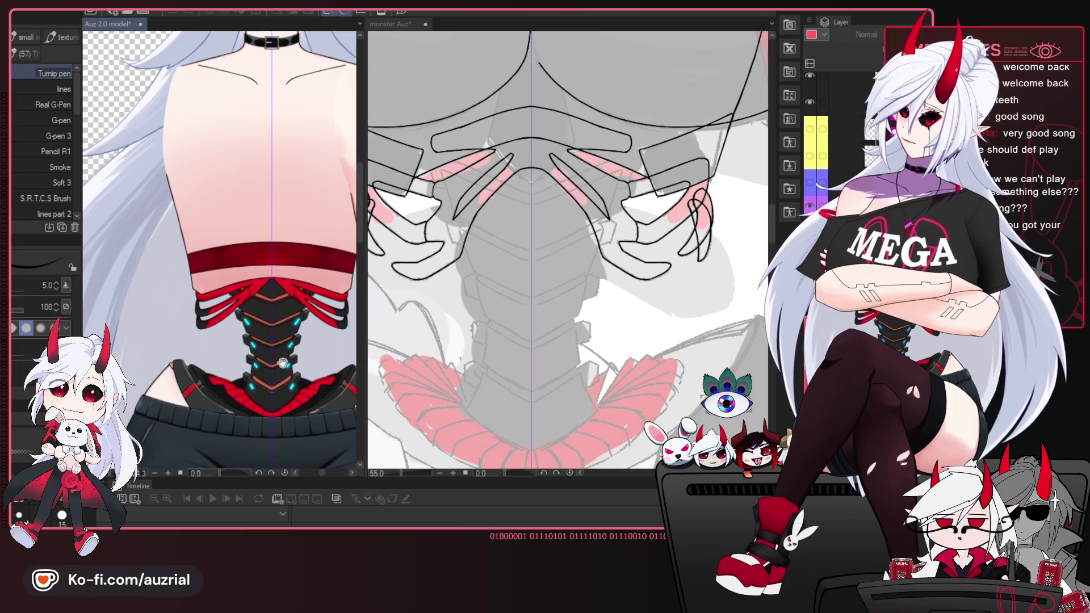
{"action": "scroll", "coordinate": [262, 227], "scroll_direction": "up", "scroll_amount": 3}
{"action": "scroll", "coordinate": [262, 227], "scroll_direction": "up", "scroll_amount": 1}
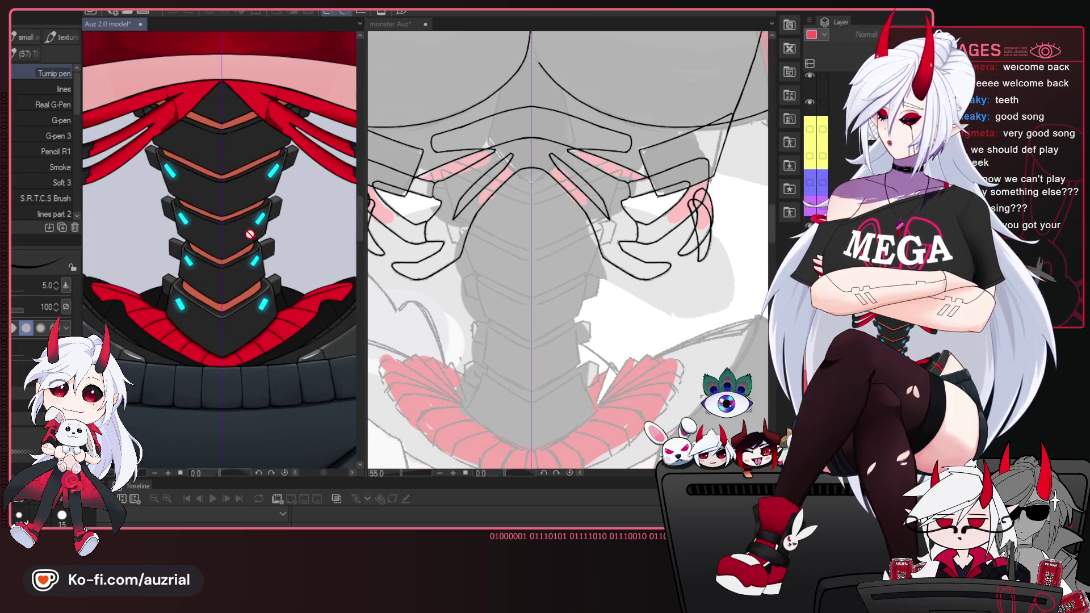
{"action": "scroll", "coordinate": [272, 256], "scroll_direction": "up", "scroll_amount": 2}
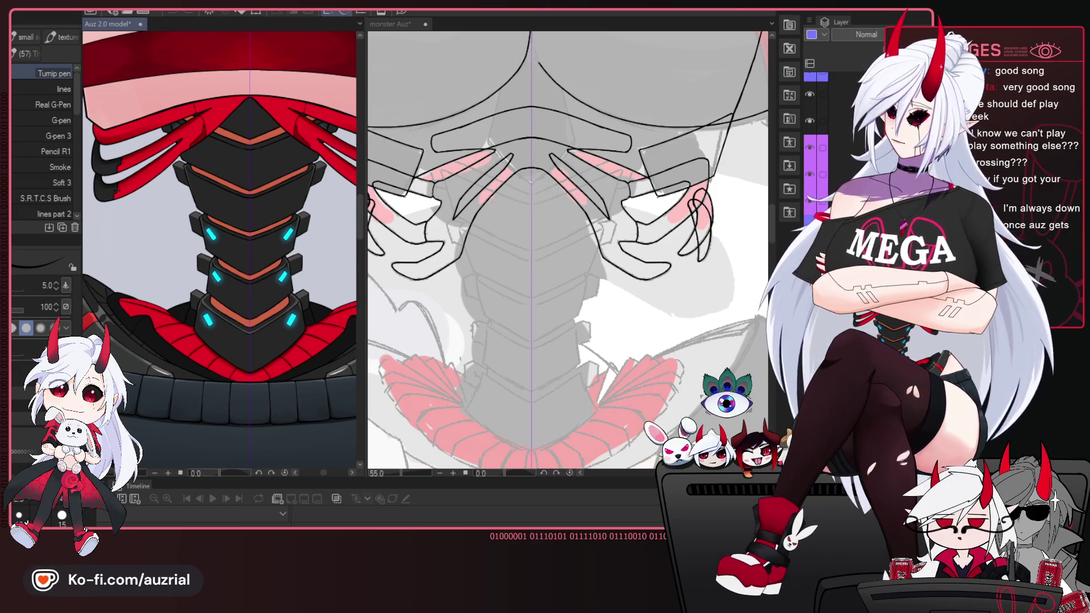
{"action": "key", "text": "ctrl+z"}
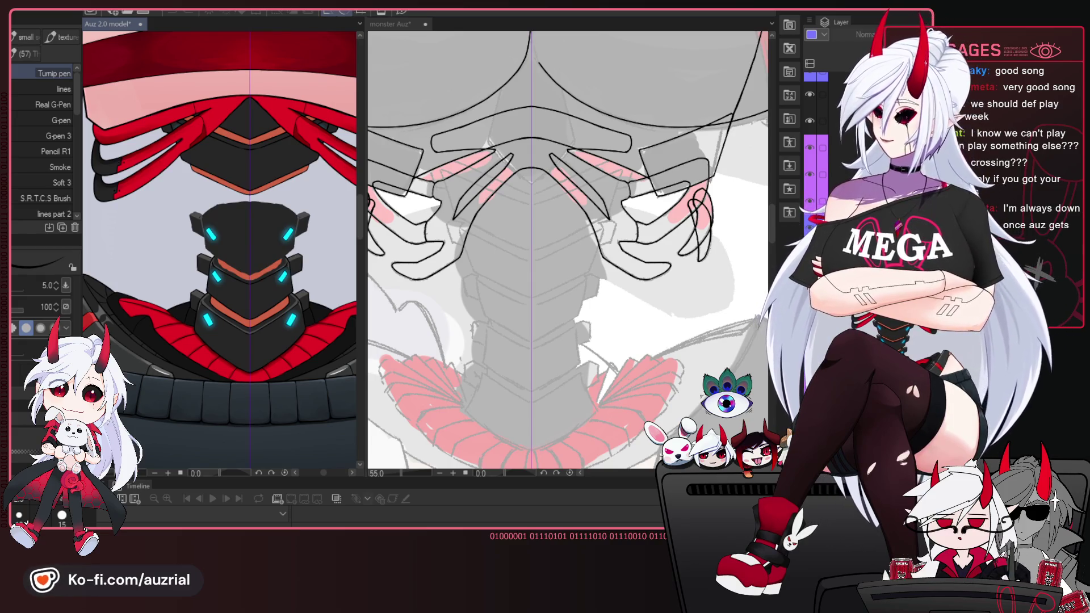
{"action": "key", "text": "ctrl+y"}
{"action": "key", "text": "ctrl+z"}
{"action": "key", "text": "ctrl+y"}
{"action": "key", "text": "ctrl+z"}
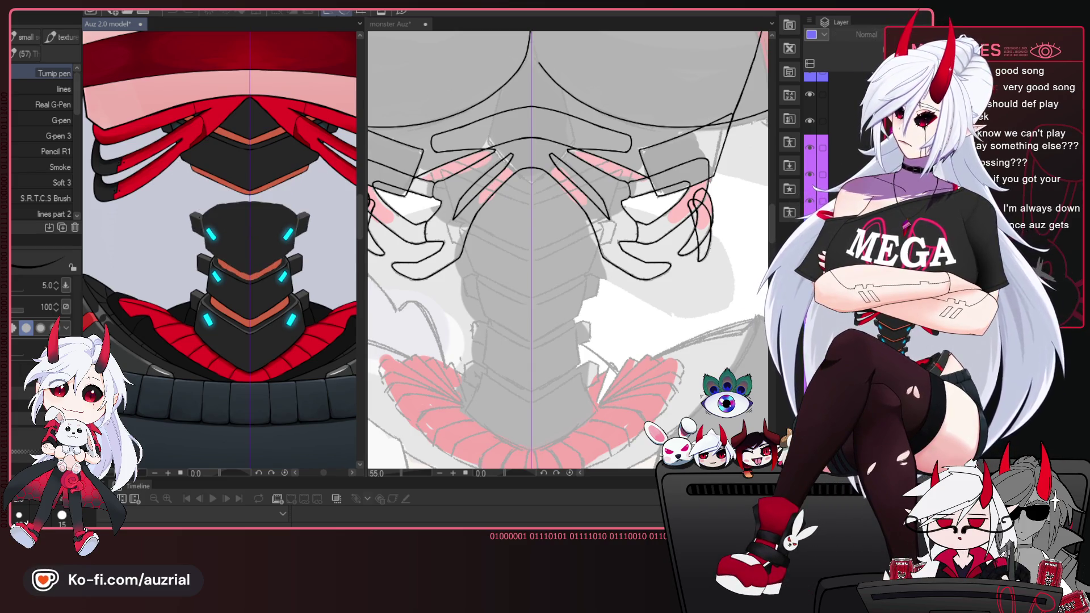
{"action": "key", "text": "ctrl+y"}
{"action": "key", "text": "ctrl+z"}
{"action": "key", "text": "ctrl+y"}
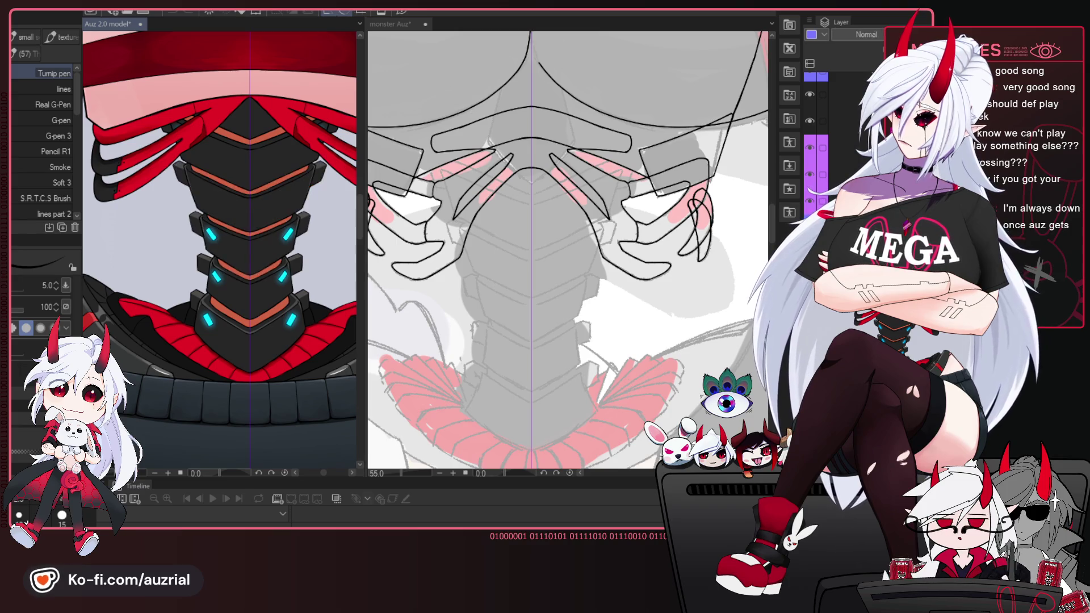
{"action": "key", "text": "ctrl+z"}
{"action": "key", "text": "ctrl+y"}
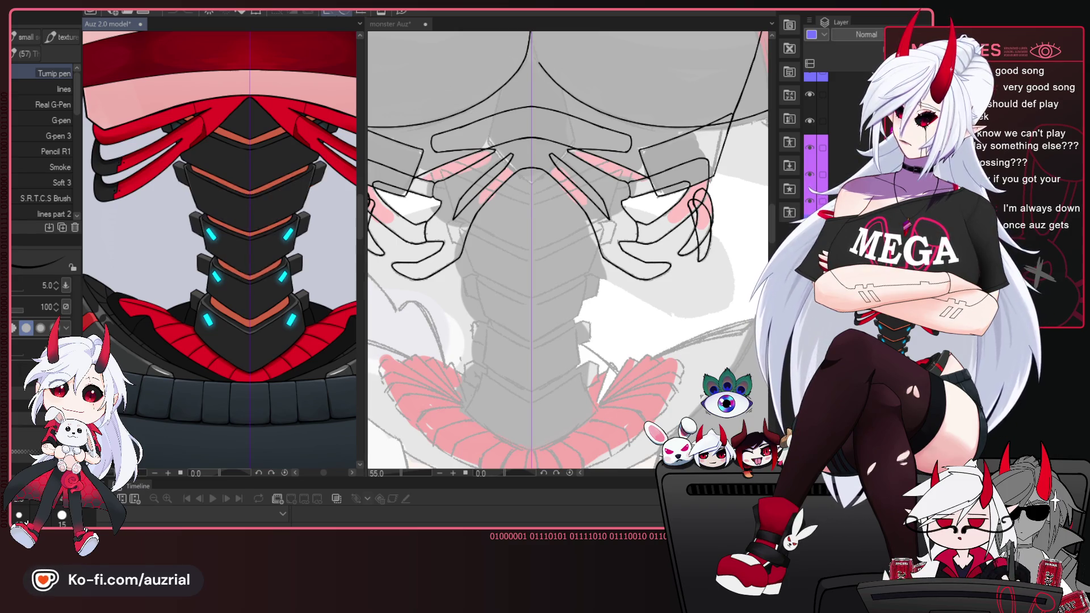
{"action": "key", "text": "ctrl+z"}
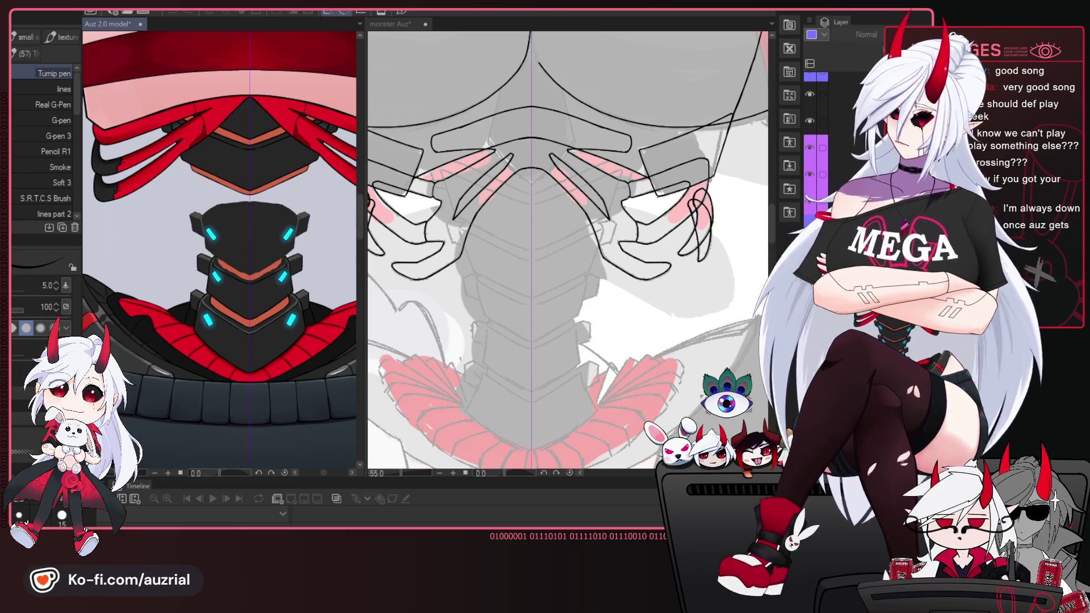
{"action": "key", "text": "ctrl+z"}
{"action": "key", "text": "ctrl+y"}
{"action": "key", "text": "ctrl+z"}
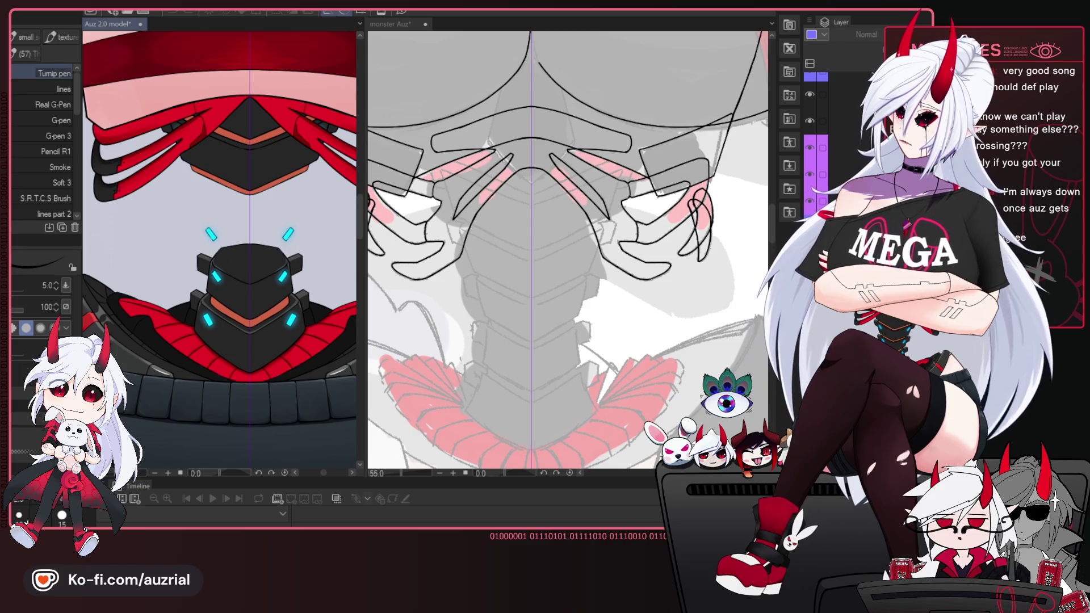
{"action": "key", "text": "ctrl+y"}
{"action": "key", "text": "ctrl+z"}
{"action": "key", "text": "ctrl+y"}
{"action": "key", "text": "ctrl+z"}
{"action": "key", "text": "ctrl+y"}
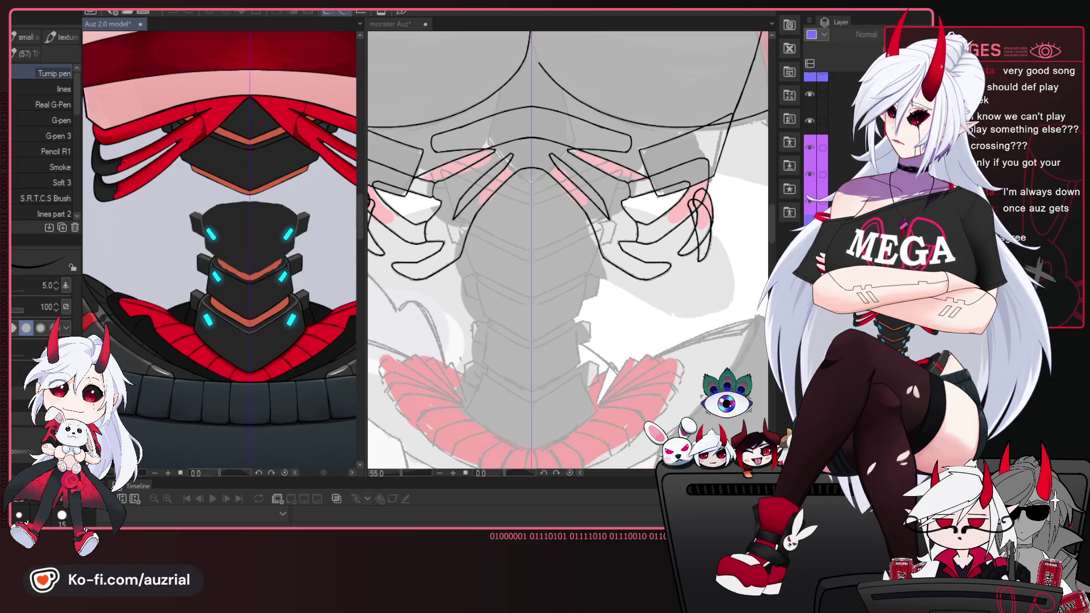
{"action": "key", "text": "ctrl+z"}
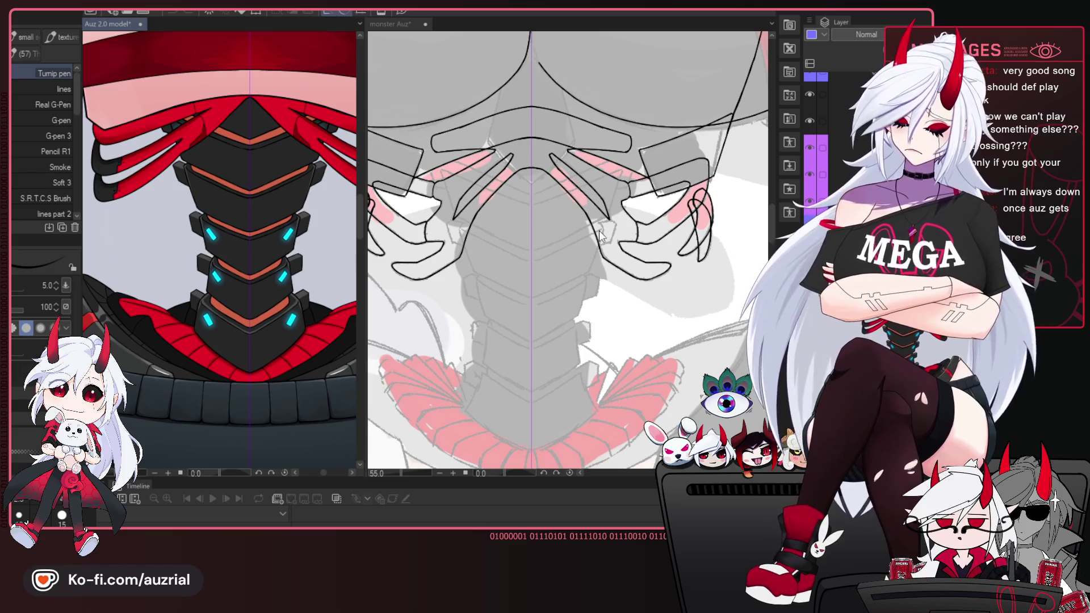
{"action": "left_click", "coordinate": [577, 277]}
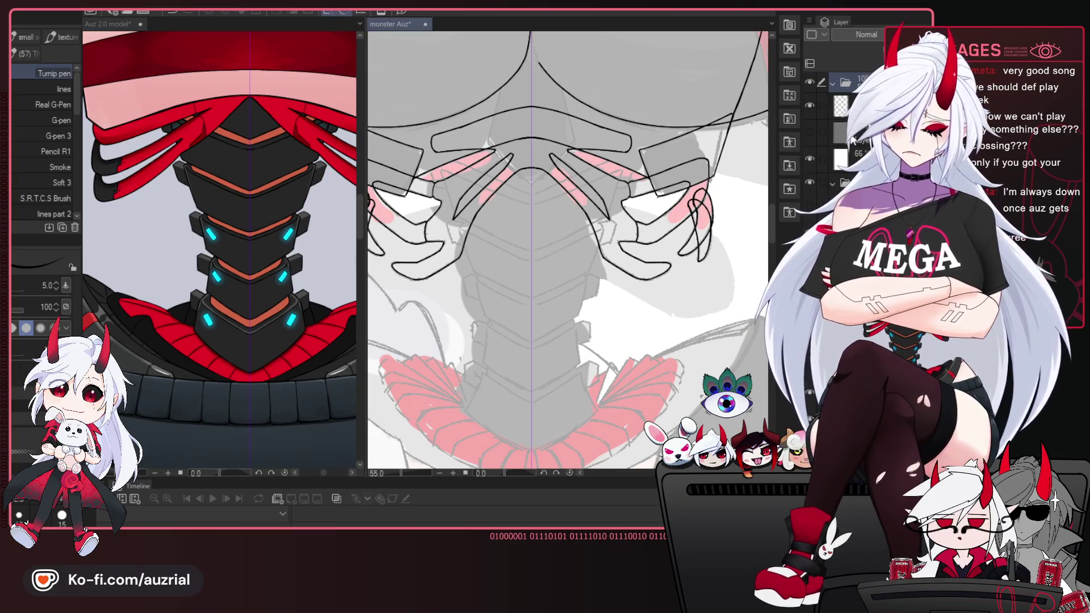
Zoom in and frame the red collar at the spine's base for the plate's top curve.
{"action": "scroll", "coordinate": [840, 142], "scroll_direction": "up", "scroll_amount": 3}
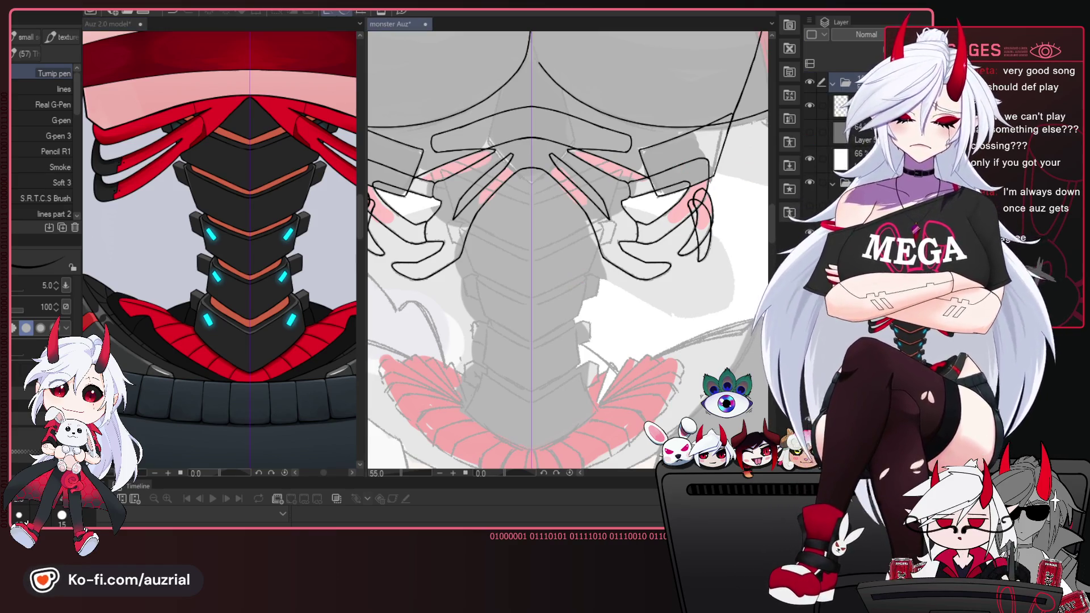
{"action": "scroll", "coordinate": [840, 142], "scroll_direction": "up", "scroll_amount": 1}
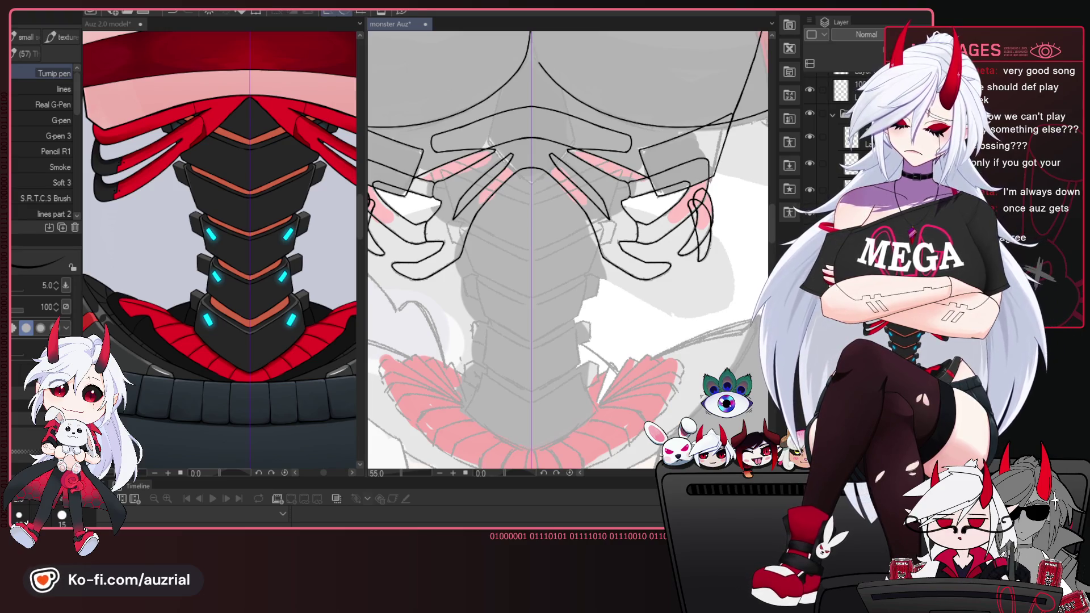
{"action": "scroll", "coordinate": [599, 298], "scroll_direction": "up", "scroll_amount": 1}
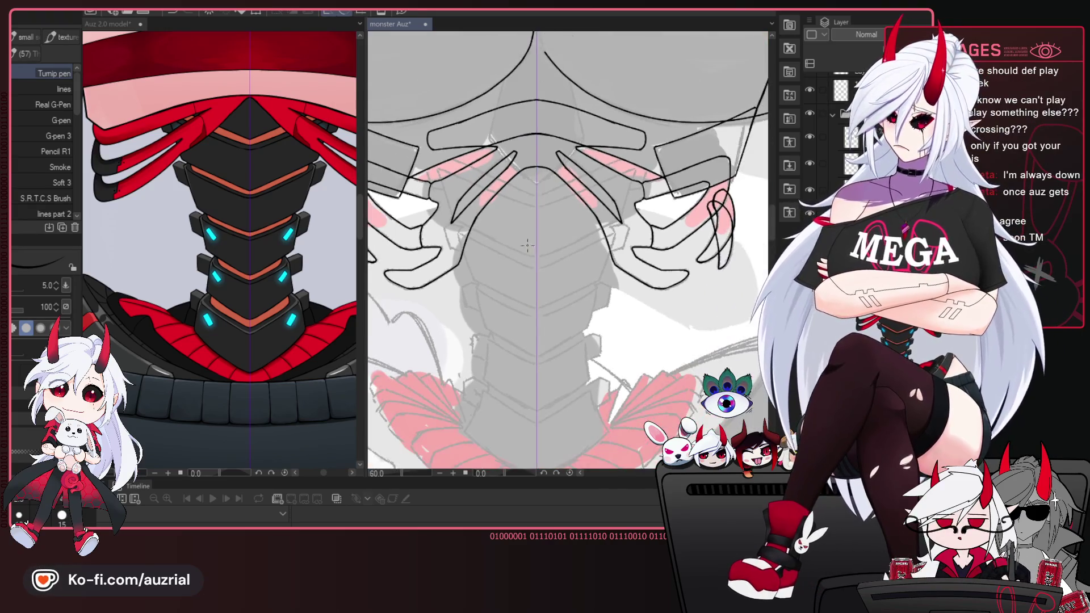
{"action": "scroll", "coordinate": [600, 298], "scroll_direction": "up", "scroll_amount": 1}
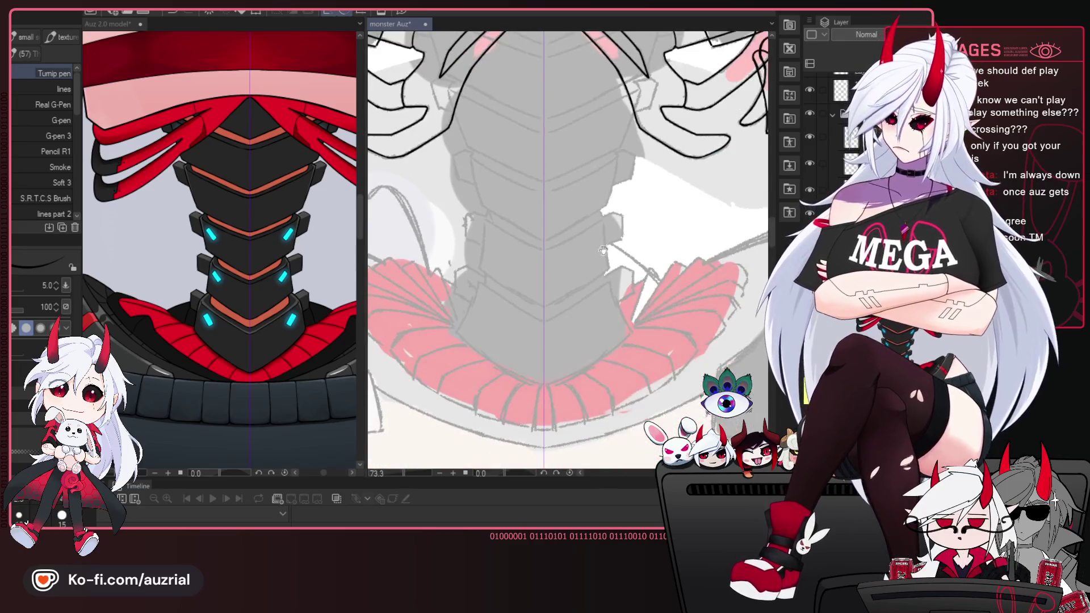
{"action": "left_click_drag", "start_coordinate": [561, 469], "coordinate": [587, 292]}
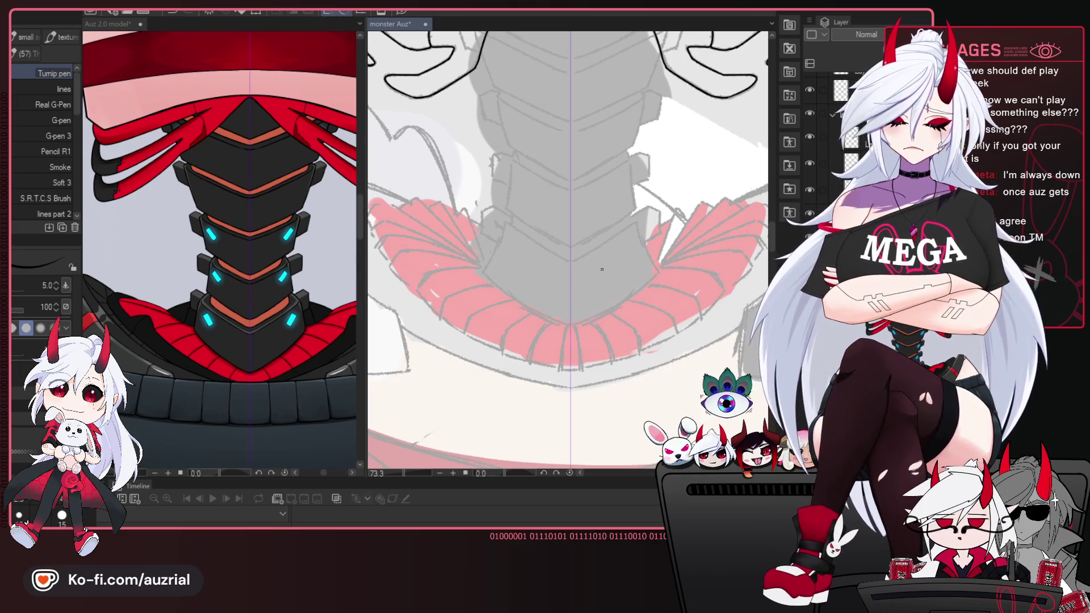
{"action": "left_click_drag", "start_coordinate": [527, 238], "coordinate": [534, 247]}
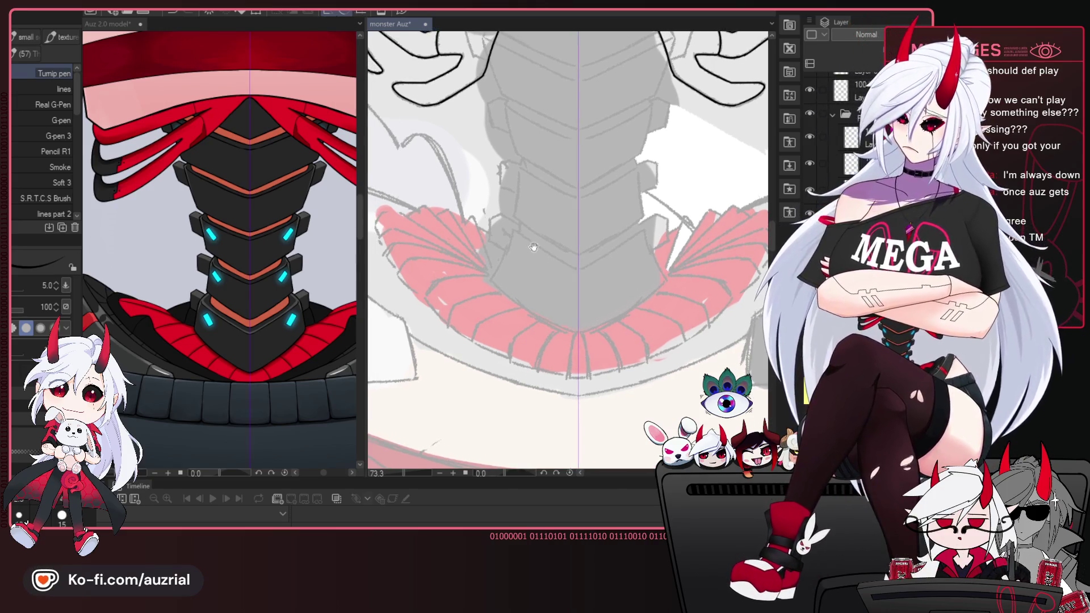
{"action": "left_click_drag", "start_coordinate": [659, 276], "coordinate": [662, 276]}
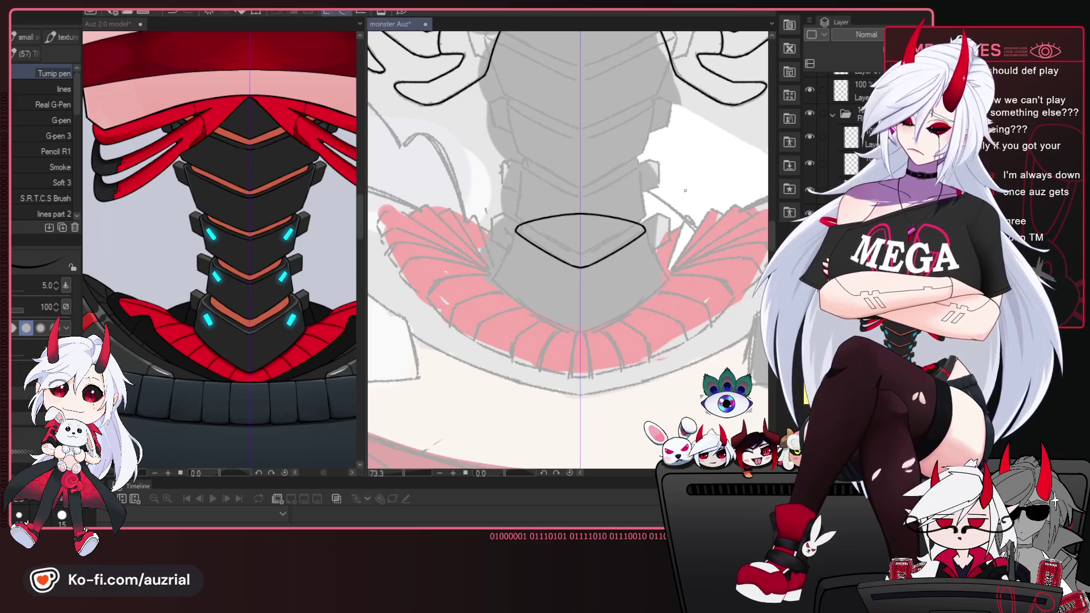
{"action": "key", "text": "e"}
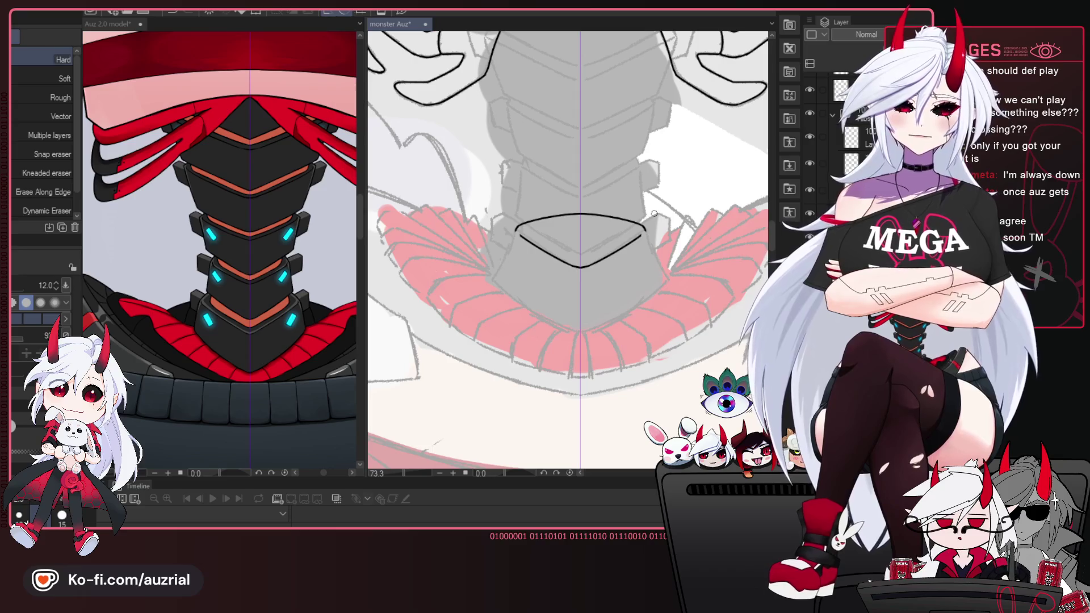
Return to the pen and undo the short side strokes at the curve's ends.
{"action": "key", "text": "p"}
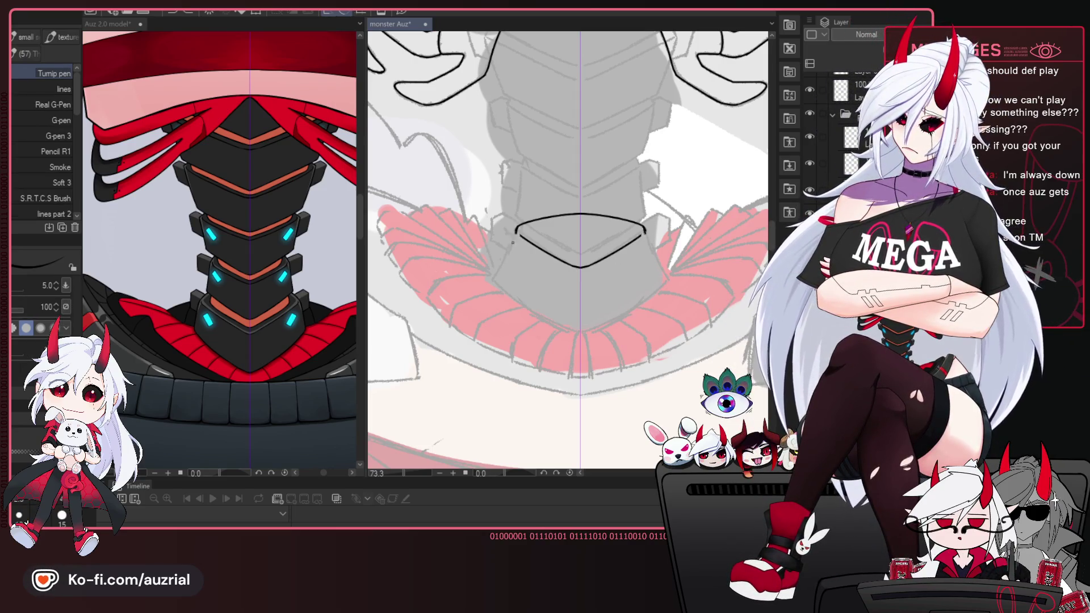
{"action": "left_click_drag", "start_coordinate": [516, 231], "coordinate": [531, 211]}
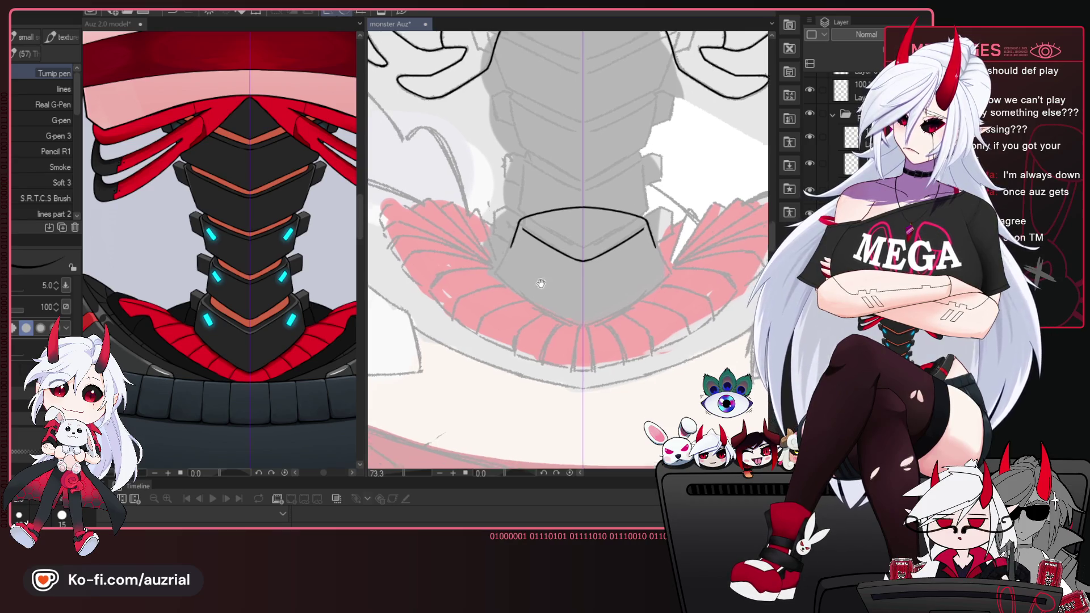
{"action": "key", "text": "ctrl+z"}
{"action": "key", "text": "ctrl+z"}
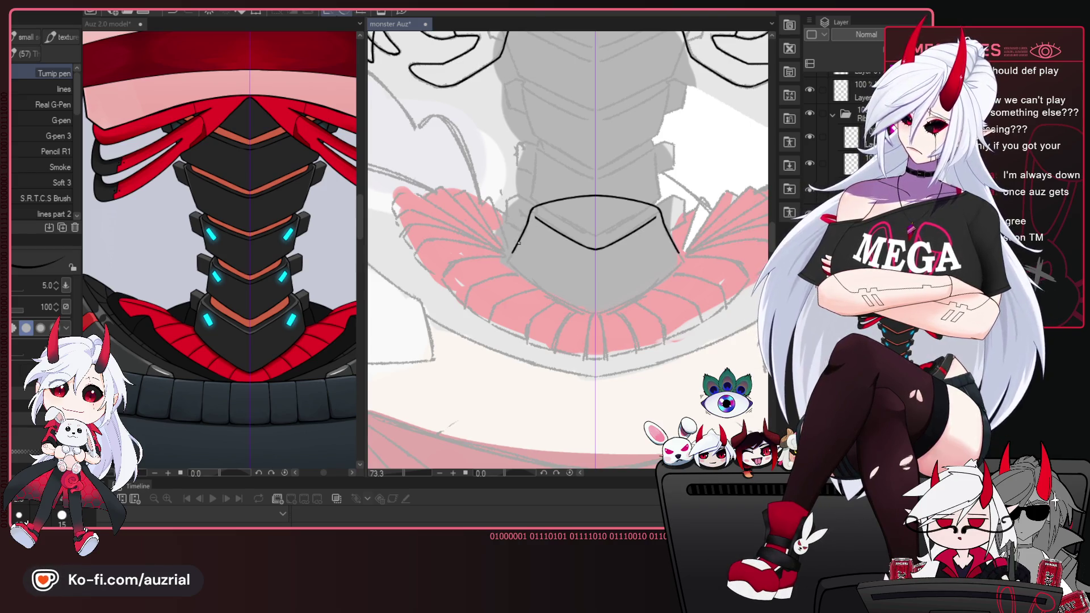
Ink the two angled sides of the lowest plate and frame its bottom.
{"action": "left_click_drag", "start_coordinate": [646, 310], "coordinate": [591, 290]}
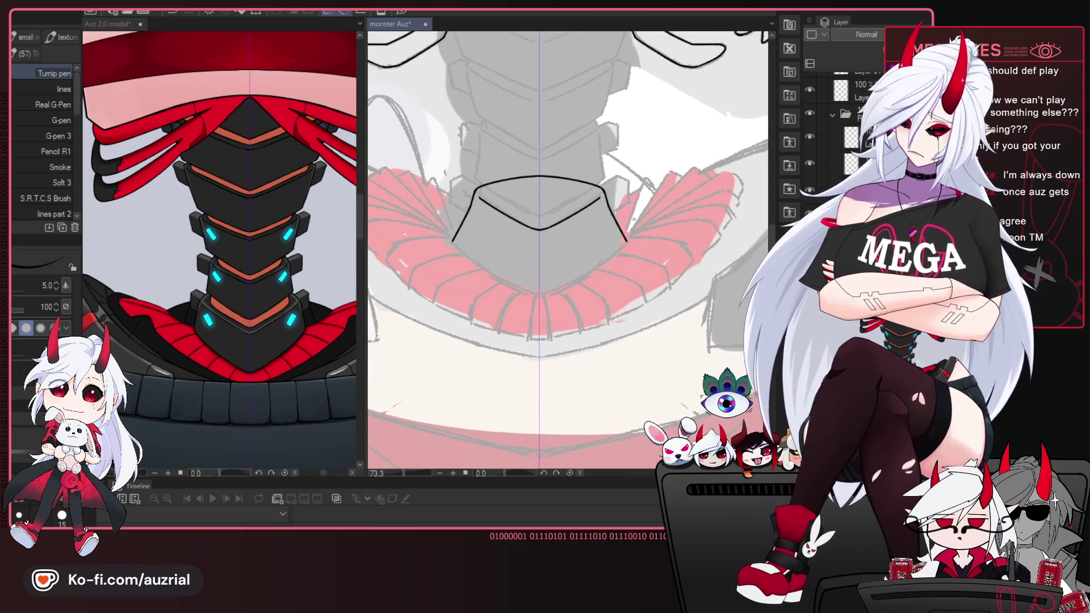
{"action": "left_click_drag", "start_coordinate": [453, 242], "coordinate": [508, 284]}
{"action": "mouse_move", "coordinate": [627, 244]}
{"action": "left_mouse_down"}
{"action": "mouse_move", "coordinate": [570, 284]}
{"action": "mouse_move", "coordinate": [582, 295]}
{"action": "left_mouse_up"}
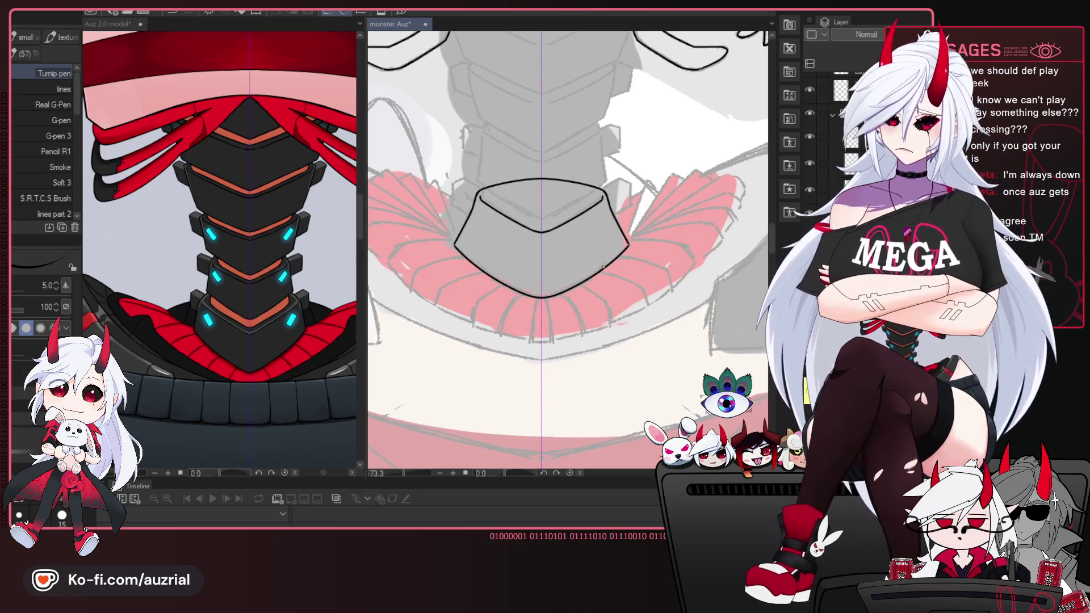
{"action": "left_click_drag", "start_coordinate": [588, 276], "coordinate": [594, 296]}
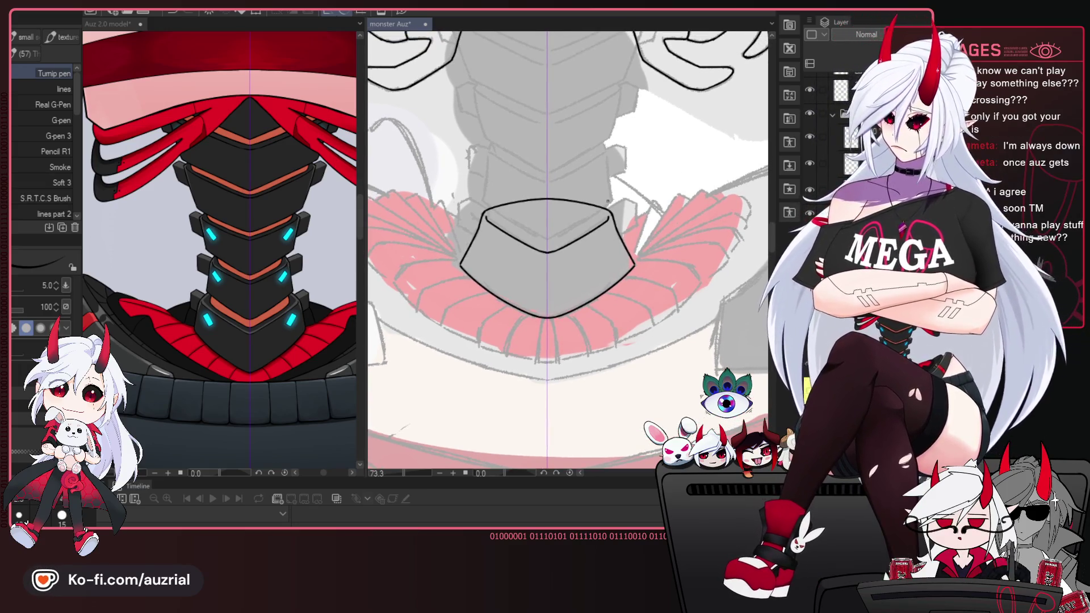
{"action": "left_click_drag", "start_coordinate": [563, 237], "coordinate": [575, 265]}
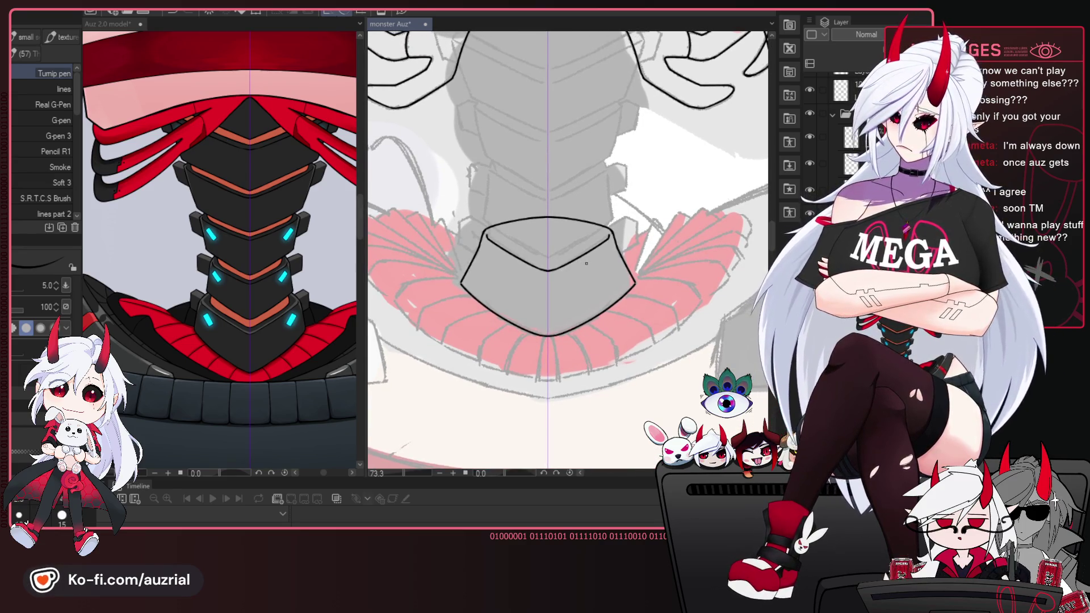
{"action": "left_click_drag", "start_coordinate": [641, 215], "coordinate": [637, 219]}
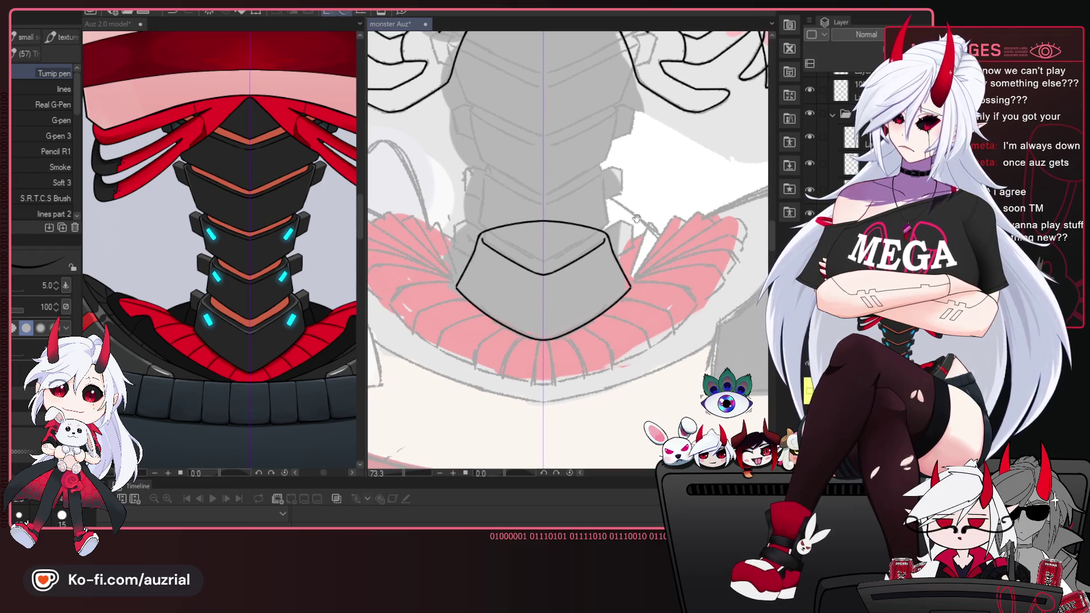
{"action": "scroll", "coordinate": [662, 198], "scroll_direction": "up", "scroll_amount": 2}
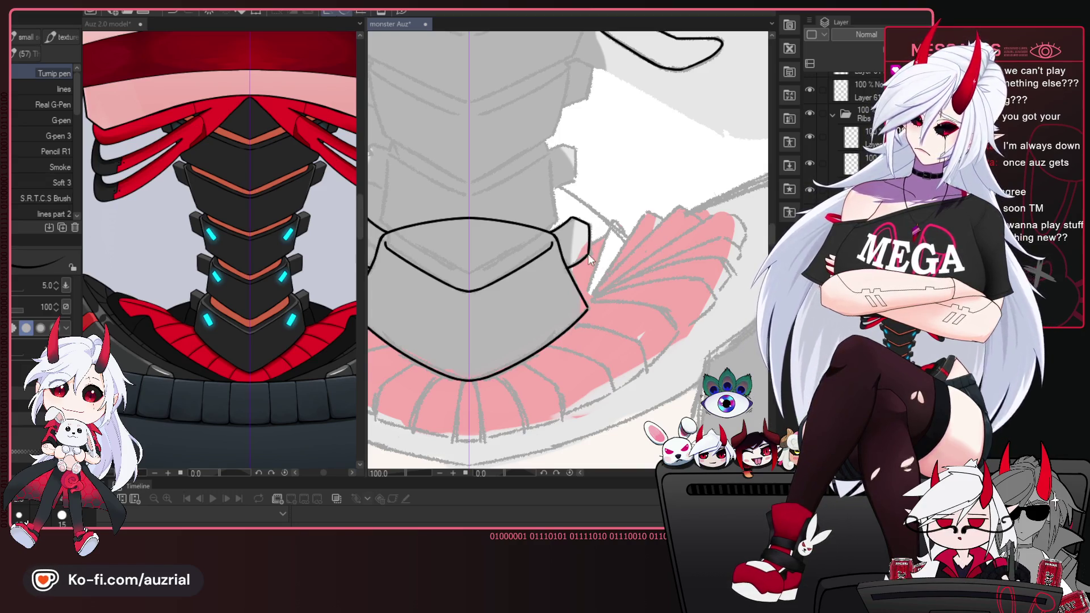
{"action": "scroll", "coordinate": [585, 237], "scroll_direction": "up", "scroll_amount": 1}
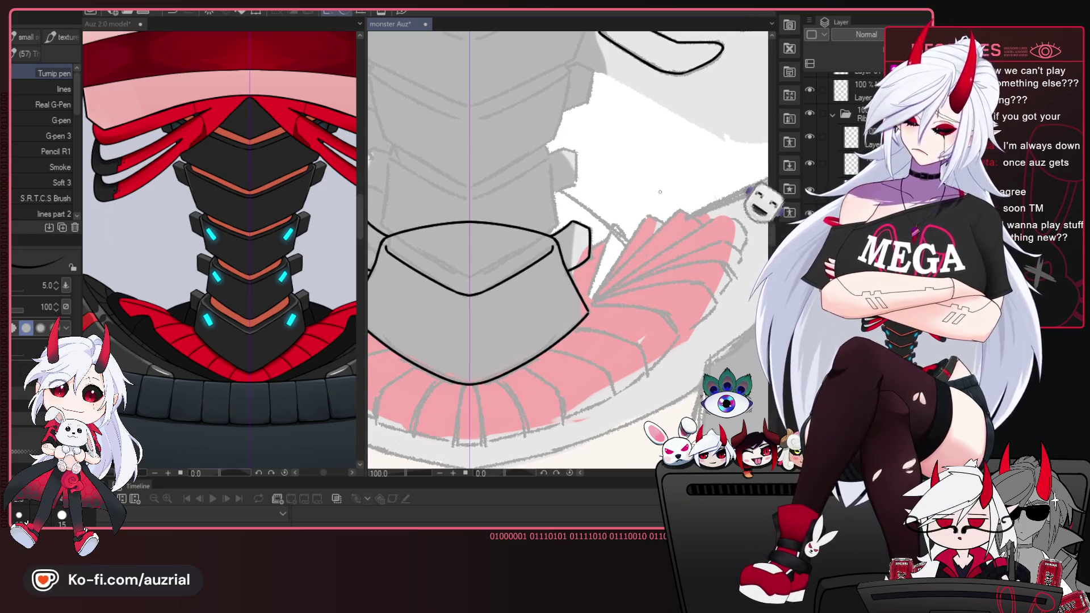
{"action": "scroll", "coordinate": [601, 253], "scroll_direction": "down", "scroll_amount": 2}
{"action": "mouse_move", "coordinate": [617, 308]}
{"action": "left_mouse_down"}
{"action": "mouse_move", "coordinate": [619, 280]}
{"action": "mouse_move", "coordinate": [619, 299]}
{"action": "left_mouse_up"}
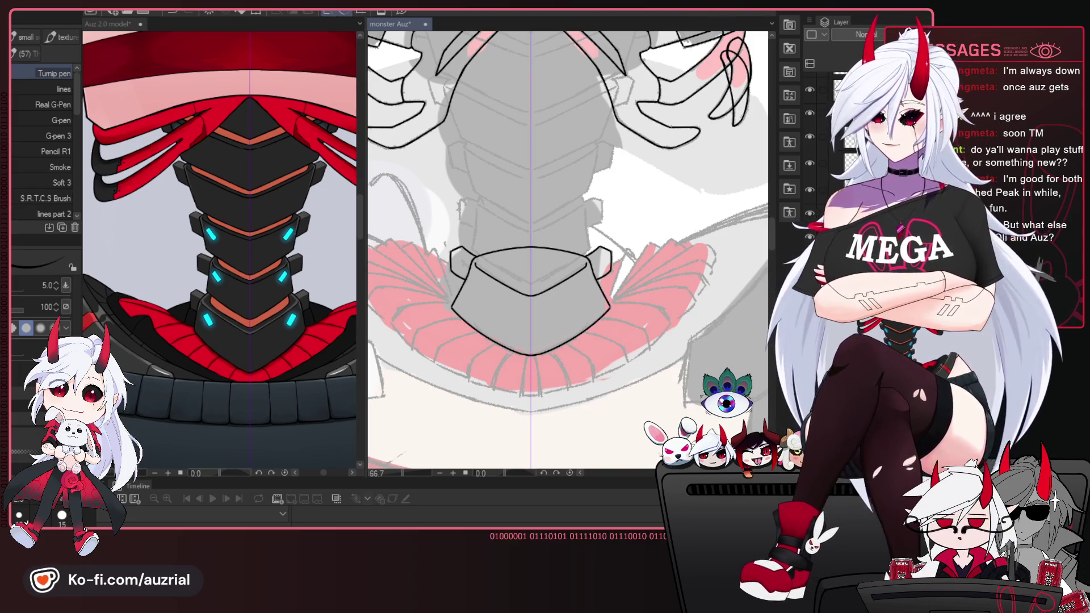
{"action": "scroll", "coordinate": [538, 318], "scroll_direction": "up", "scroll_amount": 1}
Try V strokes above the collar plate and undo them.
{"action": "left_click_drag", "start_coordinate": [539, 318], "coordinate": [621, 284]}
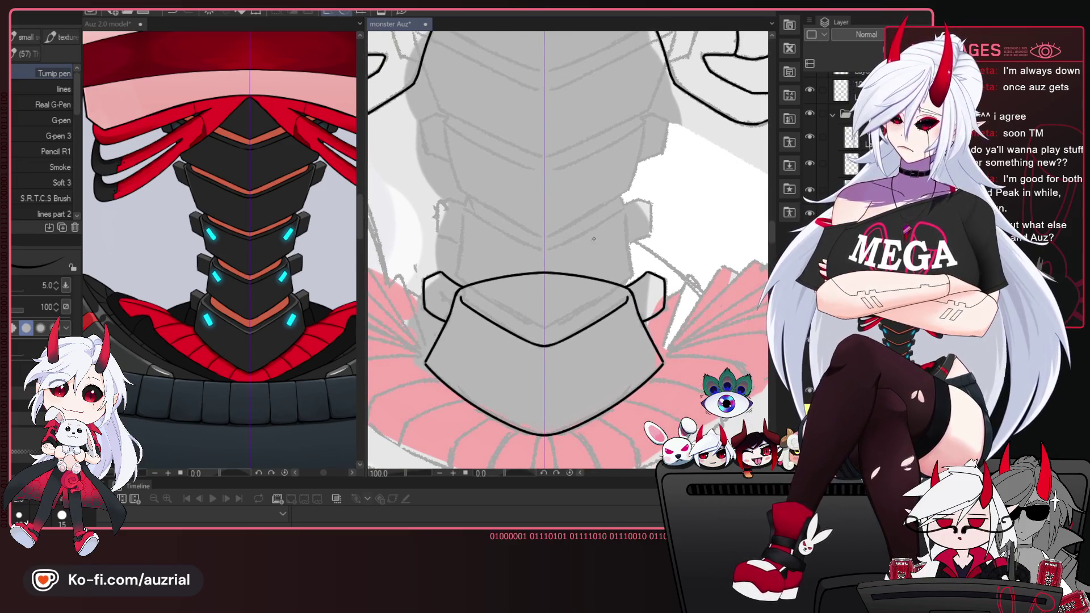
{"action": "left_click_drag", "start_coordinate": [546, 221], "coordinate": [548, 260]}
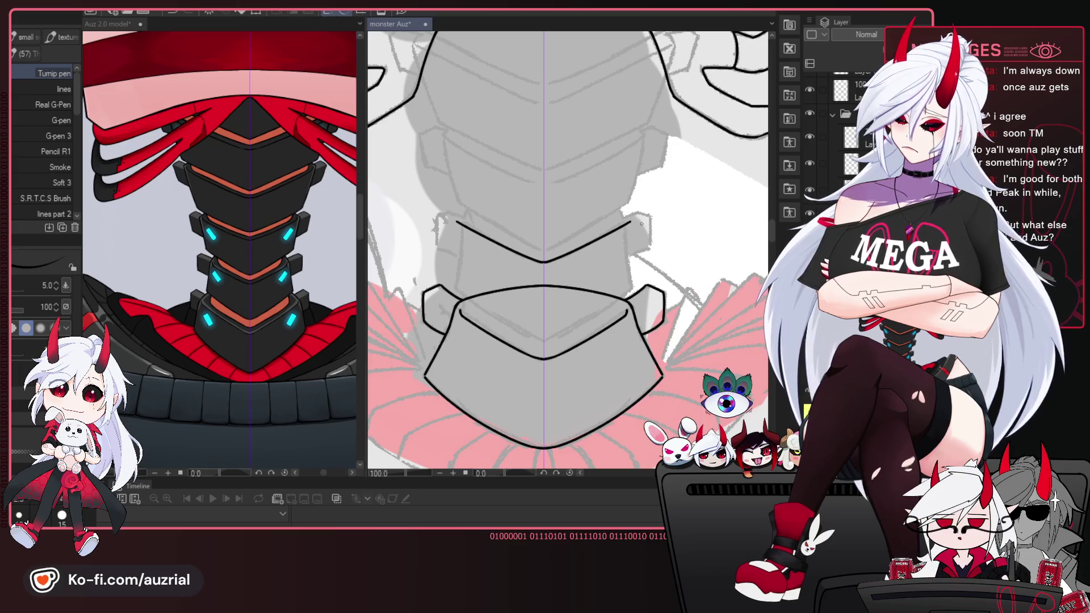
{"action": "key", "text": "ctrl+z"}
{"action": "left_click_drag", "start_coordinate": [544, 262], "coordinate": [601, 237]}
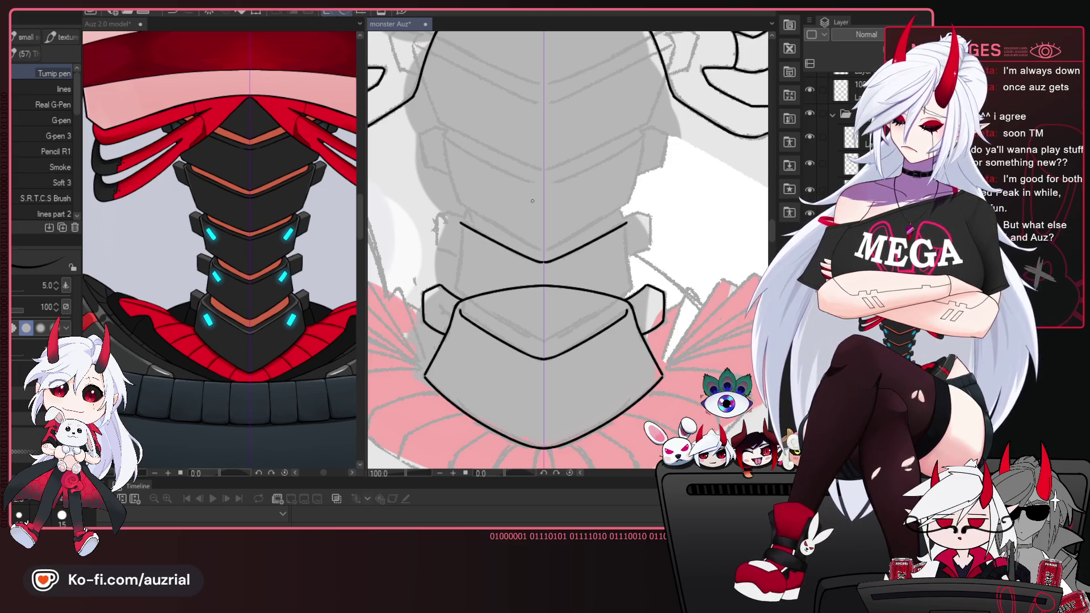
{"action": "left_click_drag", "start_coordinate": [533, 200], "coordinate": [544, 206]}
{"action": "key", "text": "ctrl+z"}
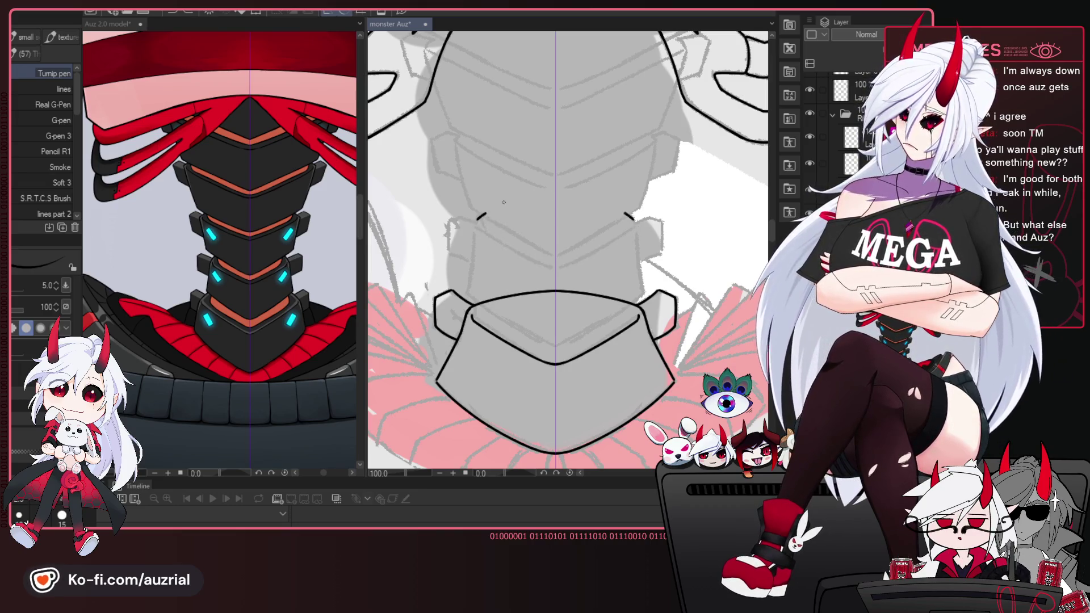
{"action": "key", "text": "ctrl+z"}
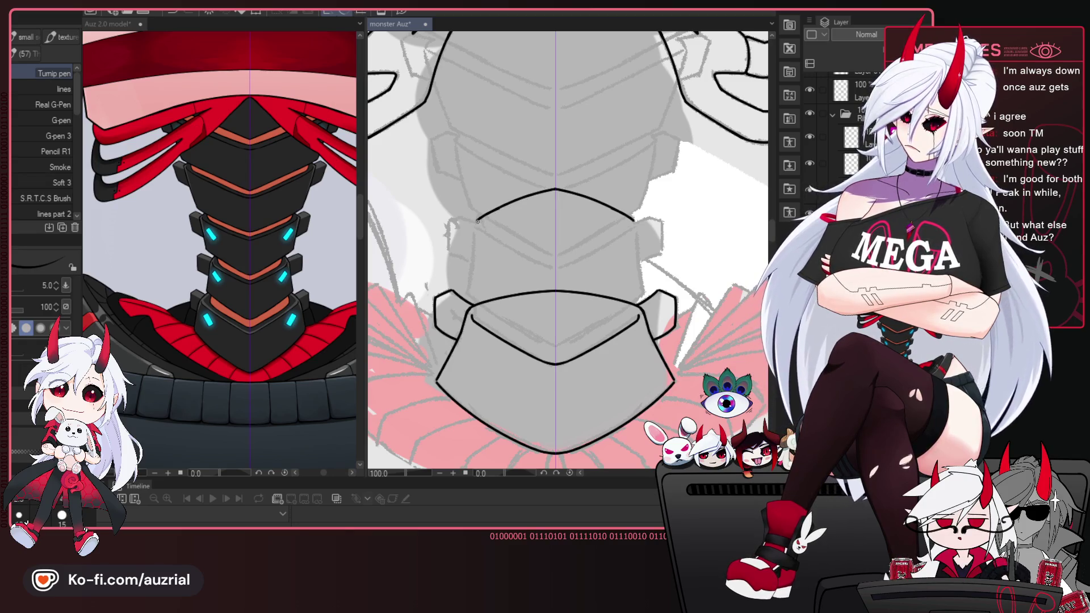
Ink the next plate's curved top, sides and lower edge, closing the V gap and adding short vertical edges.
{"action": "mouse_move", "coordinate": [474, 223]}
{"action": "left_mouse_down"}
{"action": "mouse_move", "coordinate": [469, 288]}
{"action": "mouse_move", "coordinate": [453, 246]}
{"action": "left_mouse_up"}
{"action": "left_click_drag", "start_coordinate": [620, 179], "coordinate": [626, 247]}
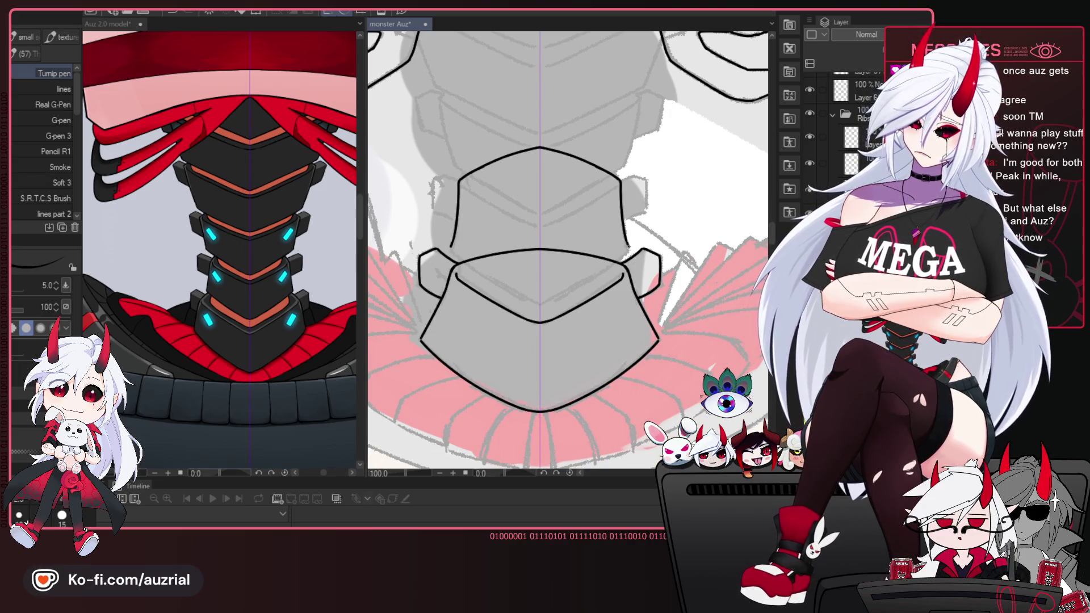
{"action": "mouse_move", "coordinate": [455, 257]}
{"action": "left_mouse_down"}
{"action": "mouse_move", "coordinate": [537, 299]}
{"action": "mouse_move", "coordinate": [578, 283]}
{"action": "left_mouse_up"}
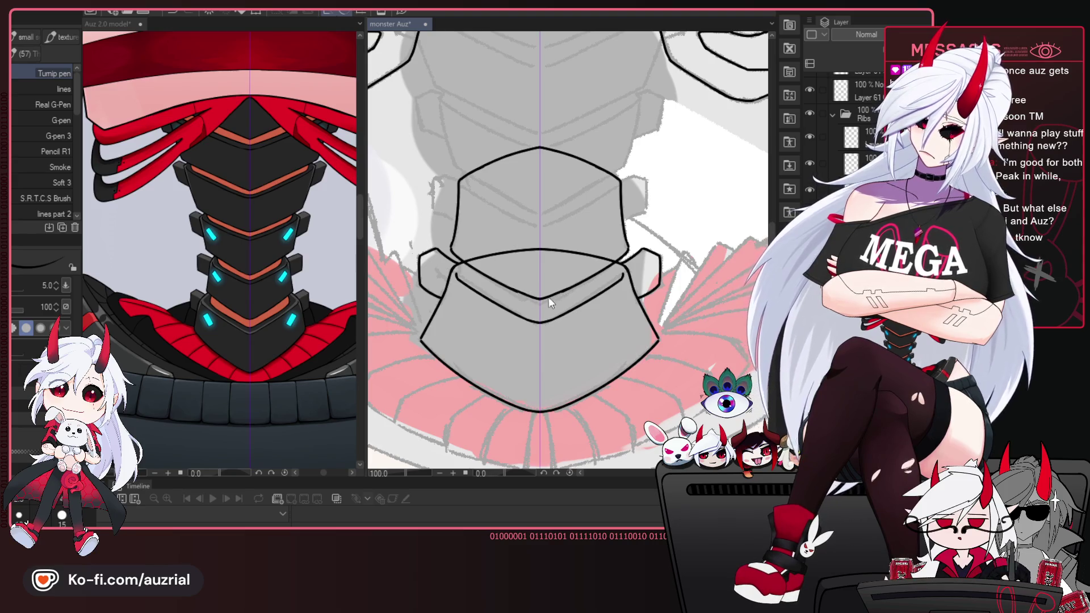
{"action": "mouse_move", "coordinate": [511, 290]}
{"action": "left_mouse_down"}
{"action": "mouse_move", "coordinate": [578, 283]}
{"action": "mouse_move", "coordinate": [555, 293]}
{"action": "mouse_move", "coordinate": [582, 319]}
{"action": "left_mouse_up"}
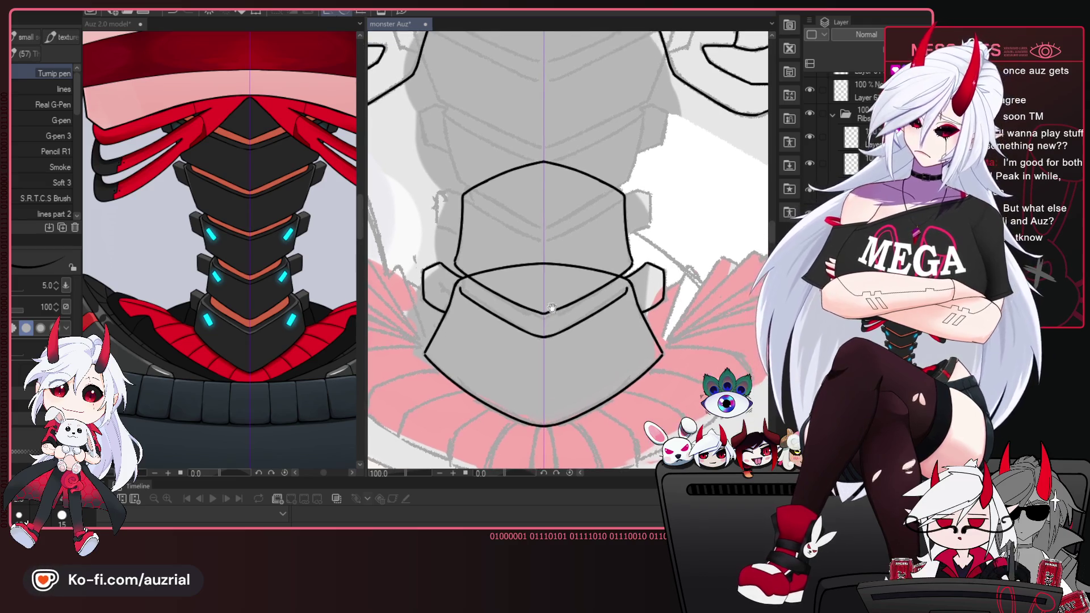
{"action": "left_click_drag", "start_coordinate": [469, 332], "coordinate": [469, 351]}
{"action": "left_click_drag", "start_coordinate": [617, 332], "coordinate": [618, 351]}
Replace the short V stroke with a wider V line across the upper plate.
{"action": "scroll", "coordinate": [647, 288], "scroll_direction": "up", "scroll_amount": 3}
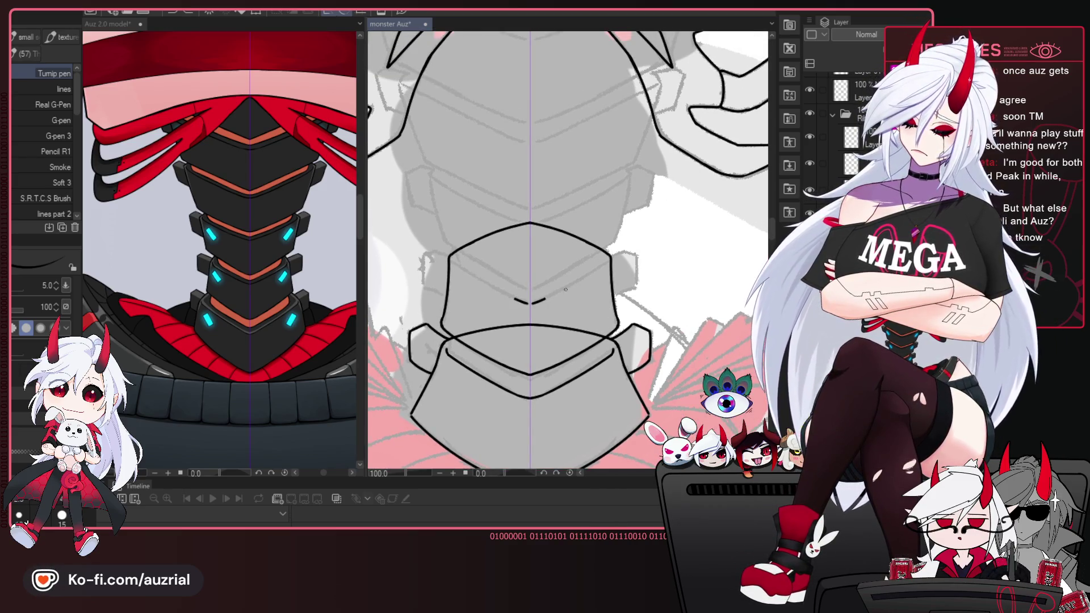
{"action": "key", "text": "ctrl+z"}
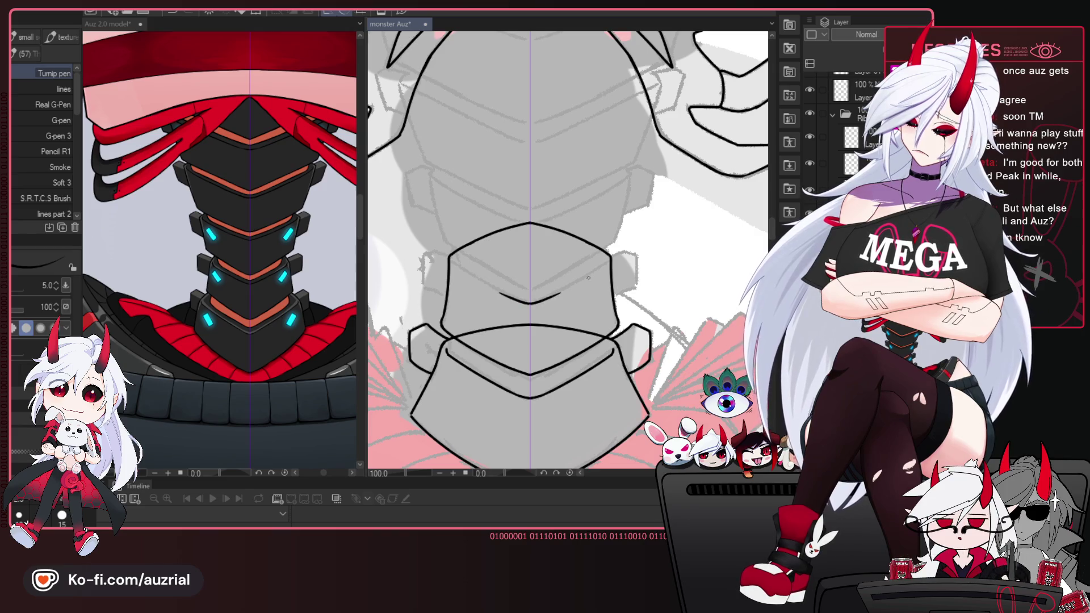
{"action": "key", "text": "ctrl+z"}
{"action": "mouse_move", "coordinate": [454, 264]}
{"action": "left_mouse_down"}
{"action": "mouse_move", "coordinate": [603, 267]}
{"action": "mouse_move", "coordinate": [598, 287]}
{"action": "left_mouse_up"}
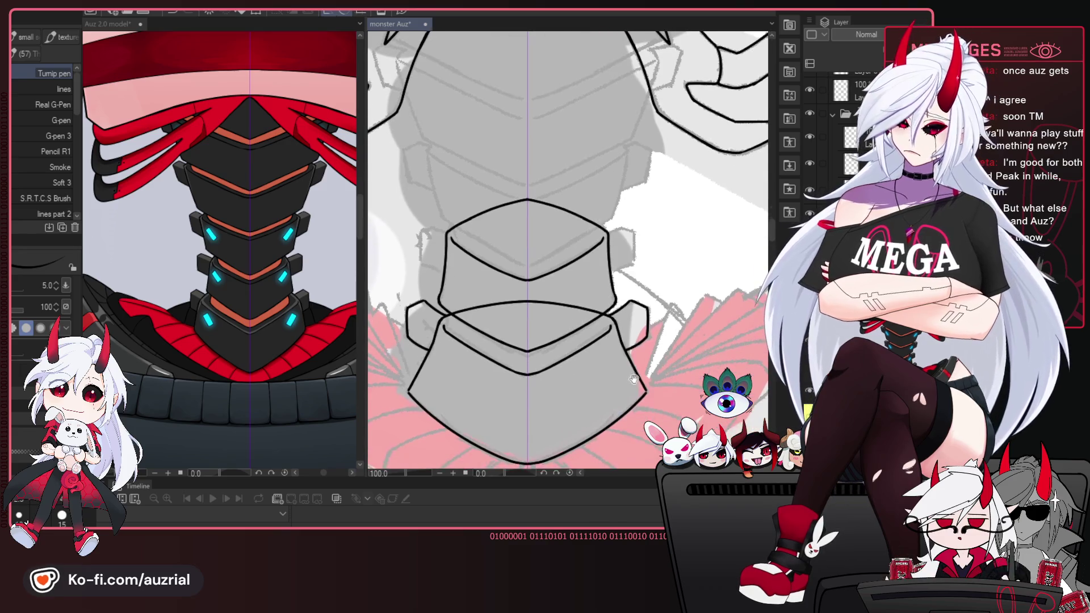
Make eraser and pen touch-ups on the chest plates.
{"action": "left_click_drag", "start_coordinate": [689, 217], "coordinate": [684, 204]}
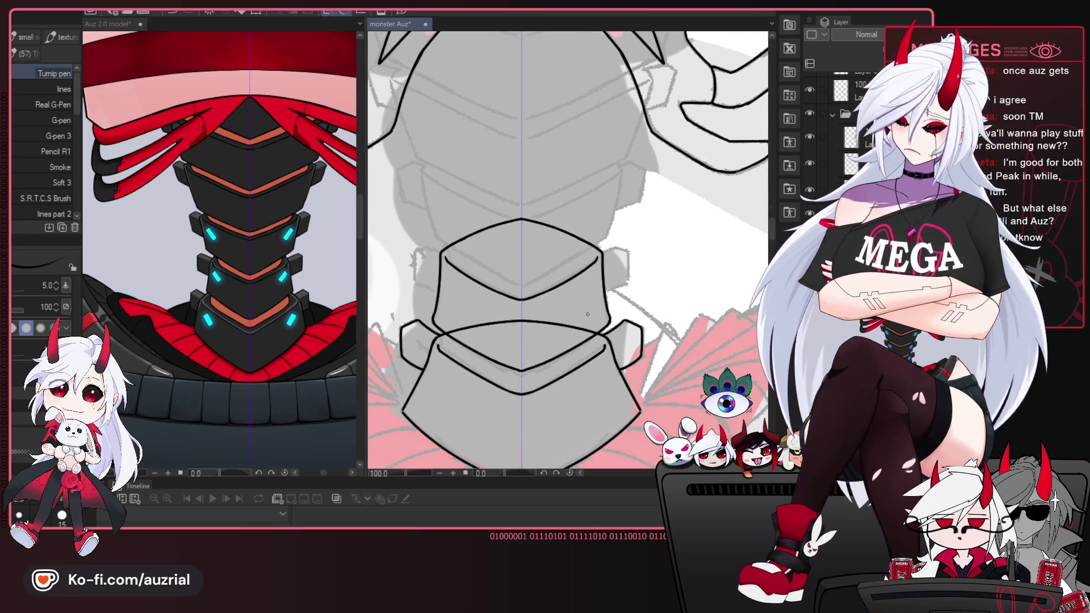
{"action": "left_click_drag", "start_coordinate": [601, 278], "coordinate": [600, 286]}
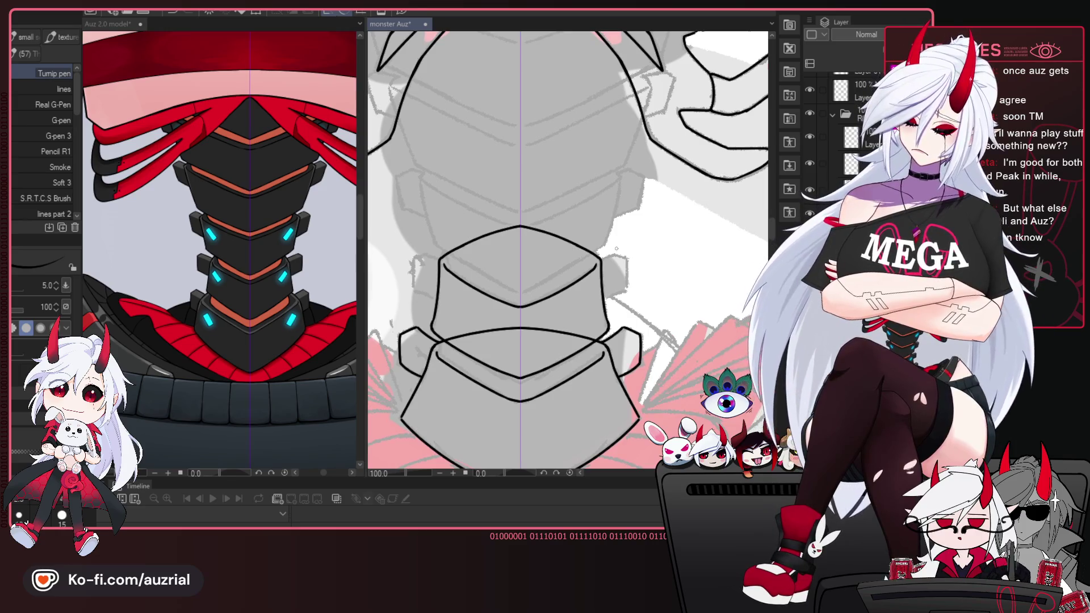
{"action": "key", "text": "e"}
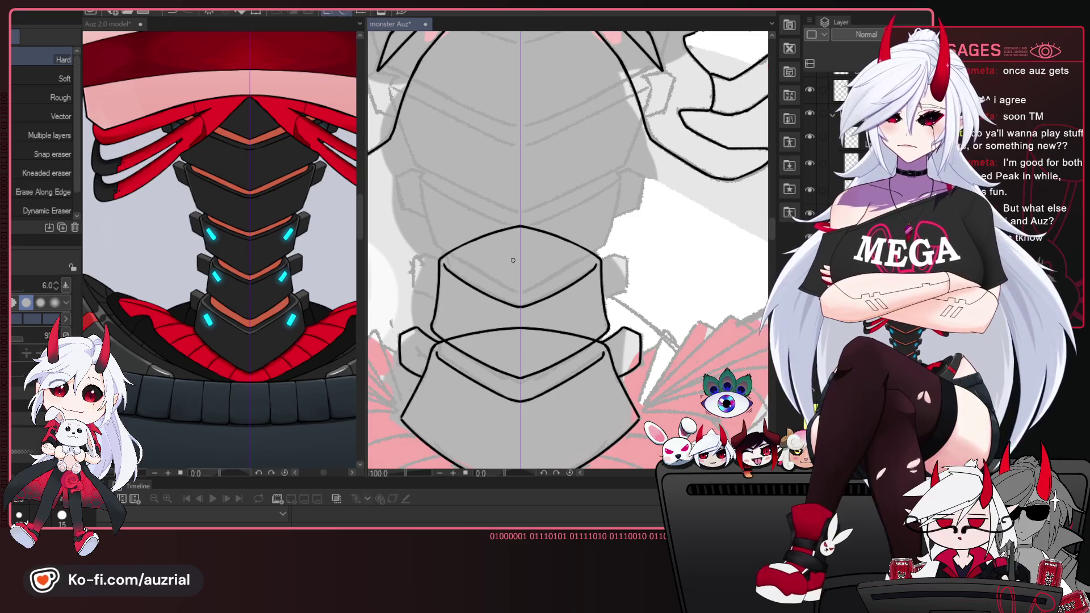
{"action": "key", "text": "p"}
{"action": "left_click_drag", "start_coordinate": [514, 236], "coordinate": [530, 261]}
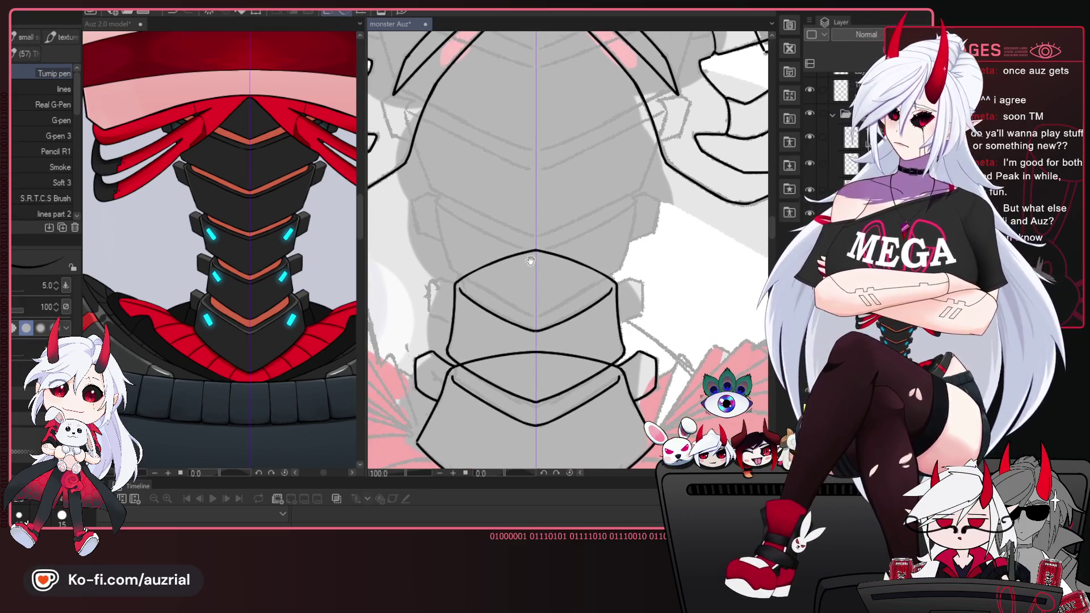
{"action": "key", "text": "e"}
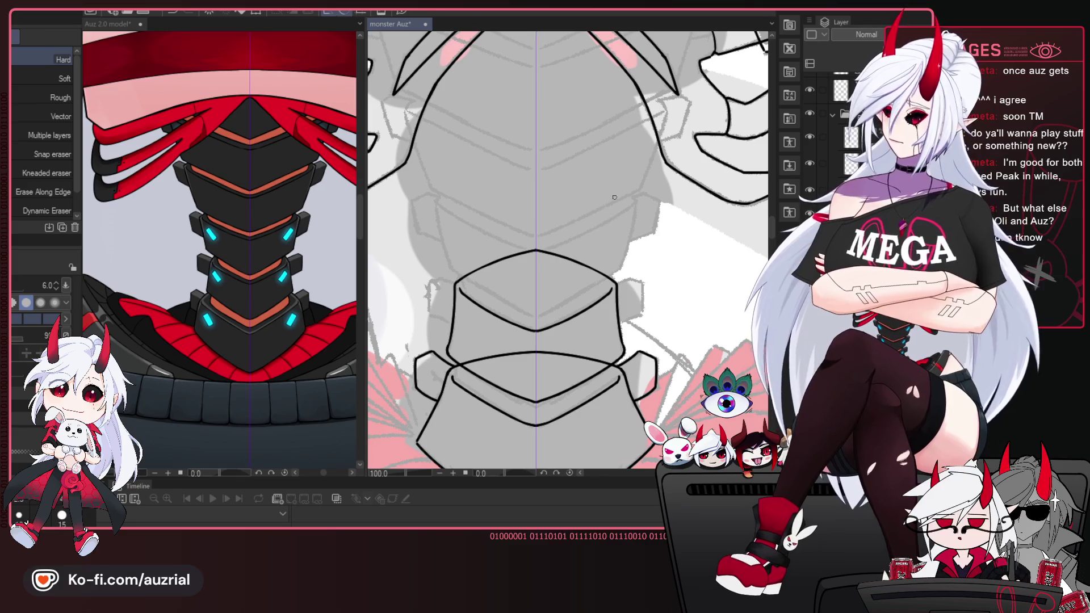
{"action": "key", "text": "p"}
Frame the upper chest and extend the collar's two inner lines toward each other.
{"action": "mouse_move", "coordinate": [574, 348]}
{"action": "left_mouse_down"}
{"action": "mouse_move", "coordinate": [585, 334]}
{"action": "mouse_move", "coordinate": [565, 283]}
{"action": "left_mouse_up"}
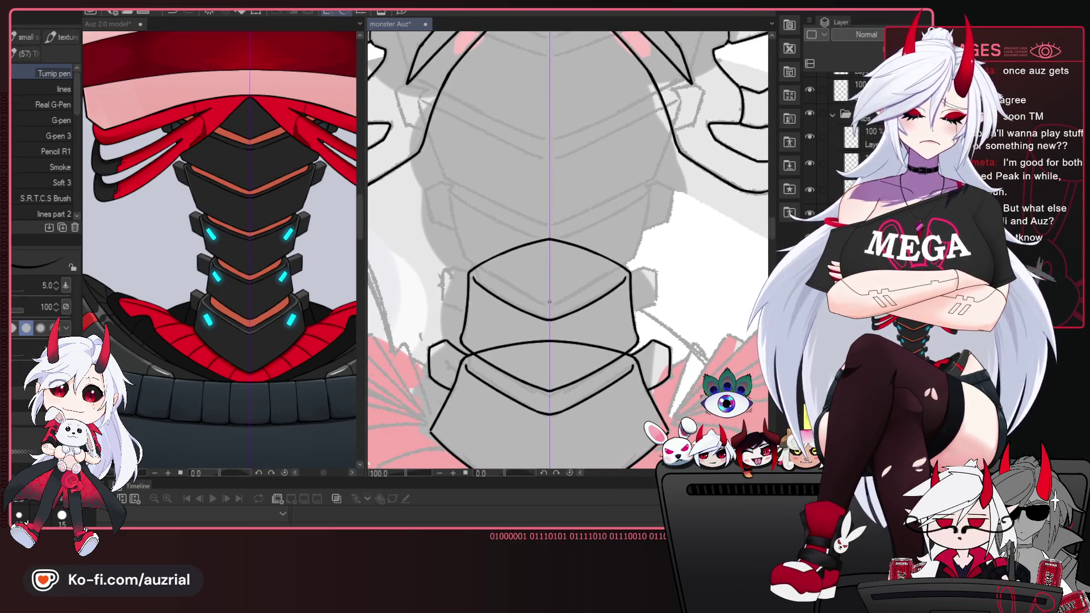
{"action": "left_click_drag", "start_coordinate": [611, 392], "coordinate": [618, 368]}
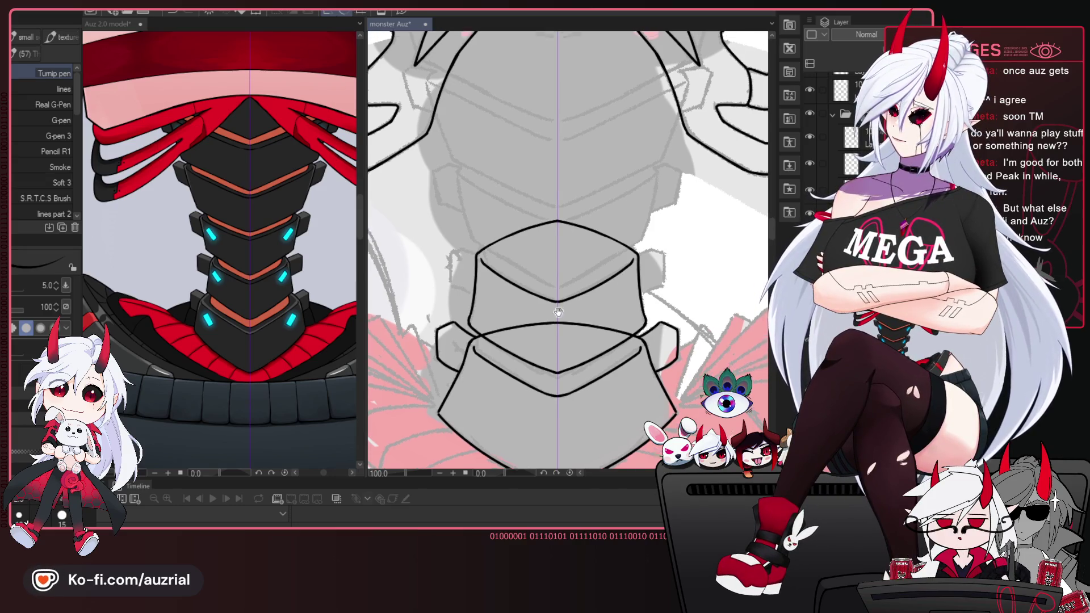
{"action": "mouse_move", "coordinate": [669, 388]}
{"action": "left_mouse_down"}
{"action": "mouse_move", "coordinate": [645, 362]}
{"action": "mouse_move", "coordinate": [646, 309]}
{"action": "left_mouse_up"}
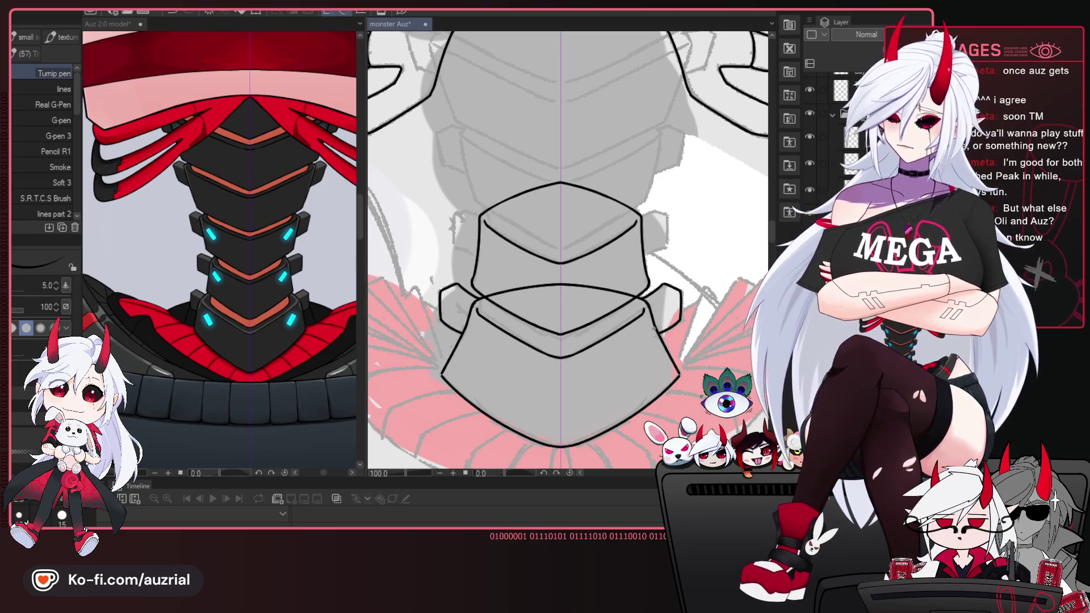
{"action": "left_click_drag", "start_coordinate": [654, 330], "coordinate": [641, 363]}
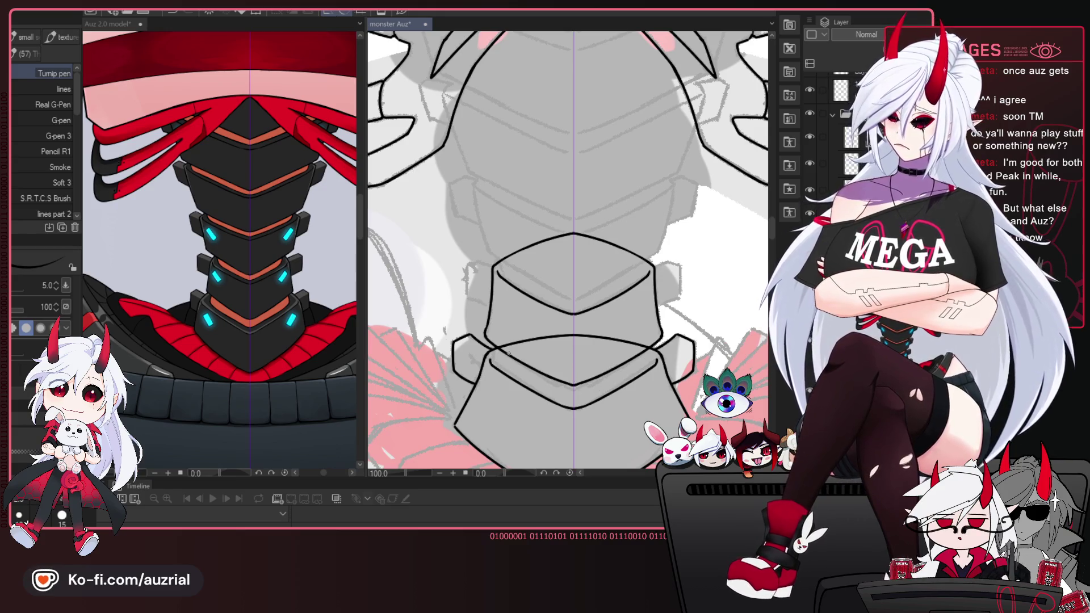
{"action": "left_click_drag", "start_coordinate": [506, 353], "coordinate": [505, 302]}
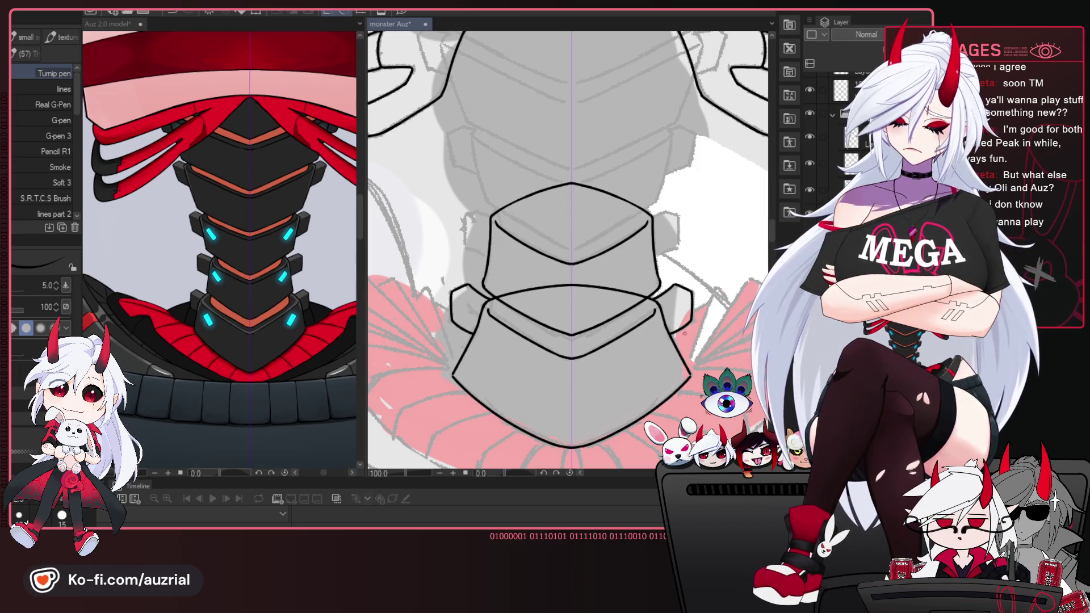
{"action": "scroll", "coordinate": [567, 250], "scroll_direction": "down", "scroll_amount": 1}
{"action": "scroll", "coordinate": [568, 250], "scroll_direction": "down", "scroll_amount": 1}
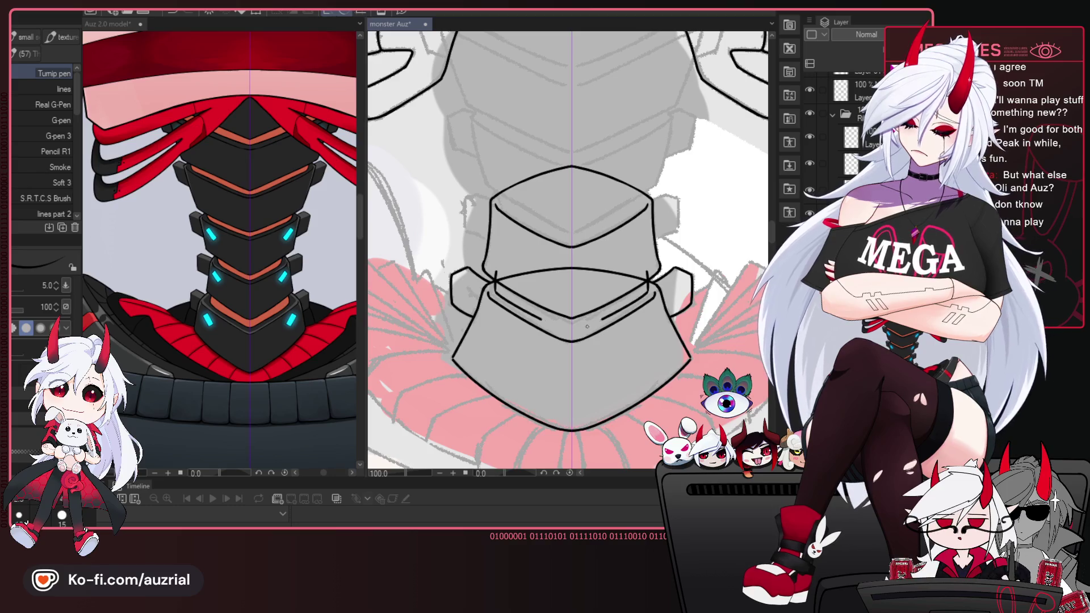
{"action": "mouse_move", "coordinate": [576, 328]}
{"action": "left_mouse_down"}
{"action": "mouse_move", "coordinate": [613, 316]}
{"action": "mouse_move", "coordinate": [647, 272]}
{"action": "left_mouse_up"}
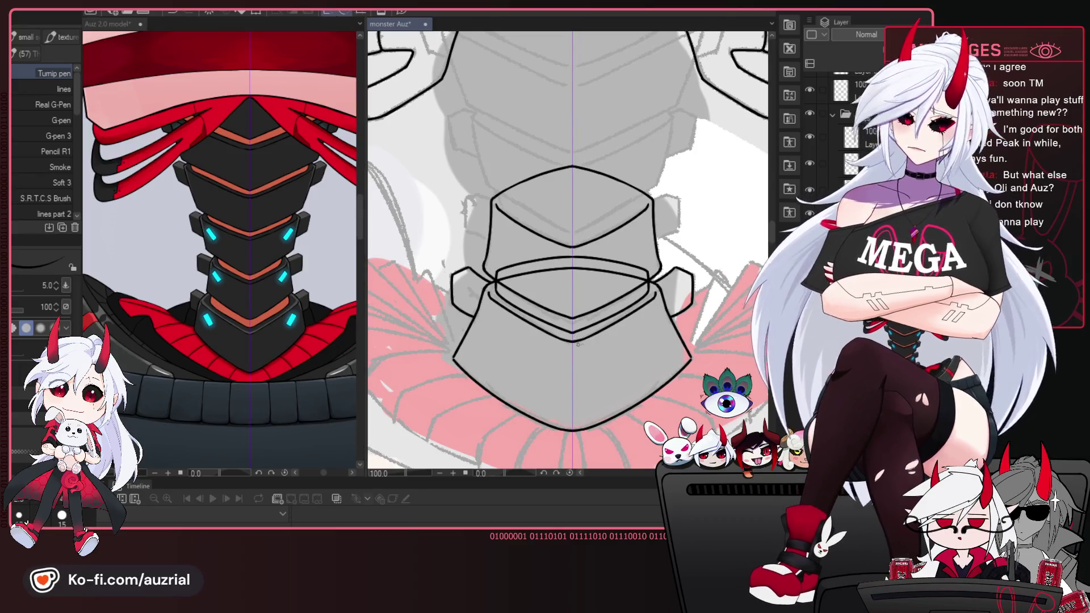
Draw the new upper plate's mirrored side edges, redone slightly shorter.
{"action": "left_click_drag", "start_coordinate": [603, 321], "coordinate": [606, 368]}
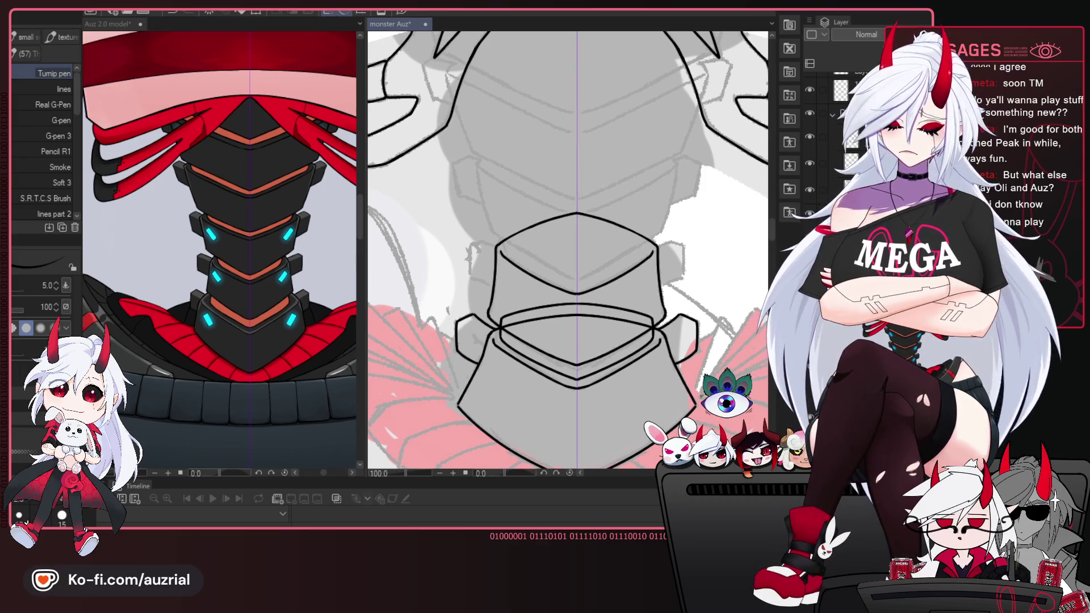
{"action": "left_click_drag", "start_coordinate": [680, 161], "coordinate": [658, 197]}
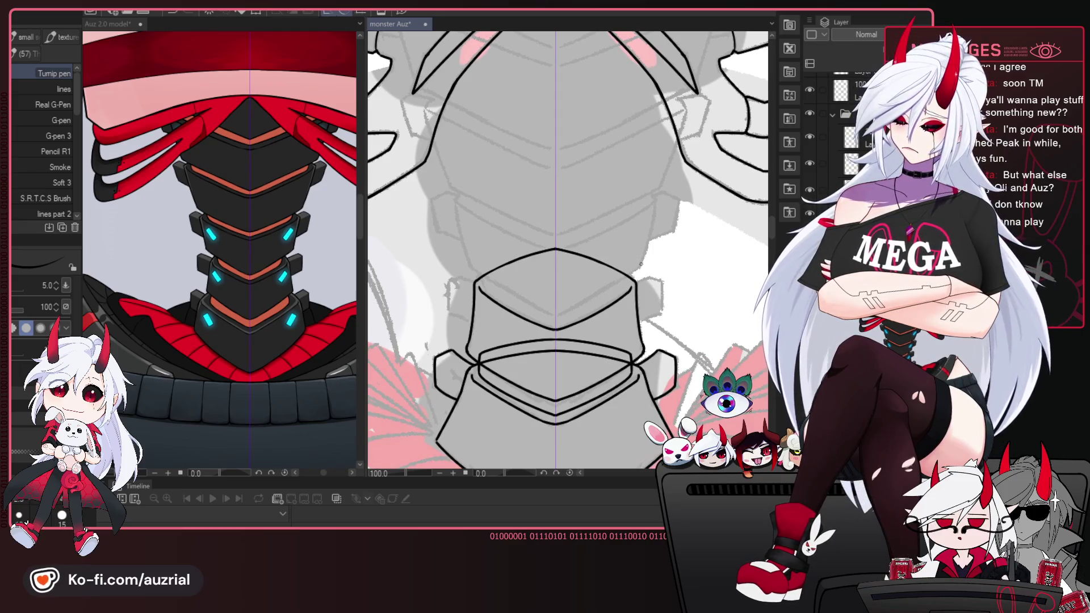
{"action": "left_click_drag", "start_coordinate": [656, 202], "coordinate": [641, 256]}
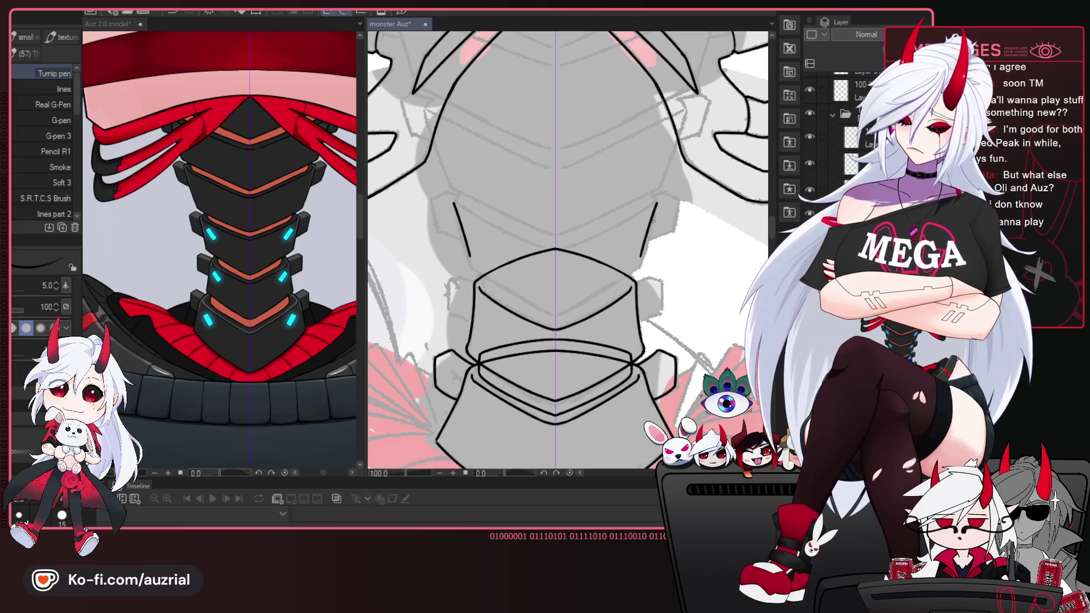
{"action": "key", "text": "ctrl+z"}
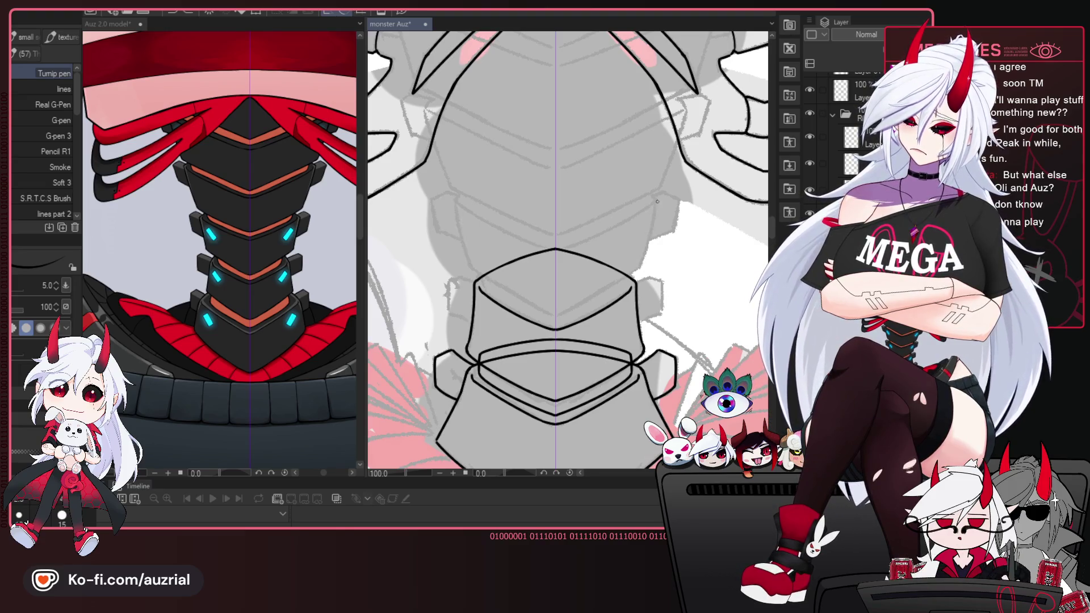
{"action": "left_click_drag", "start_coordinate": [639, 265], "coordinate": [559, 308]}
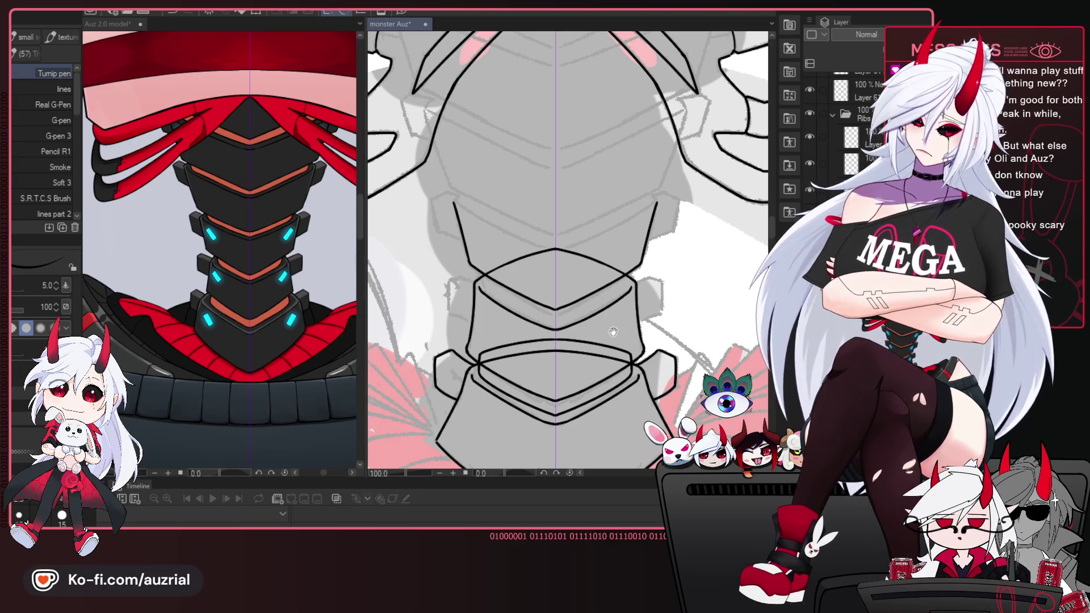
Ink the new plate's symmetric curved top edge after an undone trial line, then reframe.
{"action": "left_click_drag", "start_coordinate": [541, 176], "coordinate": [539, 218]}
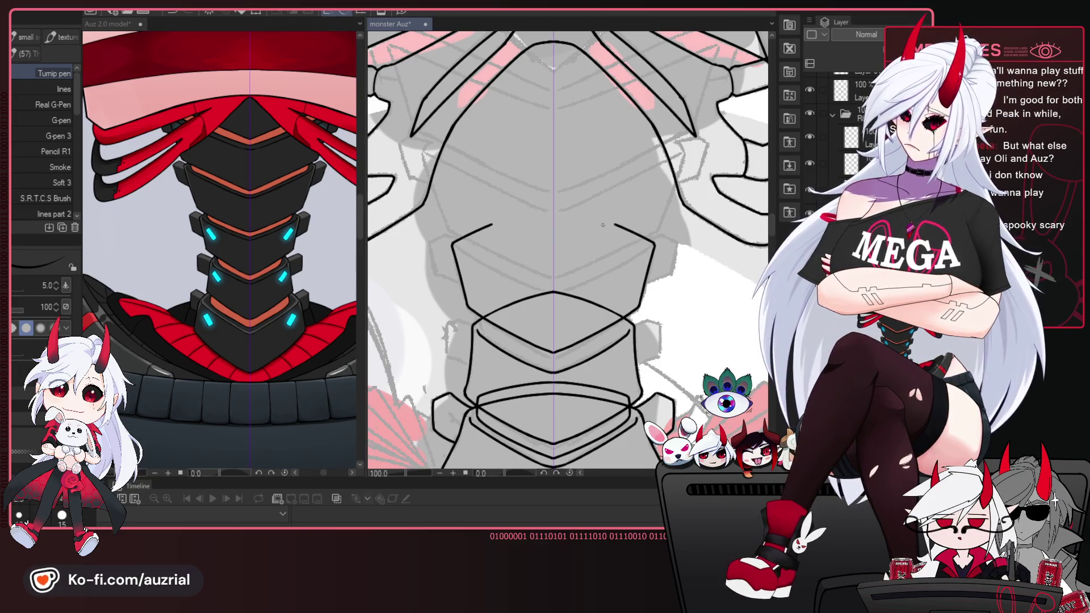
{"action": "key", "text": "ctrl+z"}
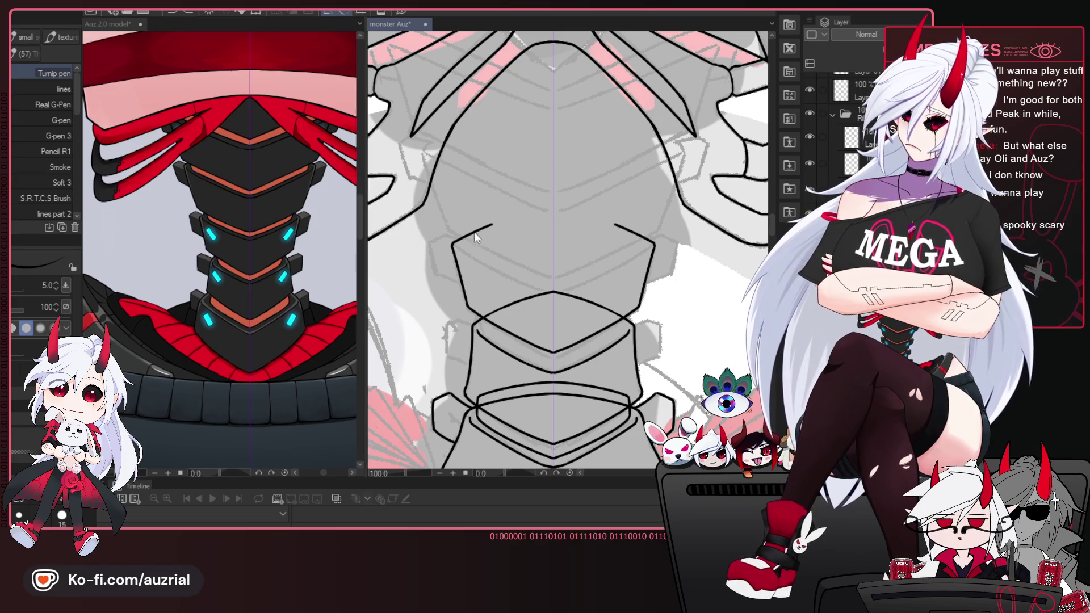
{"action": "left_click_drag", "start_coordinate": [452, 243], "coordinate": [545, 215]}
{"action": "key", "text": "ctrl+z"}
{"action": "left_click_drag", "start_coordinate": [452, 243], "coordinate": [559, 211]}
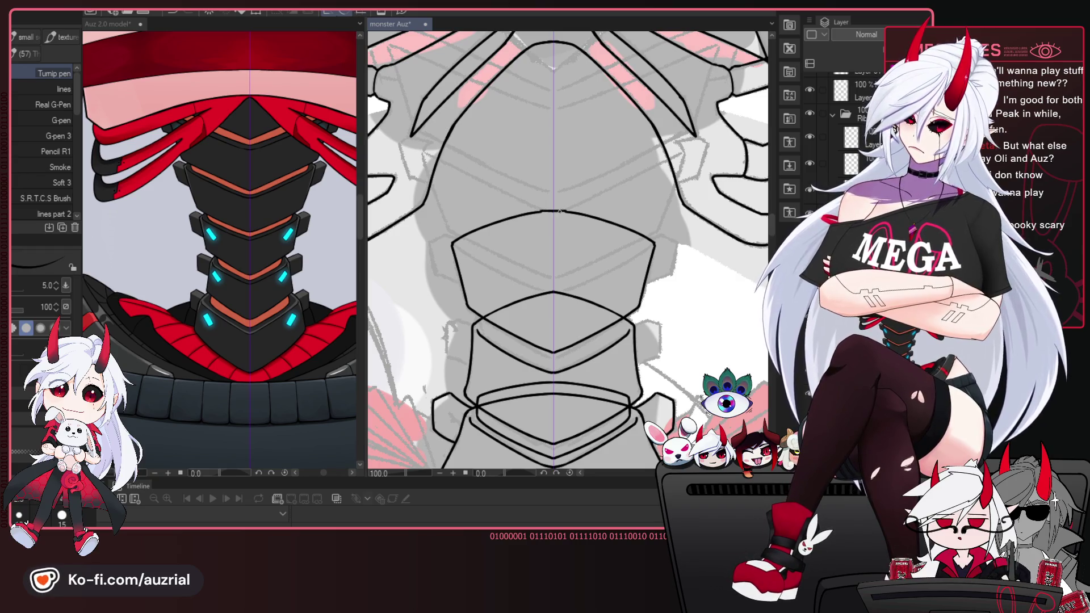
{"action": "left_click_drag", "start_coordinate": [594, 330], "coordinate": [597, 292]}
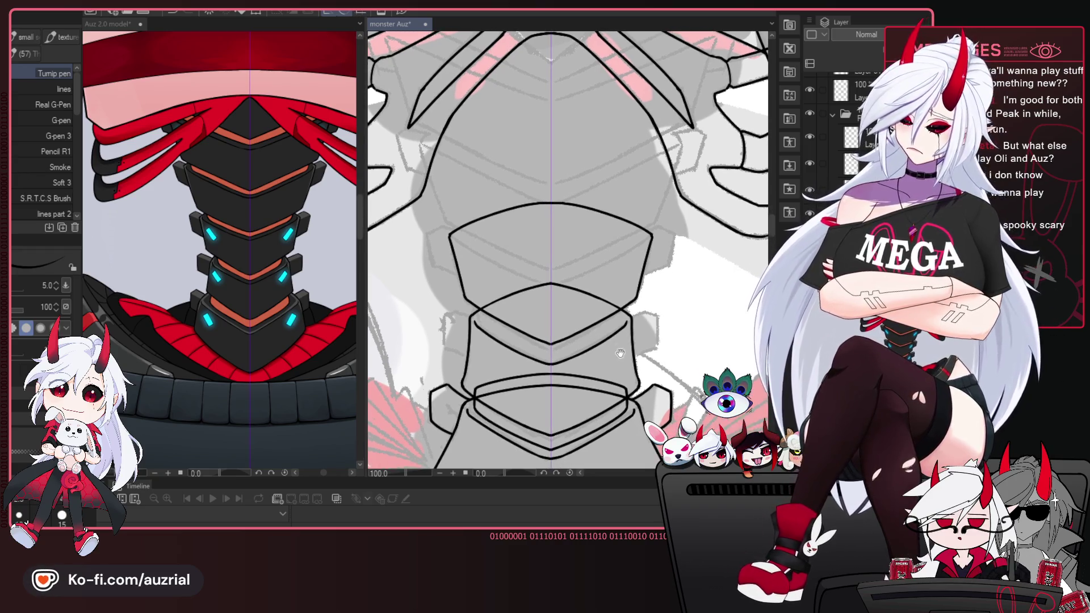
{"action": "left_click_drag", "start_coordinate": [681, 386], "coordinate": [685, 348]}
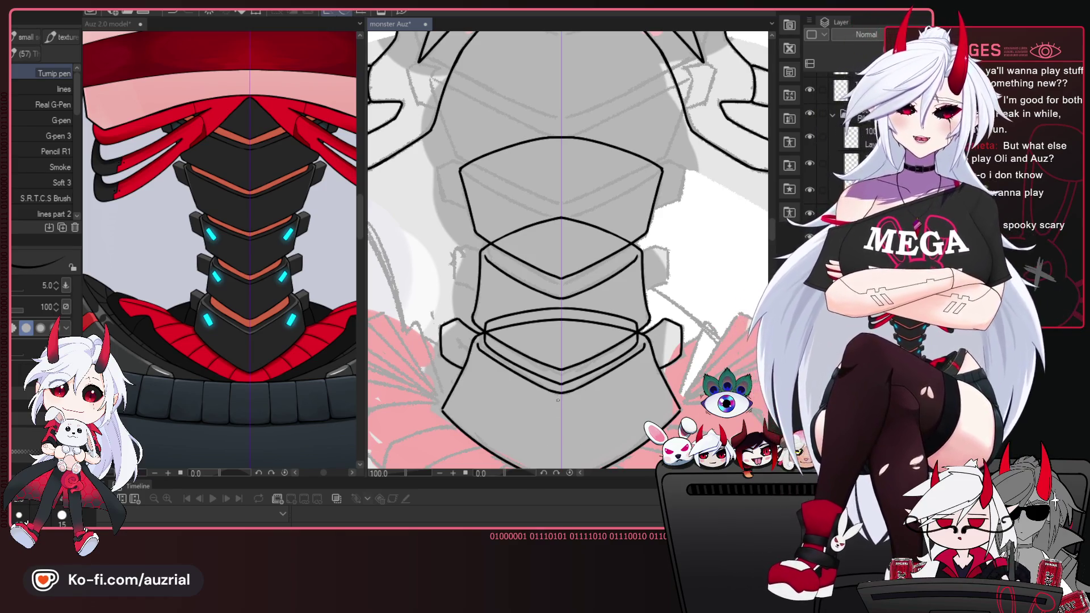
{"action": "scroll", "coordinate": [678, 289], "scroll_direction": "up", "scroll_amount": 3}
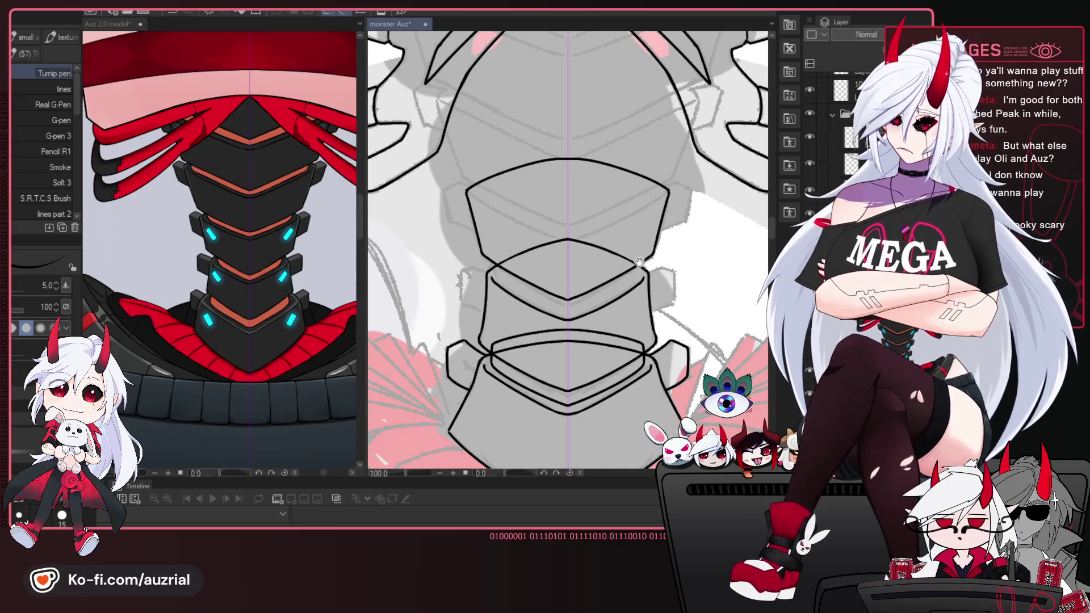
{"action": "scroll", "coordinate": [630, 324], "scroll_direction": "up", "scroll_amount": 2}
{"action": "left_click_drag", "start_coordinate": [630, 324], "coordinate": [633, 318]}
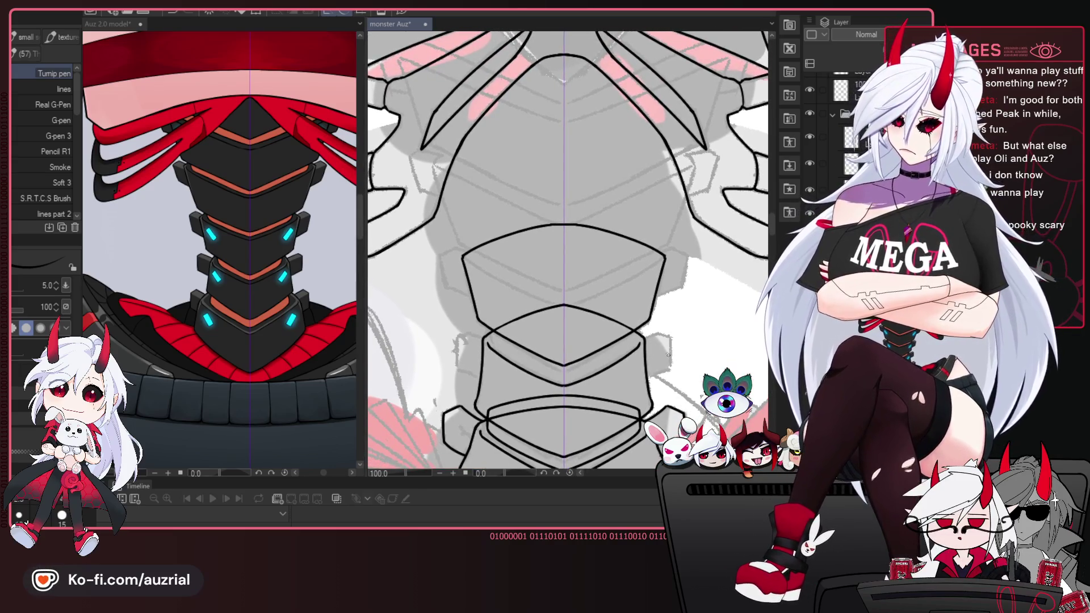
{"action": "left_click_drag", "start_coordinate": [668, 355], "coordinate": [663, 351]}
{"action": "scroll", "coordinate": [648, 360], "scroll_direction": "down", "scroll_amount": 2}
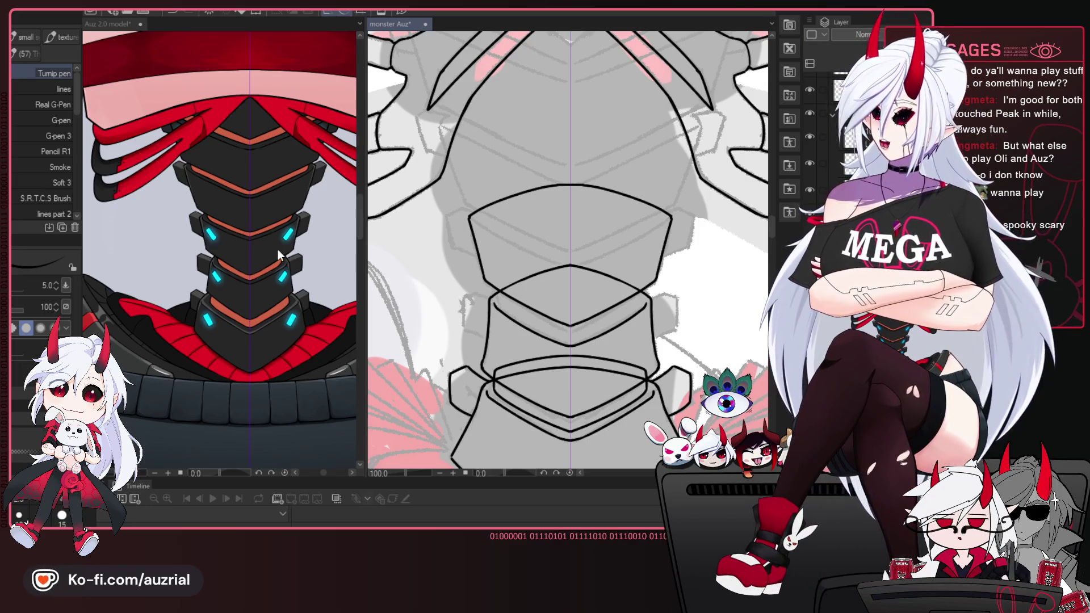
Return to the monster Auz drawing, expand the layer folder and centre the chest plates.
{"action": "scroll", "coordinate": [292, 258], "scroll_direction": "up", "scroll_amount": 3}
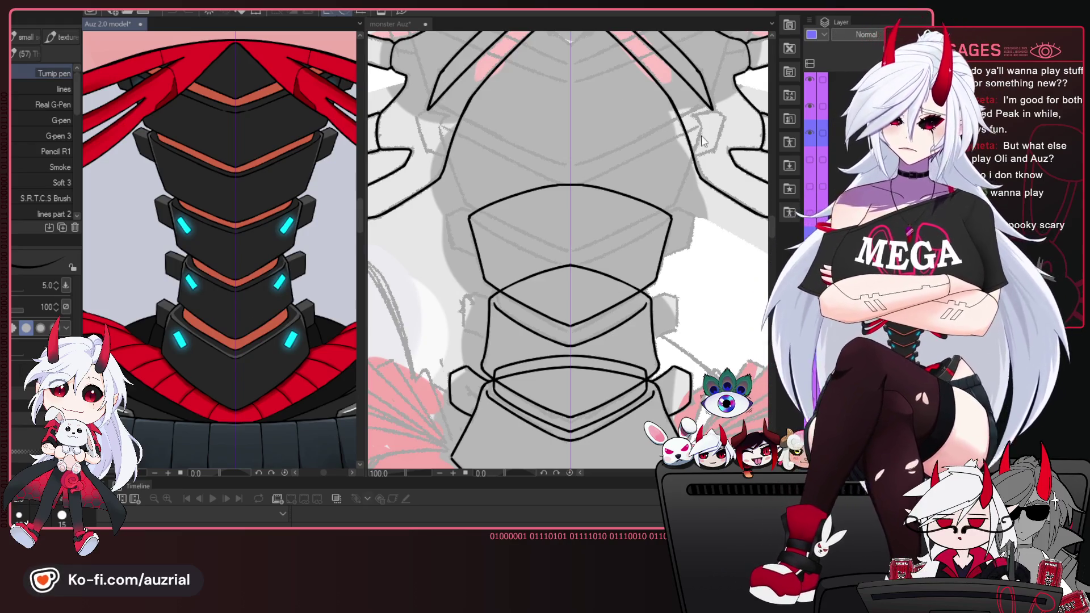
{"action": "left_click", "coordinate": [654, 221]}
{"action": "mouse_move", "coordinate": [655, 221]}
{"action": "left_mouse_down"}
{"action": "mouse_move", "coordinate": [672, 228]}
{"action": "mouse_move", "coordinate": [648, 224]}
{"action": "mouse_move", "coordinate": [643, 298]}
{"action": "mouse_move", "coordinate": [659, 271]}
{"action": "left_mouse_up"}
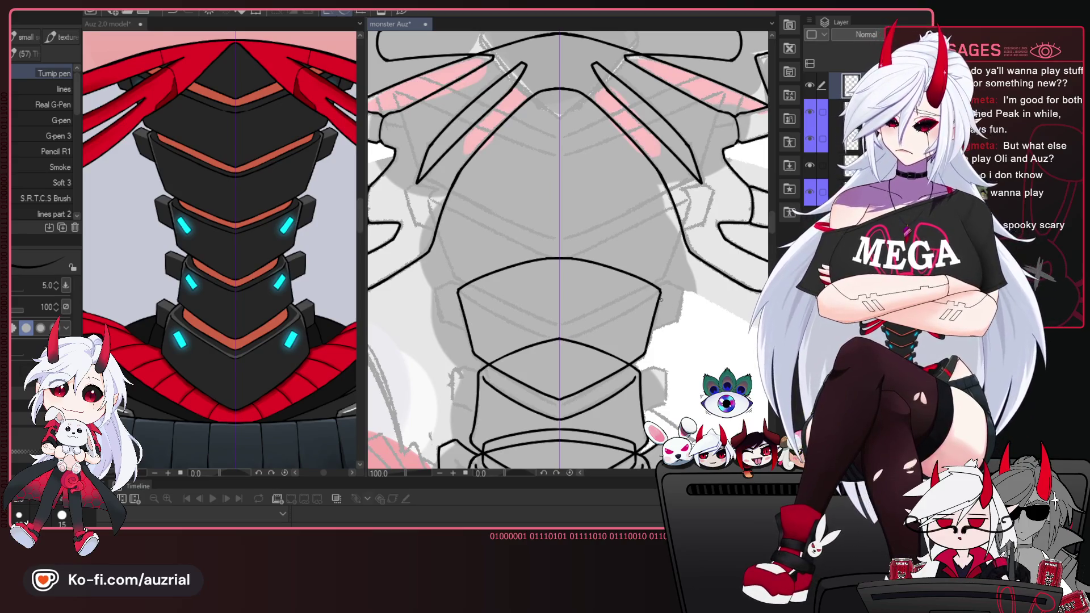
{"action": "left_click", "coordinate": [840, 100]}
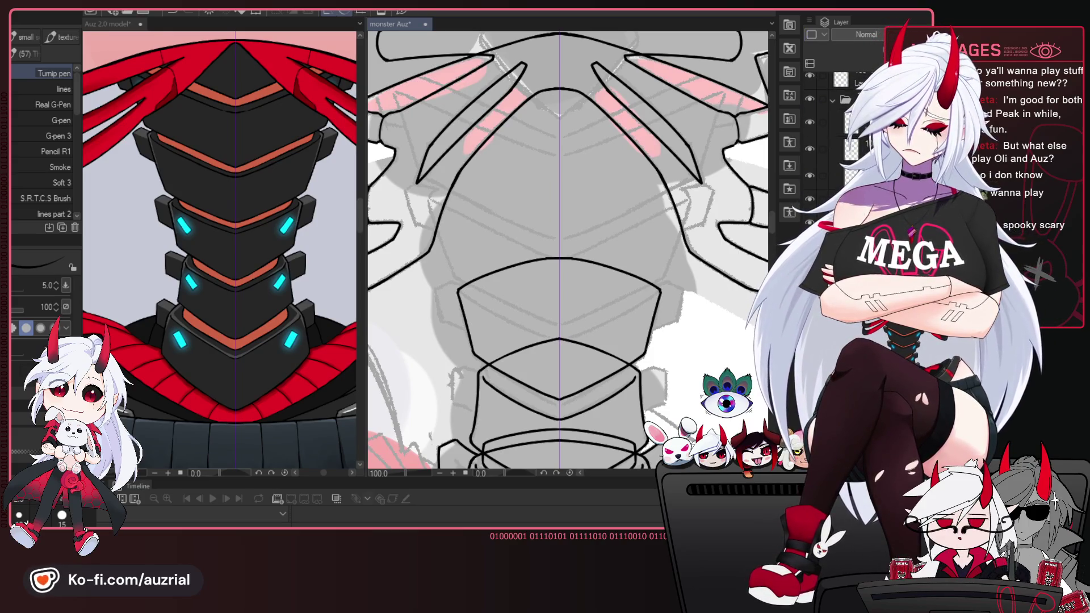
{"action": "left_click_drag", "start_coordinate": [573, 315], "coordinate": [564, 318]}
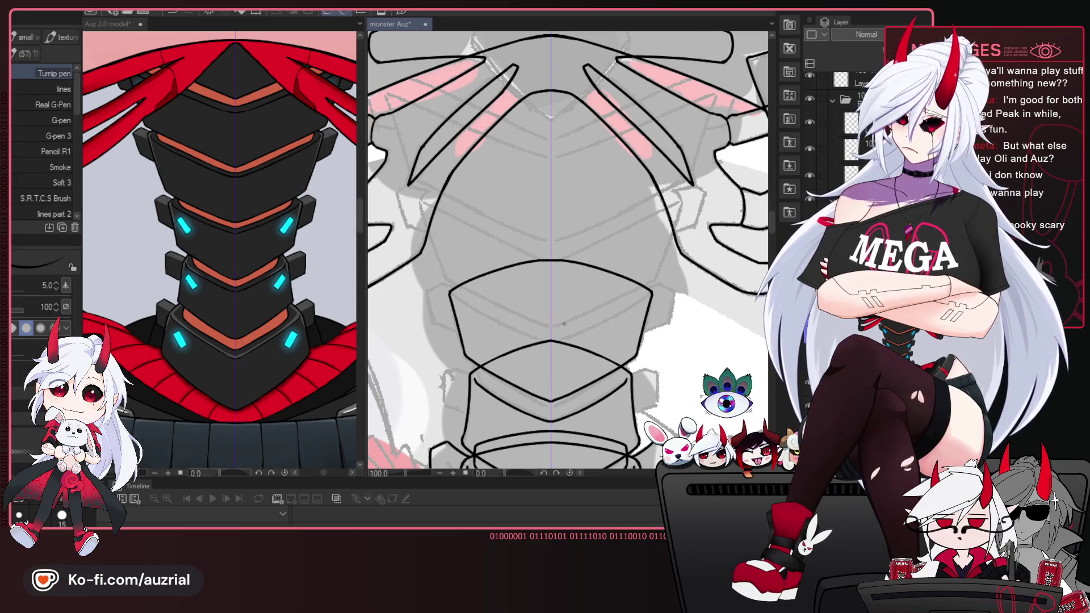
{"action": "left_click_drag", "start_coordinate": [661, 330], "coordinate": [665, 323]}
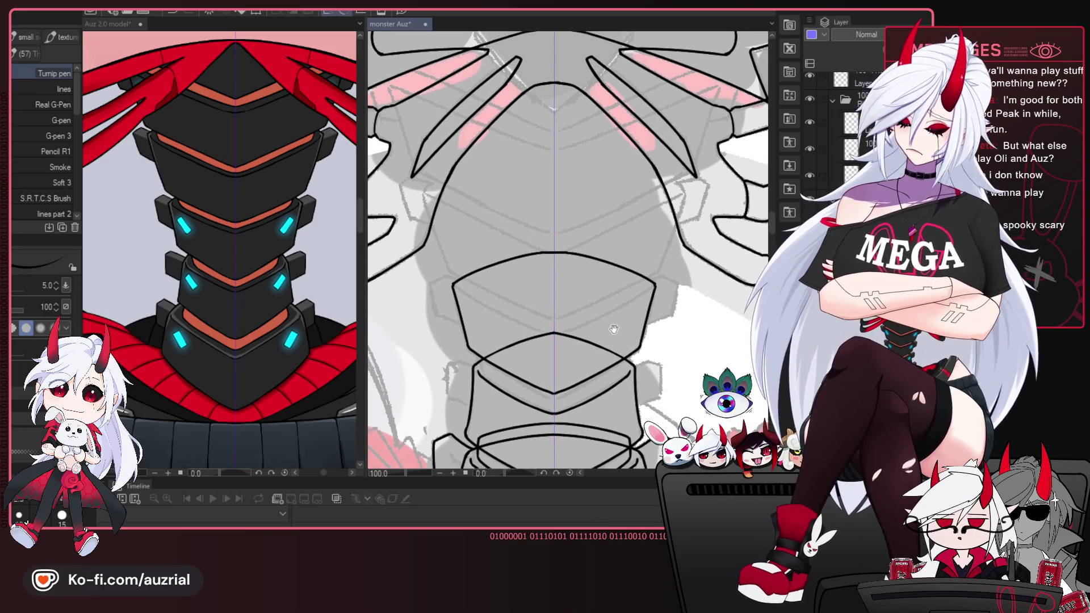
{"action": "left_click_drag", "start_coordinate": [595, 326], "coordinate": [606, 307]}
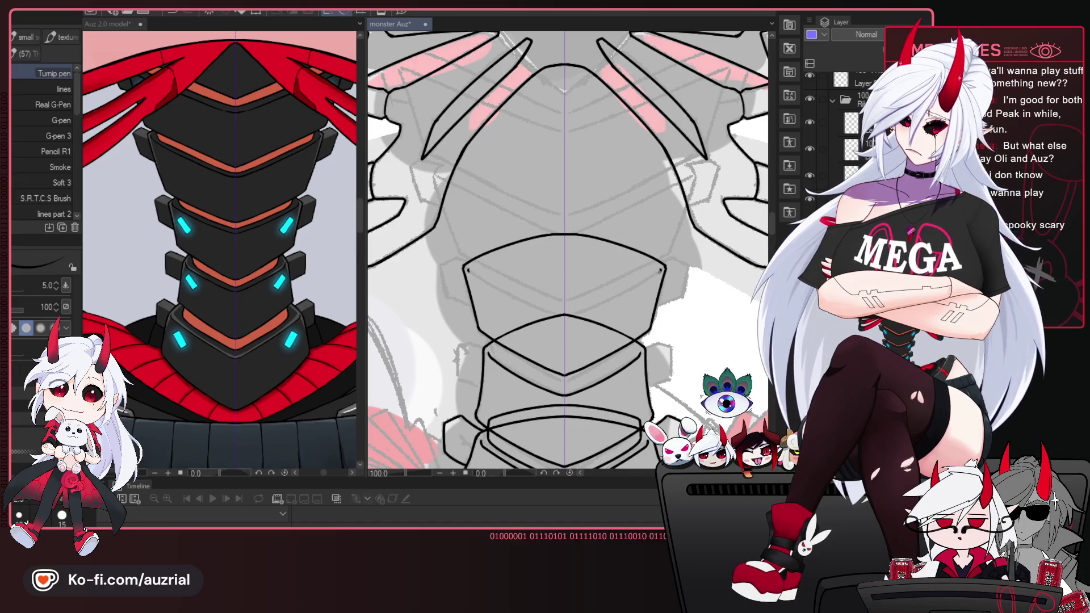
{"action": "key", "text": "e"}
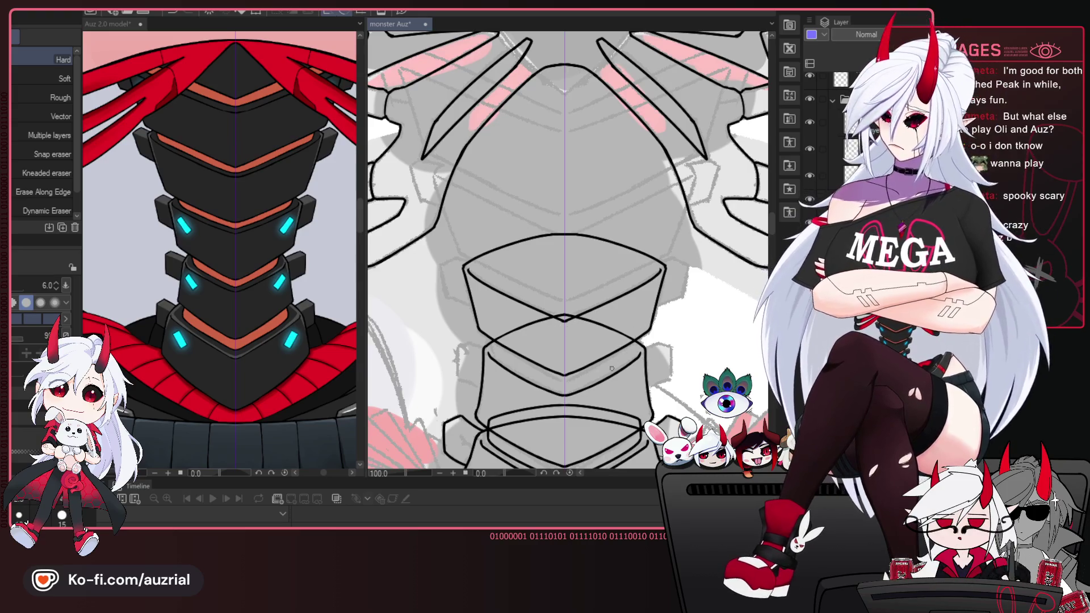
Pan the canvas to frame the centre chest plates below the diamond, with the pen ready.
{"action": "left_click_drag", "start_coordinate": [643, 359], "coordinate": [621, 341]}
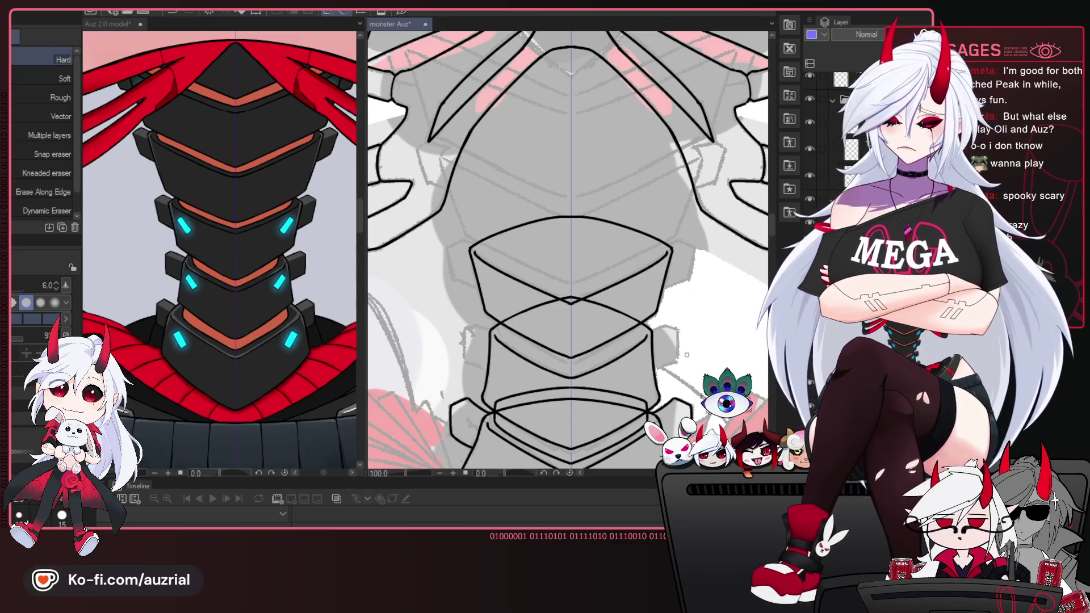
{"action": "left_click_drag", "start_coordinate": [612, 259], "coordinate": [597, 345]}
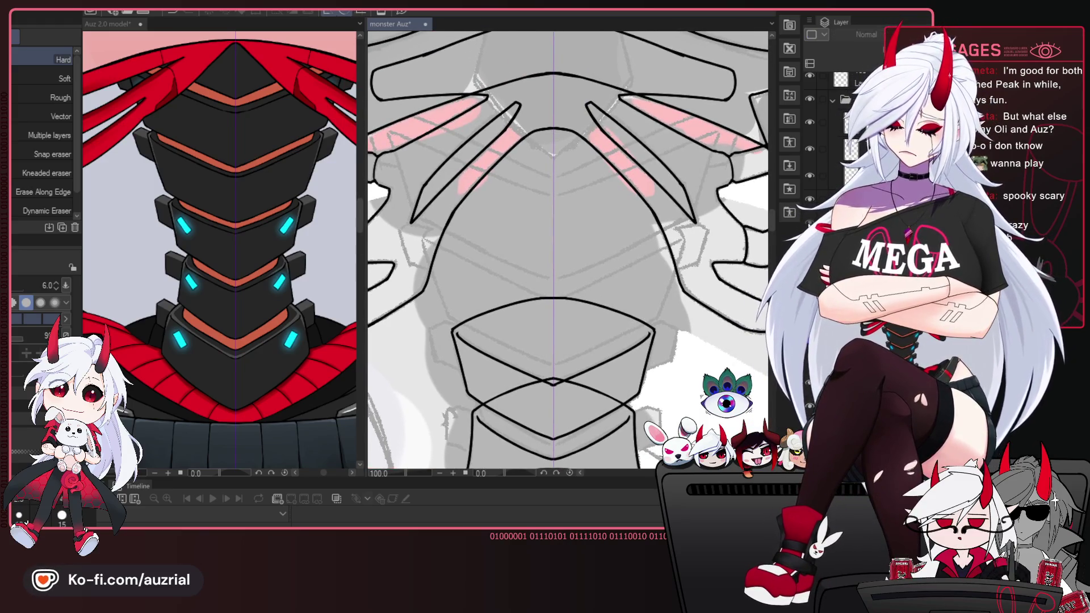
{"action": "left_click_drag", "start_coordinate": [646, 300], "coordinate": [642, 288]}
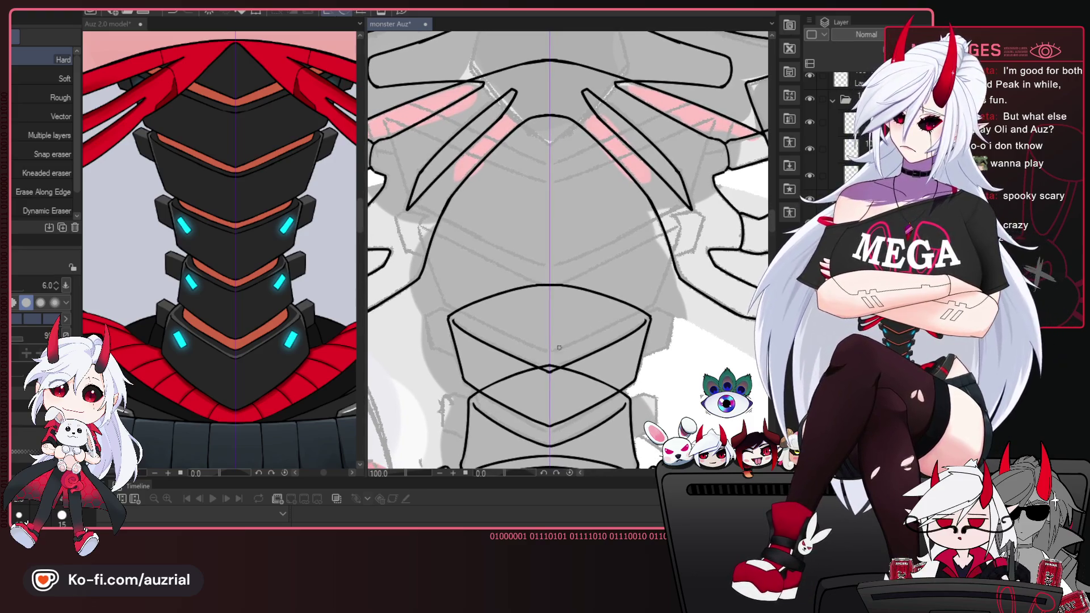
{"action": "key", "text": "p"}
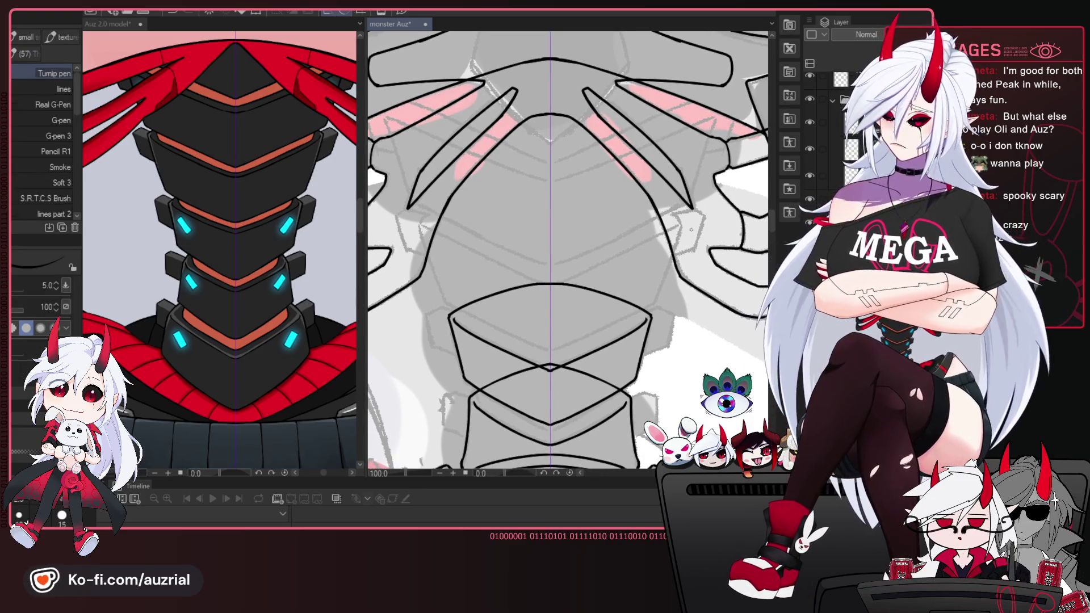
{"action": "left_click_drag", "start_coordinate": [691, 230], "coordinate": [678, 228]}
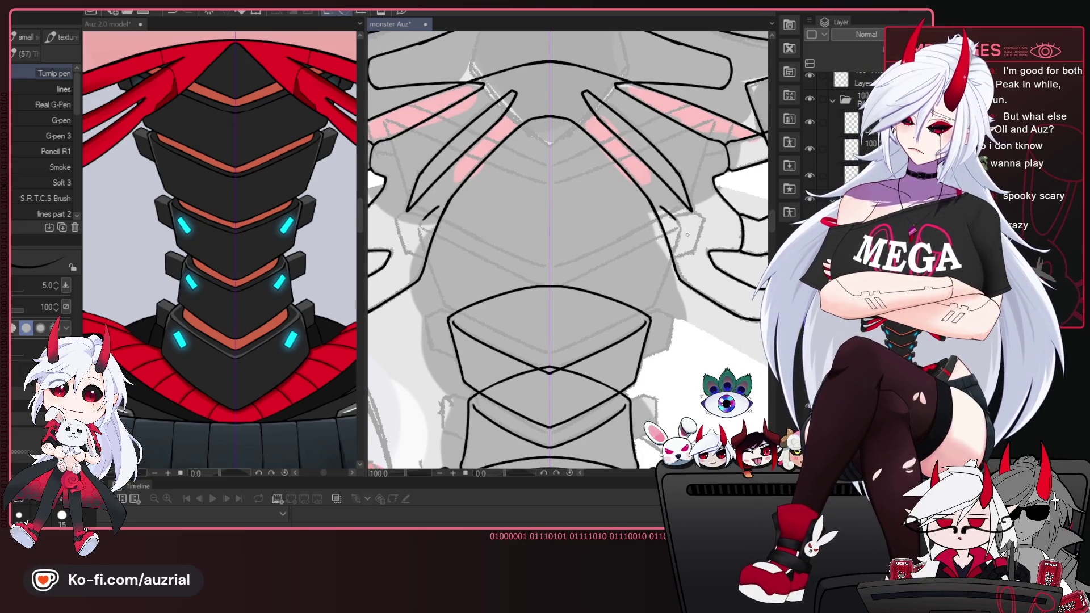
{"action": "left_click_drag", "start_coordinate": [671, 215], "coordinate": [663, 216]}
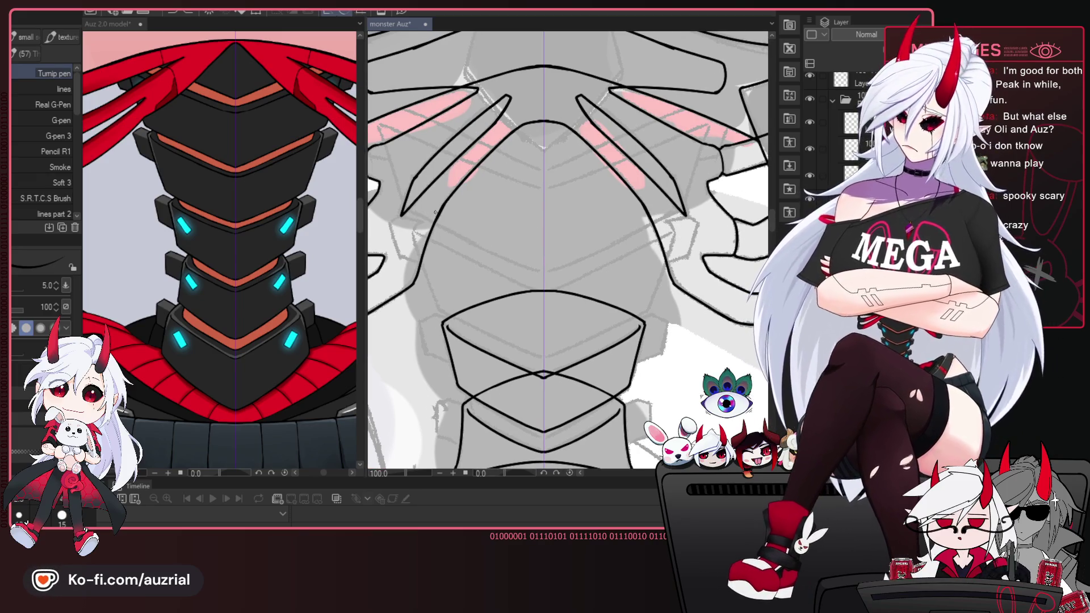
{"action": "left_click_drag", "start_coordinate": [692, 223], "coordinate": [677, 219]}
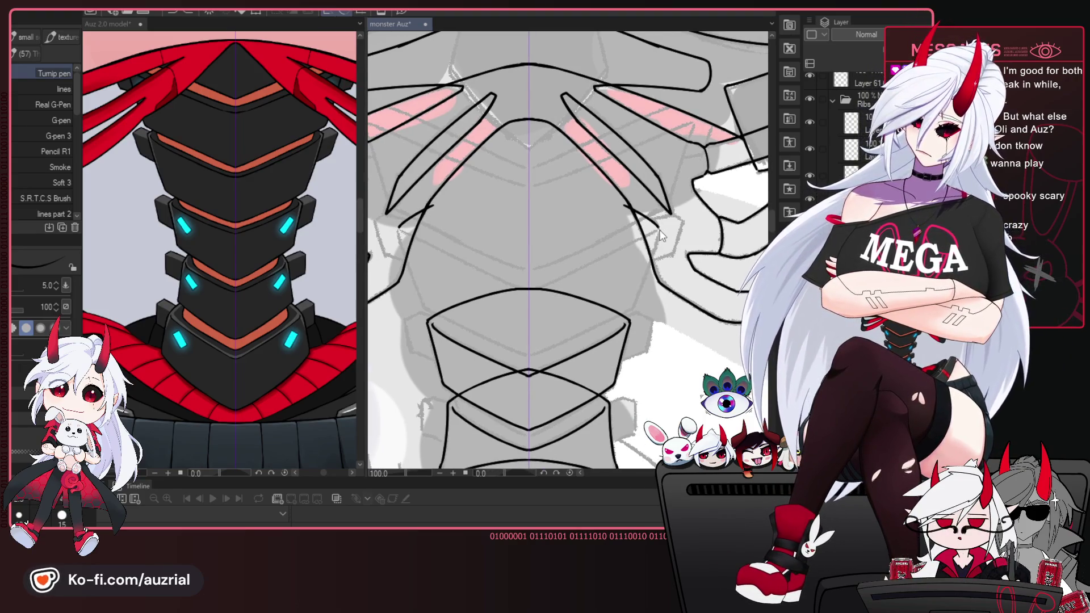
{"action": "left_click_drag", "start_coordinate": [686, 262], "coordinate": [722, 235]}
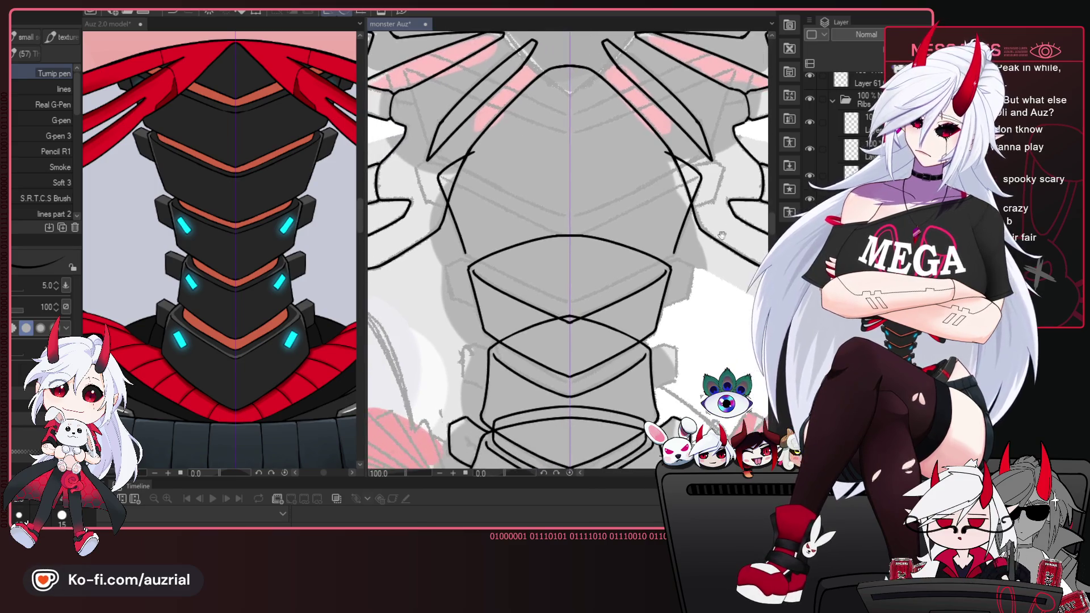
Redraw the mirrored angled line pair just below the top diamond plate.
{"action": "key", "text": "ctrl+z"}
{"action": "mouse_move", "coordinate": [580, 292]}
{"action": "left_mouse_down"}
{"action": "mouse_move", "coordinate": [646, 279]}
{"action": "mouse_move", "coordinate": [573, 289]}
{"action": "left_mouse_up"}
{"action": "key", "text": "ctrl+z"}
{"action": "left_click_drag", "start_coordinate": [670, 262], "coordinate": [576, 290]}
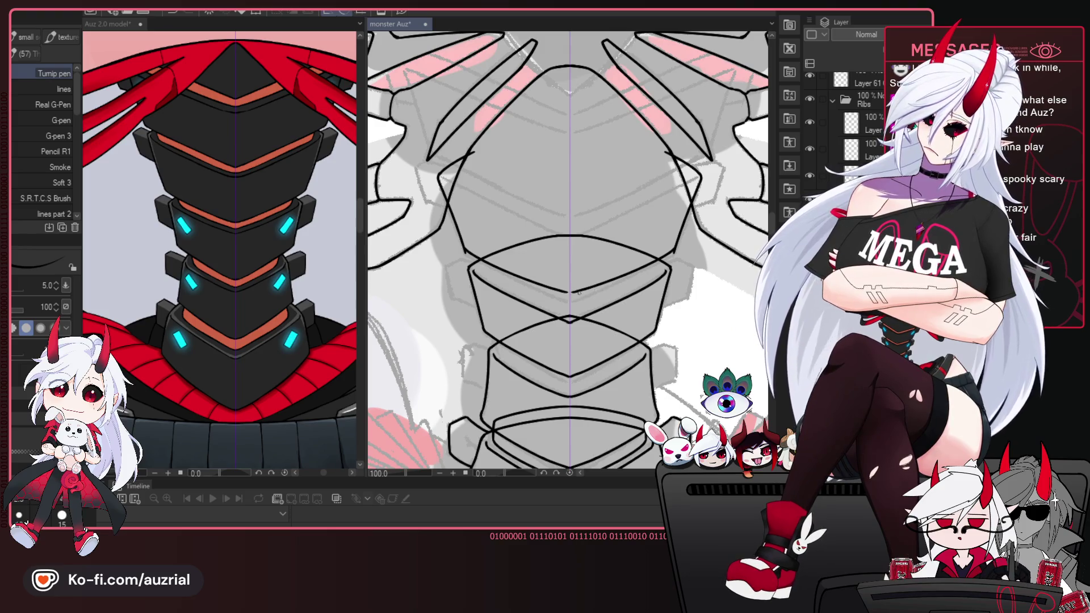
{"action": "key", "text": "e"}
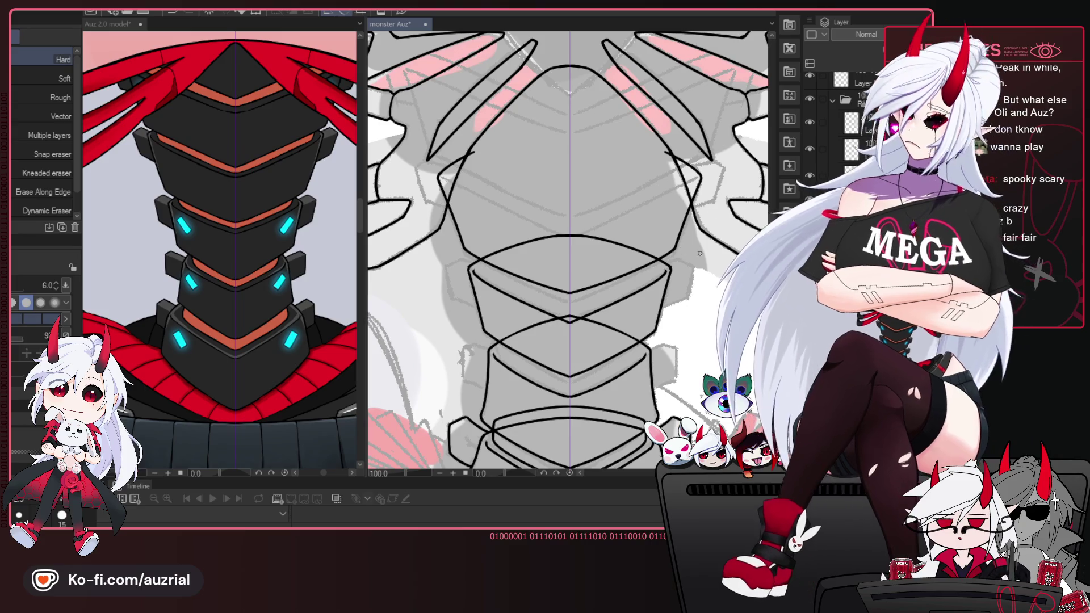
Replace the inner V strokes with one symmetric V line across the torso plate.
{"action": "key", "text": "p"}
{"action": "mouse_move", "coordinate": [675, 387]}
{"action": "left_mouse_down"}
{"action": "mouse_move", "coordinate": [680, 233]}
{"action": "mouse_move", "coordinate": [661, 278]}
{"action": "left_mouse_up"}
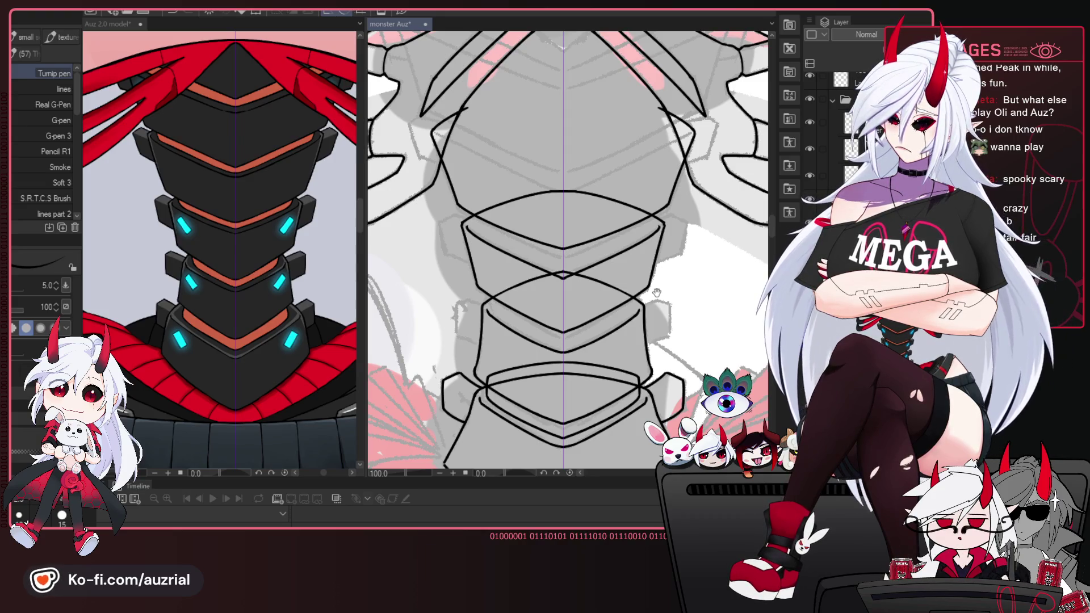
{"action": "key", "text": "e"}
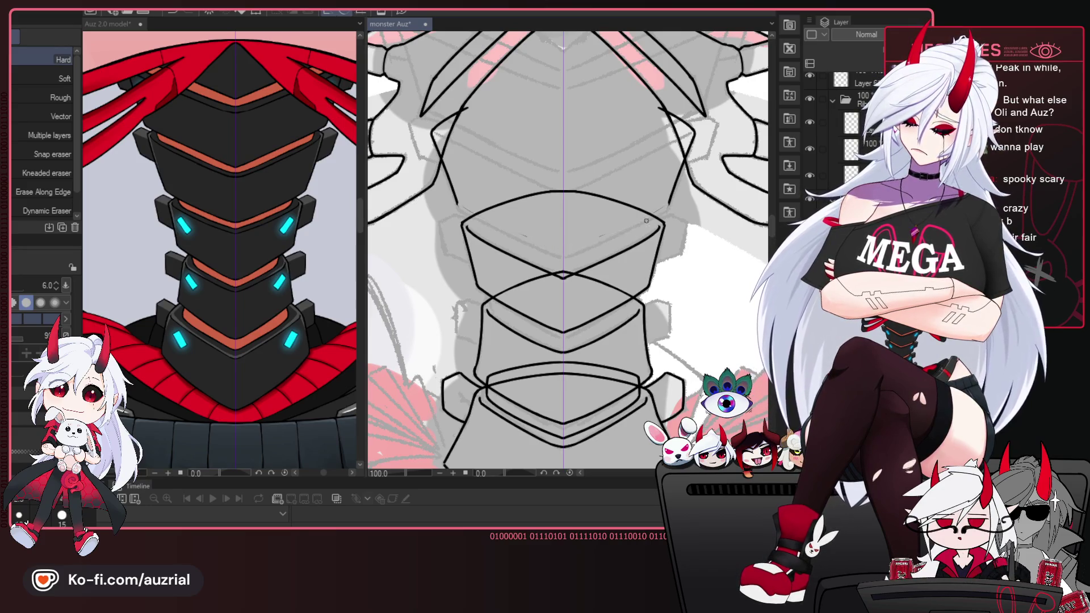
{"action": "key", "text": "p"}
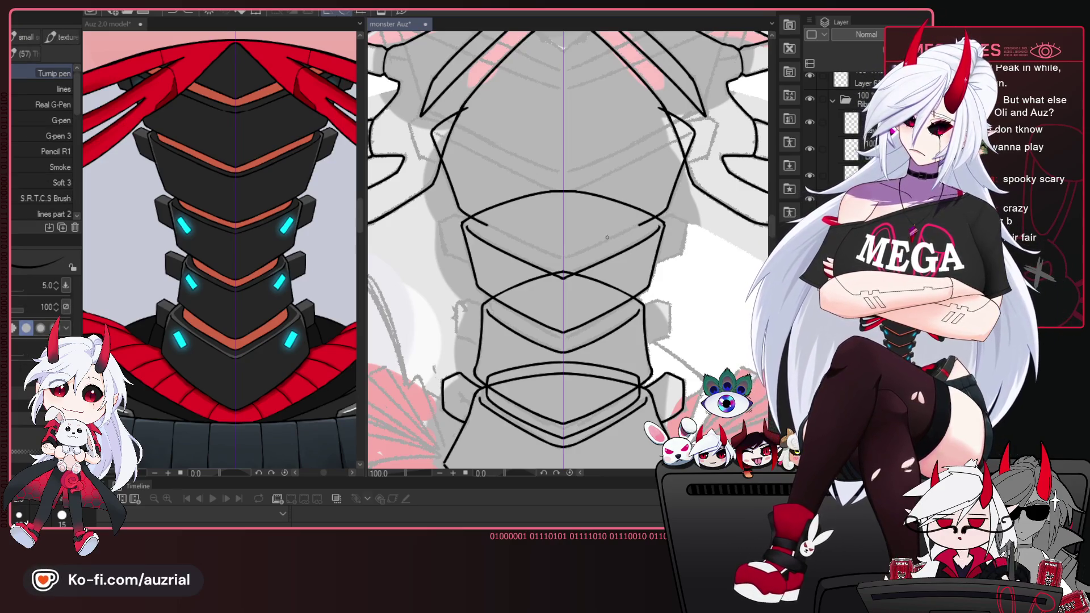
{"action": "key", "text": "ctrl+z"}
{"action": "key", "text": "ctrl+z"}
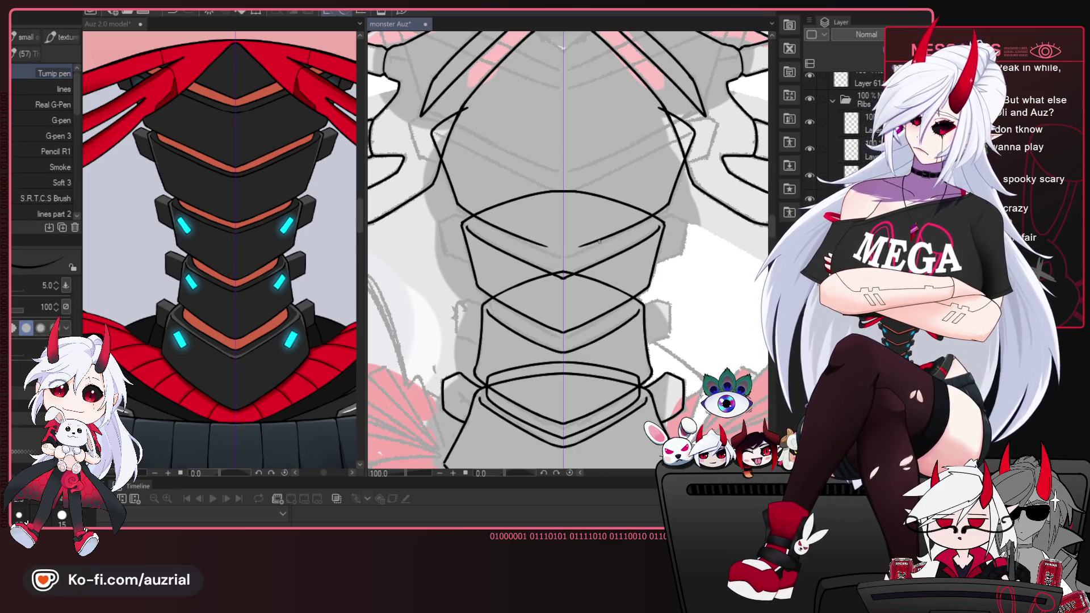
{"action": "key", "text": "ctrl+z"}
{"action": "key", "text": "ctrl+z"}
{"action": "left_click_drag", "start_coordinate": [462, 214], "coordinate": [665, 215]}
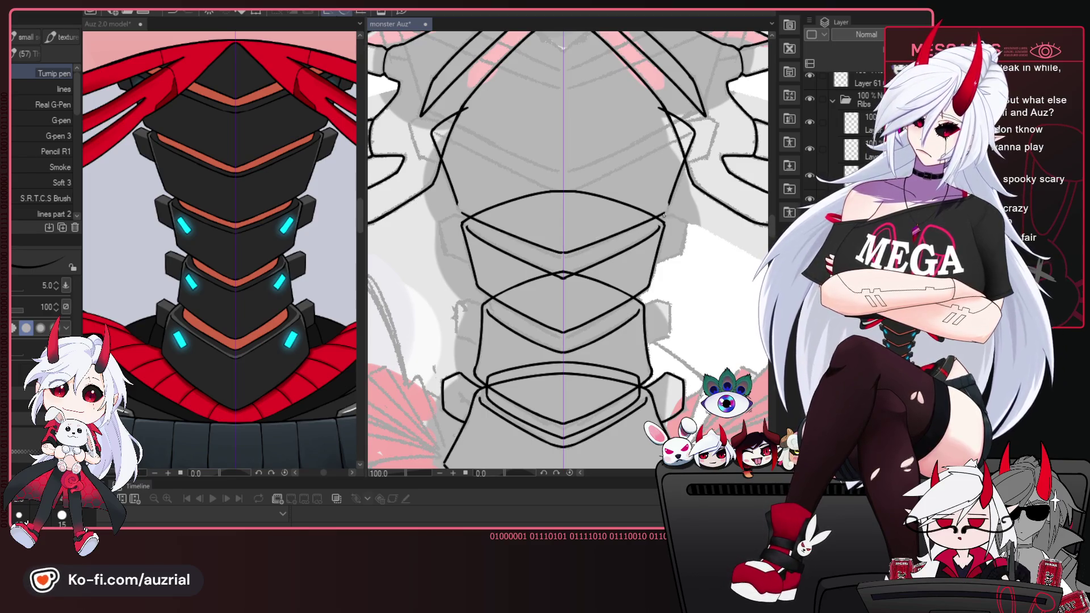
{"action": "key", "text": "ctrl+z"}
{"action": "left_click_drag", "start_coordinate": [540, 246], "coordinate": [586, 245]}
{"action": "key", "text": "ctrl+z"}
{"action": "left_click_drag", "start_coordinate": [476, 216], "coordinate": [653, 217]}
{"action": "left_click_drag", "start_coordinate": [564, 254], "coordinate": [660, 212]}
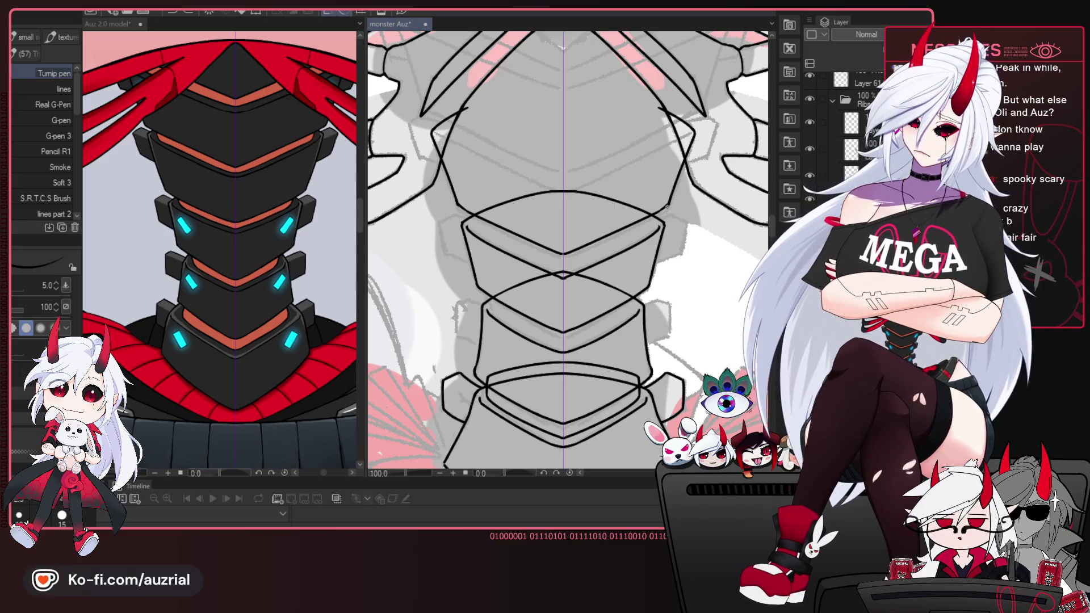
Ink a mirrored curved outline along the plate's top, redrawing it slightly higher.
{"action": "scroll", "coordinate": [677, 242], "scroll_direction": "up", "scroll_amount": 2}
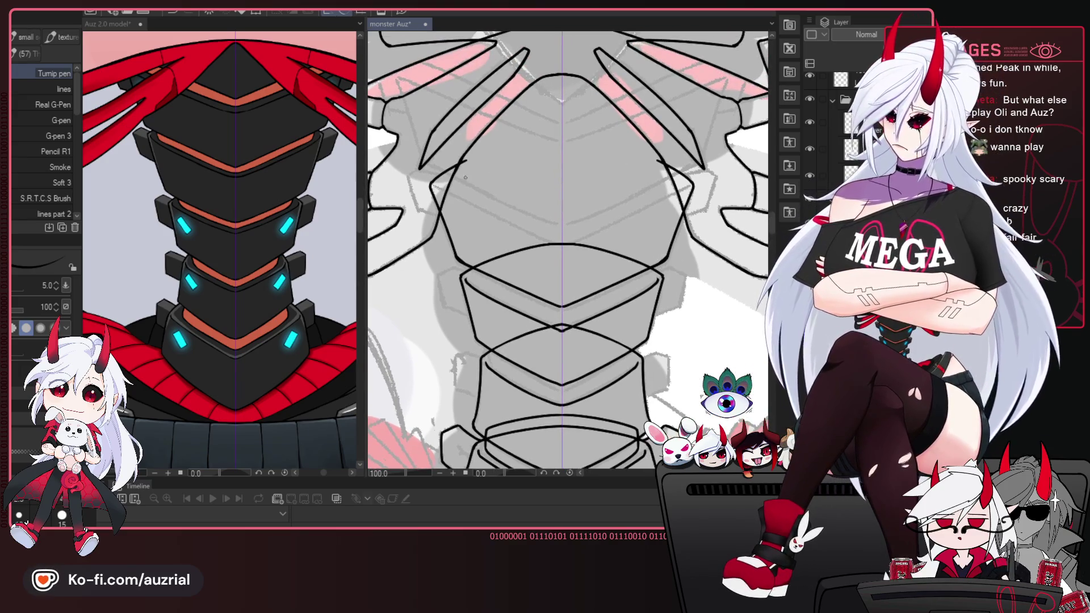
{"action": "left_click_drag", "start_coordinate": [644, 157], "coordinate": [569, 138]}
{"action": "key", "text": "ctrl+z"}
{"action": "left_click_drag", "start_coordinate": [463, 160], "coordinate": [555, 136]}
{"action": "key", "text": "e"}
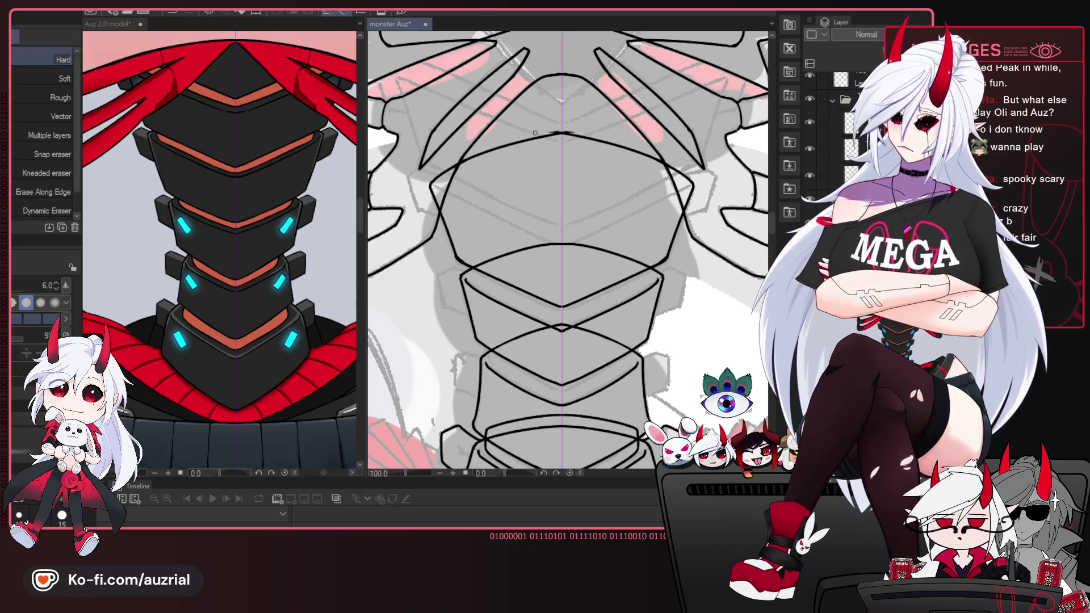
{"action": "key", "text": "p"}
{"action": "left_click_drag", "start_coordinate": [609, 248], "coordinate": [601, 241]}
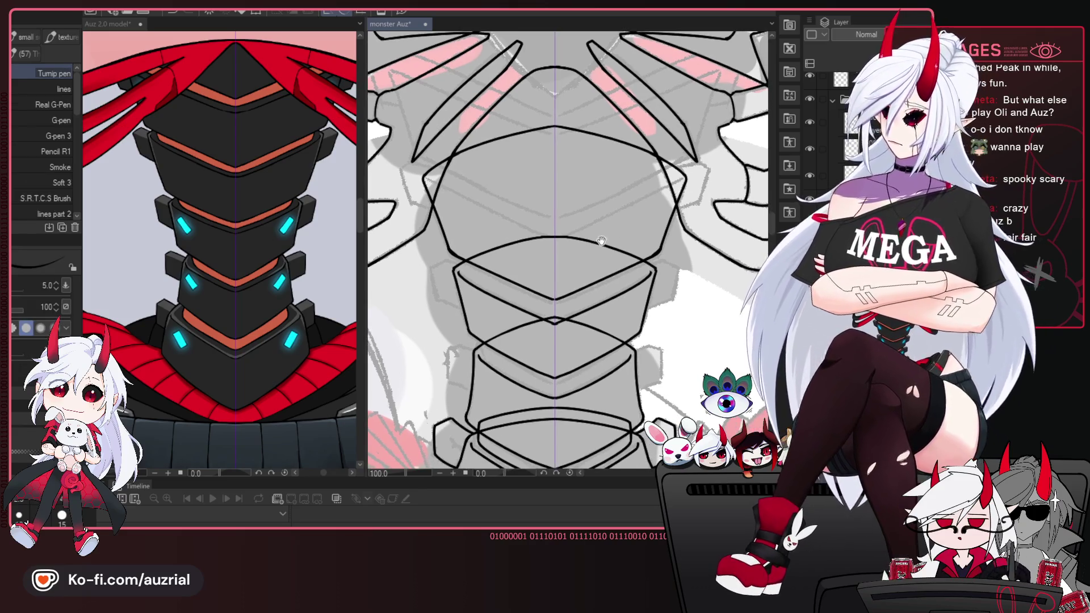
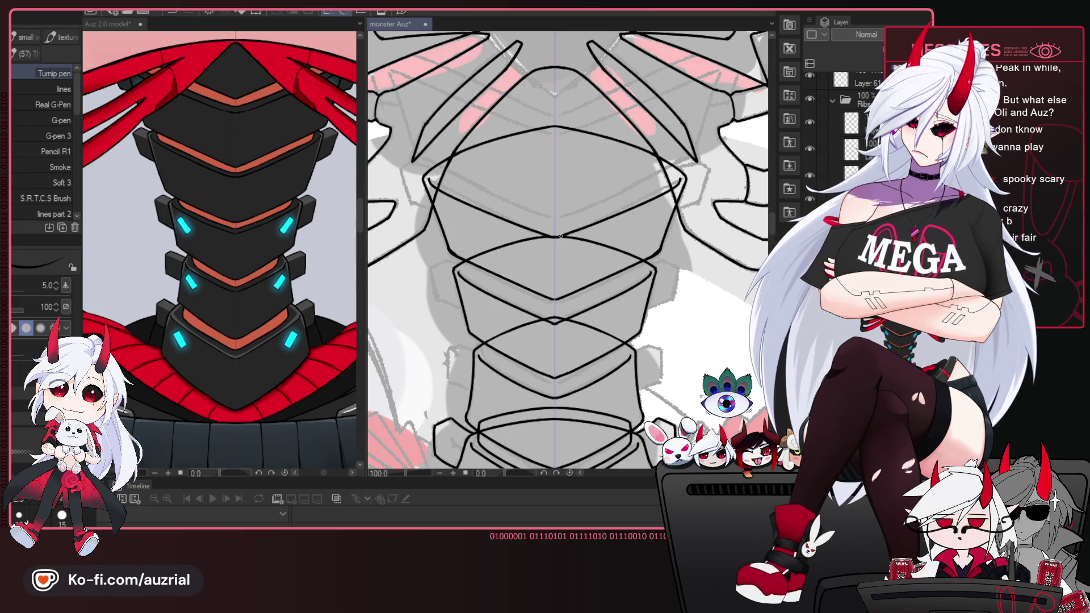
Zoom back to the top spine plate and redraw its short horizontal stroke as a wider V-shaped line.
{"action": "scroll", "coordinate": [630, 287], "scroll_direction": "down", "scroll_amount": 2}
{"action": "scroll", "coordinate": [659, 323], "scroll_direction": "down", "scroll_amount": 3}
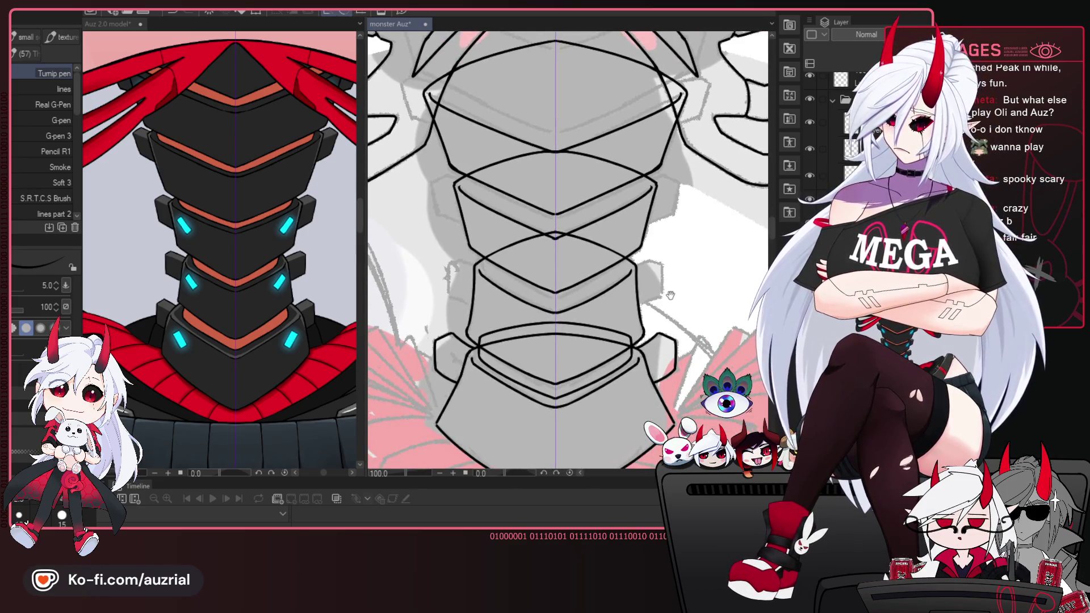
{"action": "left_click_drag", "start_coordinate": [670, 295], "coordinate": [665, 312]}
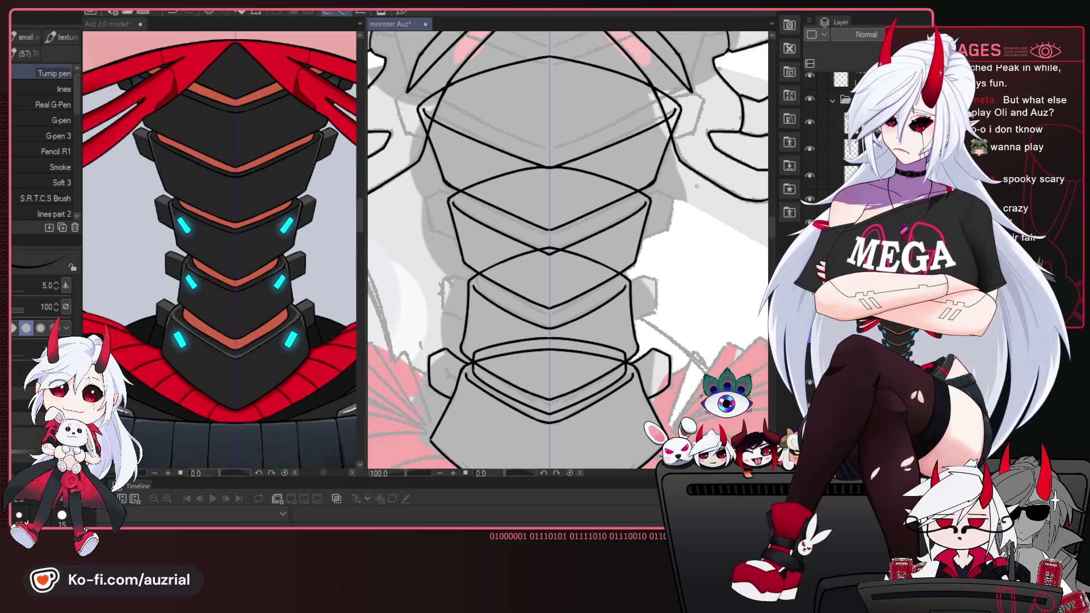
{"action": "scroll", "coordinate": [697, 186], "scroll_direction": "up", "scroll_amount": 2}
{"action": "scroll", "coordinate": [657, 235], "scroll_direction": "up", "scroll_amount": 2}
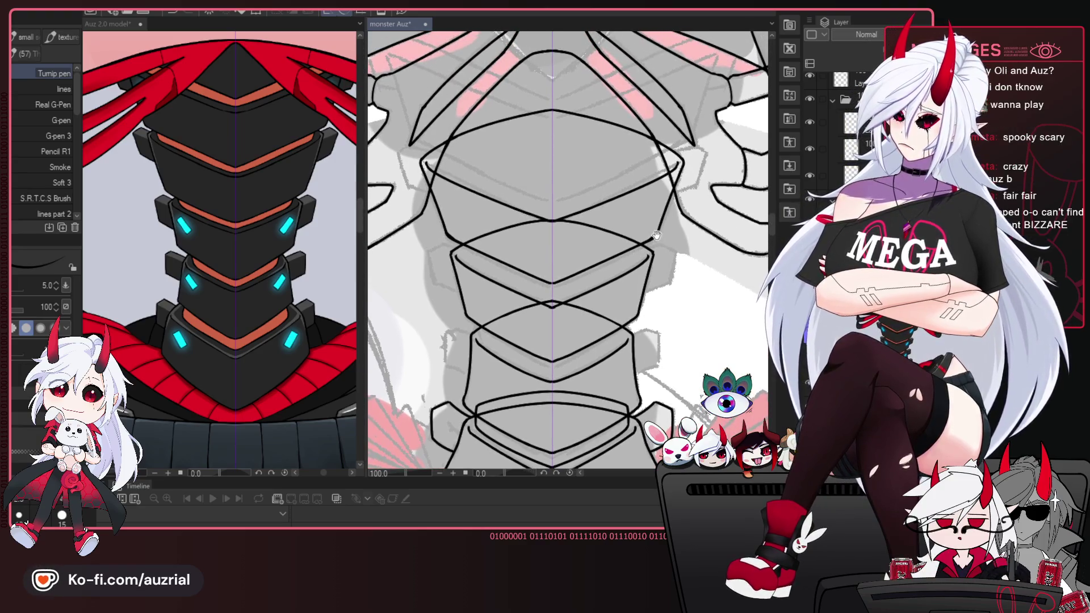
{"action": "scroll", "coordinate": [626, 252], "scroll_direction": "up", "scroll_amount": 1}
{"action": "scroll", "coordinate": [670, 216], "scroll_direction": "up", "scroll_amount": 1}
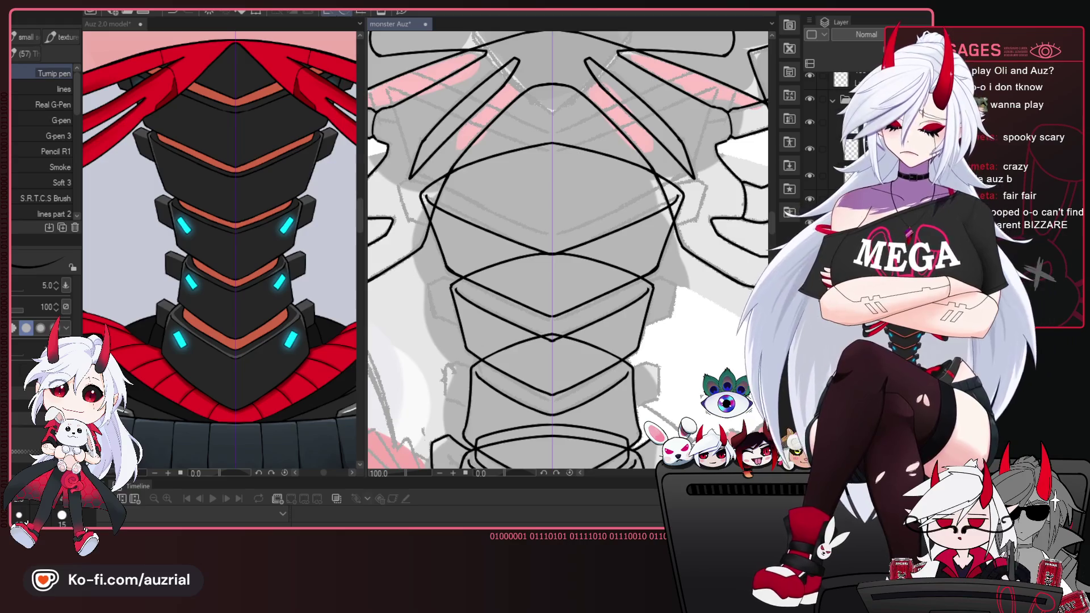
{"action": "scroll", "coordinate": [683, 205], "scroll_direction": "up", "scroll_amount": 2}
{"action": "scroll", "coordinate": [625, 238], "scroll_direction": "up", "scroll_amount": 2}
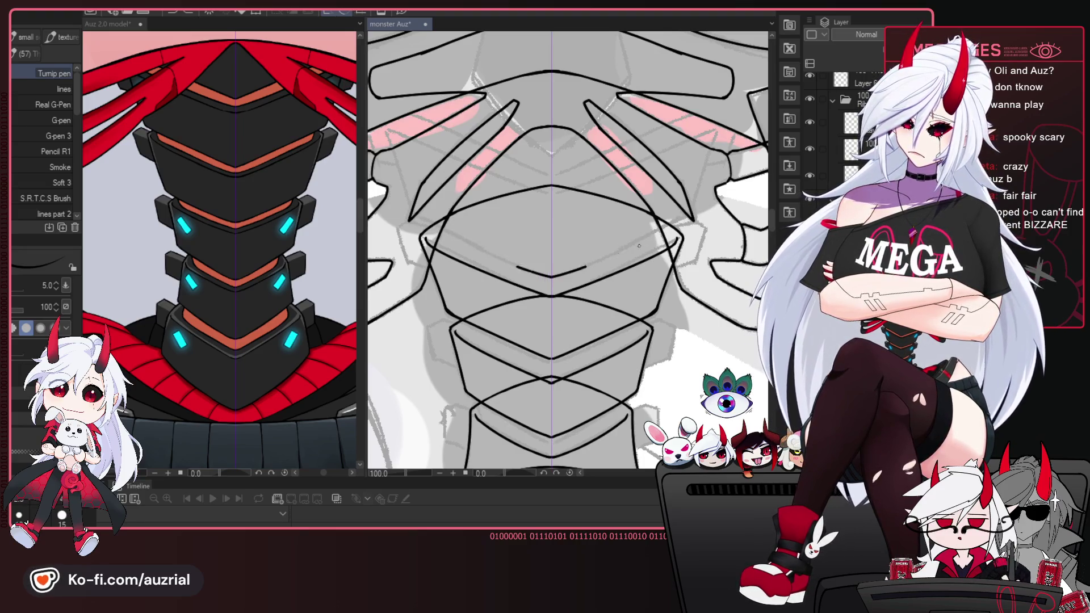
{"action": "key", "text": "ctrl+z"}
{"action": "left_click_drag", "start_coordinate": [485, 248], "coordinate": [617, 249]}
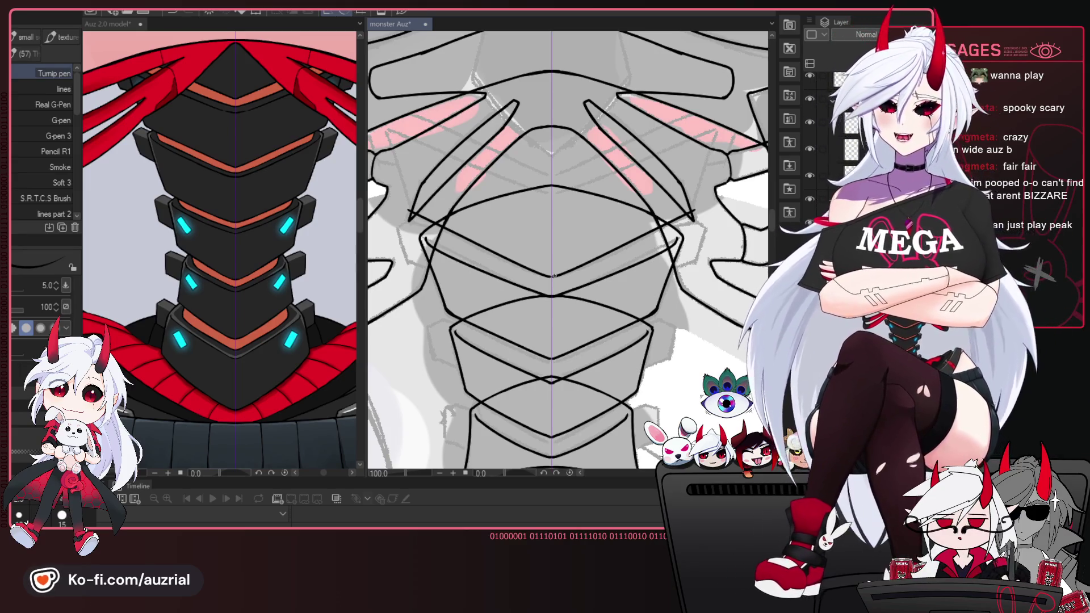
Draw a mirrored black frill line down the right side of the collar.
{"action": "left_click_drag", "start_coordinate": [592, 226], "coordinate": [593, 277]}
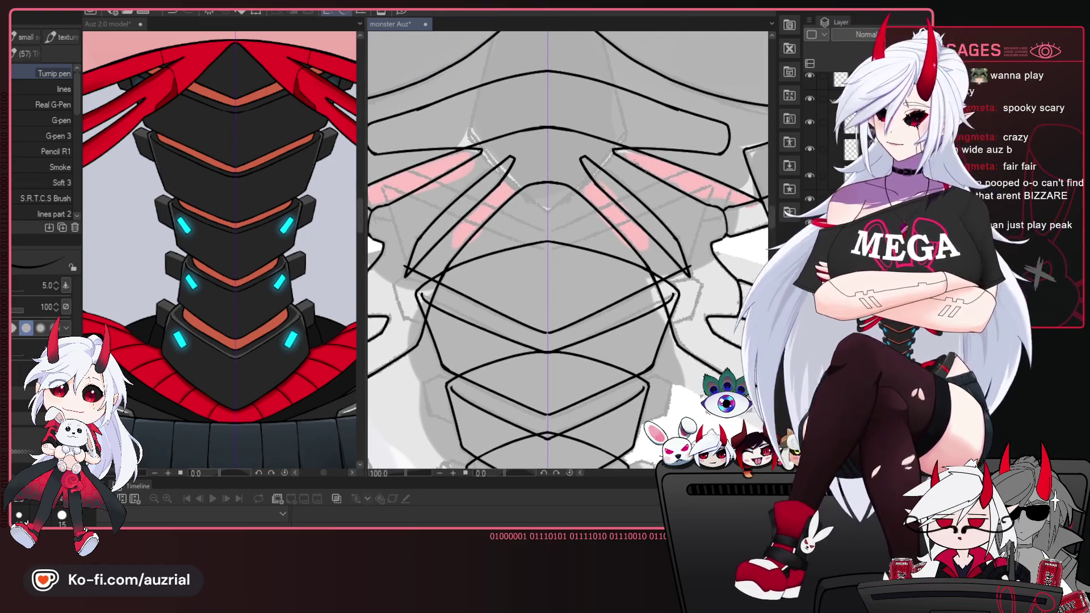
{"action": "left_click_drag", "start_coordinate": [690, 290], "coordinate": [675, 230]}
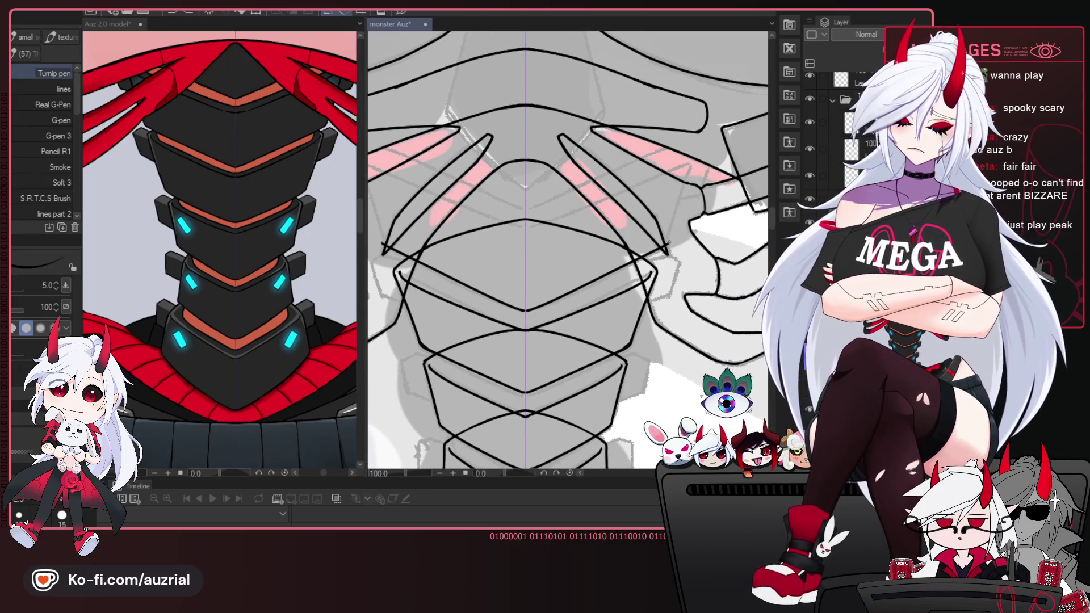
{"action": "left_click_drag", "start_coordinate": [649, 291], "coordinate": [652, 287]}
{"action": "left_click_drag", "start_coordinate": [697, 162], "coordinate": [673, 248]}
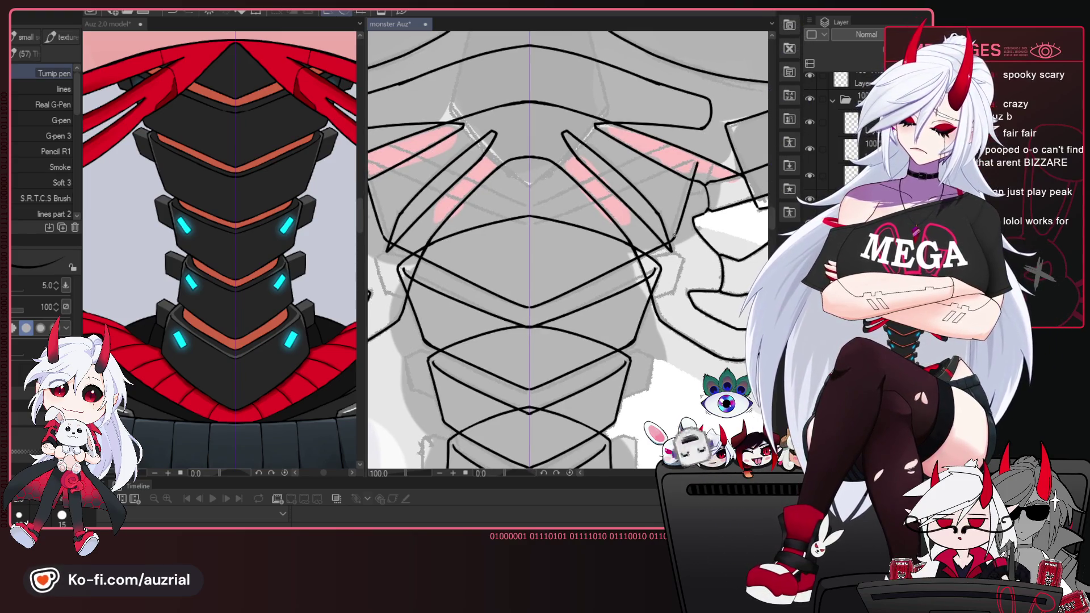
Close the gap in the upper frill line with a short mirrored stroke.
{"action": "left_click_drag", "start_coordinate": [674, 235], "coordinate": [711, 256]}
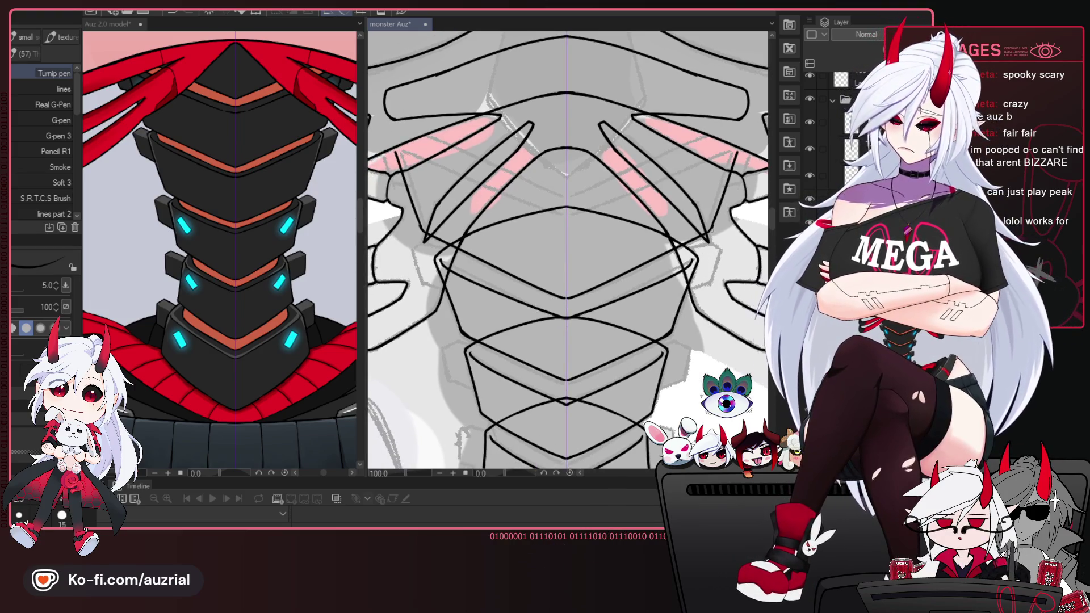
{"action": "left_click_drag", "start_coordinate": [709, 227], "coordinate": [692, 289]}
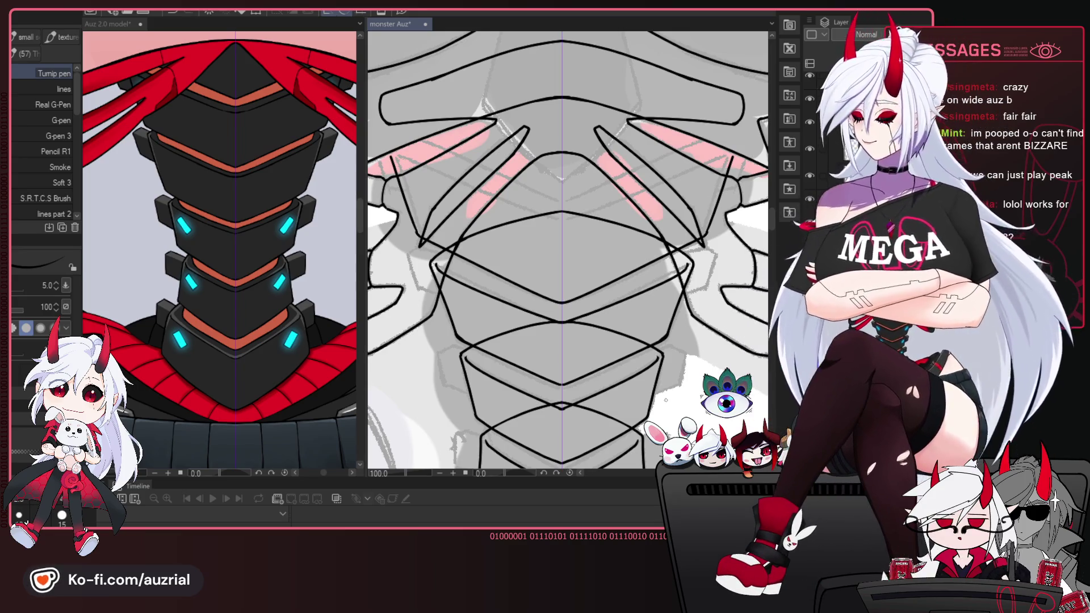
{"action": "mouse_move", "coordinate": [644, 263]}
{"action": "left_mouse_down"}
{"action": "mouse_move", "coordinate": [622, 259]}
{"action": "mouse_move", "coordinate": [647, 288]}
{"action": "left_mouse_up"}
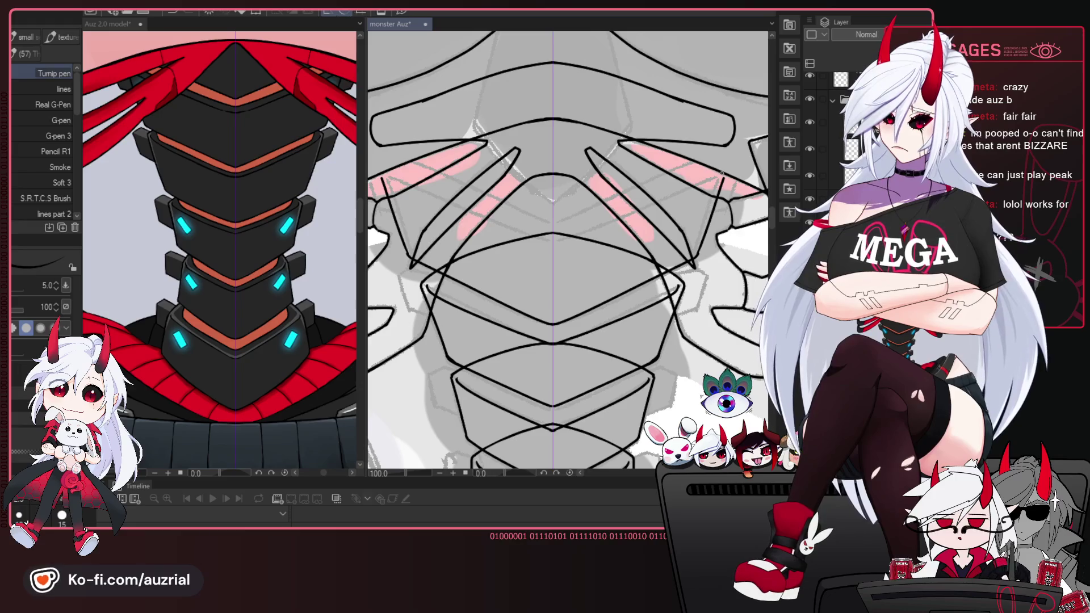
{"action": "left_click_drag", "start_coordinate": [648, 288], "coordinate": [675, 354]}
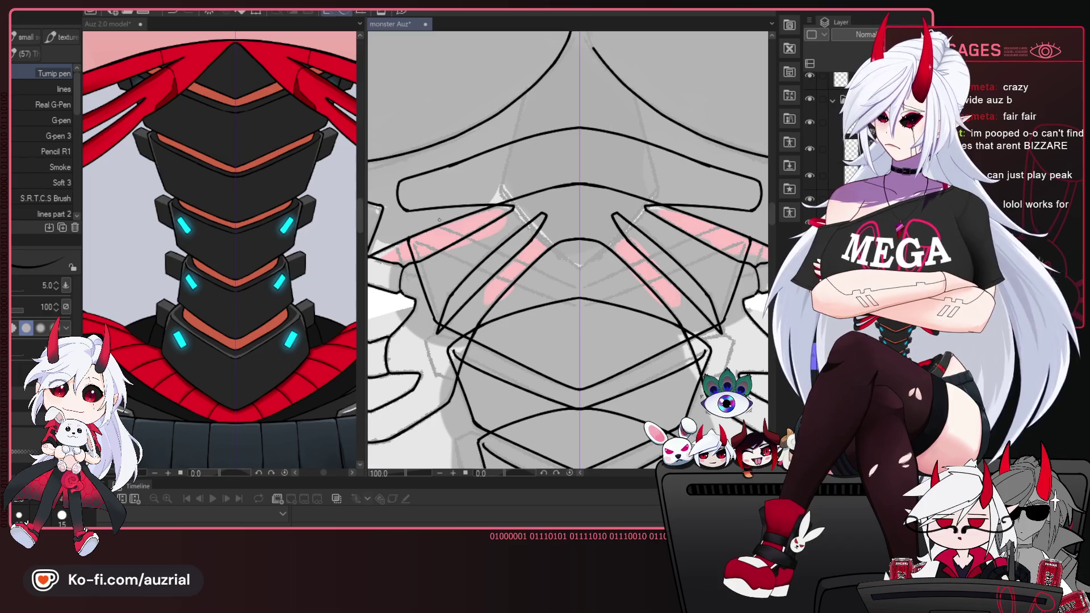
{"action": "left_click_drag", "start_coordinate": [585, 167], "coordinate": [566, 166]}
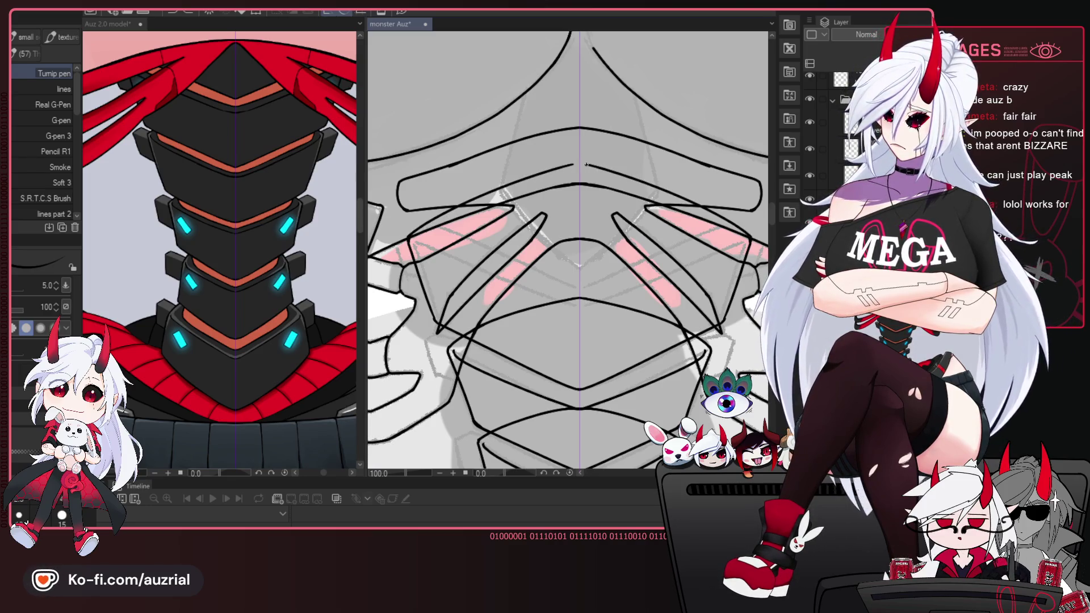
{"action": "mouse_move", "coordinate": [573, 218]}
{"action": "left_mouse_down"}
{"action": "mouse_move", "coordinate": [645, 312]}
{"action": "mouse_move", "coordinate": [636, 316]}
{"action": "left_mouse_up"}
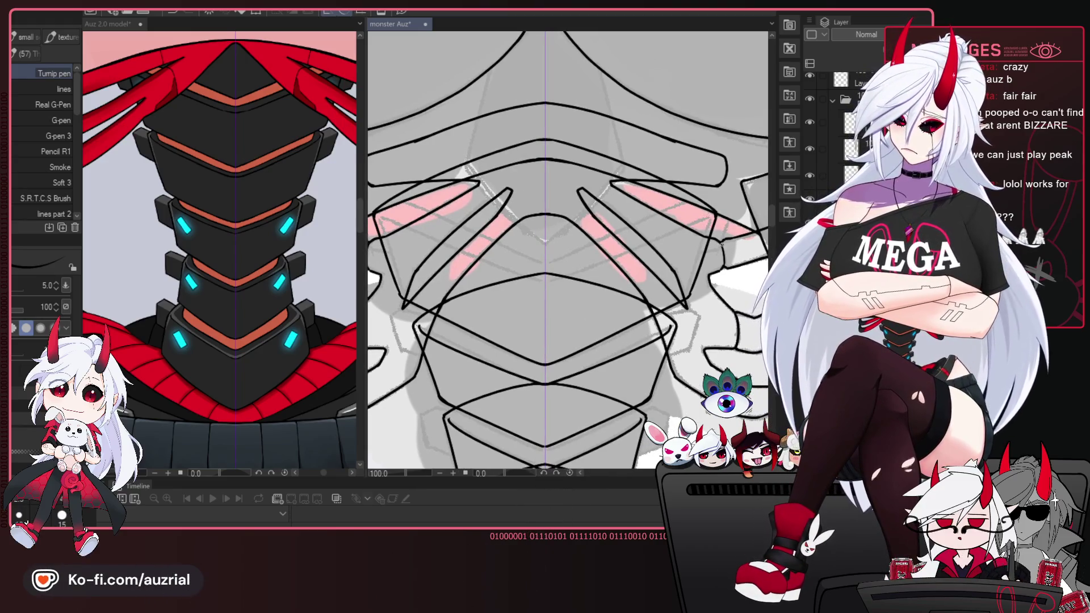
Hide the frill lineart folder and the top outline layer.
{"action": "left_click", "coordinate": [810, 99]}
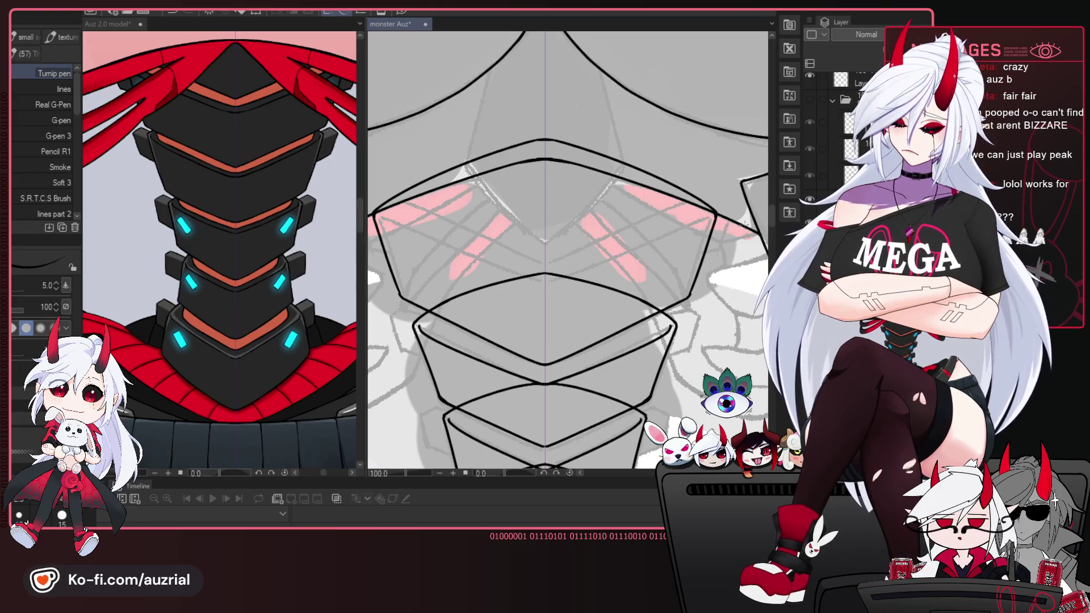
{"action": "left_click", "coordinate": [811, 83]}
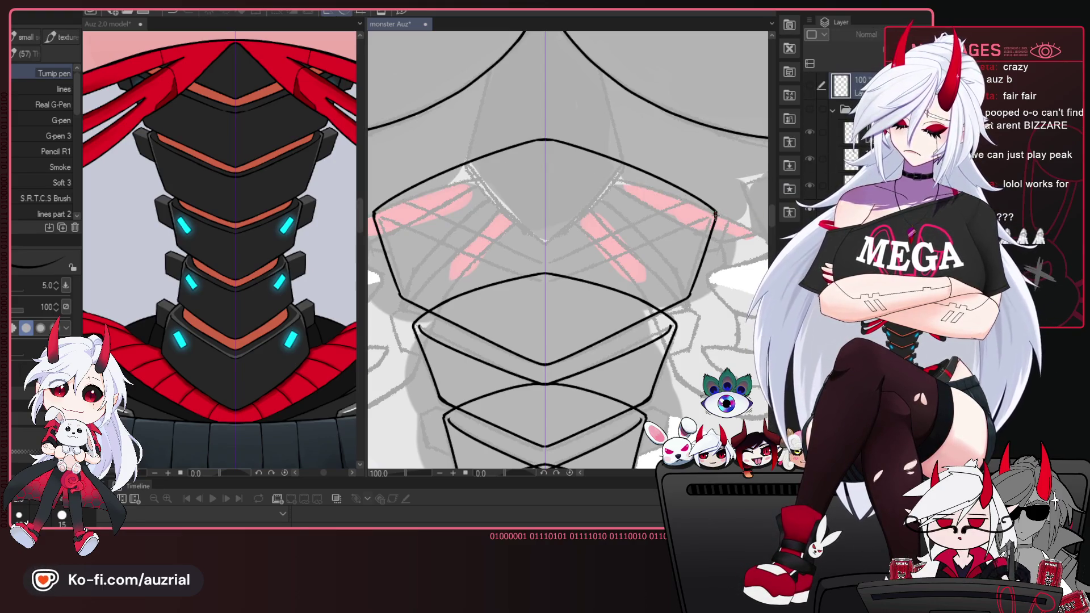
{"action": "key", "text": "e"}
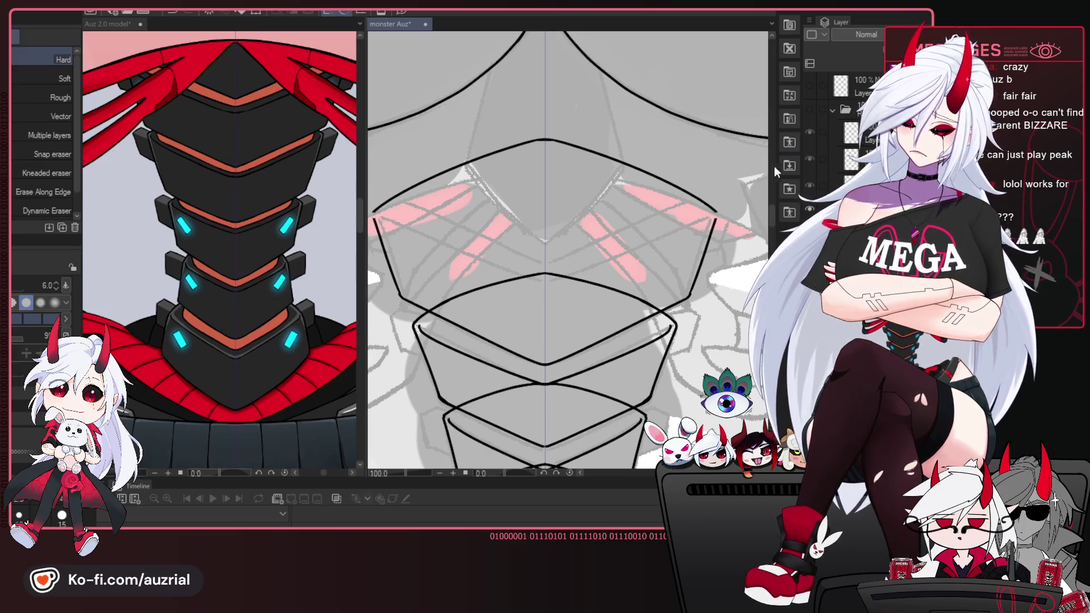
{"action": "key", "text": "p"}
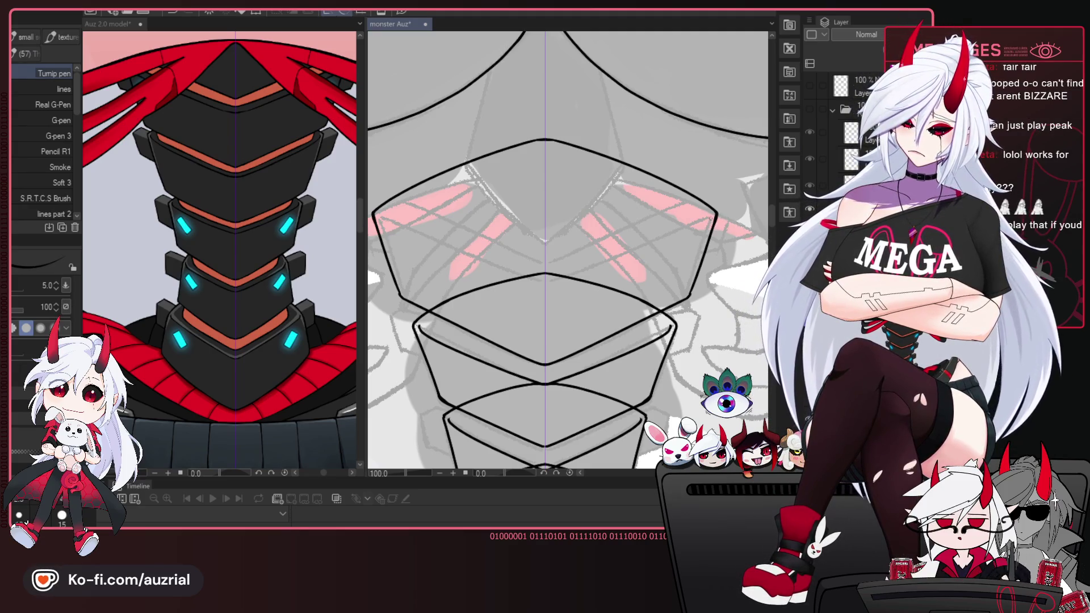
Draw a mirrored V-line inside the top plate running down to the centre, redrawing it after two tries.
{"action": "left_click_drag", "start_coordinate": [708, 214], "coordinate": [575, 275]}
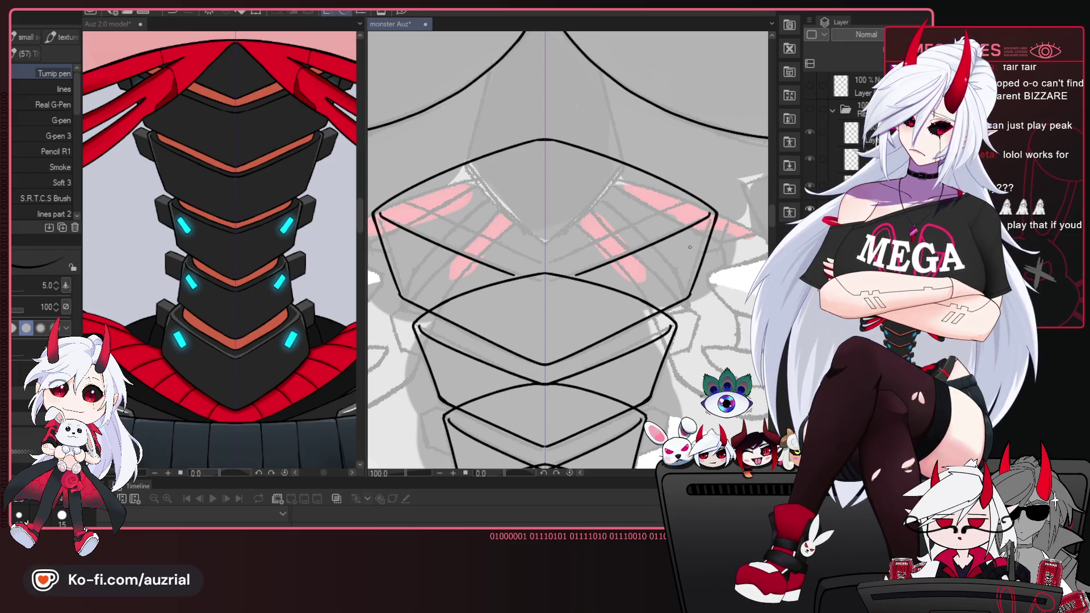
{"action": "key", "text": "ctrl+z"}
{"action": "left_click_drag", "start_coordinate": [704, 219], "coordinate": [560, 270]}
{"action": "key", "text": "ctrl+z"}
{"action": "left_click_drag", "start_coordinate": [708, 215], "coordinate": [559, 278]}
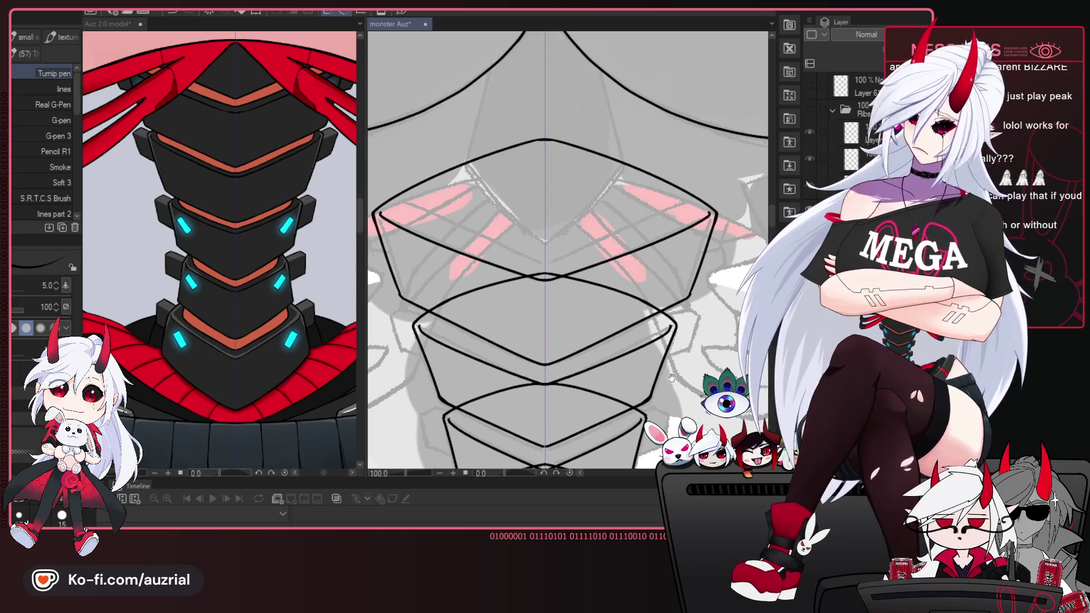
{"action": "left_click_drag", "start_coordinate": [671, 386], "coordinate": [673, 353]}
{"action": "key", "text": "e"}
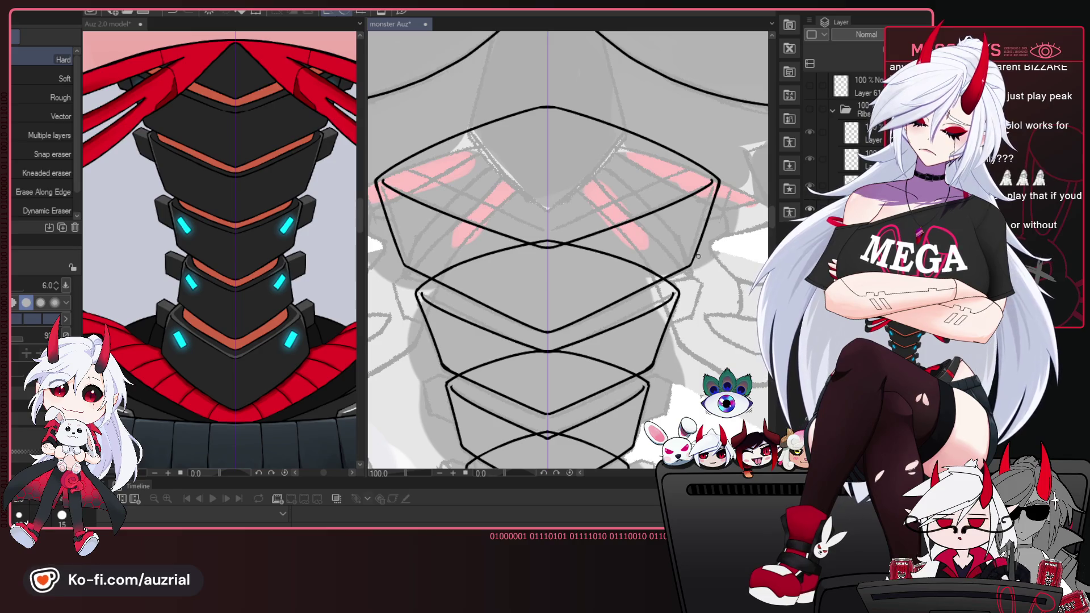
{"action": "key", "text": "p"}
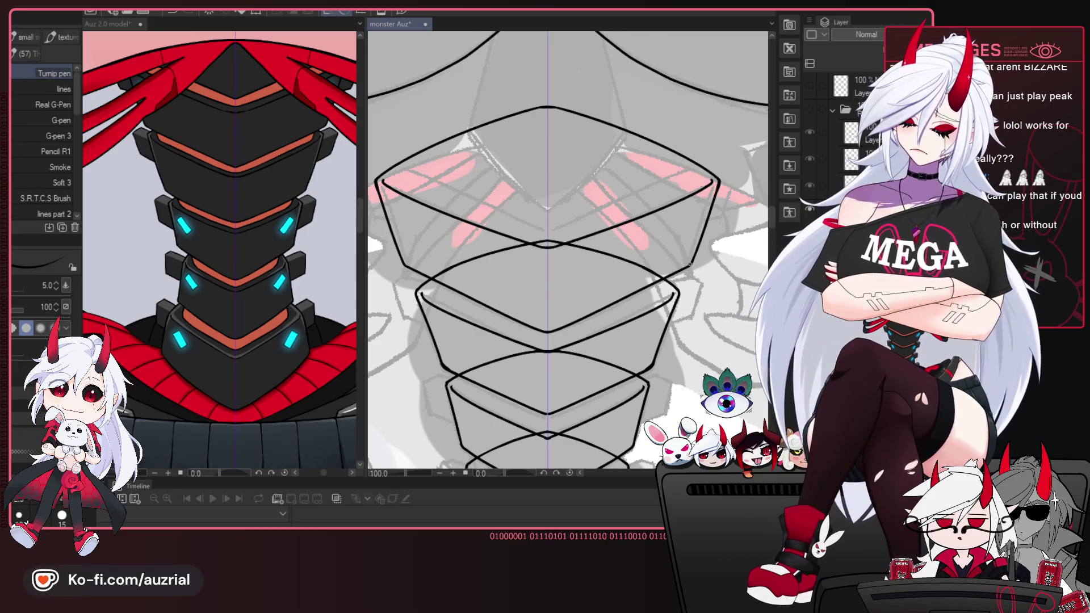
{"action": "mouse_move", "coordinate": [671, 373]}
{"action": "left_mouse_down"}
{"action": "mouse_move", "coordinate": [689, 282]}
{"action": "mouse_move", "coordinate": [661, 390]}
{"action": "left_mouse_up"}
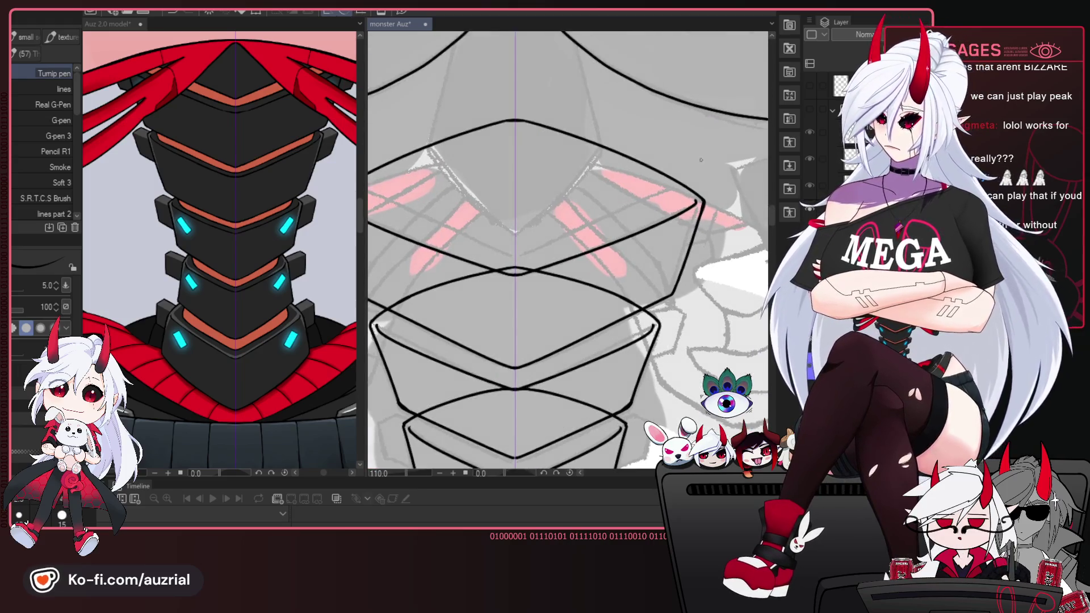
Toggle a layer's visibility to check the lines and bring the top spine plate into view.
{"action": "scroll", "coordinate": [574, 290], "scroll_direction": "down", "scroll_amount": 3}
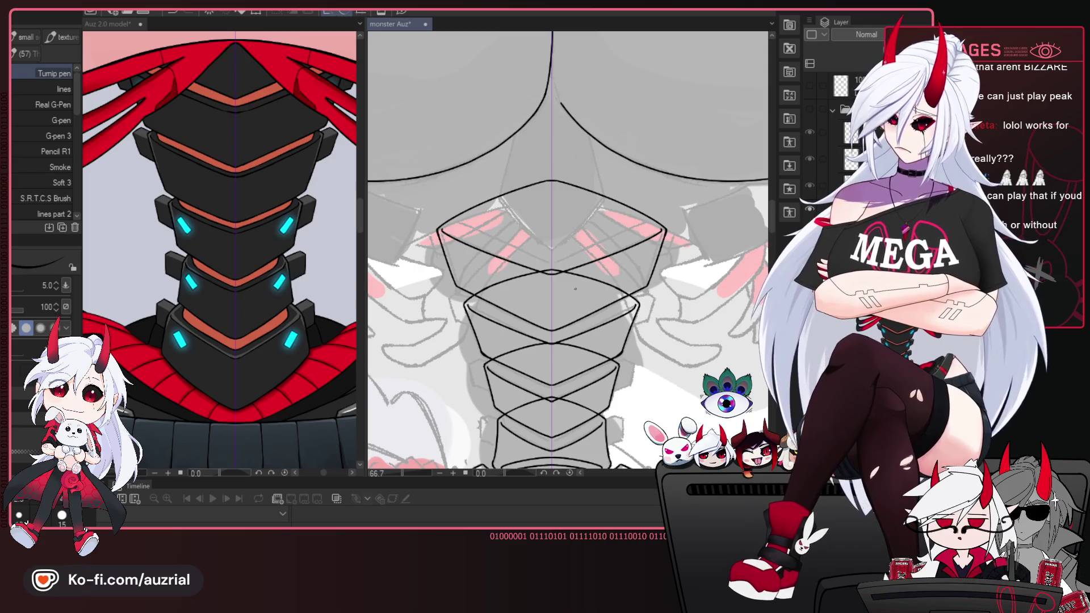
{"action": "scroll", "coordinate": [575, 289], "scroll_direction": "up", "scroll_amount": 2}
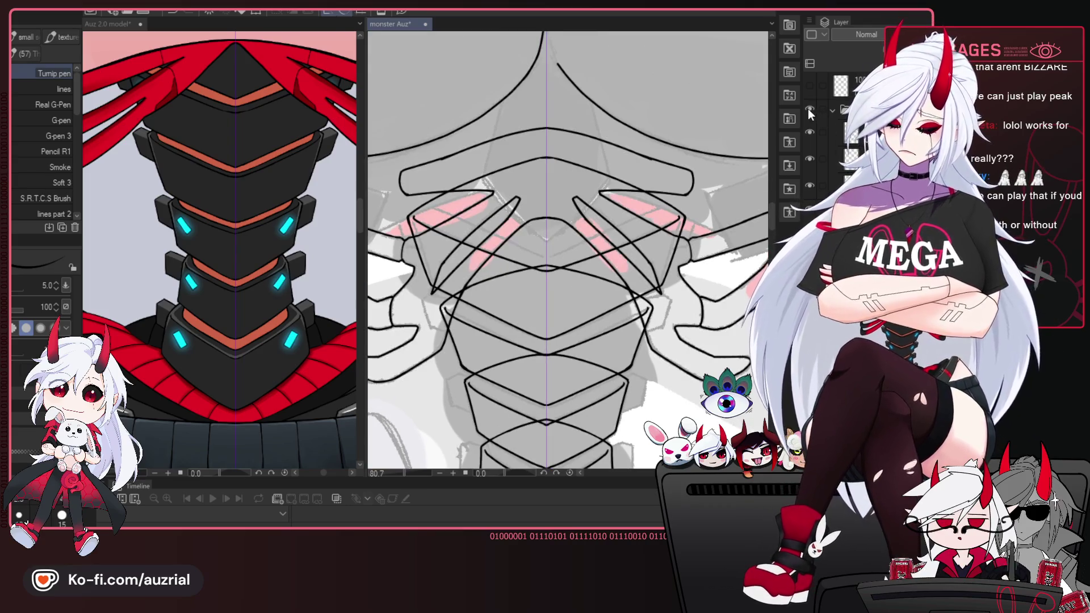
{"action": "left_click", "coordinate": [809, 108]}
{"action": "left_click", "coordinate": [809, 109]}
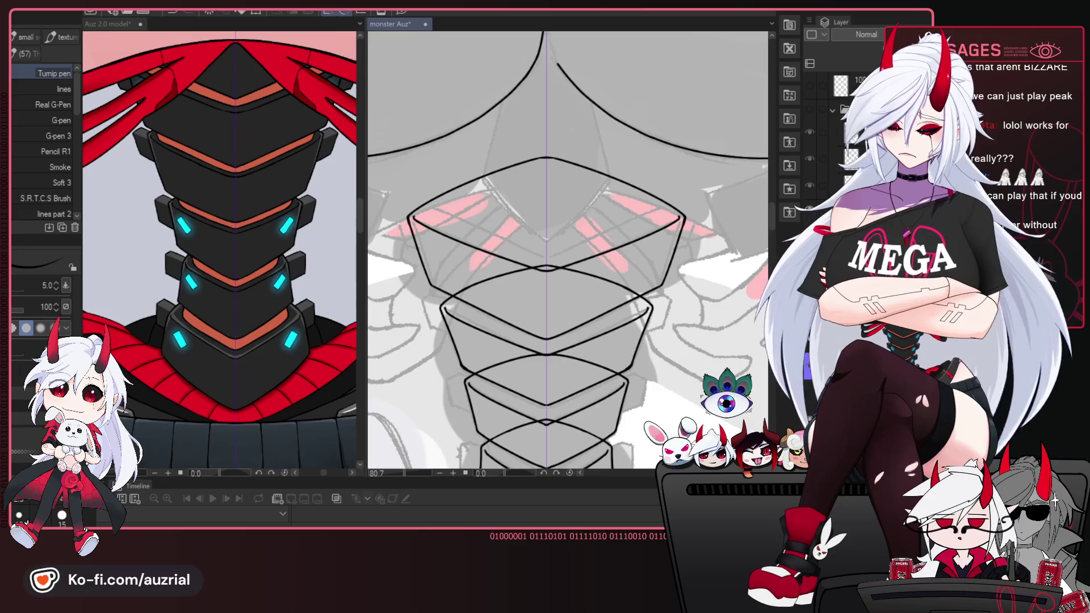
{"action": "left_click_drag", "start_coordinate": [584, 250], "coordinate": [577, 265]}
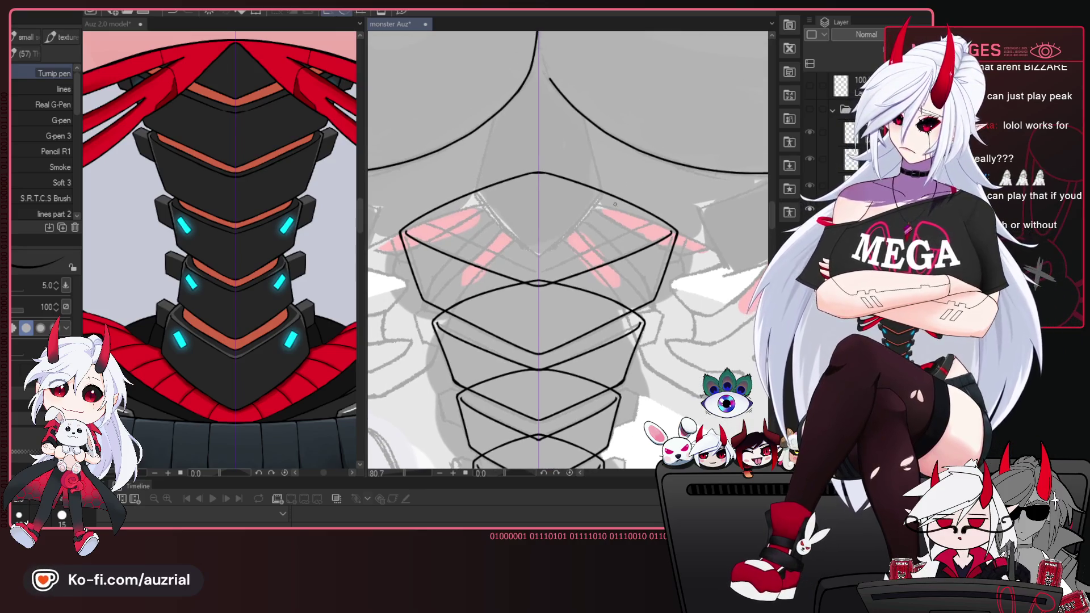
{"action": "left_click_drag", "start_coordinate": [602, 216], "coordinate": [595, 232]}
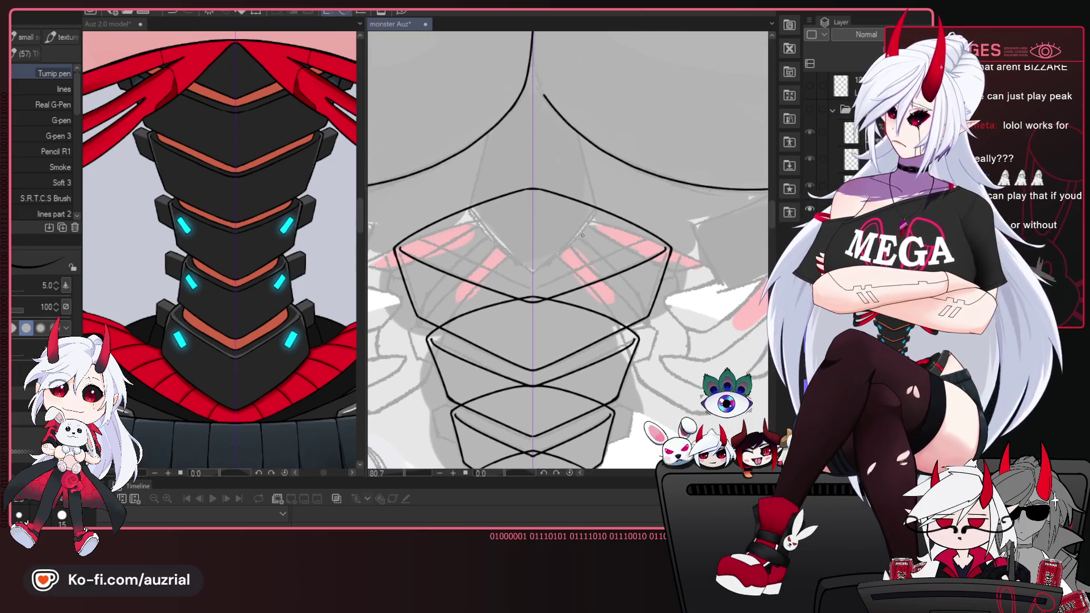
Draw a wide mirrored V across the top plate after undoing two narrower attempts.
{"action": "left_click_drag", "start_coordinate": [446, 244], "coordinate": [619, 245]}
{"action": "key", "text": "ctrl+z"}
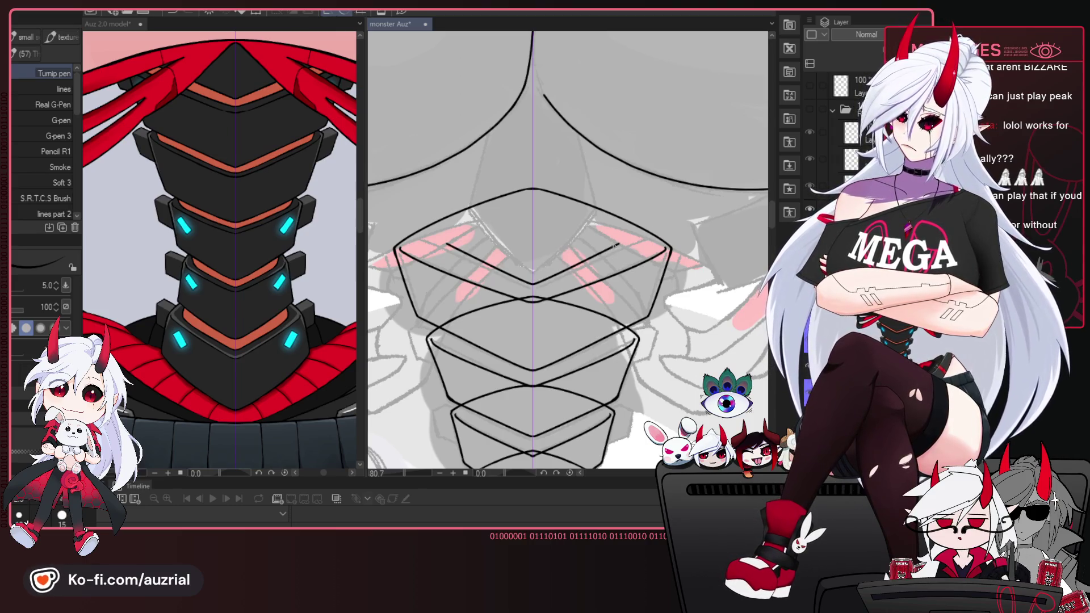
{"action": "left_click_drag", "start_coordinate": [423, 233], "coordinate": [642, 233]}
{"action": "key", "text": "ctrl+z"}
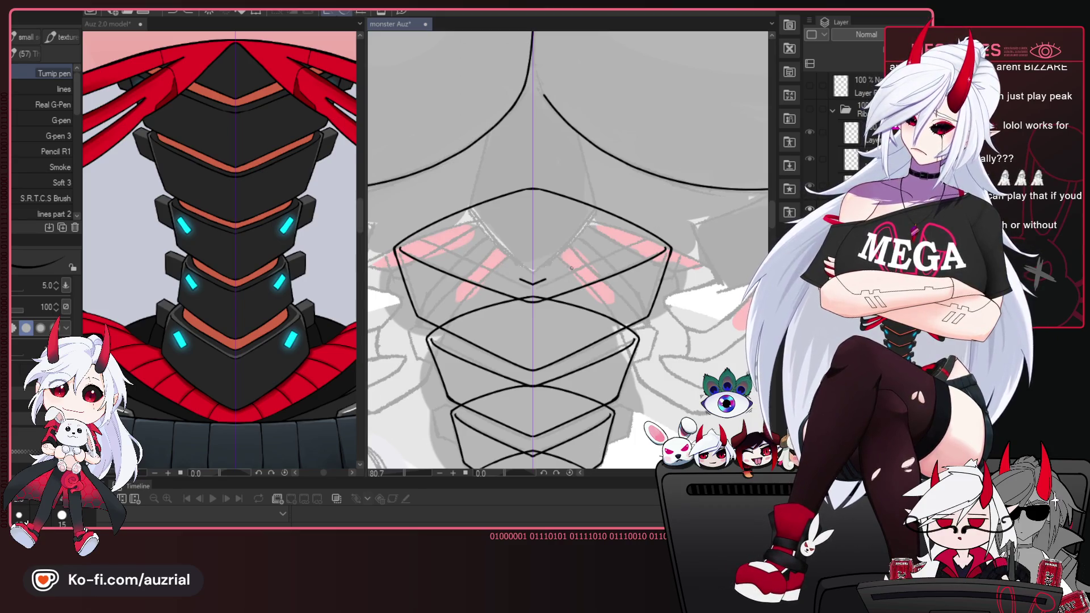
{"action": "left_click_drag", "start_coordinate": [679, 223], "coordinate": [532, 282]}
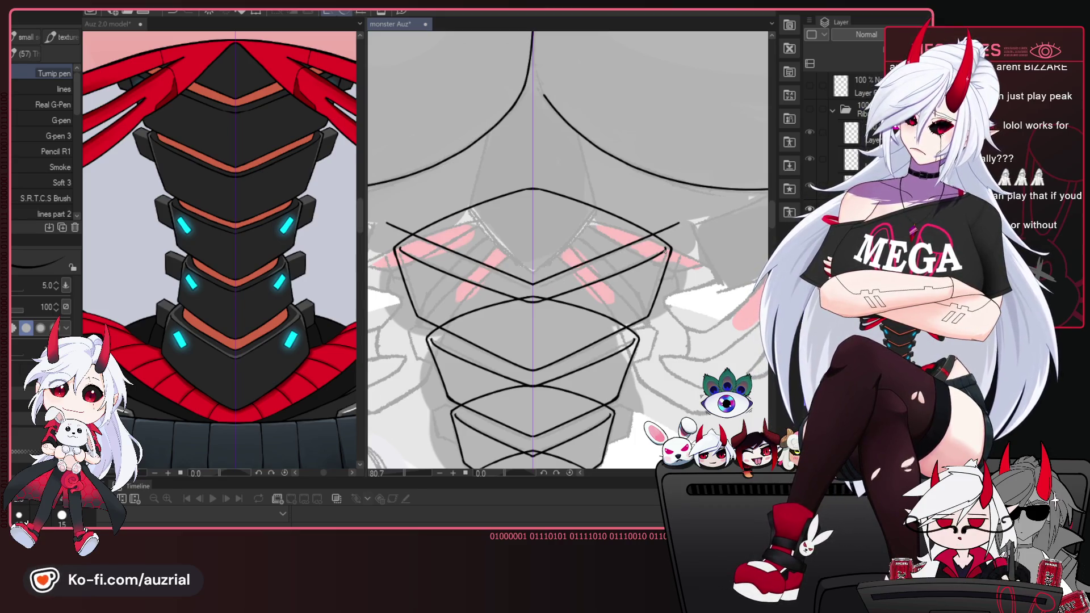
{"action": "left_click_drag", "start_coordinate": [665, 250], "coordinate": [704, 267]}
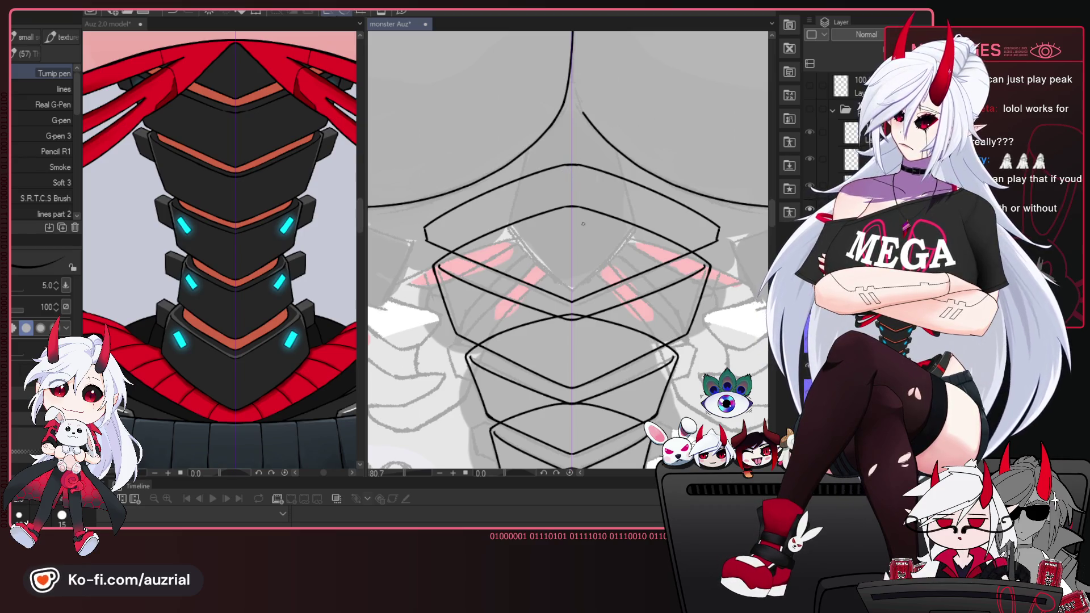
{"action": "left_click_drag", "start_coordinate": [583, 223], "coordinate": [576, 172]}
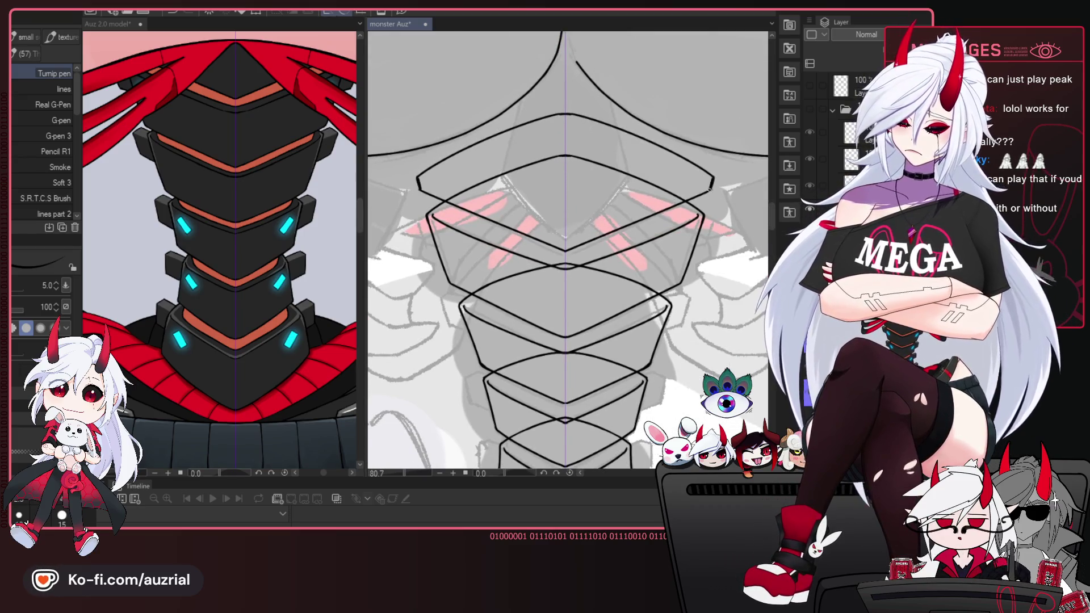
{"action": "key", "text": "e"}
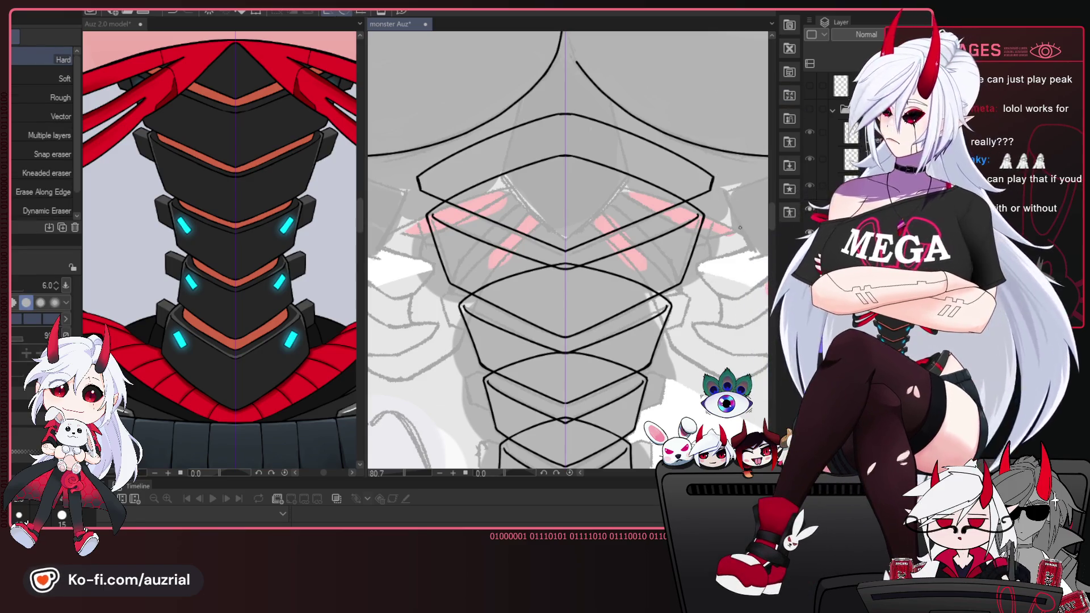
{"action": "key", "text": "p"}
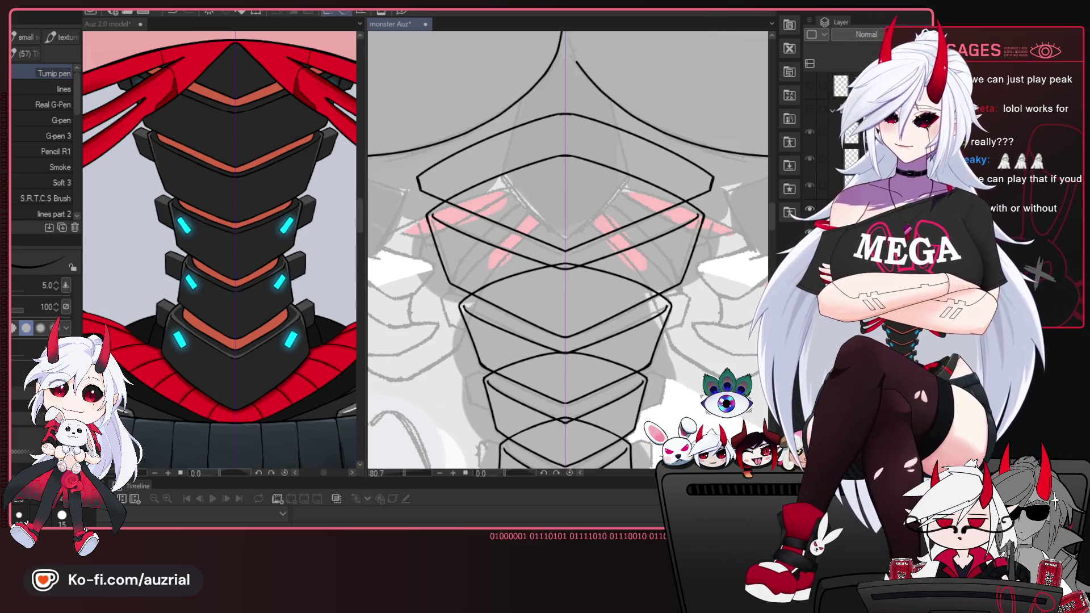
Zoom in on the lower plate and draw a curved line across it that hooks down at both ends.
{"action": "scroll", "coordinate": [628, 310], "scroll_direction": "up", "scroll_amount": 2}
{"action": "scroll", "coordinate": [628, 309], "scroll_direction": "up", "scroll_amount": 1}
{"action": "scroll", "coordinate": [627, 310], "scroll_direction": "up", "scroll_amount": 1}
{"action": "scroll", "coordinate": [628, 310], "scroll_direction": "up", "scroll_amount": 1}
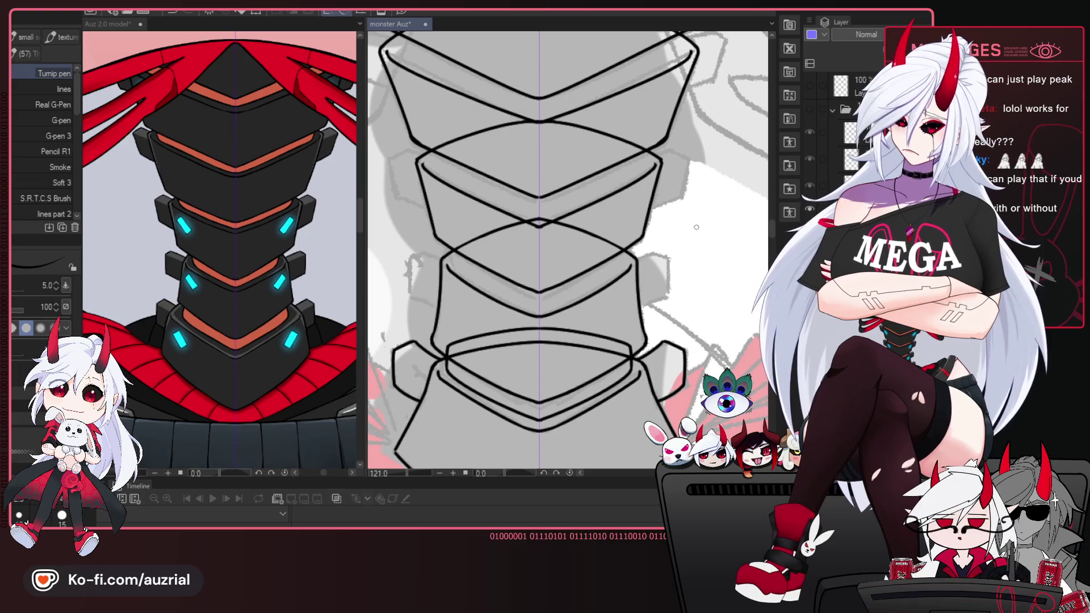
{"action": "left_click_drag", "start_coordinate": [659, 256], "coordinate": [653, 262]}
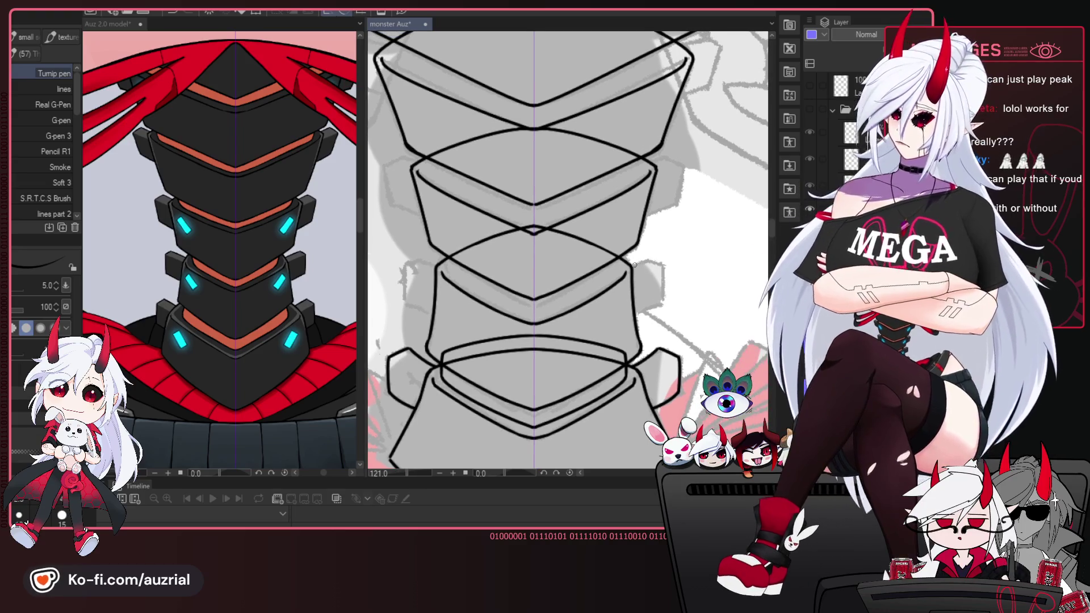
{"action": "left_click_drag", "start_coordinate": [630, 261], "coordinate": [621, 260]}
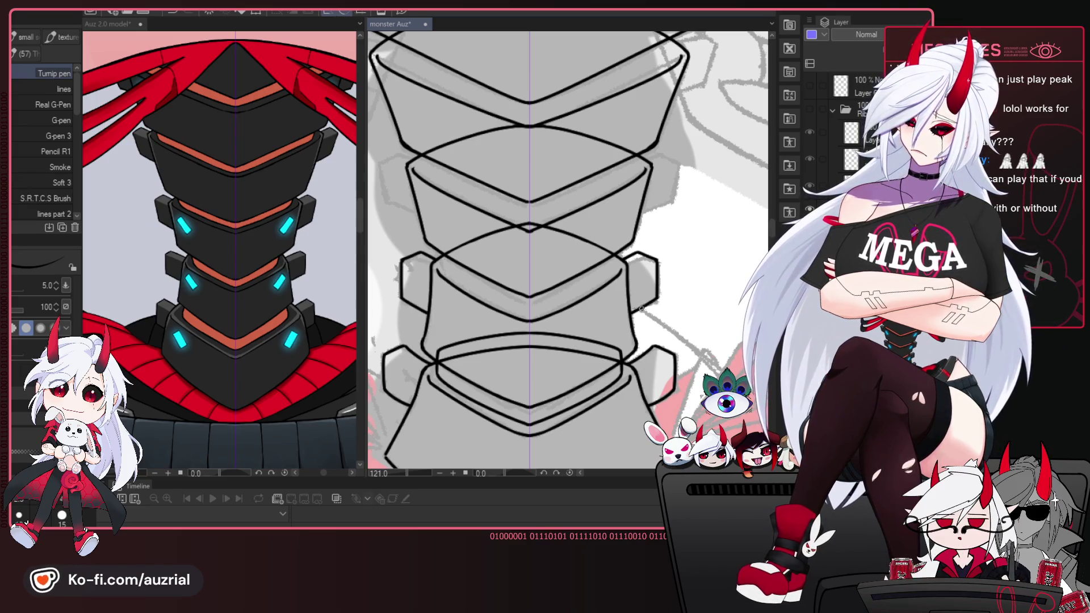
{"action": "left_click_drag", "start_coordinate": [672, 374], "coordinate": [698, 343]}
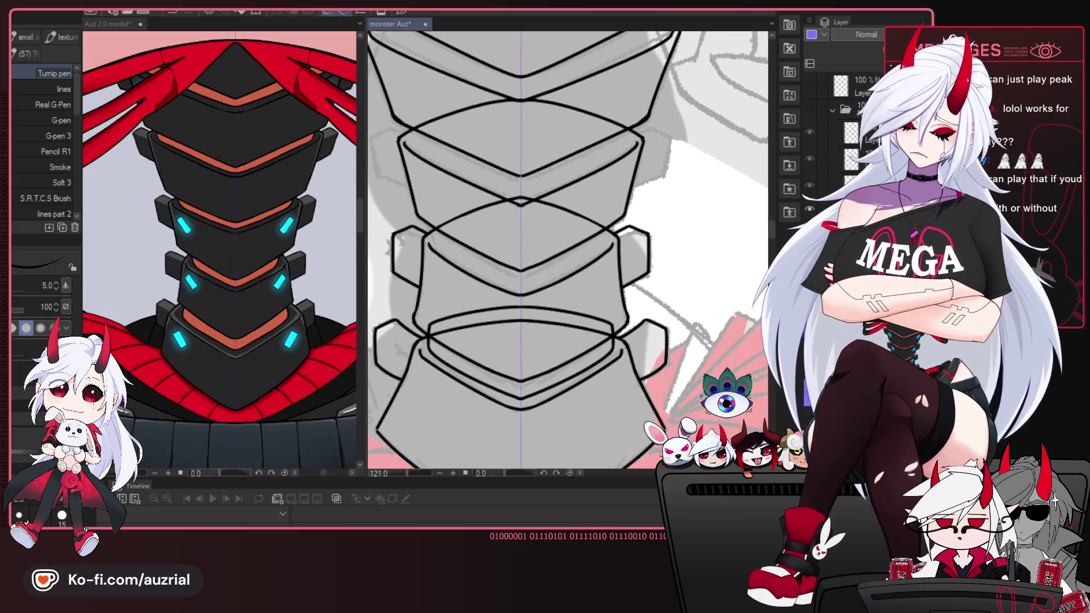
{"action": "key", "text": "e"}
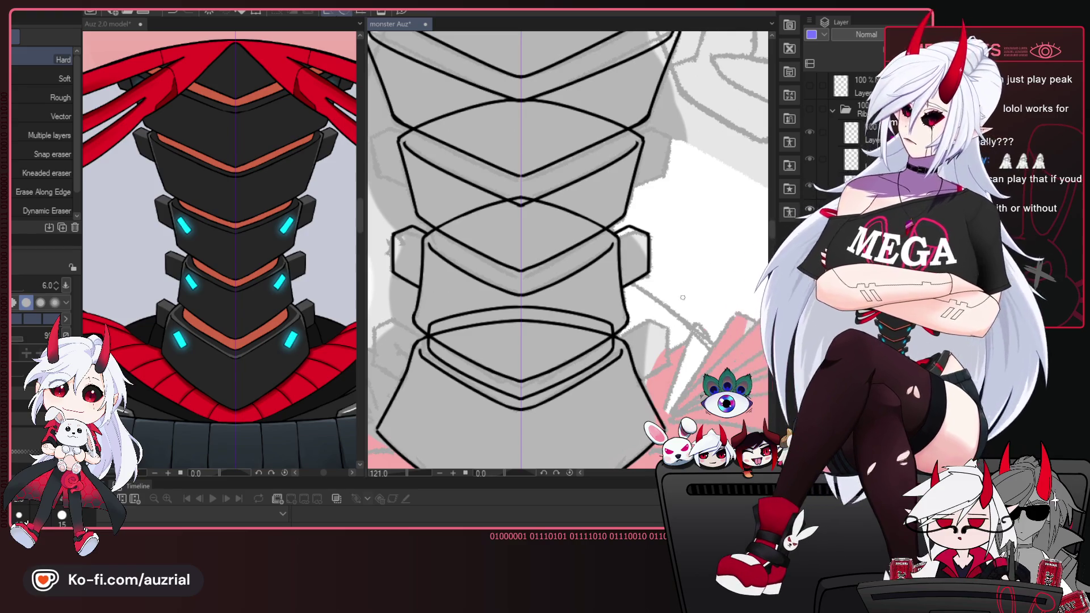
{"action": "key", "text": "p"}
{"action": "left_click_drag", "start_coordinate": [391, 321], "coordinate": [648, 322]}
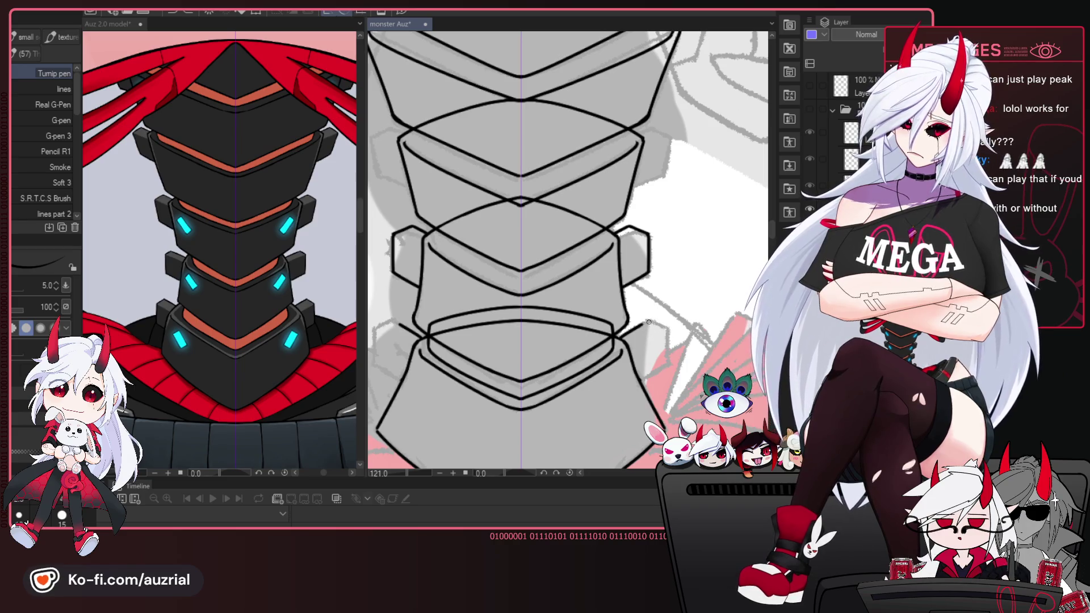
{"action": "left_click_drag", "start_coordinate": [370, 329], "coordinate": [671, 328]}
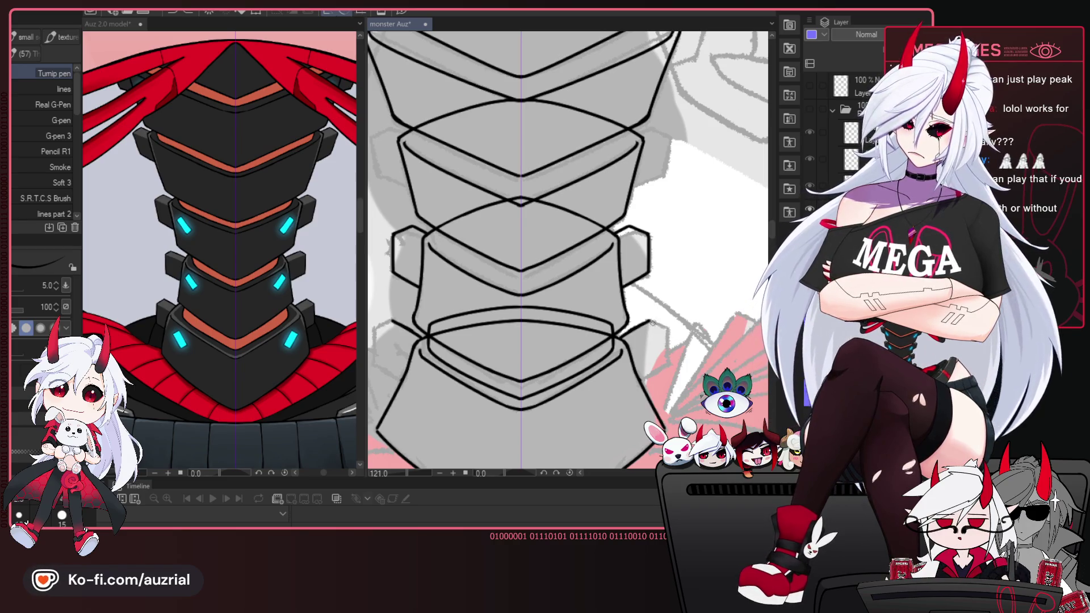
{"action": "key", "text": "ctrl+z"}
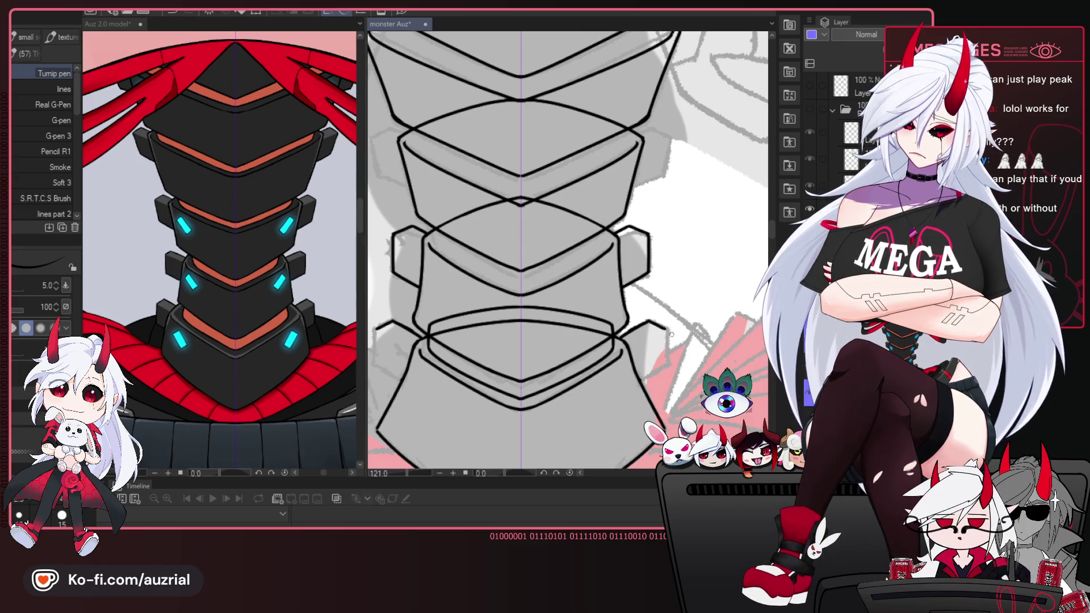
{"action": "left_click_drag", "start_coordinate": [375, 349], "coordinate": [667, 359]}
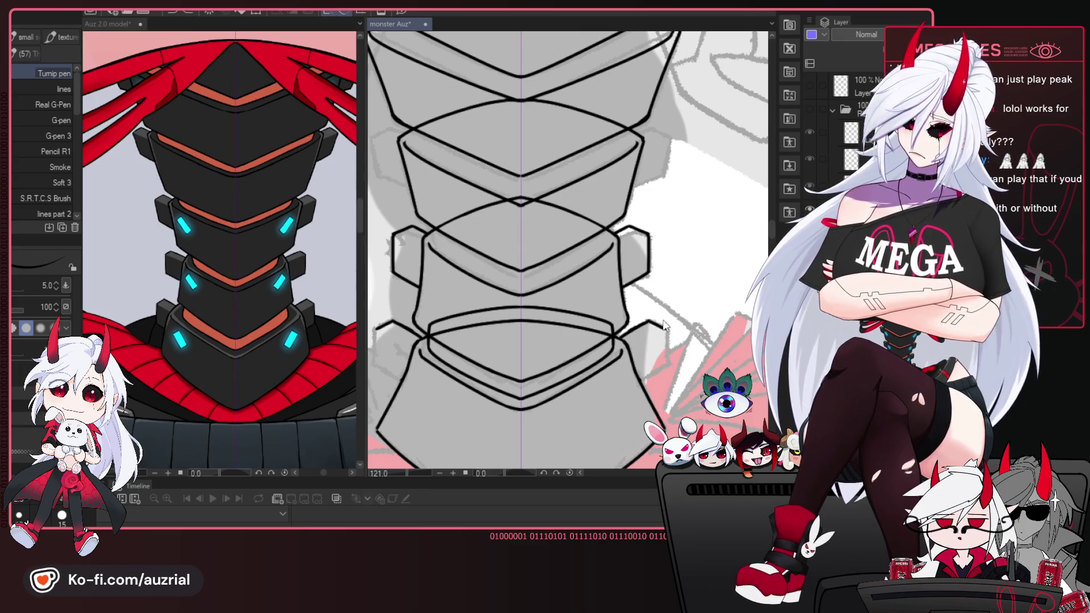
Flip the view horizontally and ink the side tab's extended top edge and outer edge.
{"action": "left_click_drag", "start_coordinate": [473, 337], "coordinate": [606, 338]}
{"action": "key", "text": "h"}
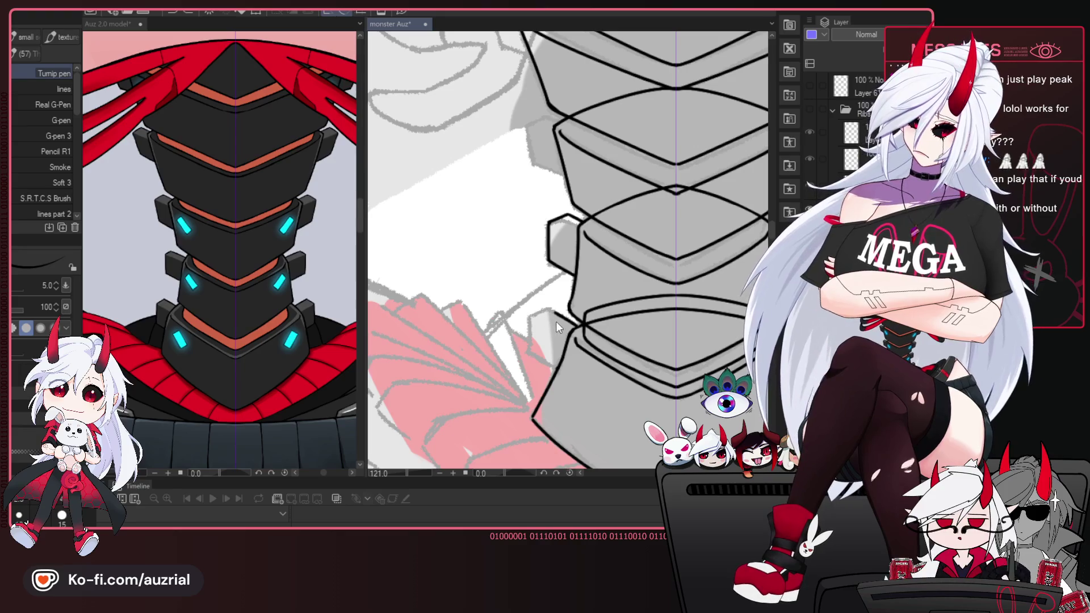
{"action": "left_click_drag", "start_coordinate": [582, 310], "coordinate": [601, 314]}
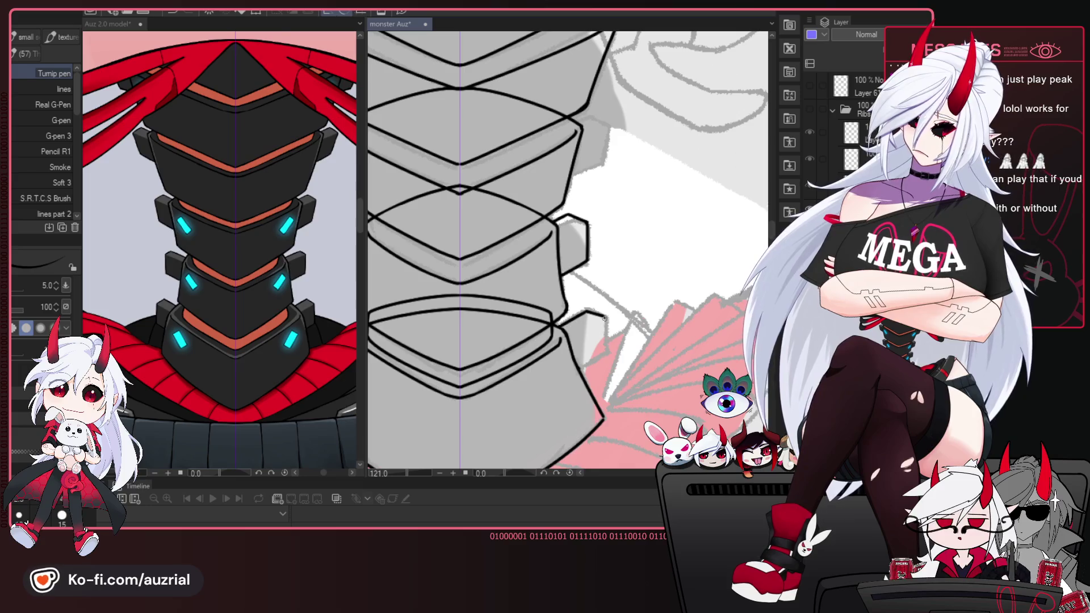
{"action": "left_click_drag", "start_coordinate": [600, 314], "coordinate": [604, 356]}
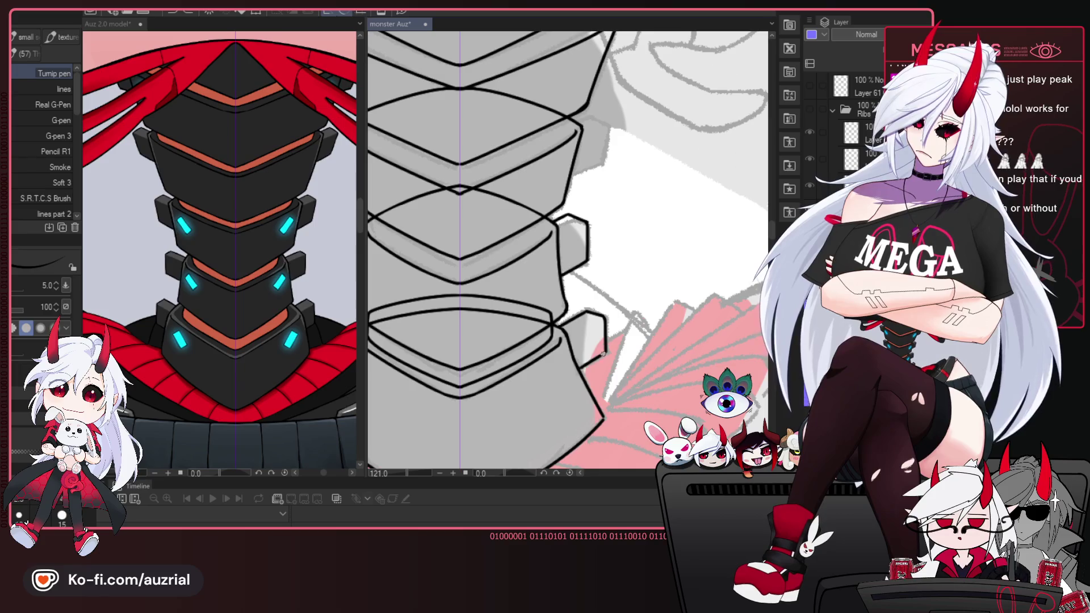
{"action": "key", "text": "-"}
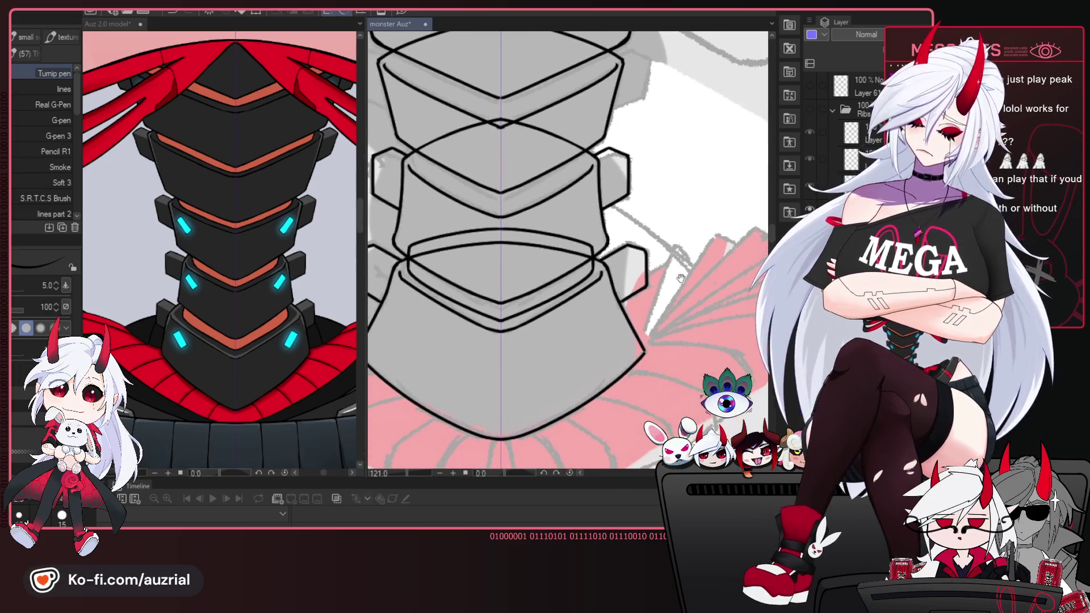
{"action": "mouse_move", "coordinate": [643, 295]}
{"action": "left_mouse_down"}
{"action": "mouse_move", "coordinate": [656, 228]}
{"action": "mouse_move", "coordinate": [609, 305]}
{"action": "left_mouse_up"}
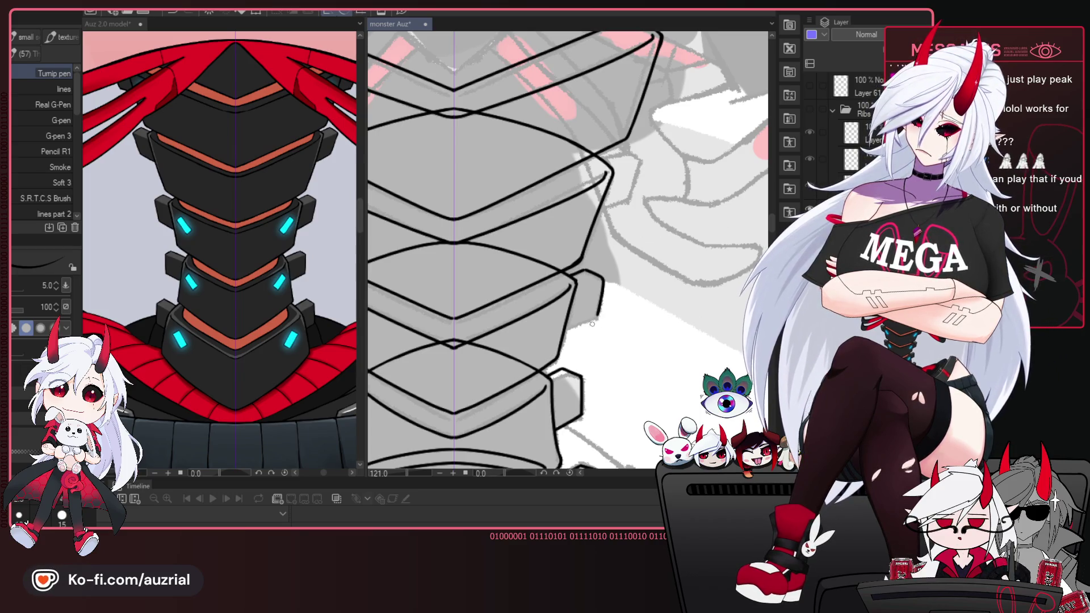
{"action": "left_click_drag", "start_coordinate": [619, 379], "coordinate": [636, 330]}
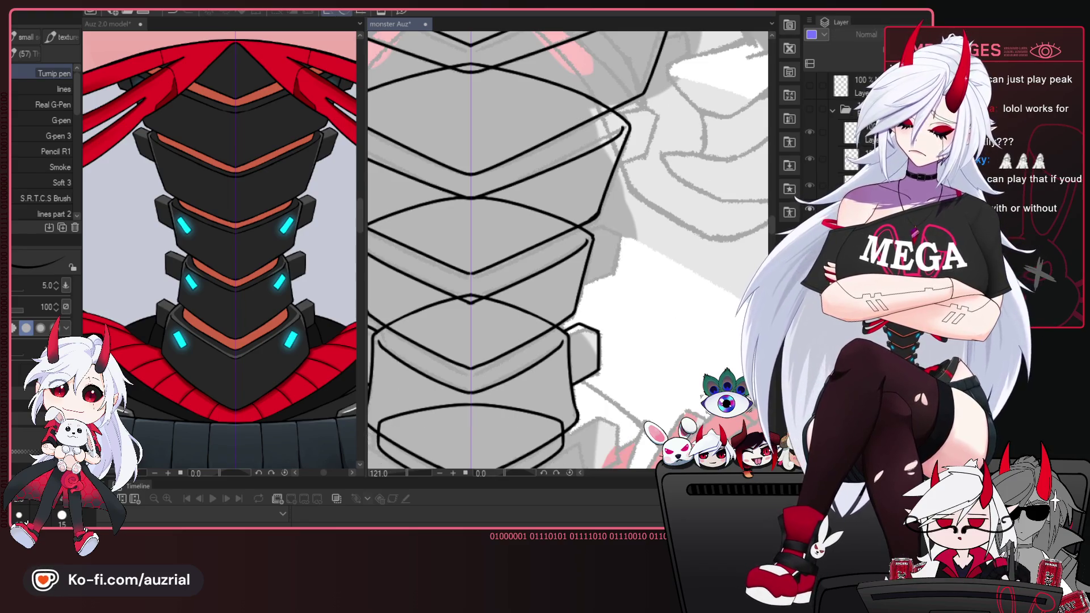
{"action": "key", "text": "m"}
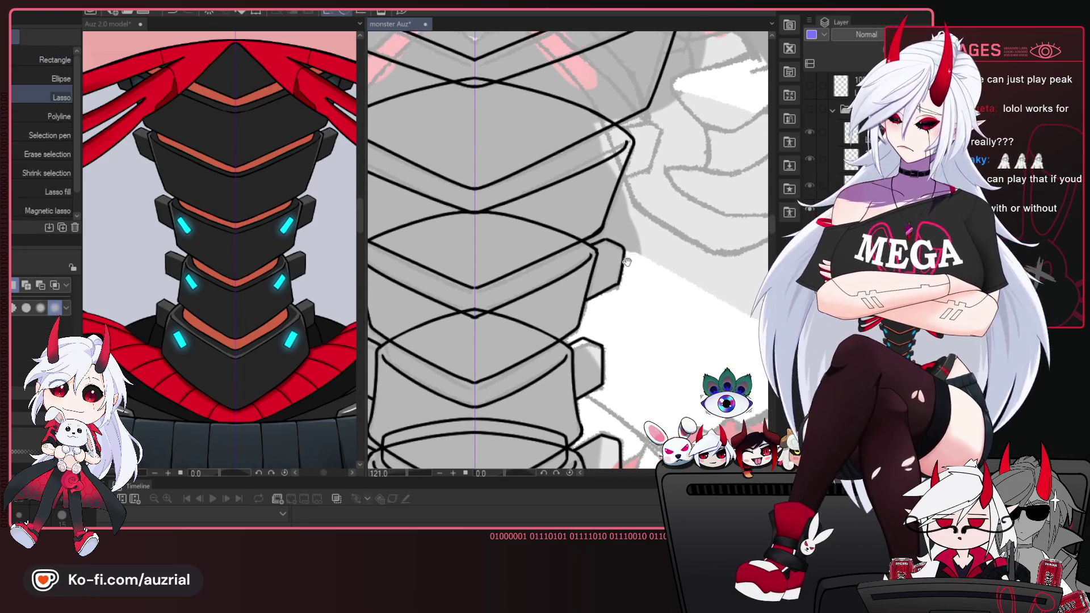
{"action": "left_click_drag", "start_coordinate": [712, 232], "coordinate": [707, 227]}
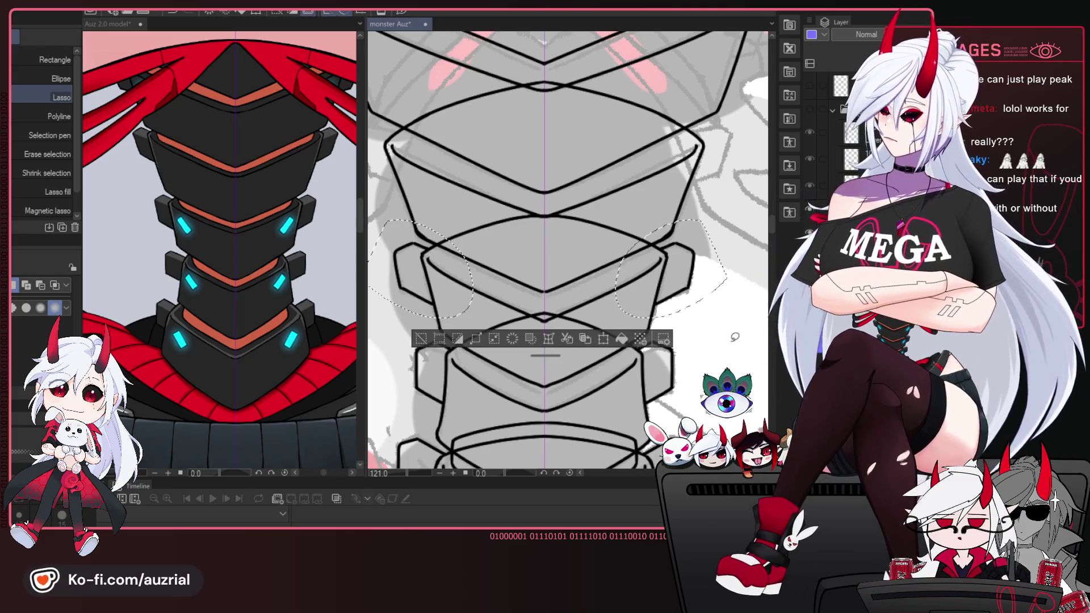
{"action": "key", "text": "Delete"}
{"action": "key", "text": "ctrl+d"}
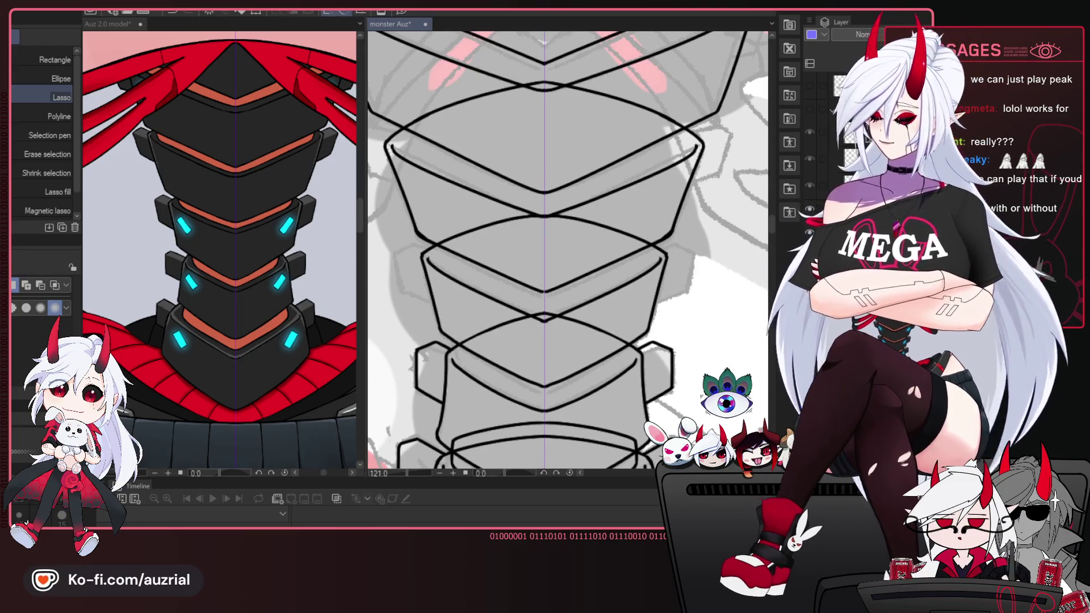
{"action": "key", "text": "ctrl+z"}
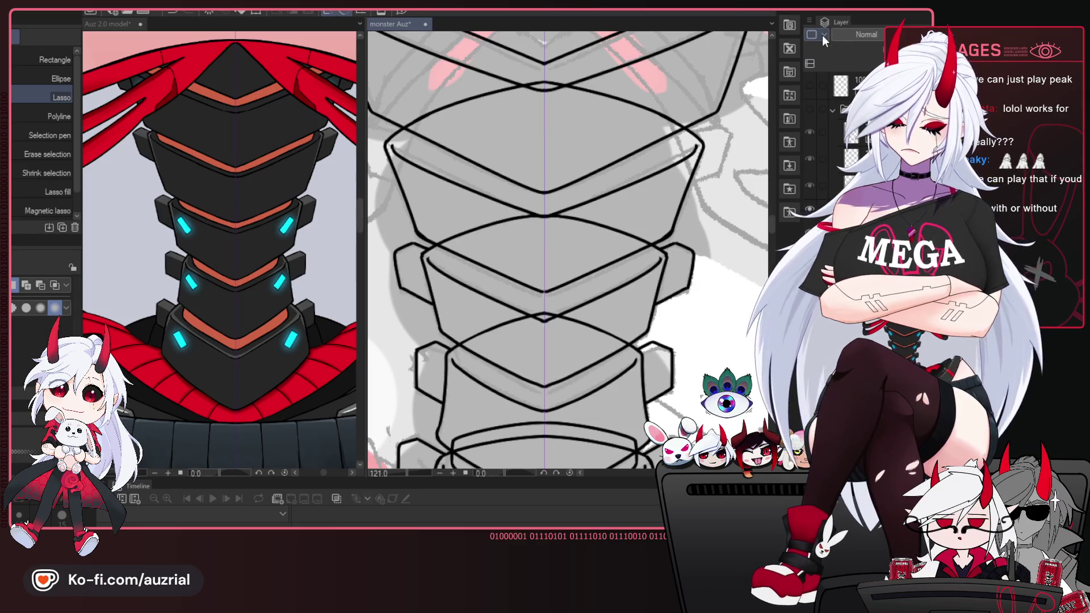
{"action": "left_click", "coordinate": [832, 112]}
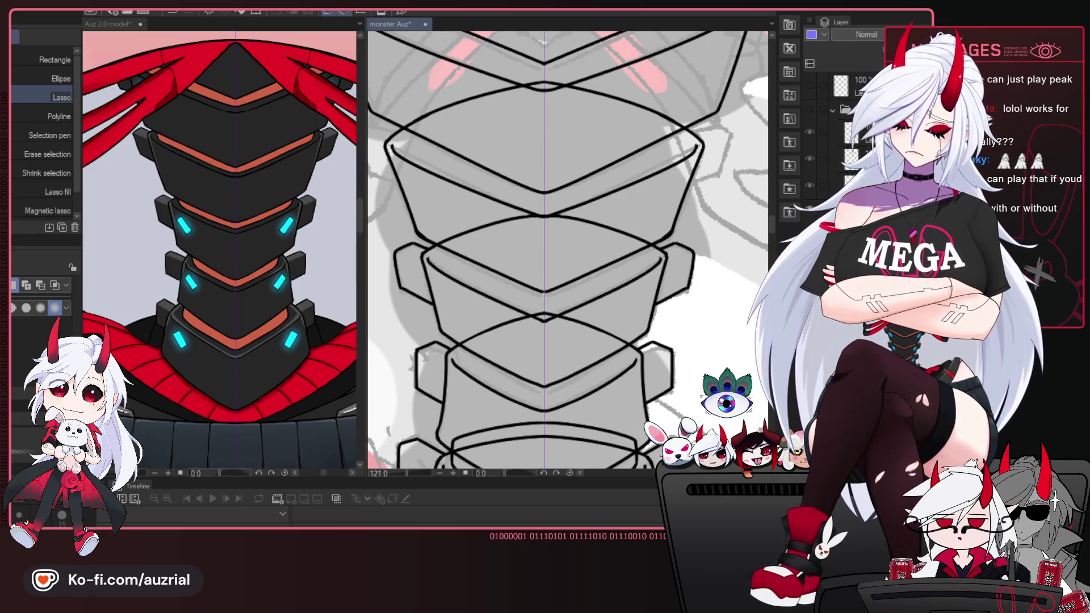
{"action": "key", "text": "p"}
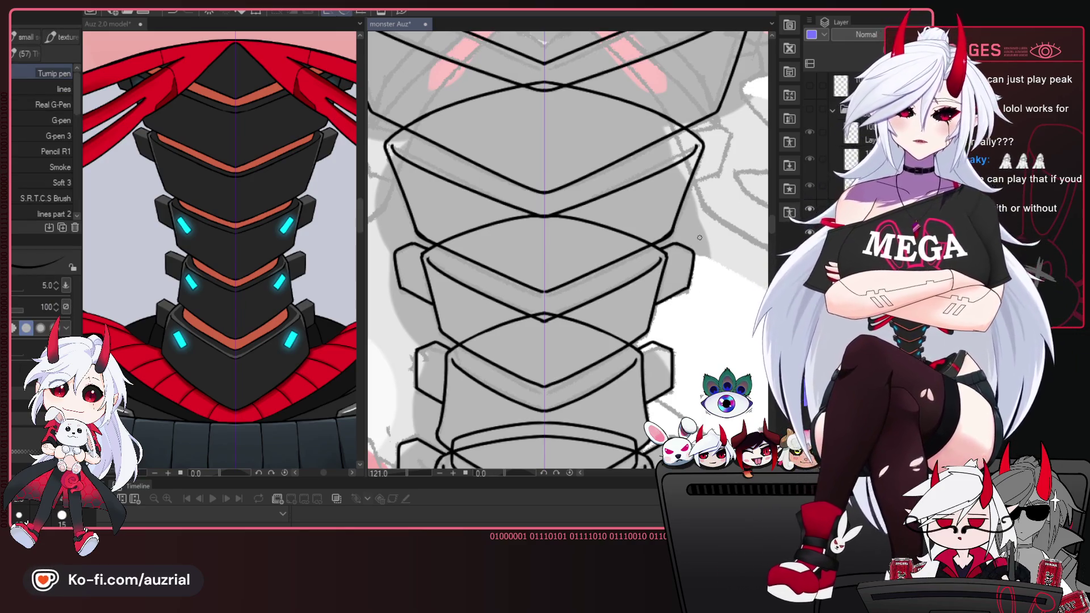
{"action": "left_click_drag", "start_coordinate": [688, 285], "coordinate": [678, 271]}
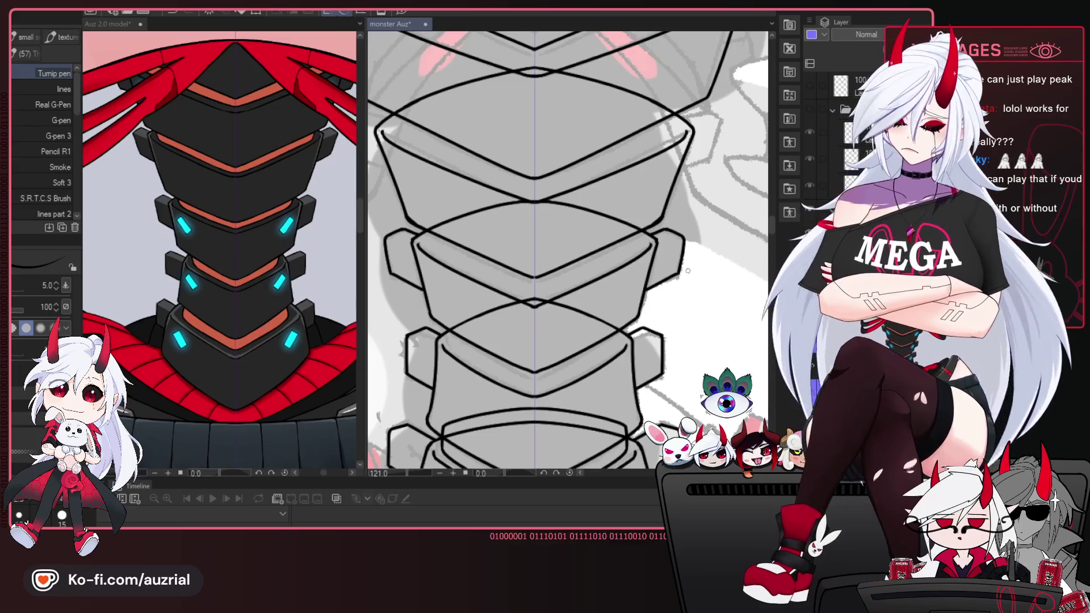
{"action": "left_click_drag", "start_coordinate": [698, 320], "coordinate": [669, 392]}
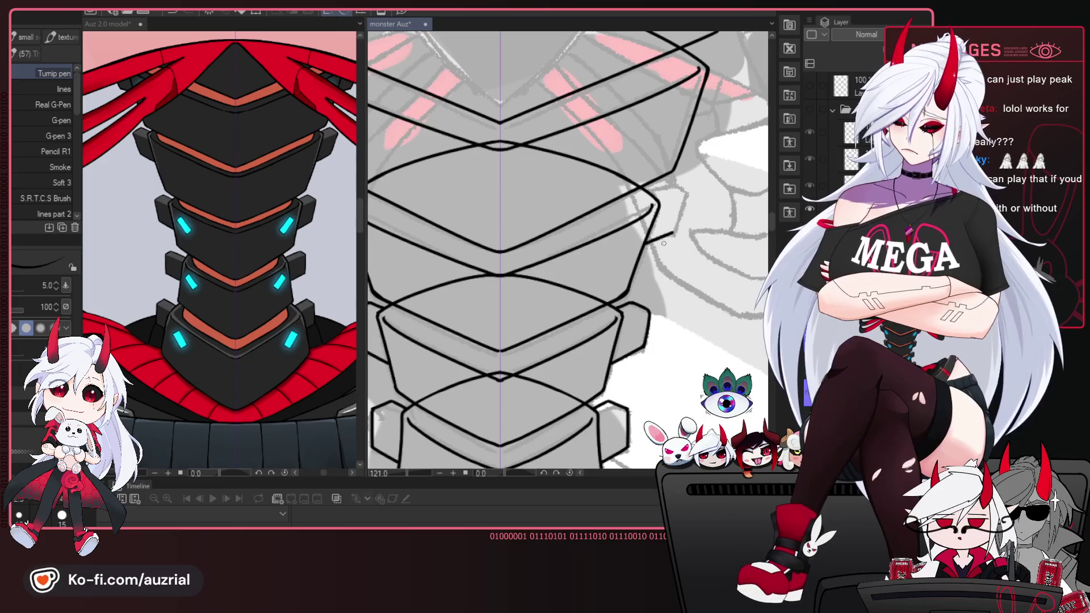
{"action": "left_click_drag", "start_coordinate": [647, 191], "coordinate": [647, 240]}
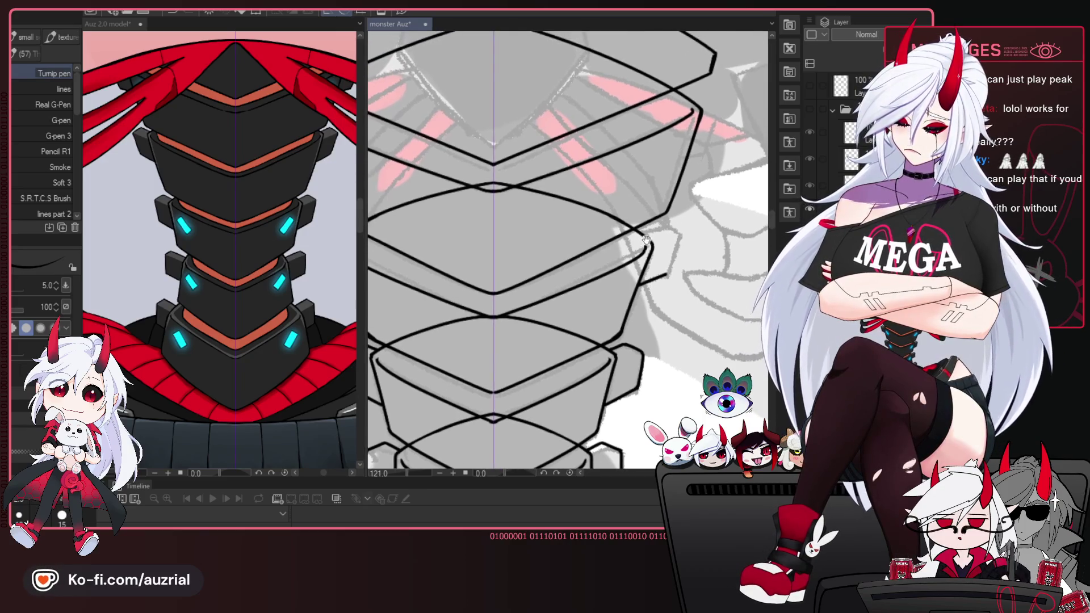
{"action": "left_click_drag", "start_coordinate": [665, 290], "coordinate": [649, 296]}
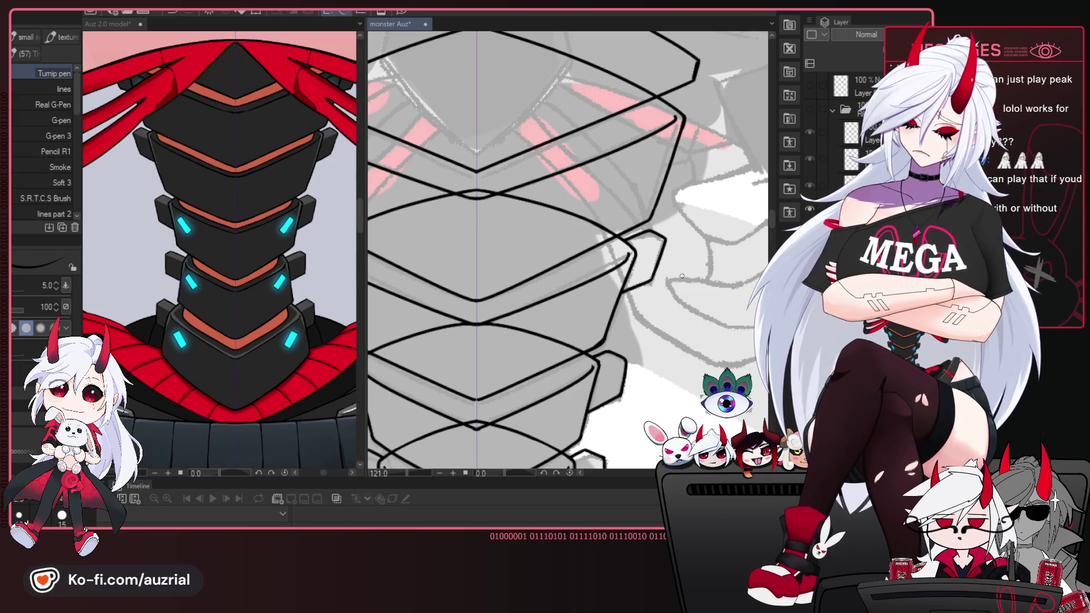
{"action": "left_click_drag", "start_coordinate": [682, 276], "coordinate": [686, 284]}
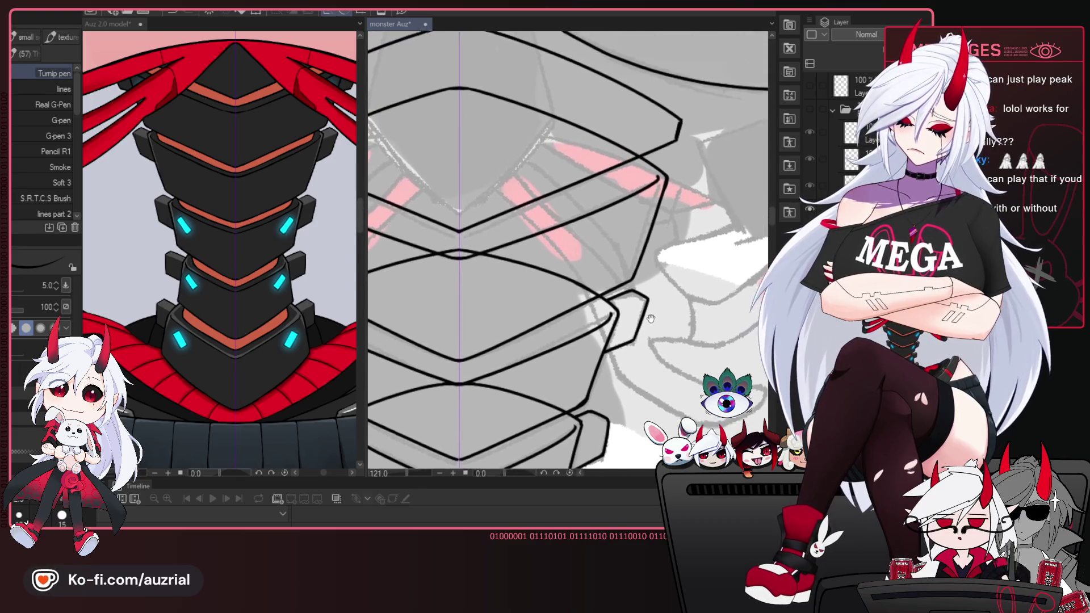
{"action": "left_click_drag", "start_coordinate": [676, 243], "coordinate": [642, 339]}
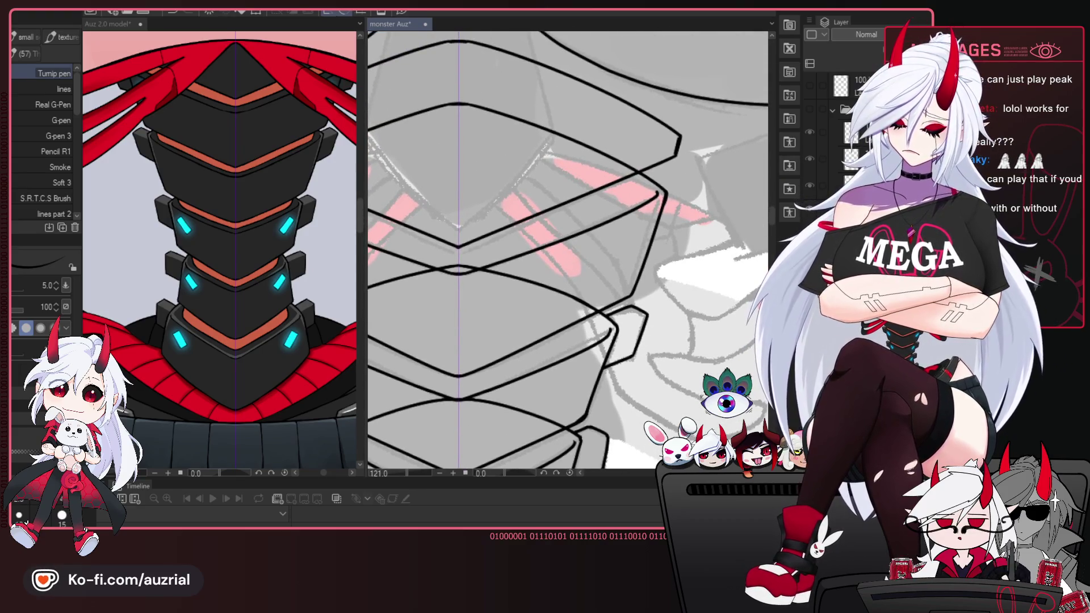
{"action": "left_click_drag", "start_coordinate": [678, 179], "coordinate": [639, 224]}
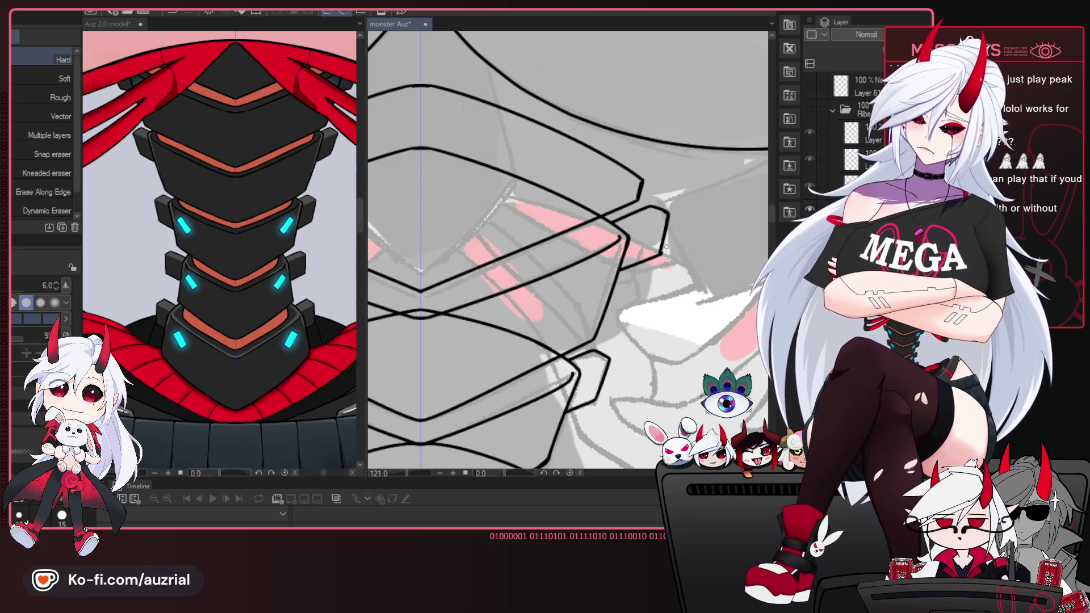
Rotate the canvas upright and ink a short stroke on a spine plate's right edge.
{"action": "key", "text": "p"}
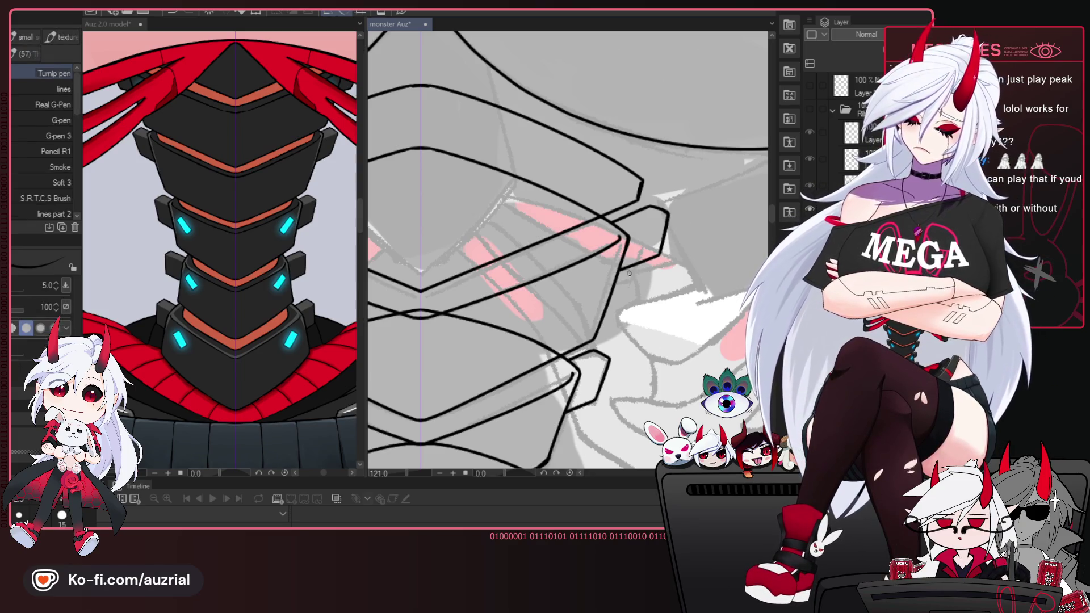
{"action": "left_click_drag", "start_coordinate": [669, 289], "coordinate": [660, 241]}
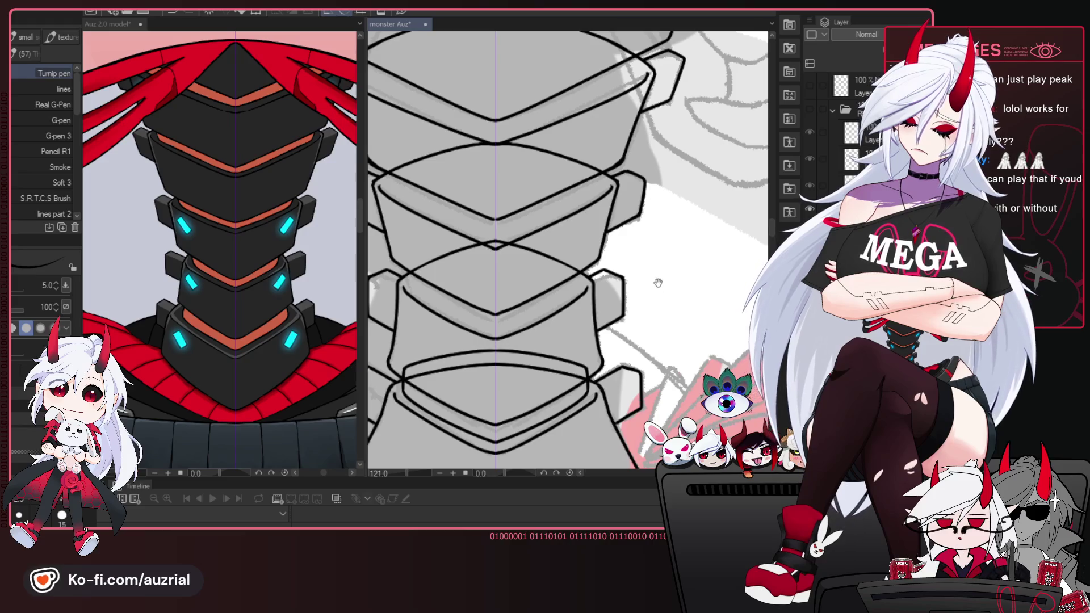
{"action": "left_click_drag", "start_coordinate": [658, 282], "coordinate": [636, 356]}
{"action": "left_click_drag", "start_coordinate": [645, 300], "coordinate": [597, 326]}
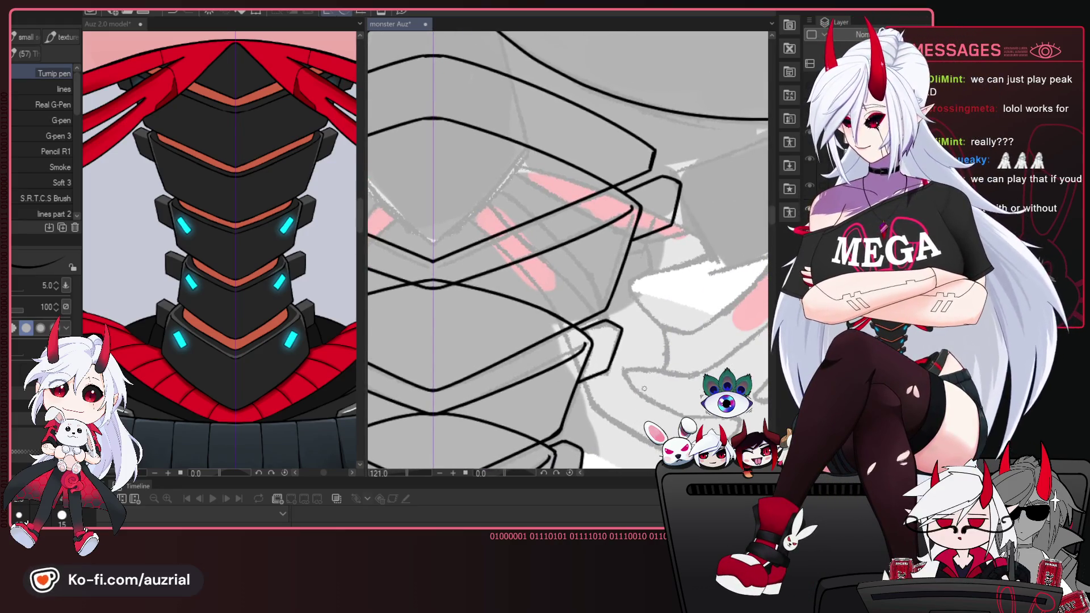
{"action": "left_click_drag", "start_coordinate": [644, 388], "coordinate": [629, 398]}
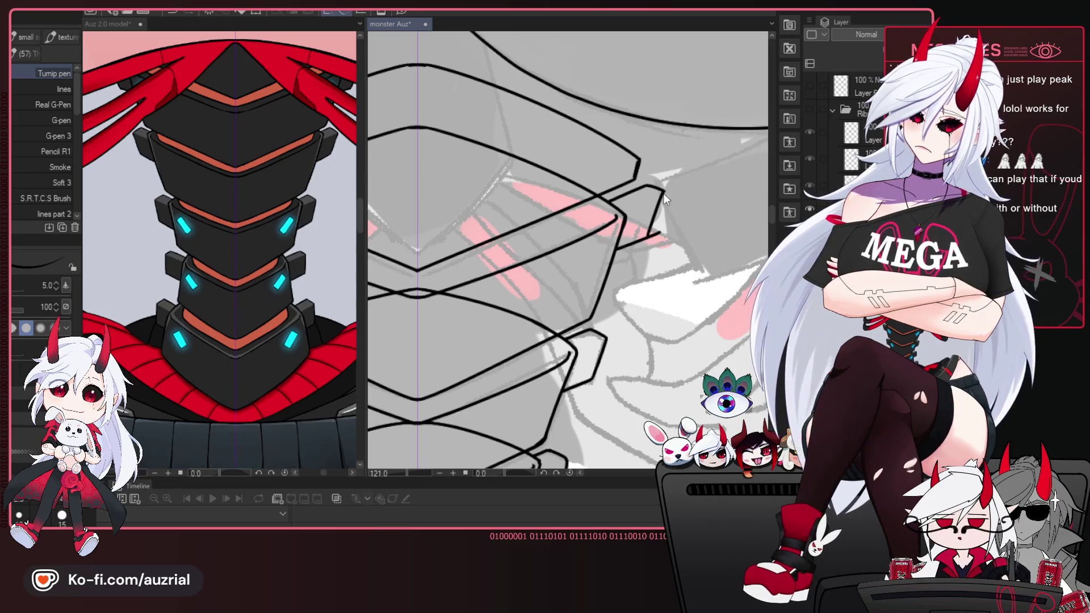
{"action": "left_click_drag", "start_coordinate": [653, 233], "coordinate": [662, 199]}
{"action": "key", "text": "e"}
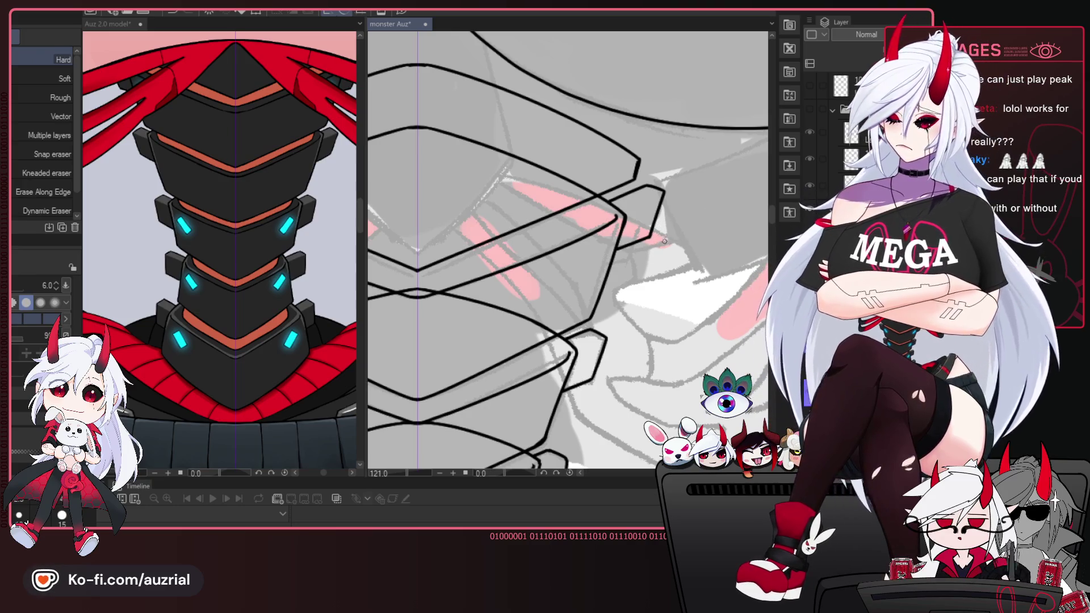
{"action": "left_click_drag", "start_coordinate": [636, 364], "coordinate": [626, 260]}
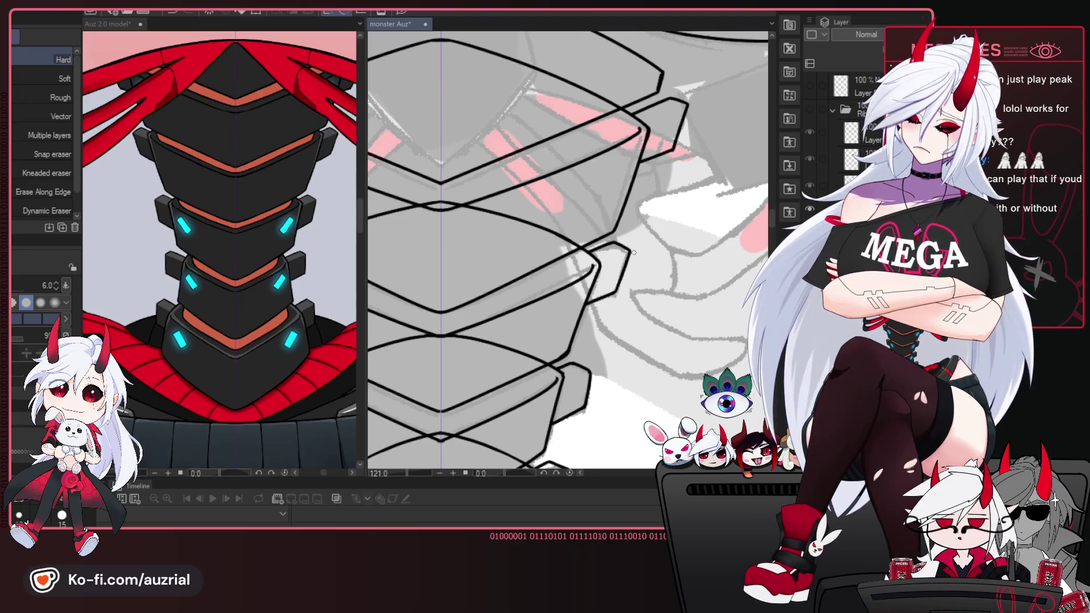
{"action": "key", "text": "p"}
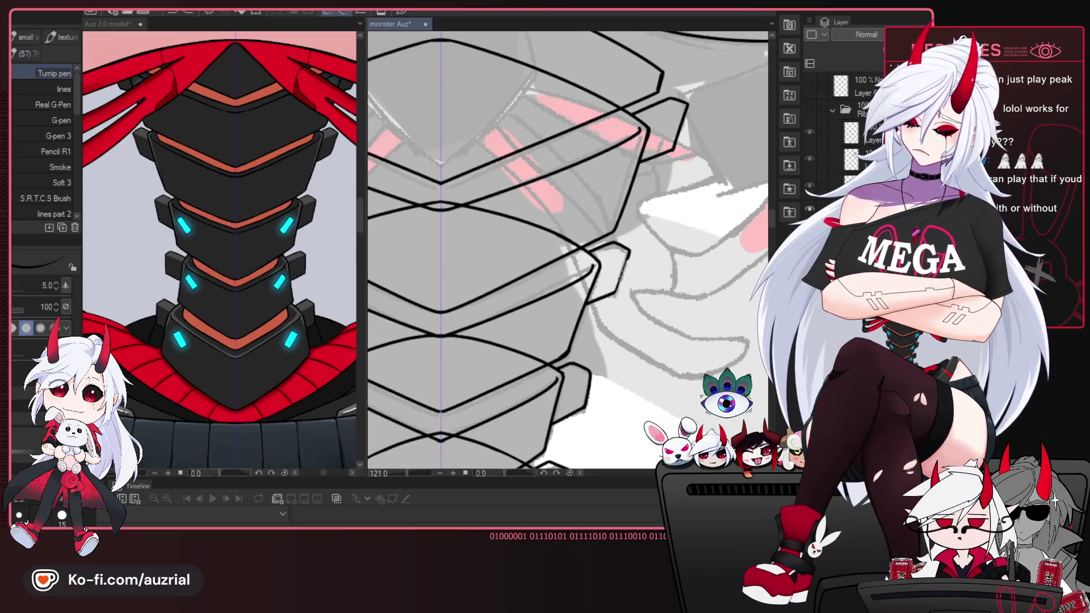
{"action": "mouse_move", "coordinate": [623, 283]}
{"action": "left_mouse_down"}
{"action": "mouse_move", "coordinate": [651, 287]}
{"action": "mouse_move", "coordinate": [650, 254]}
{"action": "mouse_move", "coordinate": [669, 241]}
{"action": "mouse_move", "coordinate": [658, 313]}
{"action": "left_mouse_up"}
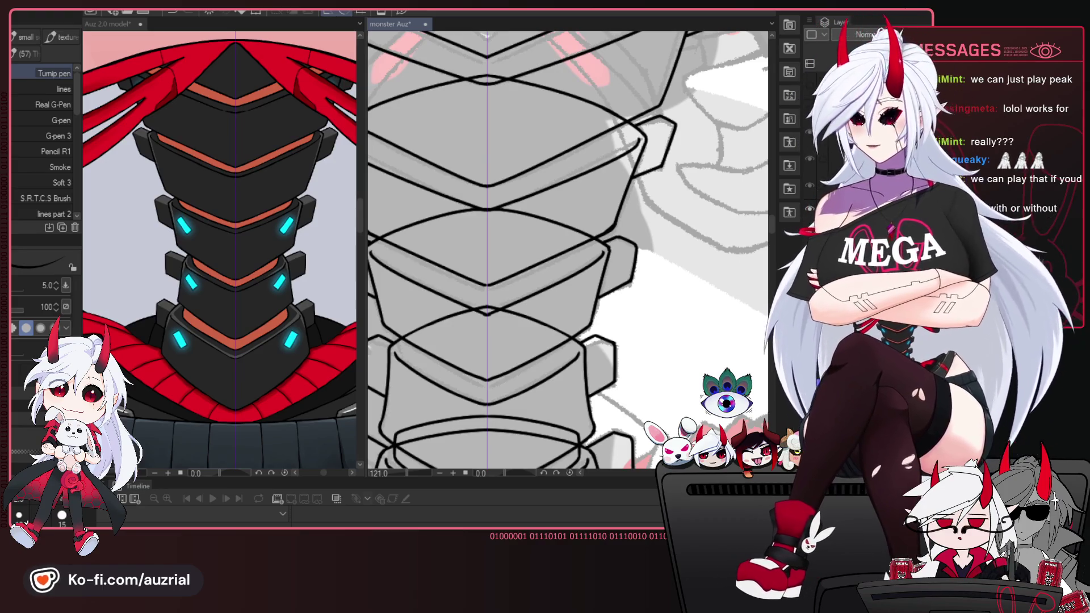
Undo stray strokes and draw a mirrored diagonal line pair inside the lower plate.
{"action": "key", "text": "ctrl+minus"}
{"action": "key", "text": "ctrl+minus"}
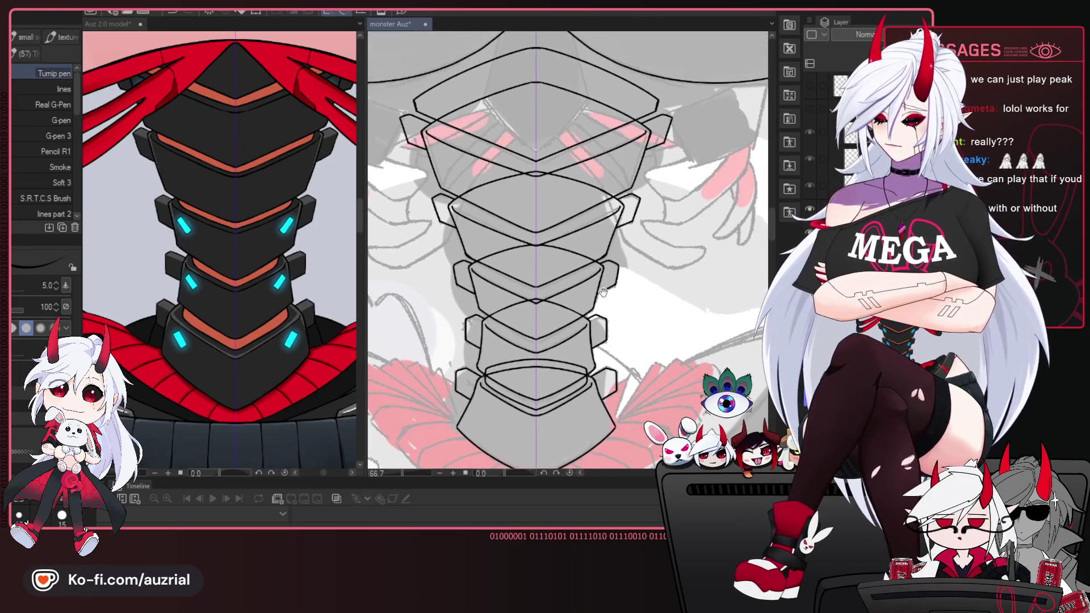
{"action": "key", "text": "ctrl+plus"}
{"action": "key", "text": "ctrl+plus"}
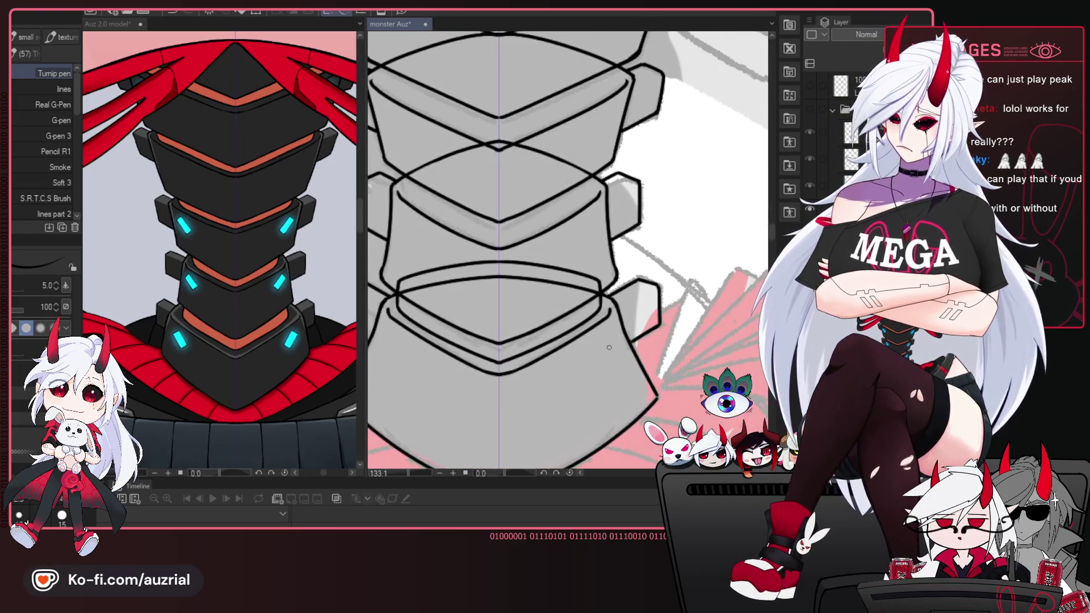
{"action": "left_click_drag", "start_coordinate": [563, 326], "coordinate": [598, 351]}
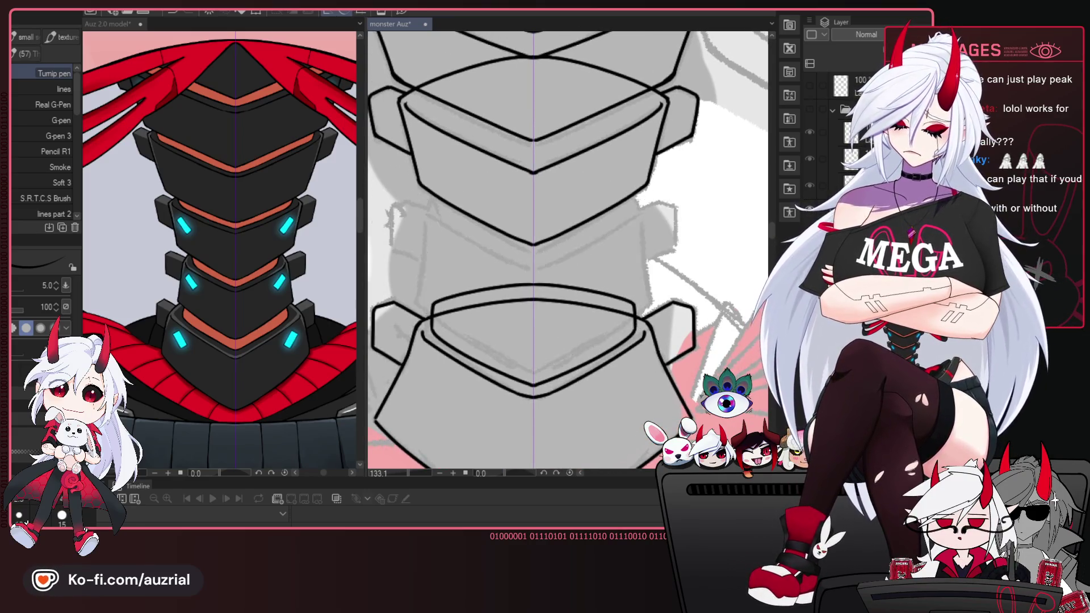
{"action": "key", "text": "ctrl+z"}
{"action": "mouse_move", "coordinate": [637, 186]}
{"action": "left_mouse_down"}
{"action": "mouse_move", "coordinate": [629, 218]}
{"action": "mouse_move", "coordinate": [550, 260]}
{"action": "left_mouse_up"}
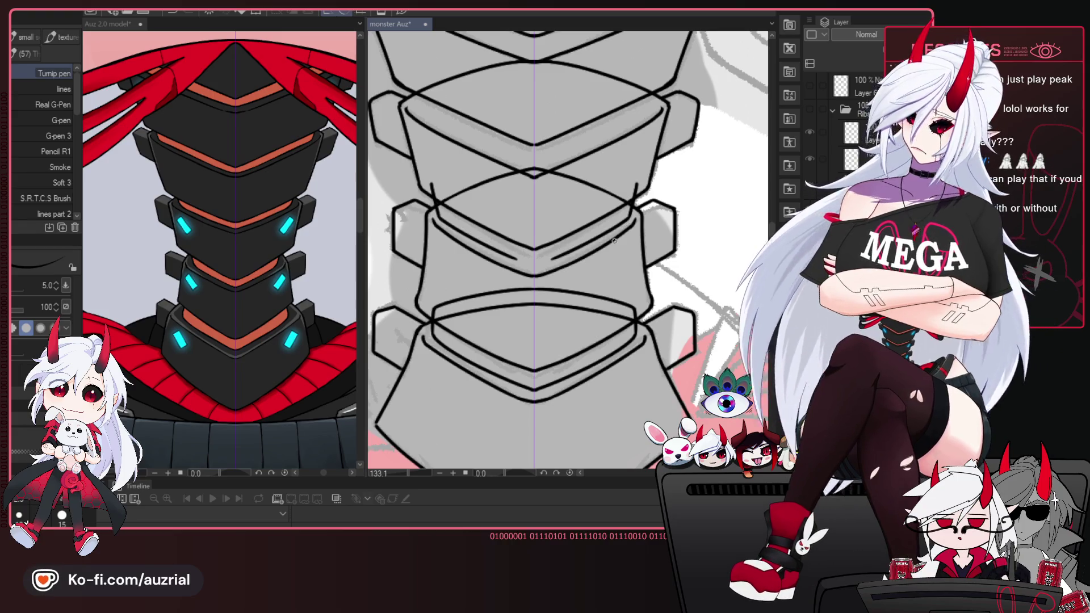
{"action": "key", "text": "ctrl+z"}
{"action": "key", "text": "ctrl+z"}
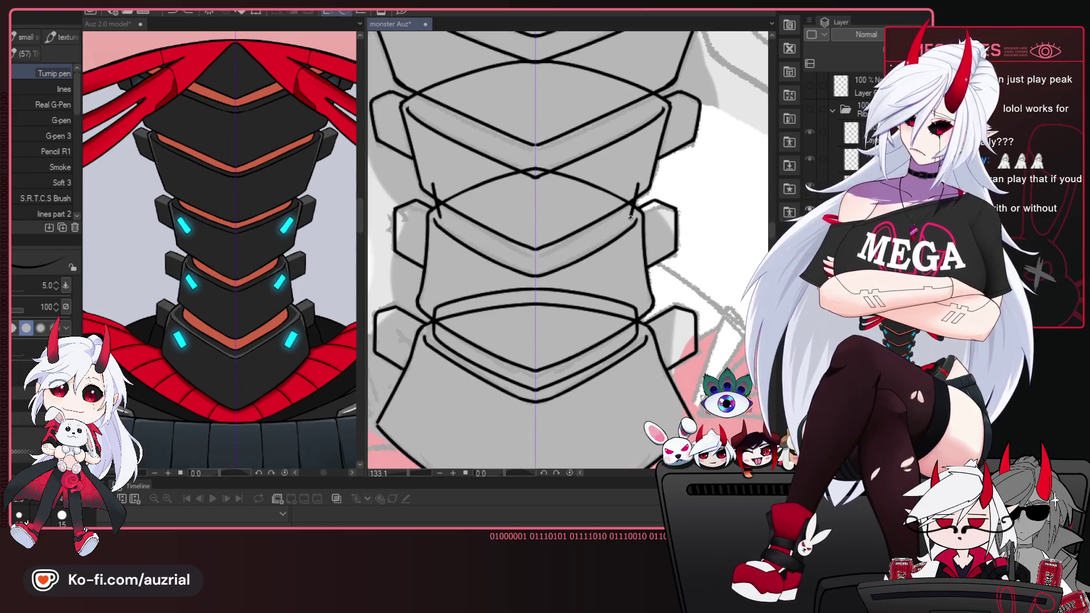
{"action": "left_click_drag", "start_coordinate": [630, 217], "coordinate": [548, 261]}
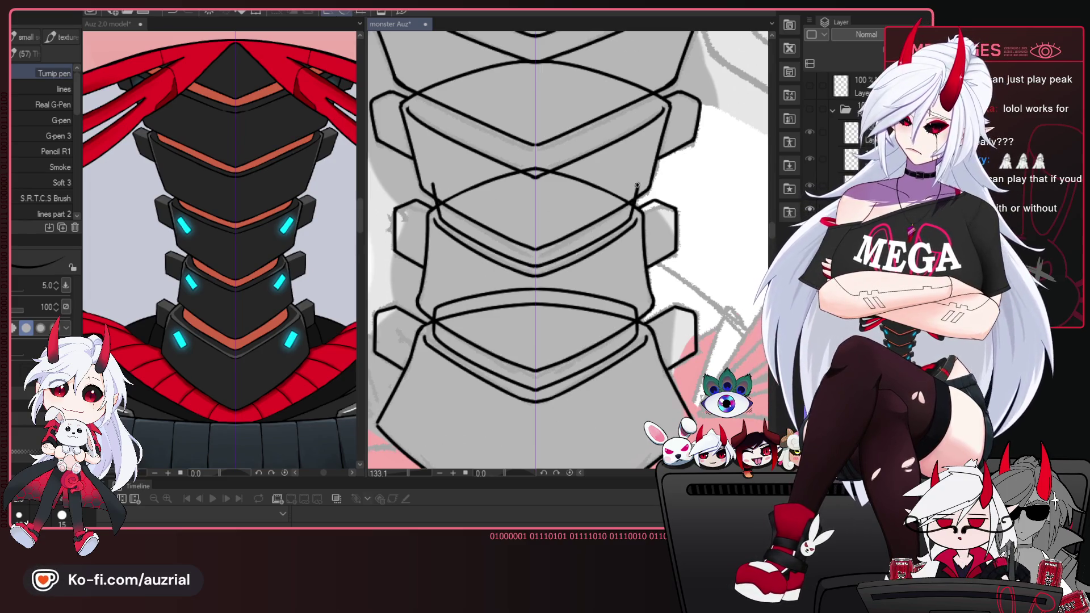
Add a mirrored arch across the top of the lower plate.
{"action": "left_click_drag", "start_coordinate": [435, 183], "coordinate": [534, 152]}
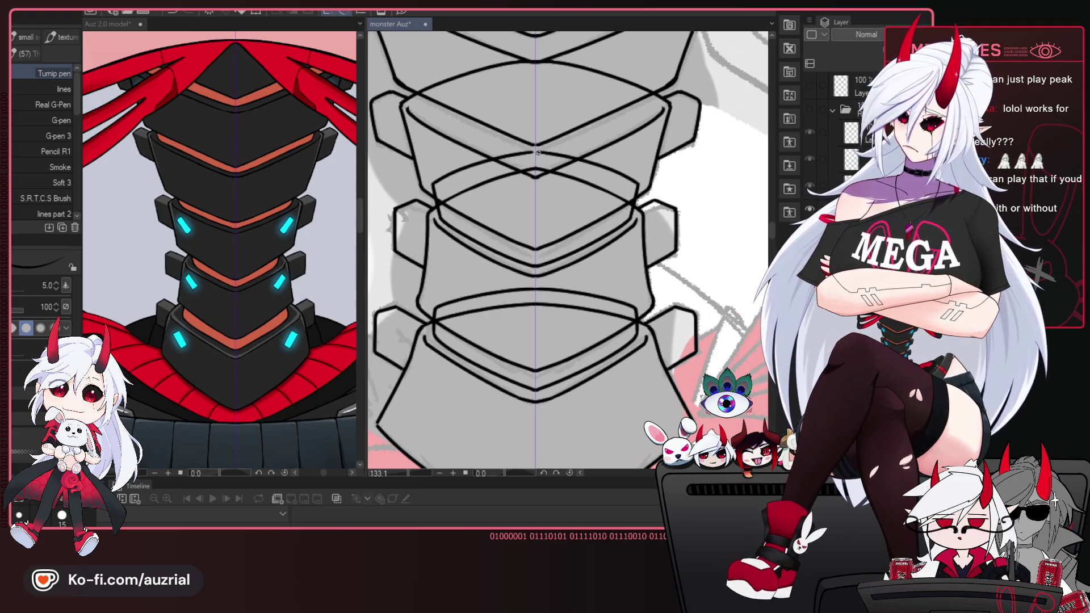
{"action": "left_click_drag", "start_coordinate": [599, 302], "coordinate": [599, 312]}
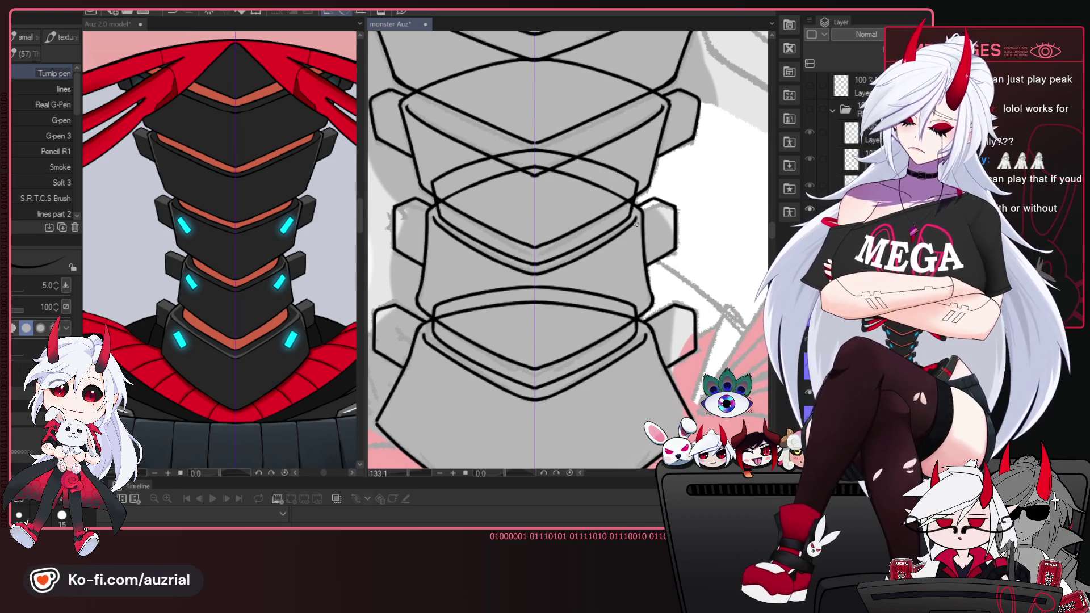
{"action": "left_click_drag", "start_coordinate": [676, 292], "coordinate": [684, 302]}
{"action": "left_click_drag", "start_coordinate": [627, 201], "coordinate": [630, 255]}
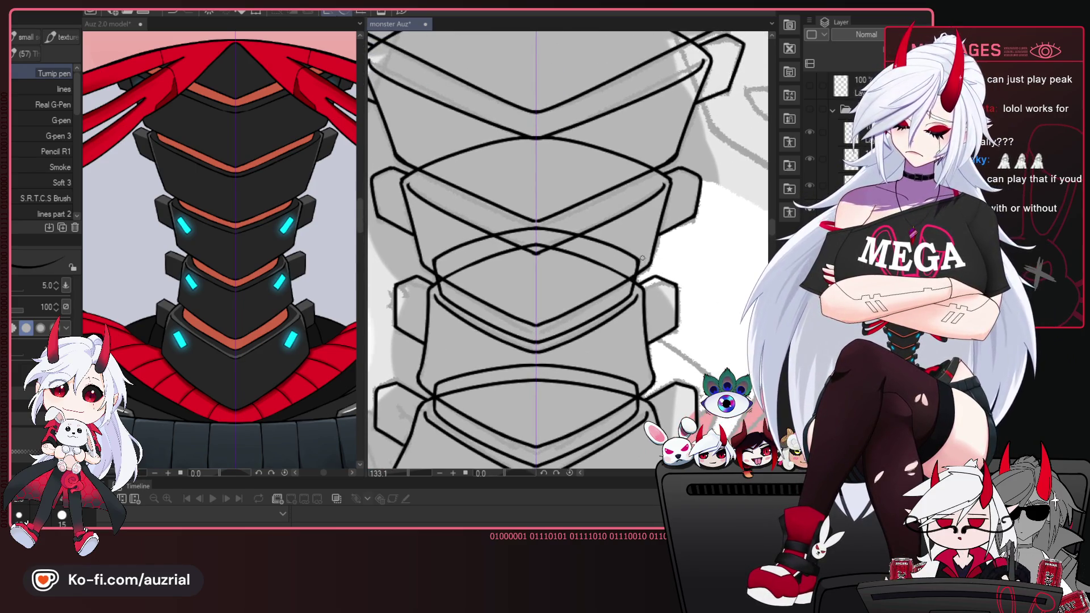
{"action": "key", "text": "e"}
{"action": "key", "text": "p"}
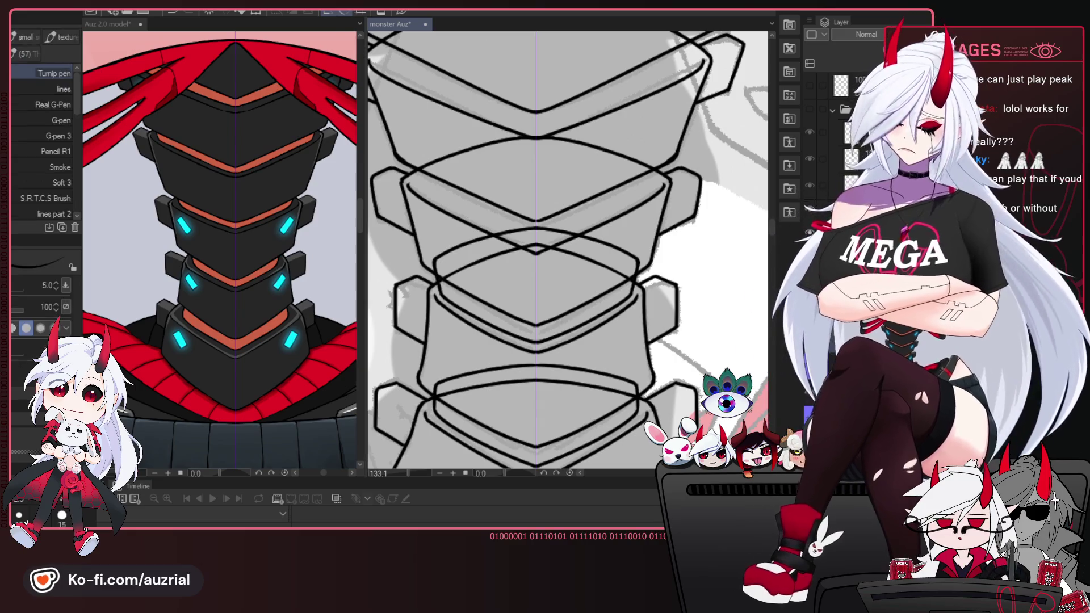
{"action": "left_click_drag", "start_coordinate": [643, 266], "coordinate": [648, 288]}
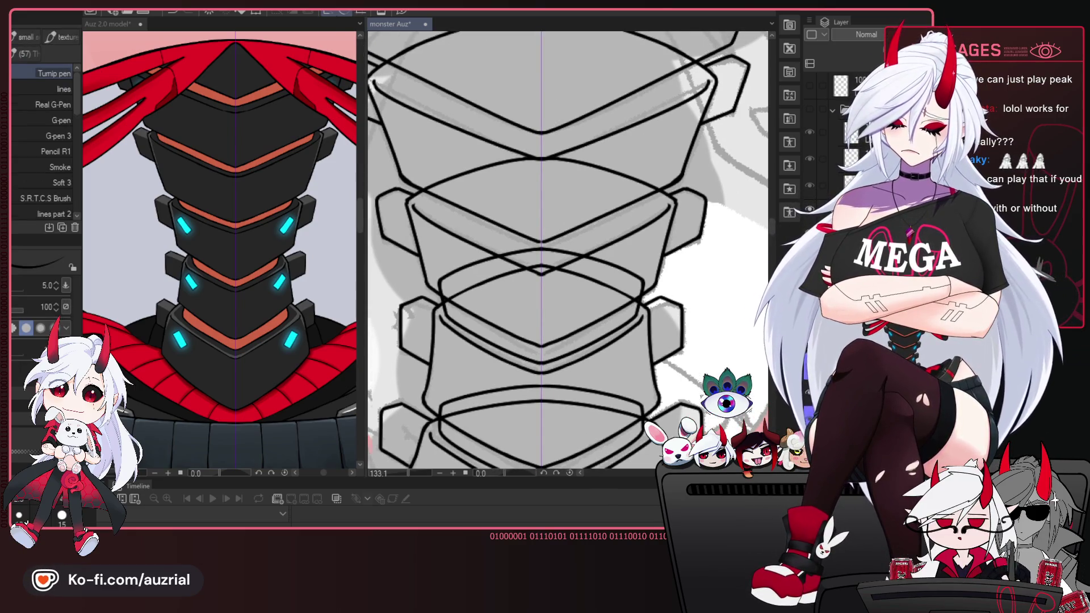
{"action": "scroll", "coordinate": [568, 250], "scroll_direction": "up", "scroll_amount": 2}
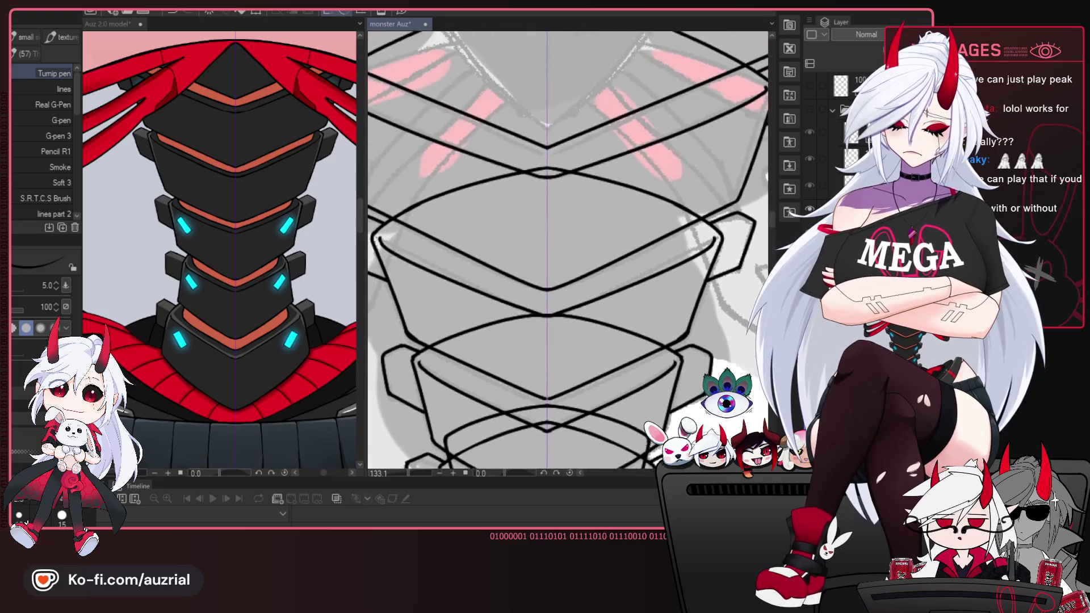
Draw a V-line across the top plate, switch layers, and undo the lower plate's flaps and bottom curve.
{"action": "left_click_drag", "start_coordinate": [369, 79], "coordinate": [767, 68]}
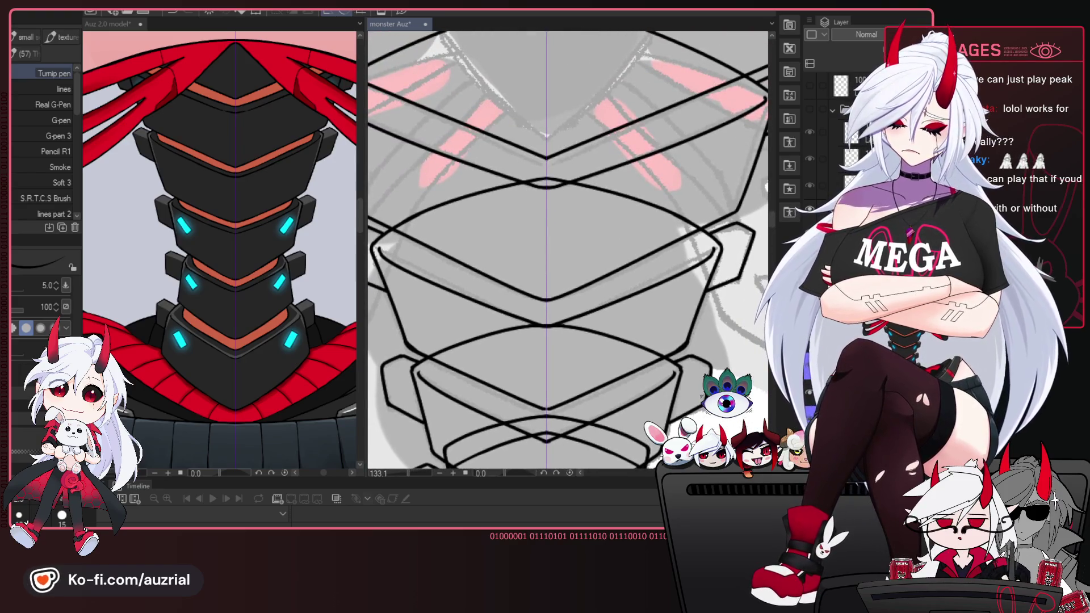
{"action": "left_click", "coordinate": [832, 109]}
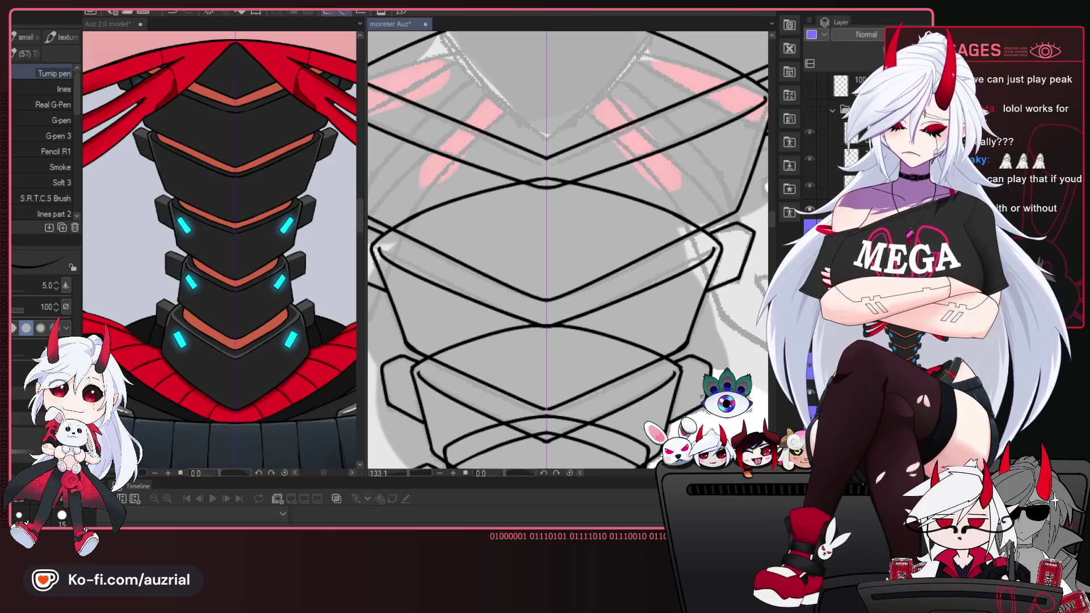
{"action": "scroll", "coordinate": [559, 306], "scroll_direction": "down", "scroll_amount": 3}
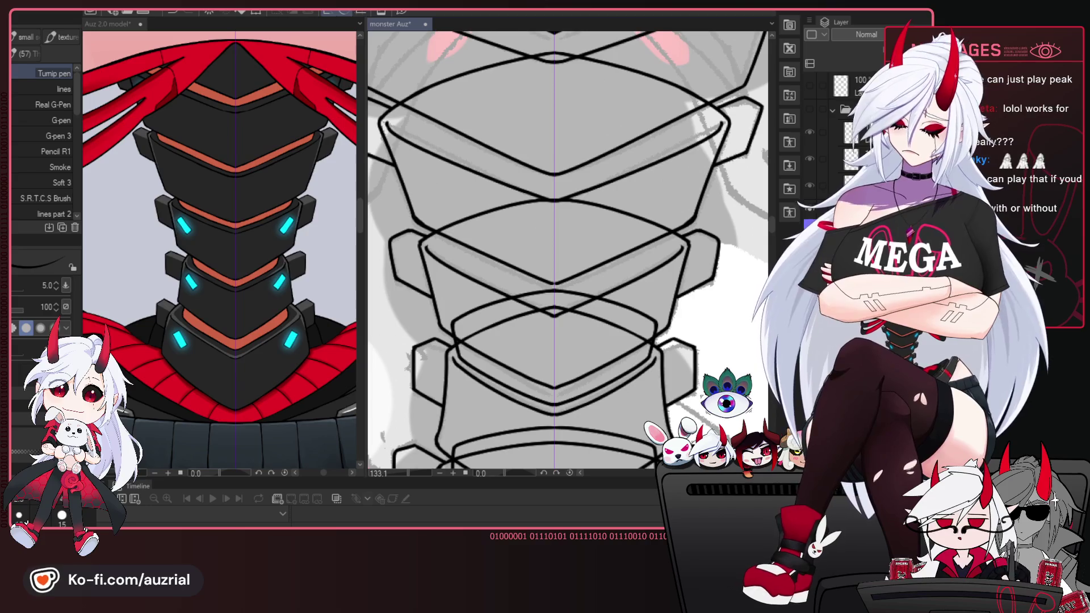
{"action": "mouse_move", "coordinate": [639, 353]}
{"action": "left_mouse_down"}
{"action": "mouse_move", "coordinate": [642, 328]}
{"action": "mouse_move", "coordinate": [638, 354]}
{"action": "left_mouse_up"}
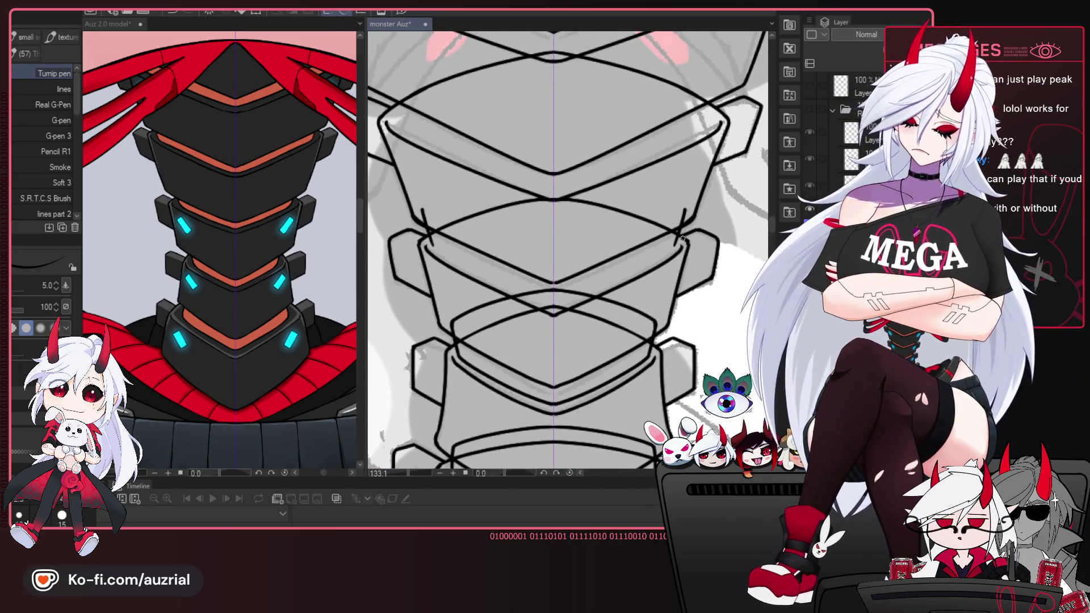
{"action": "left_click_drag", "start_coordinate": [684, 227], "coordinate": [576, 292]}
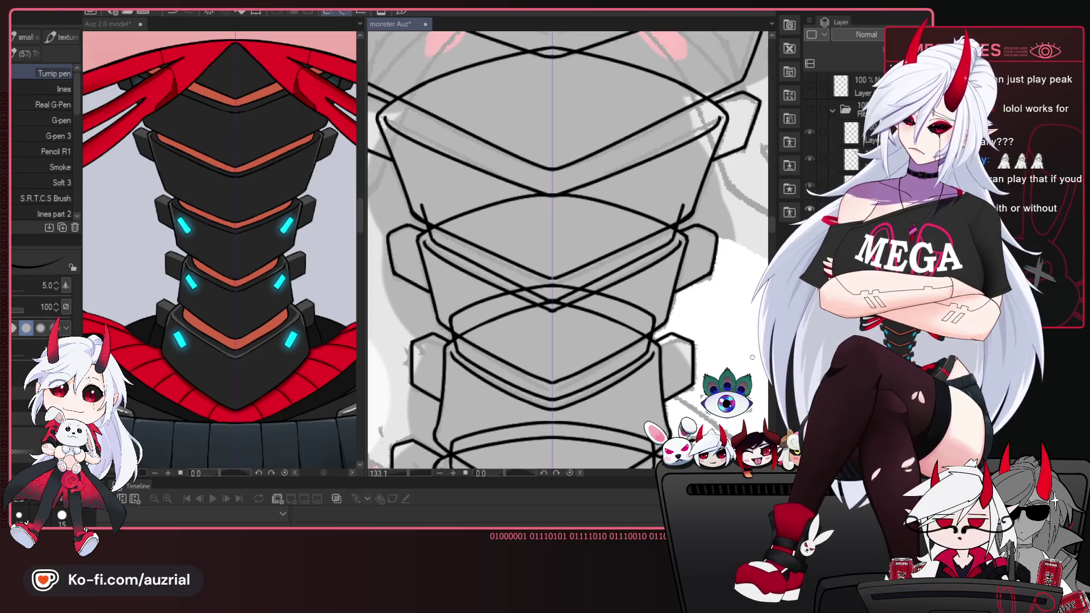
{"action": "key", "text": "ctrl+z"}
{"action": "key", "text": "ctrl+y"}
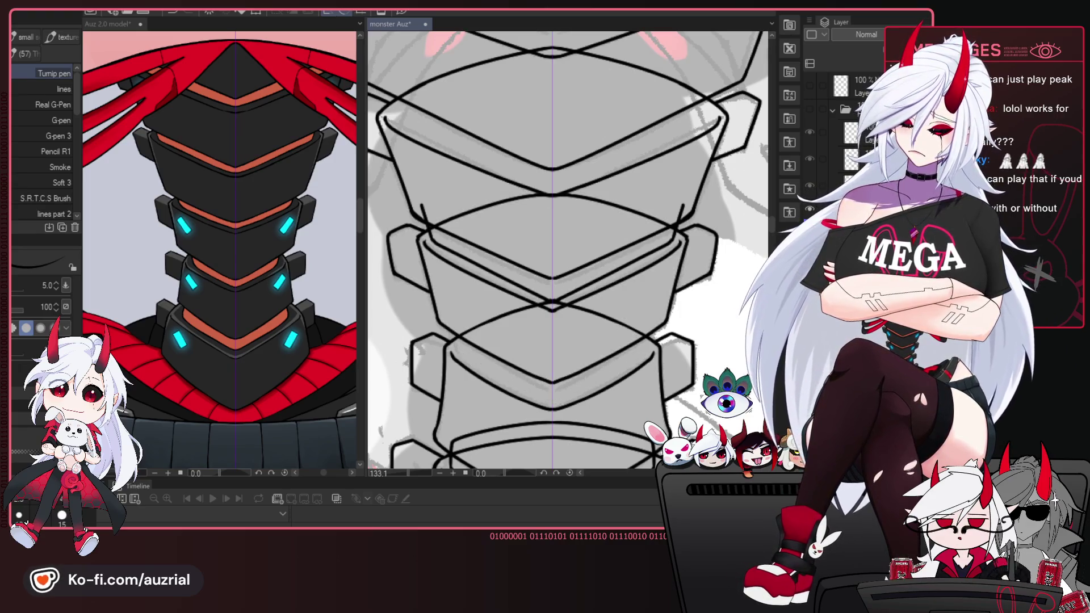
{"action": "key", "text": "ctrl+z"}
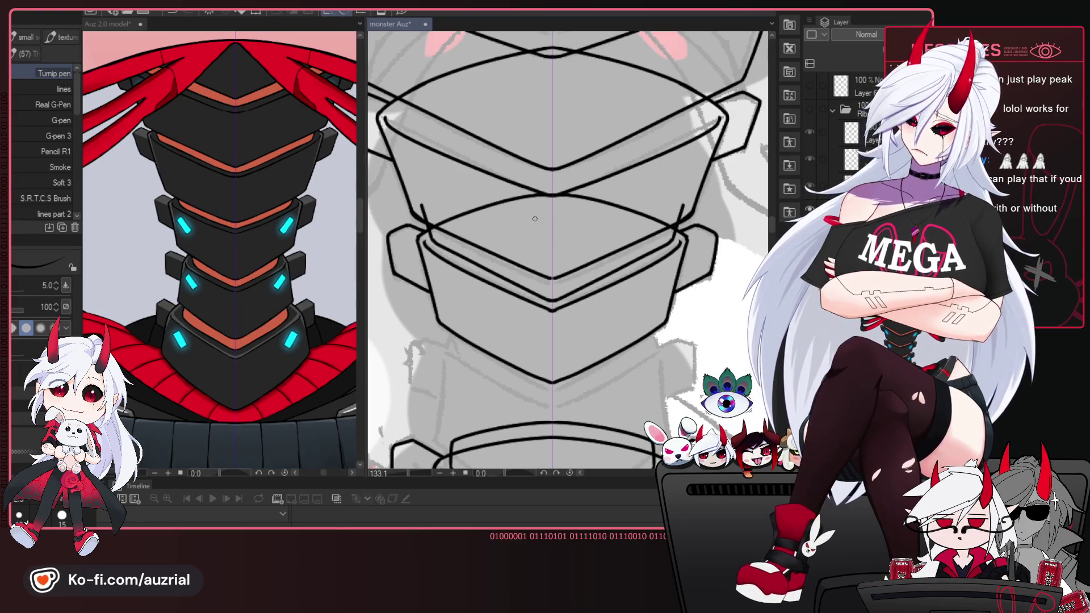
Draw the middle plate's mirrored top curve and redraw the stroke below it heading down-left.
{"action": "left_click_drag", "start_coordinate": [421, 208], "coordinate": [512, 177]}
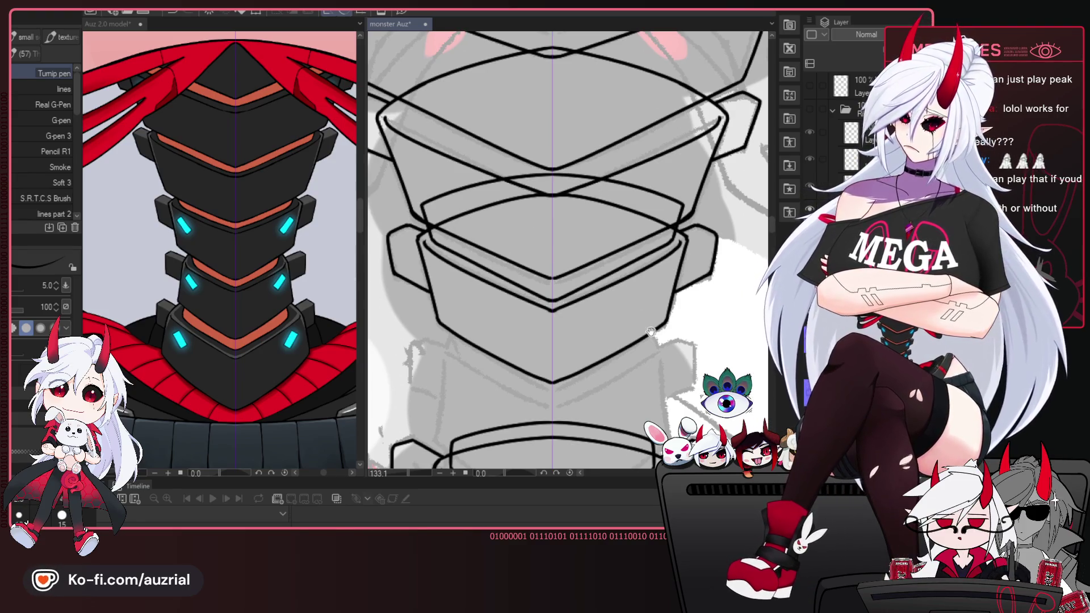
{"action": "left_click_drag", "start_coordinate": [645, 355], "coordinate": [641, 366]}
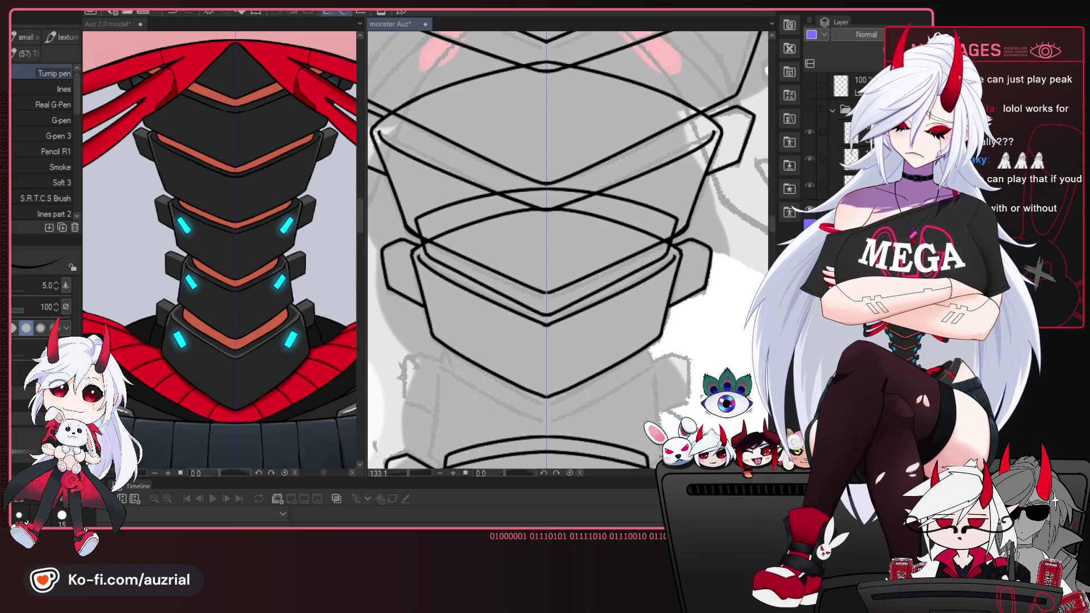
{"action": "mouse_move", "coordinate": [641, 143]}
{"action": "left_mouse_down"}
{"action": "mouse_move", "coordinate": [663, 239]}
{"action": "mouse_move", "coordinate": [684, 242]}
{"action": "mouse_move", "coordinate": [570, 293]}
{"action": "mouse_move", "coordinate": [482, 311]}
{"action": "left_mouse_up"}
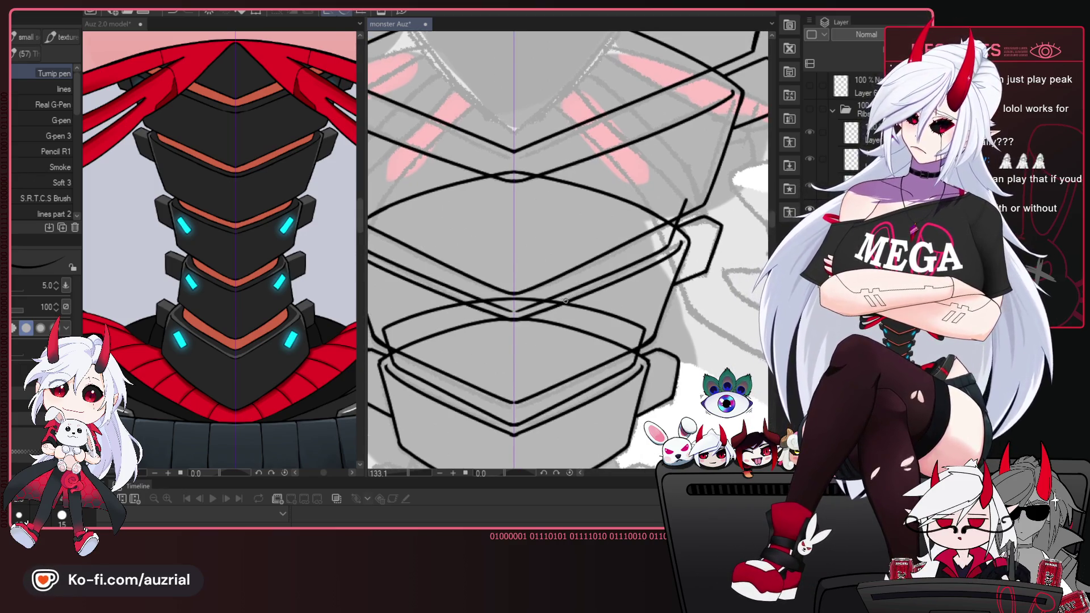
{"action": "key", "text": "ctrl+z"}
{"action": "left_click_drag", "start_coordinate": [667, 244], "coordinate": [527, 308]}
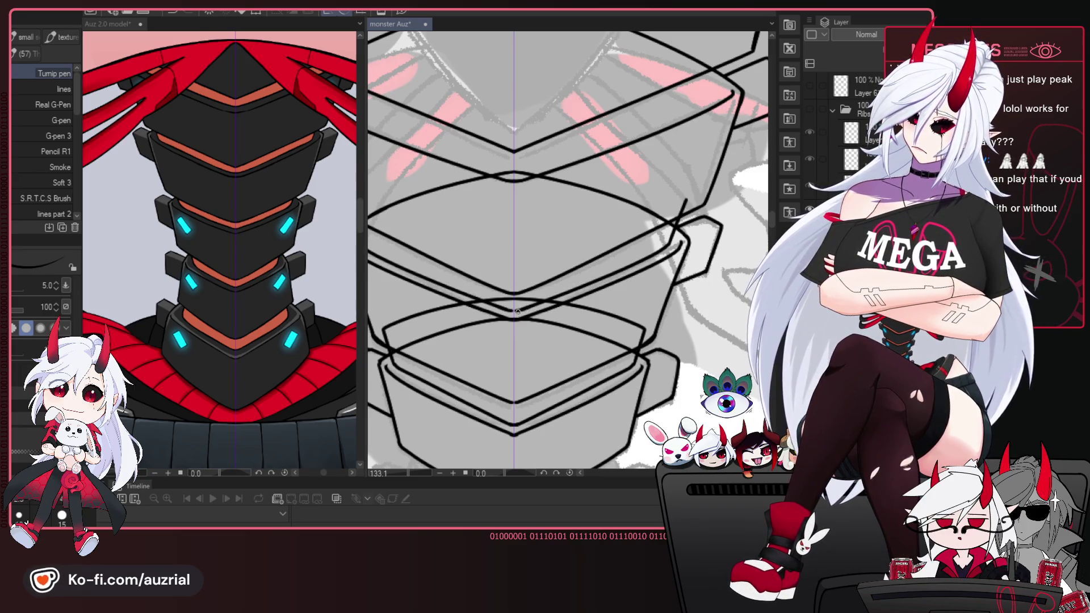
Straighten the view on the centre line and draw a stroke down the plate's right edge.
{"action": "left_click_drag", "start_coordinate": [559, 304], "coordinate": [683, 181]}
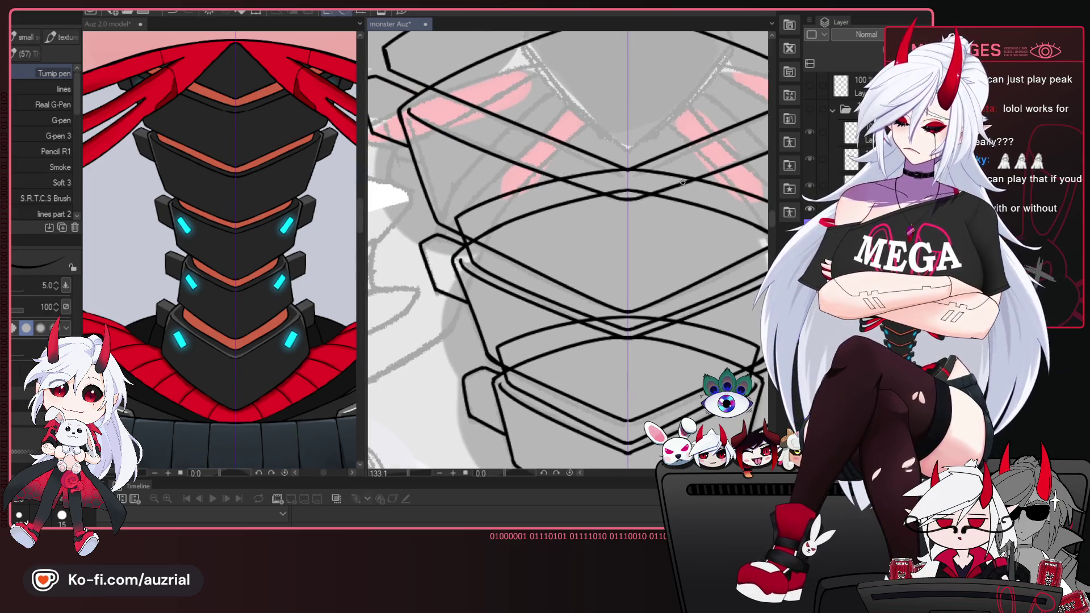
{"action": "left_click_drag", "start_coordinate": [643, 252], "coordinate": [576, 258]}
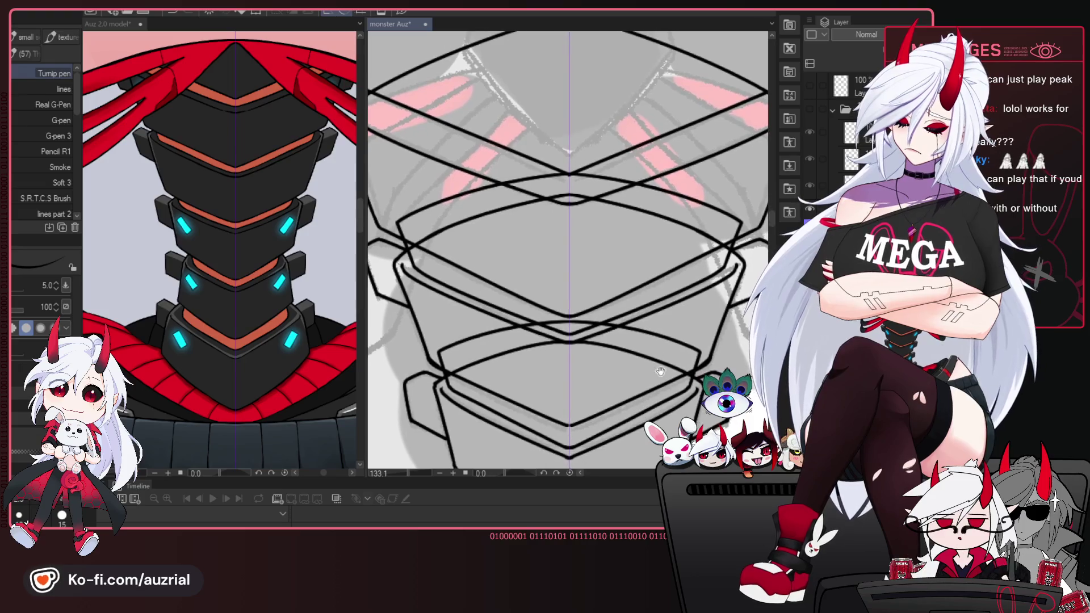
{"action": "left_click_drag", "start_coordinate": [613, 246], "coordinate": [582, 263]}
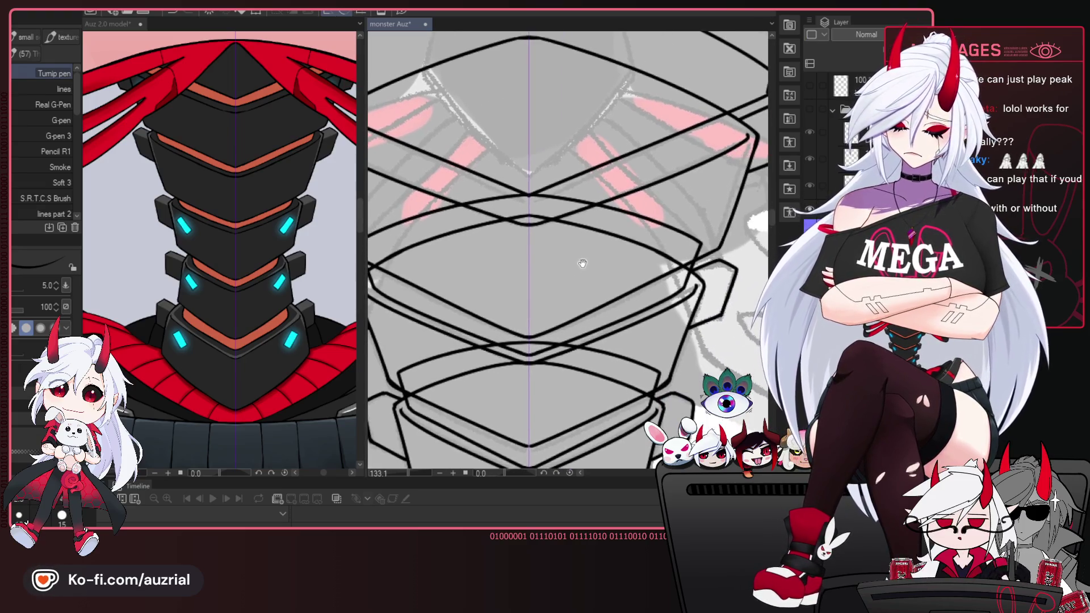
{"action": "mouse_move", "coordinate": [728, 135]}
{"action": "left_mouse_down"}
{"action": "mouse_move", "coordinate": [725, 177]}
{"action": "mouse_move", "coordinate": [681, 200]}
{"action": "left_mouse_up"}
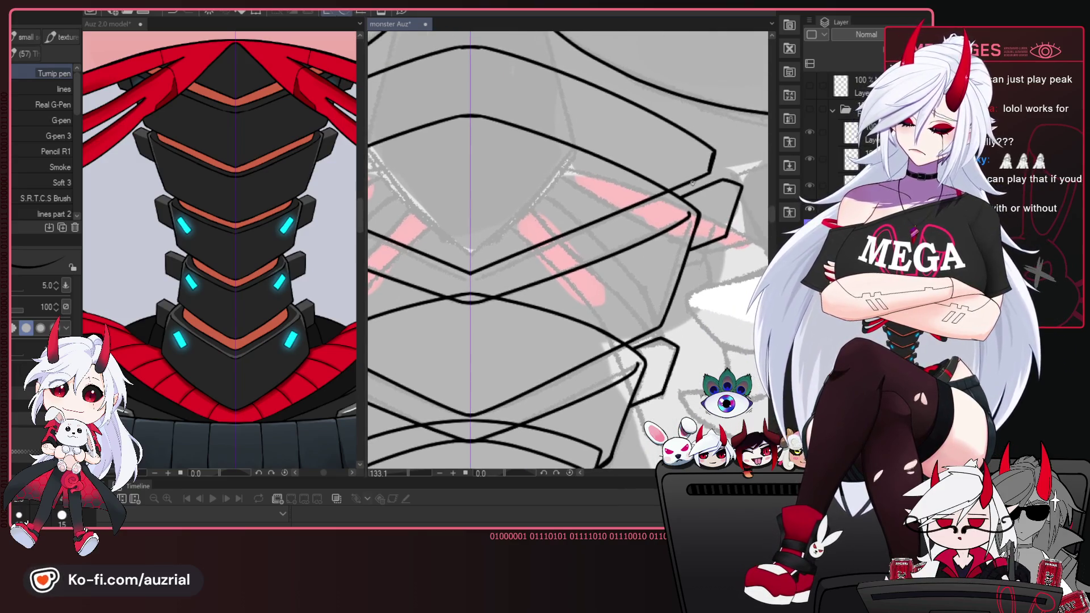
{"action": "mouse_move", "coordinate": [697, 162]}
{"action": "left_mouse_down"}
{"action": "mouse_move", "coordinate": [675, 213]}
{"action": "mouse_move", "coordinate": [368, 266]}
{"action": "mouse_move", "coordinate": [502, 288]}
{"action": "left_mouse_up"}
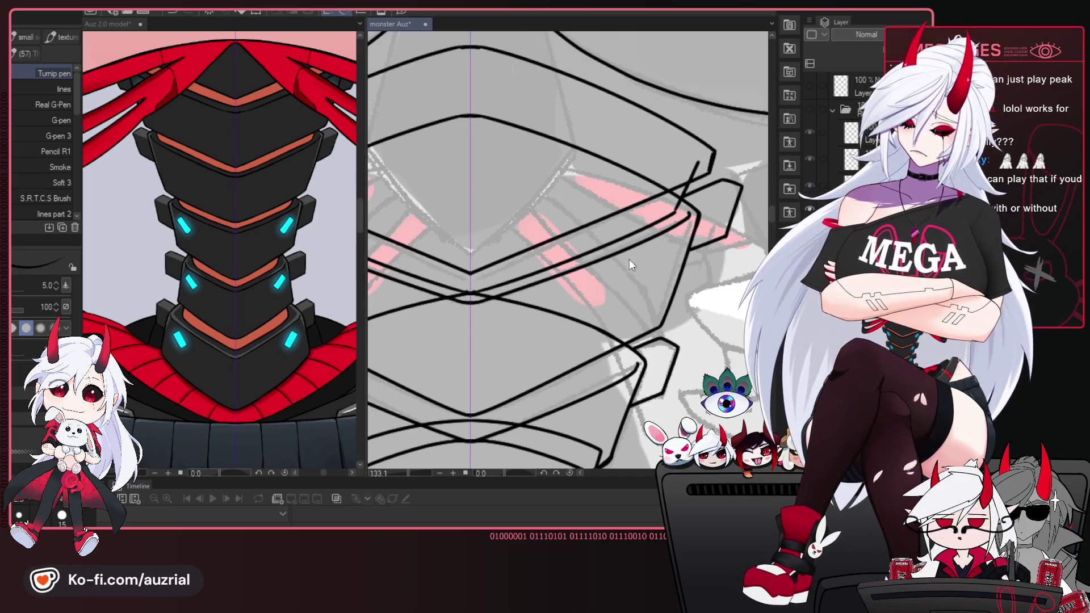
{"action": "left_click_drag", "start_coordinate": [624, 256], "coordinate": [645, 232]}
{"action": "left_click_drag", "start_coordinate": [708, 191], "coordinate": [536, 261]}
{"action": "key", "text": "ctrl+z"}
{"action": "key", "text": "ctrl+z"}
Try several mirrored stroke pairs below the centre V, undoing each attempt.
{"action": "left_click_drag", "start_coordinate": [725, 180], "coordinate": [538, 263]}
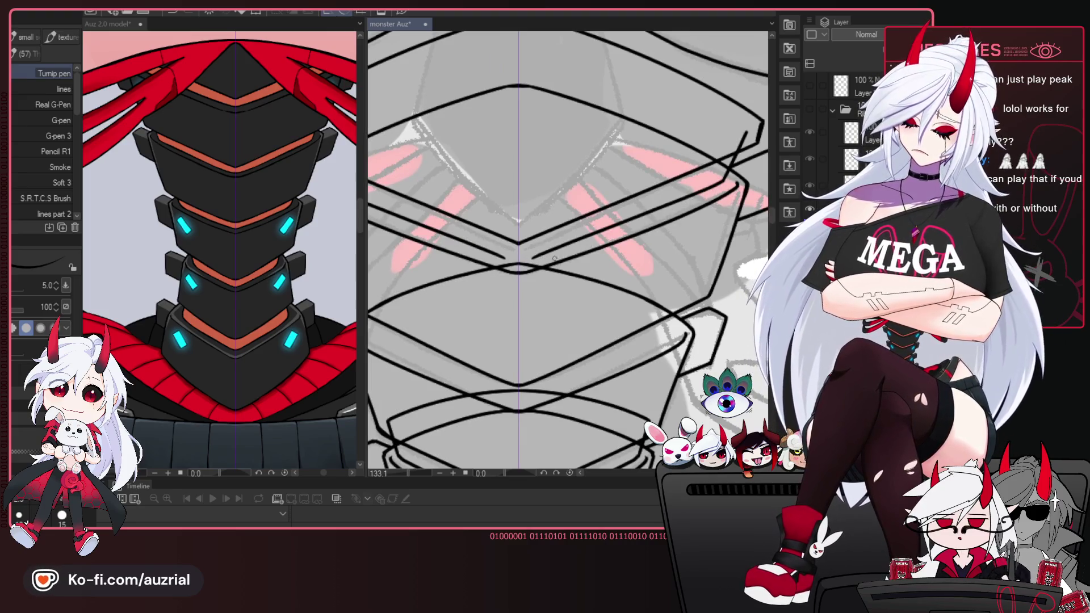
{"action": "key", "text": "ctrl+z"}
{"action": "left_click_drag", "start_coordinate": [718, 183], "coordinate": [545, 260]}
{"action": "key", "text": "ctrl+z"}
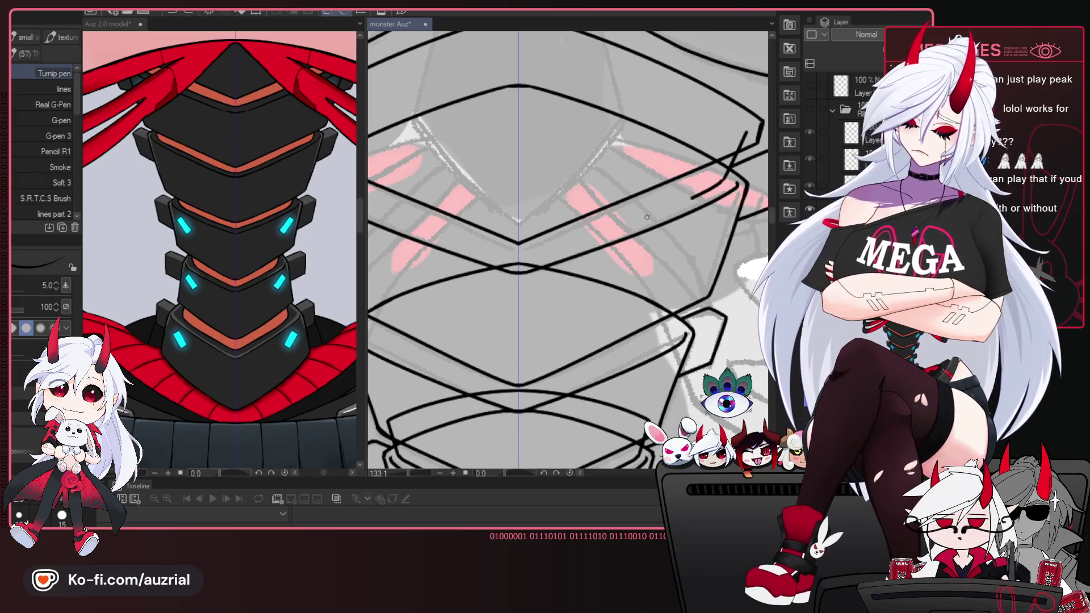
{"action": "left_click_drag", "start_coordinate": [701, 197], "coordinate": [525, 260]}
{"action": "key", "text": "ctrl+z"}
{"action": "left_click_drag", "start_coordinate": [645, 208], "coordinate": [525, 261]}
{"action": "key", "text": "ctrl+z"}
{"action": "mouse_move", "coordinate": [658, 208]}
{"action": "left_mouse_down"}
{"action": "mouse_move", "coordinate": [521, 263]}
{"action": "mouse_move", "coordinate": [681, 207]}
{"action": "left_mouse_up"}
{"action": "key", "text": "ctrl+z"}
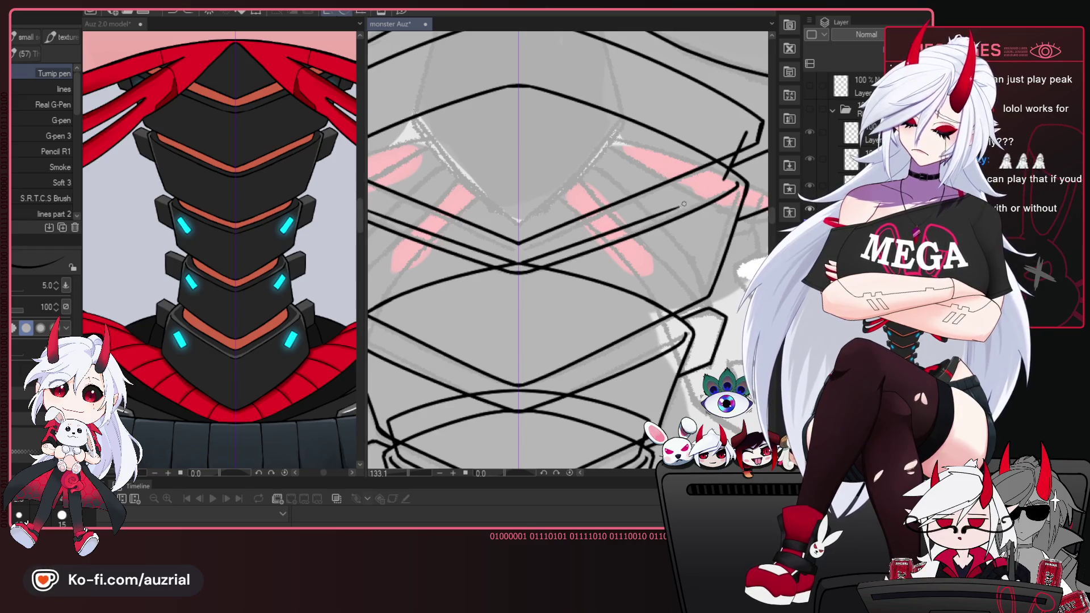
{"action": "left_click_drag", "start_coordinate": [609, 263], "coordinate": [588, 272]}
Redraw the stroke from the plate's right edge to meet the centre line, then flip the view horizontally.
{"action": "key", "text": "ctrl+z"}
{"action": "left_click_drag", "start_coordinate": [707, 191], "coordinate": [500, 279]}
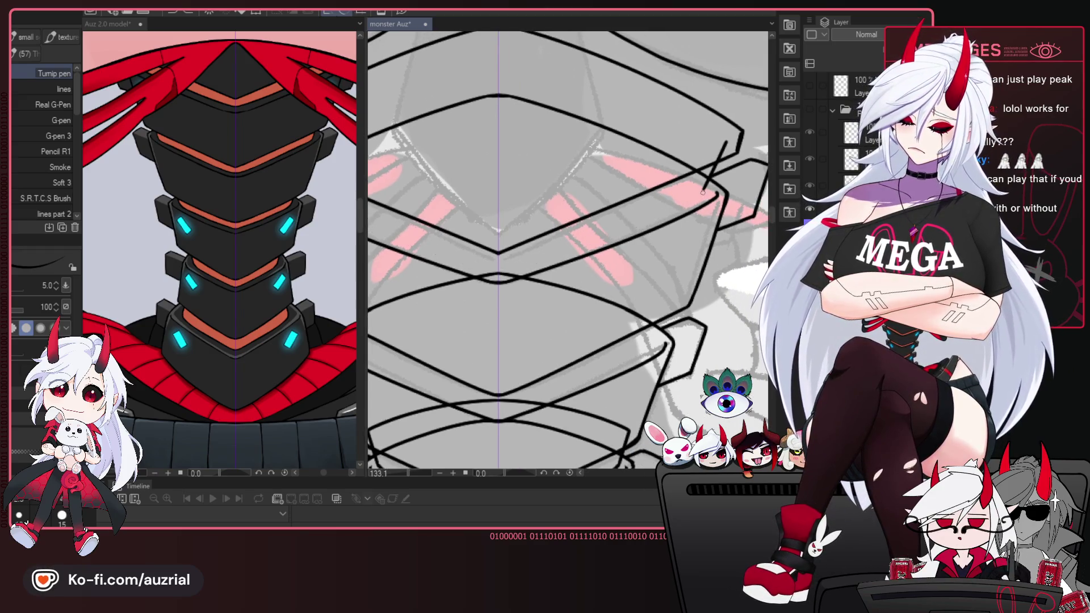
{"action": "key", "text": "ctrl+z"}
{"action": "left_click_drag", "start_coordinate": [699, 194], "coordinate": [499, 275]}
{"action": "key", "text": "ctrl+z"}
{"action": "left_click_drag", "start_coordinate": [703, 193], "coordinate": [502, 274]}
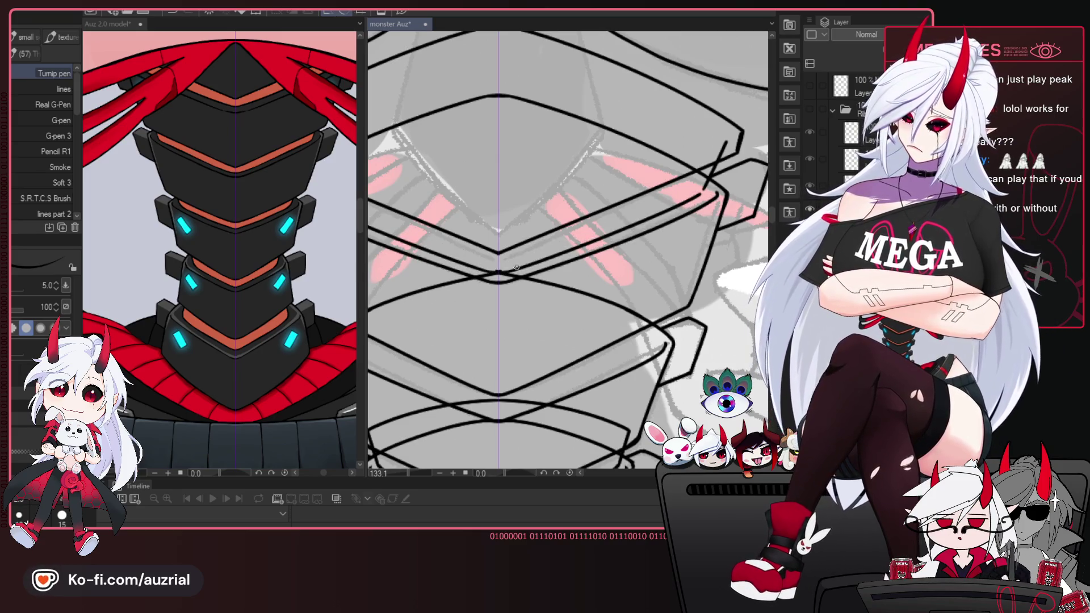
{"action": "key", "text": "ctrl+z"}
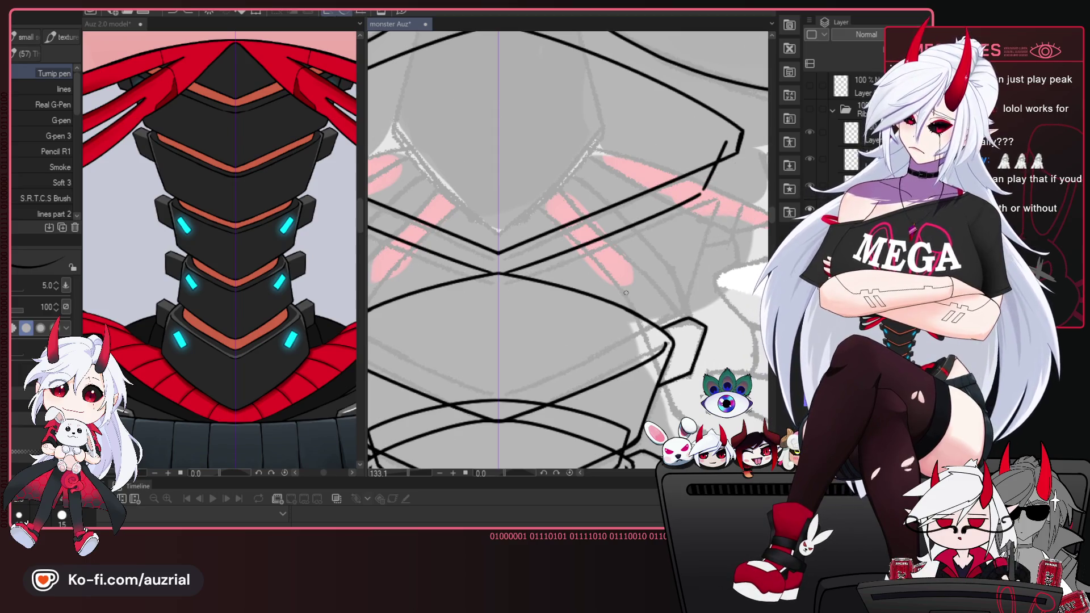
{"action": "key", "text": "ctrl+z"}
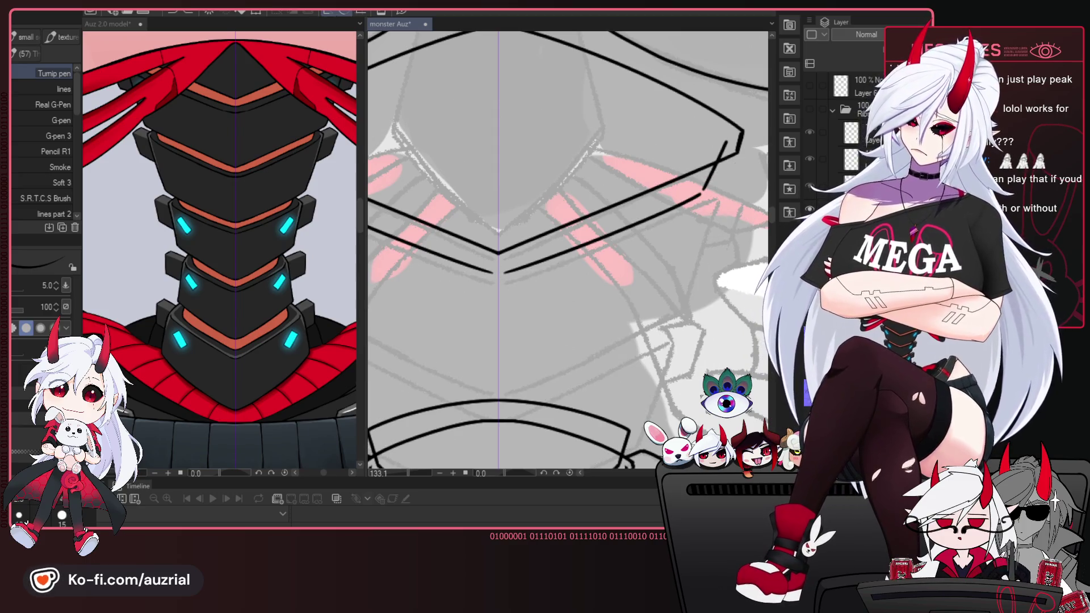
{"action": "key", "text": "ctrl+y"}
{"action": "key", "text": "ctrl+y"}
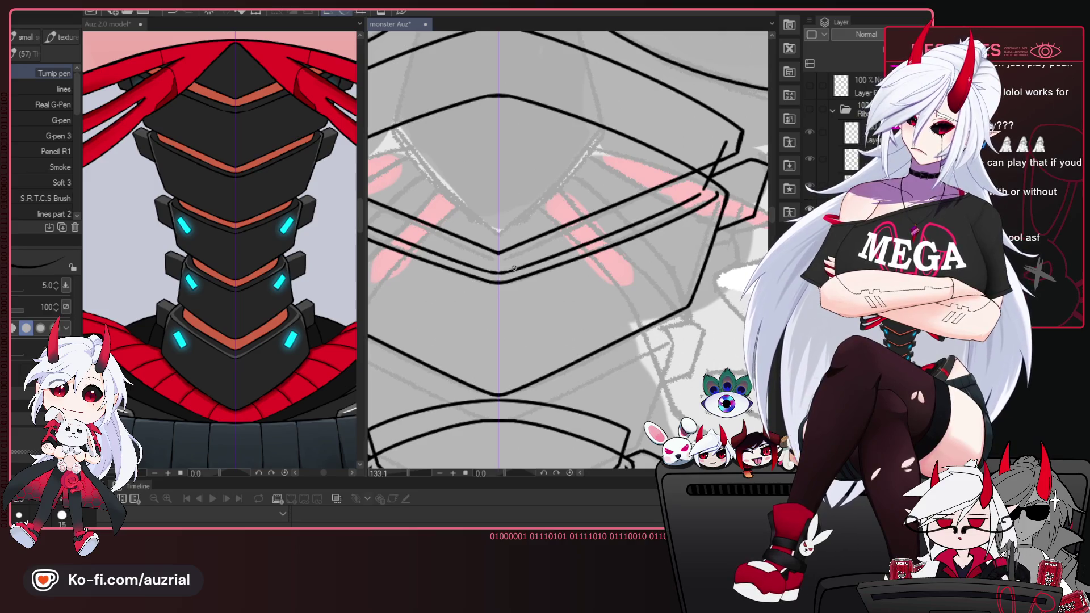
{"action": "left_click_drag", "start_coordinate": [502, 280], "coordinate": [513, 272]}
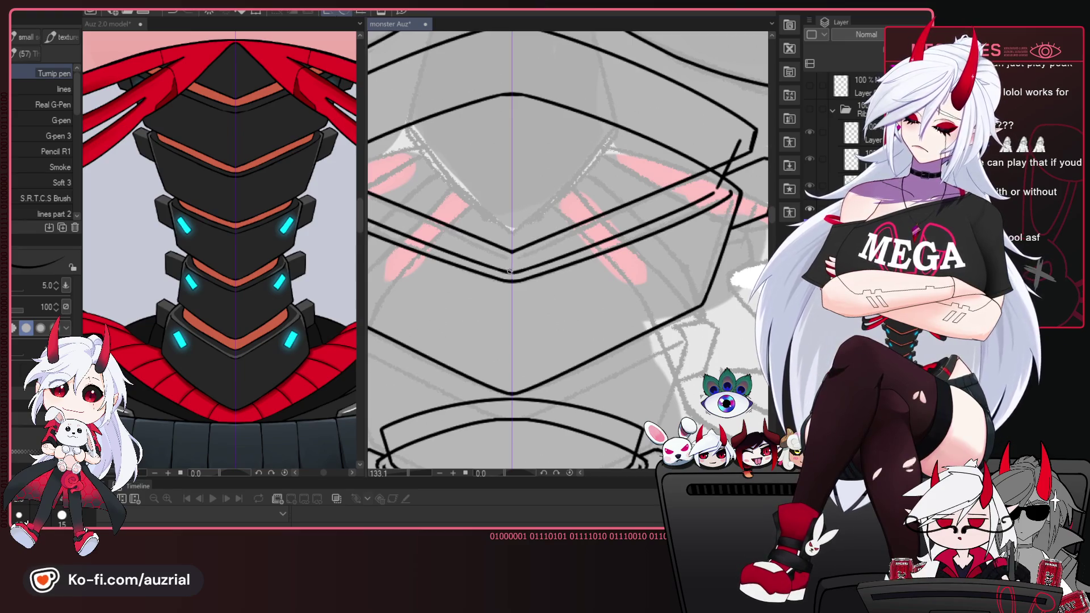
{"action": "left_click_drag", "start_coordinate": [555, 282], "coordinate": [542, 307]}
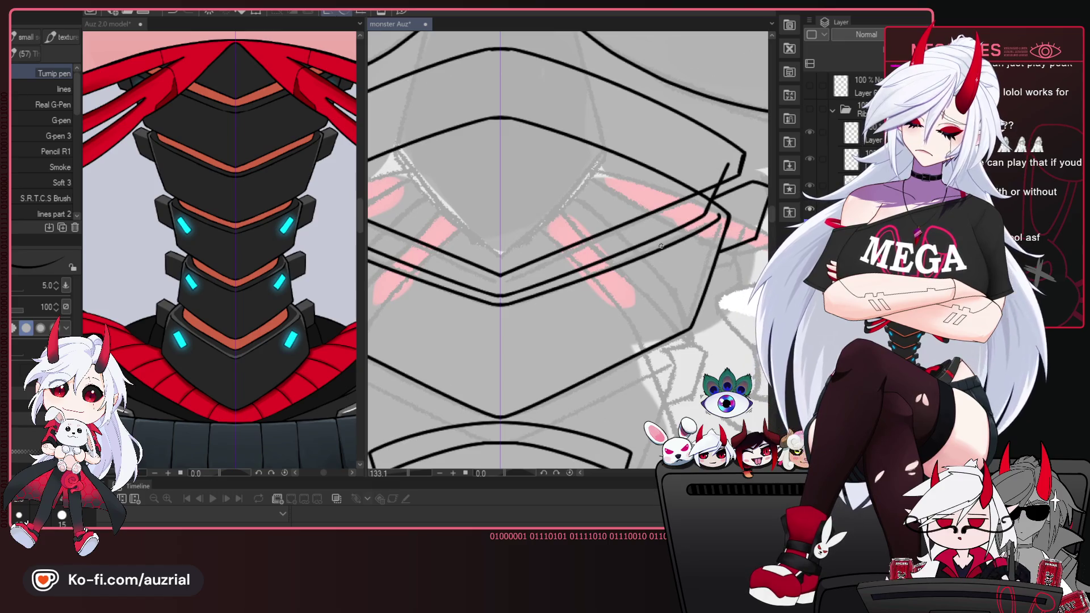
{"action": "key", "text": "h"}
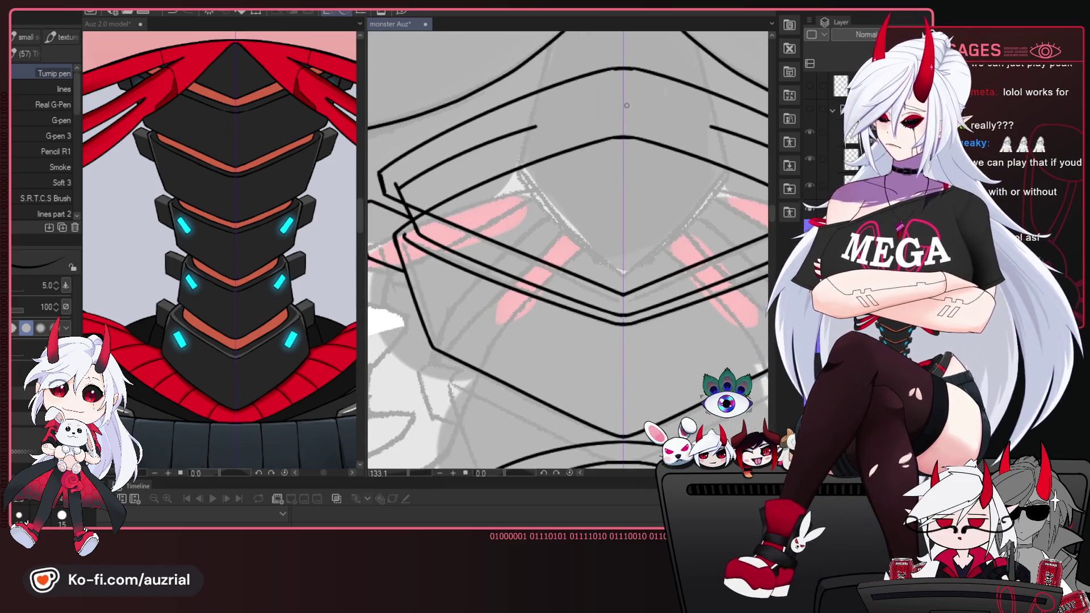
{"action": "left_click_drag", "start_coordinate": [627, 105], "coordinate": [537, 126]}
{"action": "key", "text": "e"}
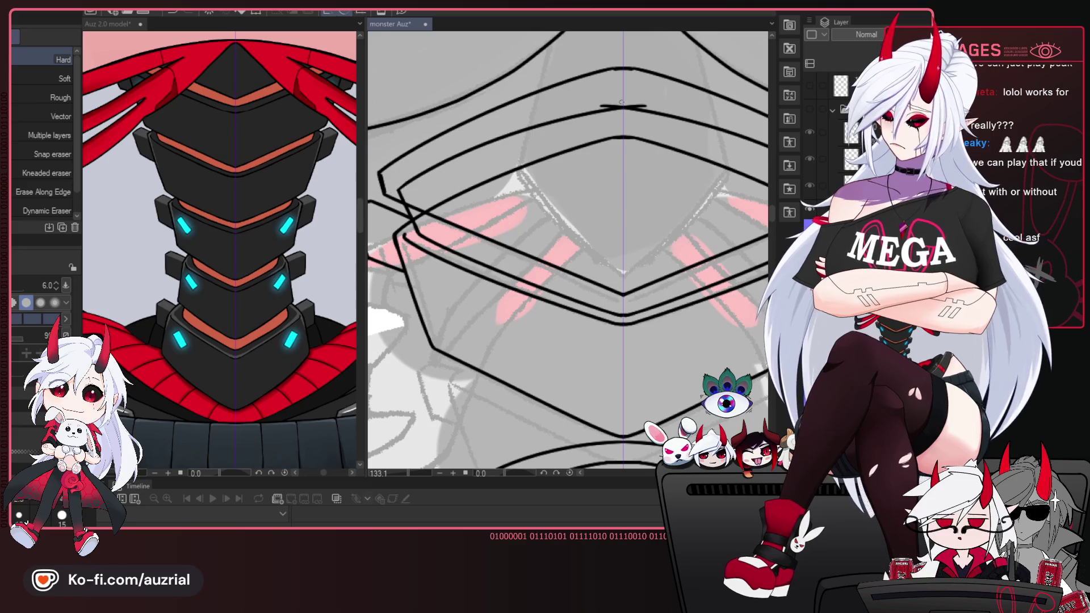
{"action": "left_click_drag", "start_coordinate": [622, 103], "coordinate": [637, 88]}
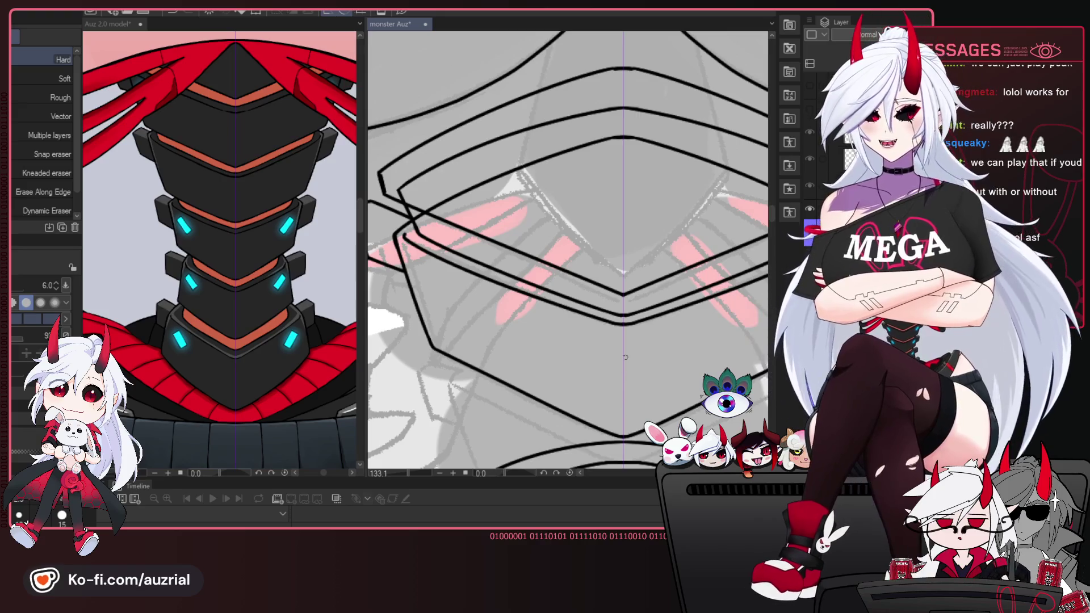
{"action": "scroll", "coordinate": [653, 284], "scroll_direction": "down", "scroll_amount": 2}
{"action": "scroll", "coordinate": [668, 209], "scroll_direction": "down", "scroll_amount": 2}
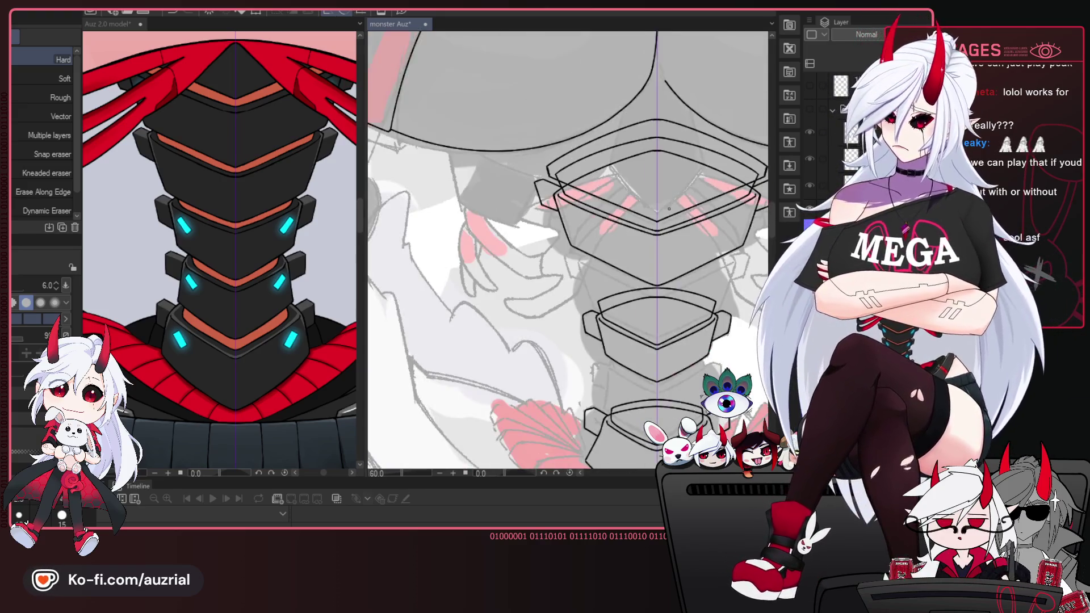
{"action": "scroll", "coordinate": [669, 209], "scroll_direction": "down", "scroll_amount": 1}
{"action": "mouse_move", "coordinate": [669, 208]}
{"action": "left_mouse_down"}
{"action": "mouse_move", "coordinate": [669, 363]}
{"action": "mouse_move", "coordinate": [702, 412]}
{"action": "mouse_move", "coordinate": [697, 377]}
{"action": "left_mouse_up"}
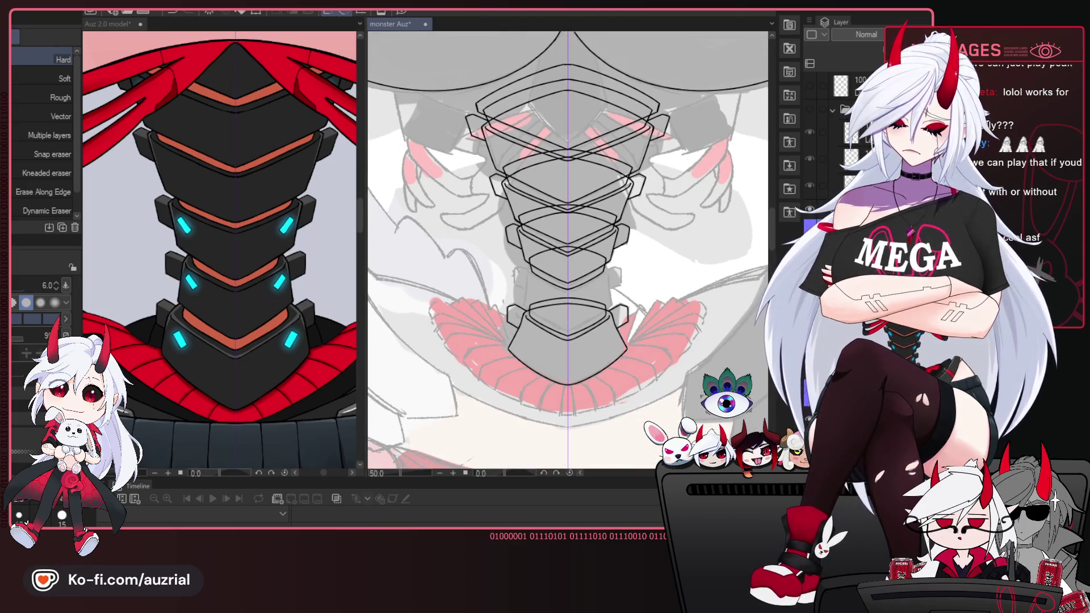
{"action": "left_click_drag", "start_coordinate": [687, 262], "coordinate": [687, 290]}
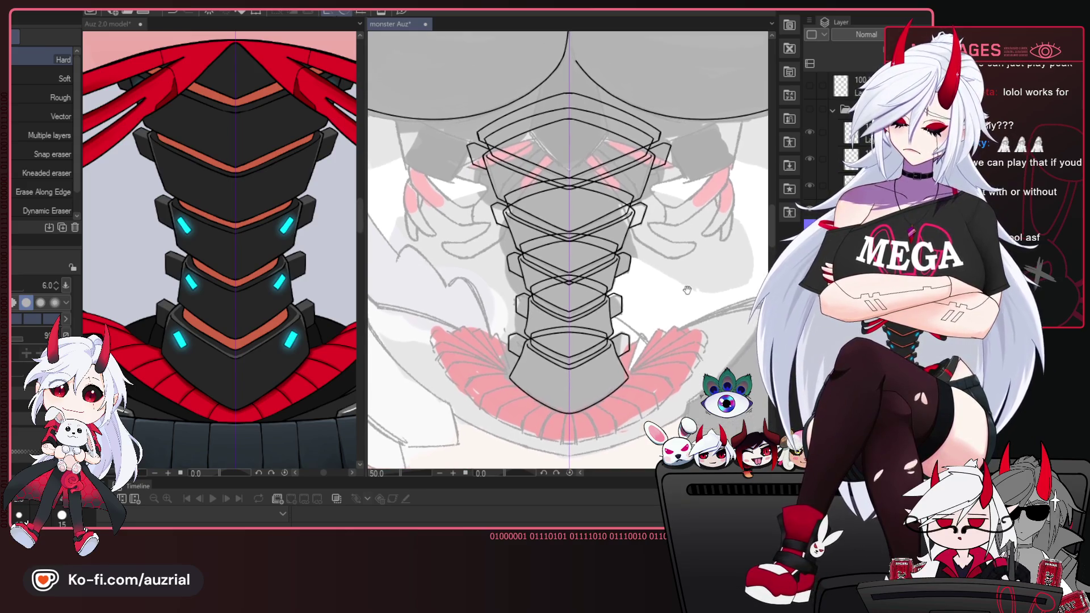
{"action": "scroll", "coordinate": [664, 256], "scroll_direction": "down", "scroll_amount": 3}
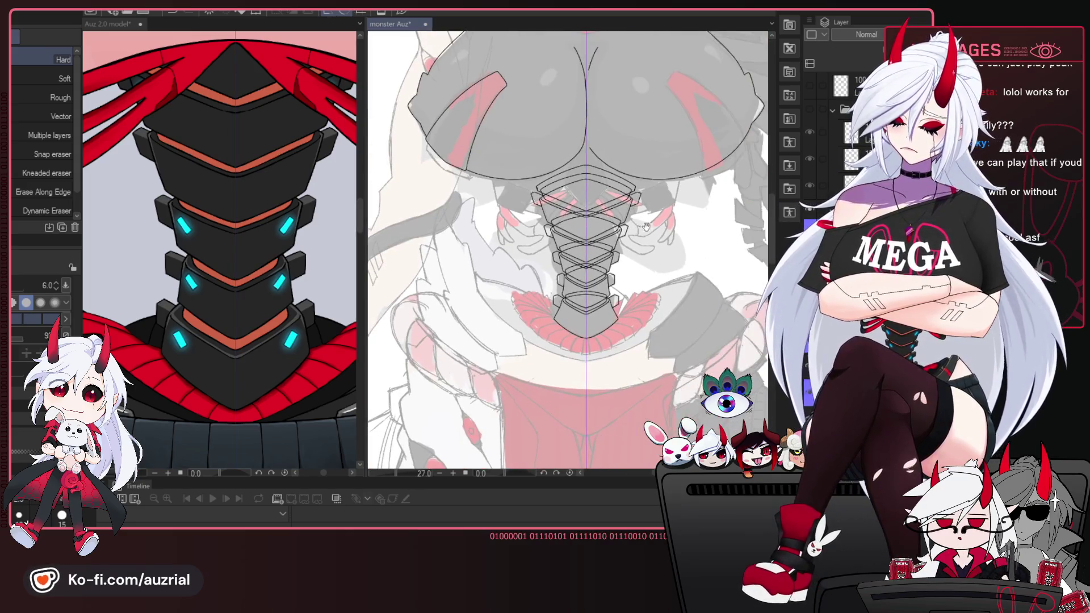
{"action": "scroll", "coordinate": [646, 227], "scroll_direction": "up", "scroll_amount": 2}
{"action": "scroll", "coordinate": [646, 227], "scroll_direction": "up", "scroll_amount": 1}
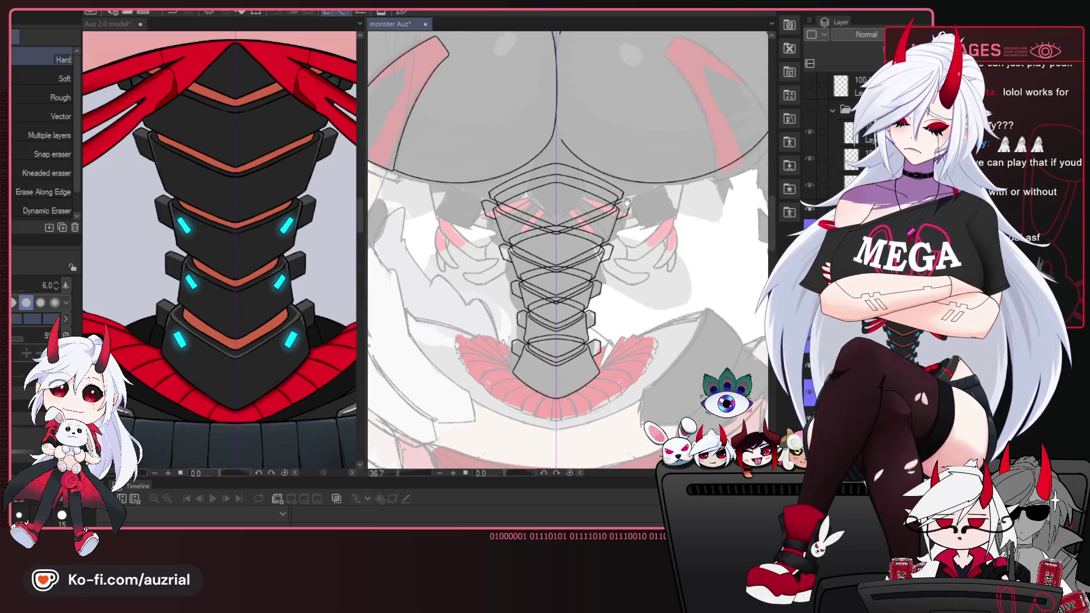
{"action": "left_click", "coordinate": [809, 194]}
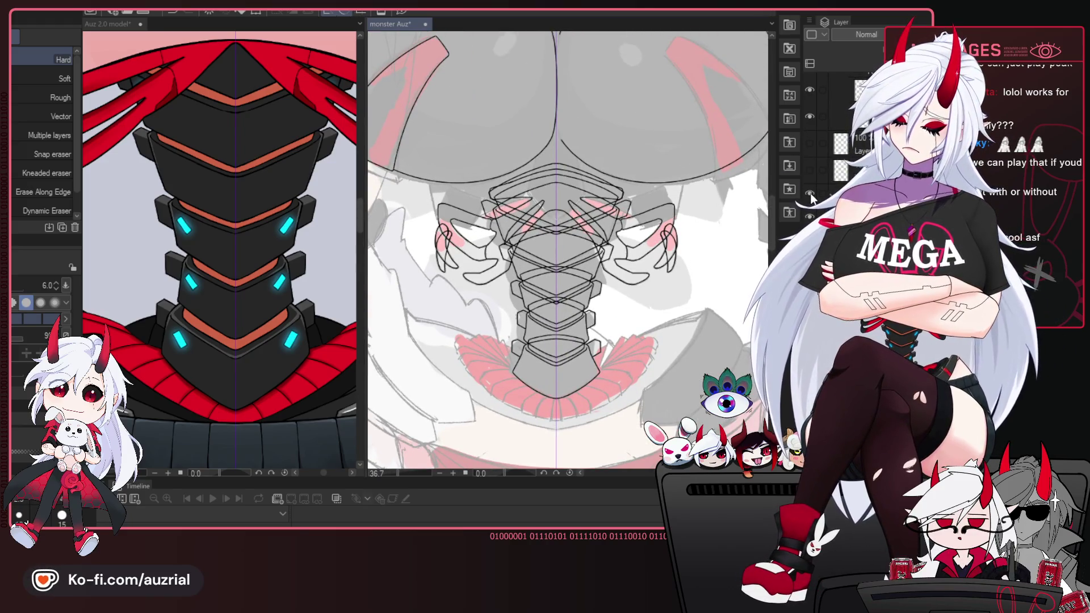
{"action": "left_click", "coordinate": [812, 169]}
{"action": "left_click", "coordinate": [810, 144]}
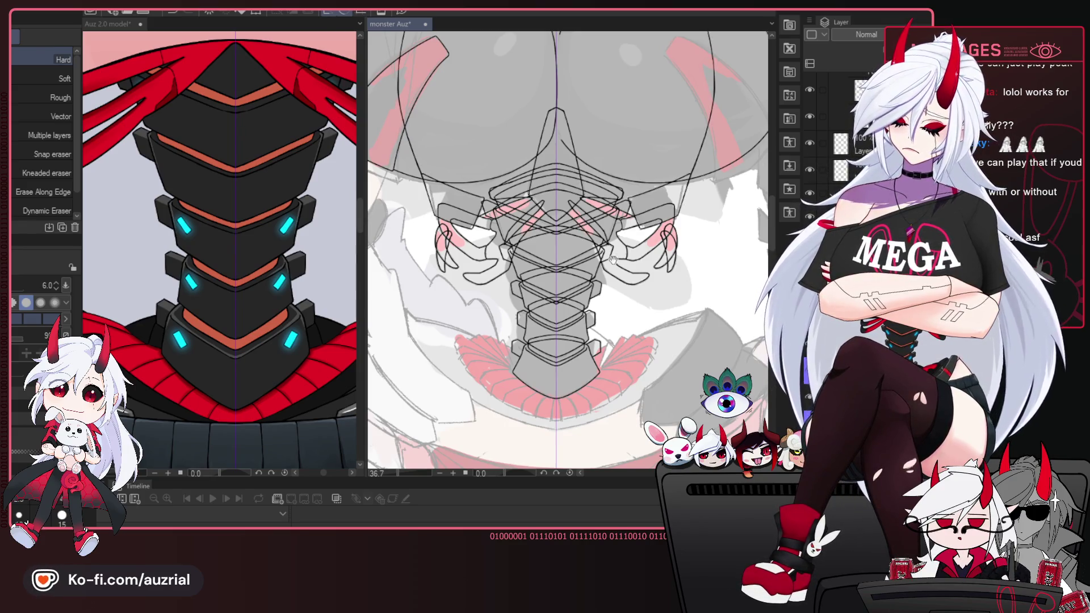
{"action": "left_click_drag", "start_coordinate": [613, 259], "coordinate": [531, 216]}
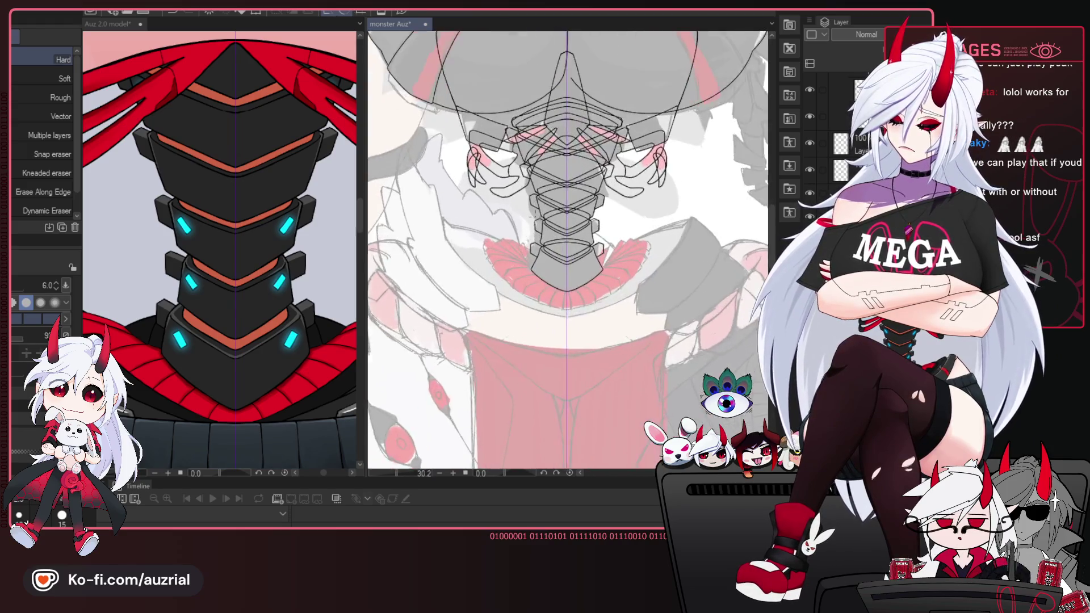
{"action": "scroll", "coordinate": [548, 170], "scroll_direction": "up", "scroll_amount": 2}
{"action": "left_click", "coordinate": [813, 145]}
{"action": "left_click", "coordinate": [811, 175]}
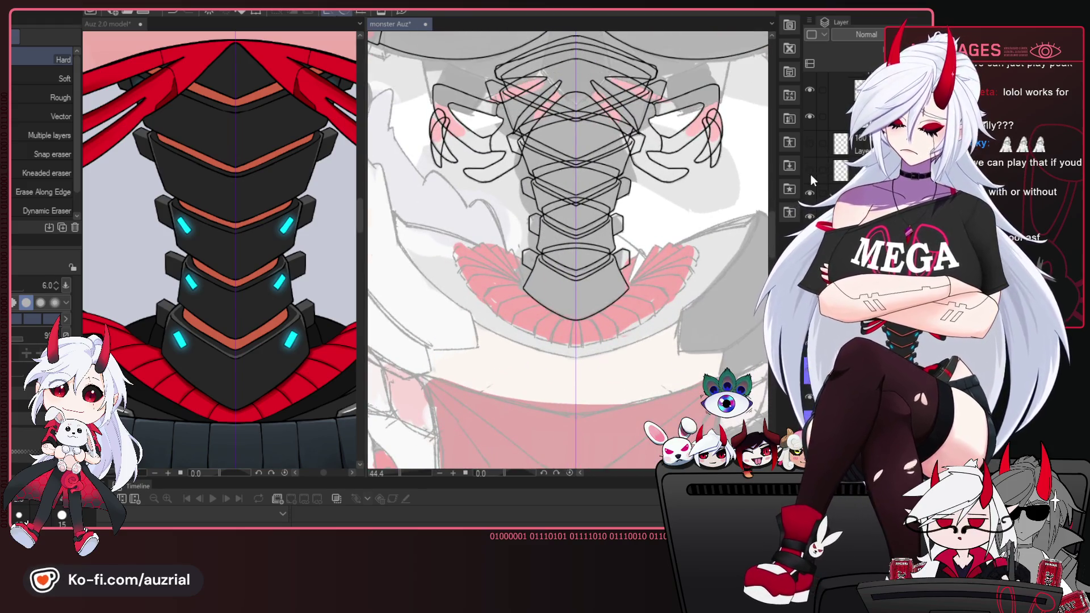
{"action": "left_click", "coordinate": [811, 193]}
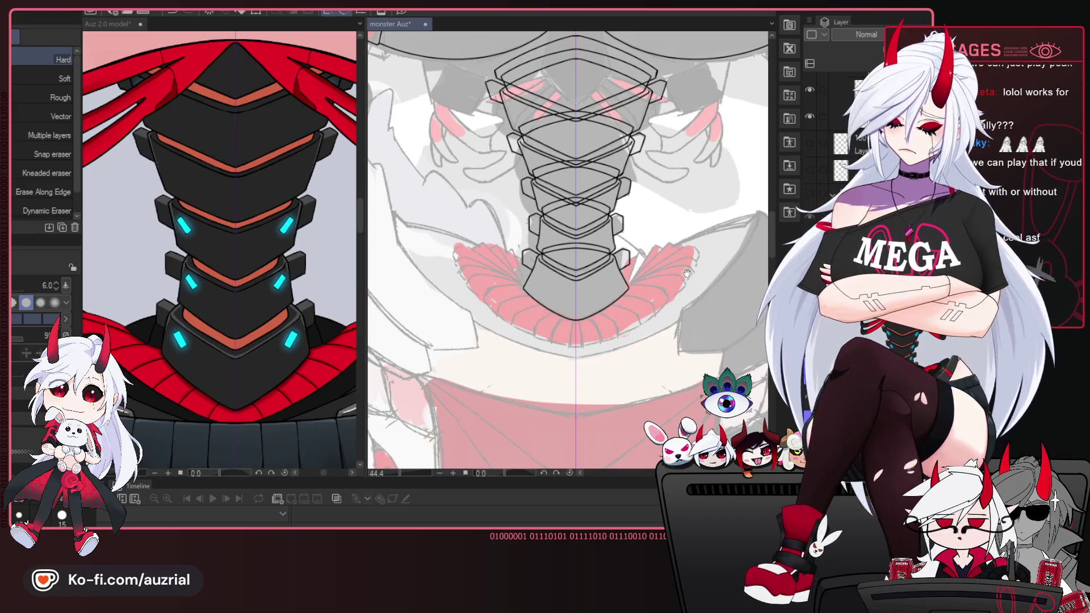
{"action": "left_click_drag", "start_coordinate": [687, 273], "coordinate": [683, 290]}
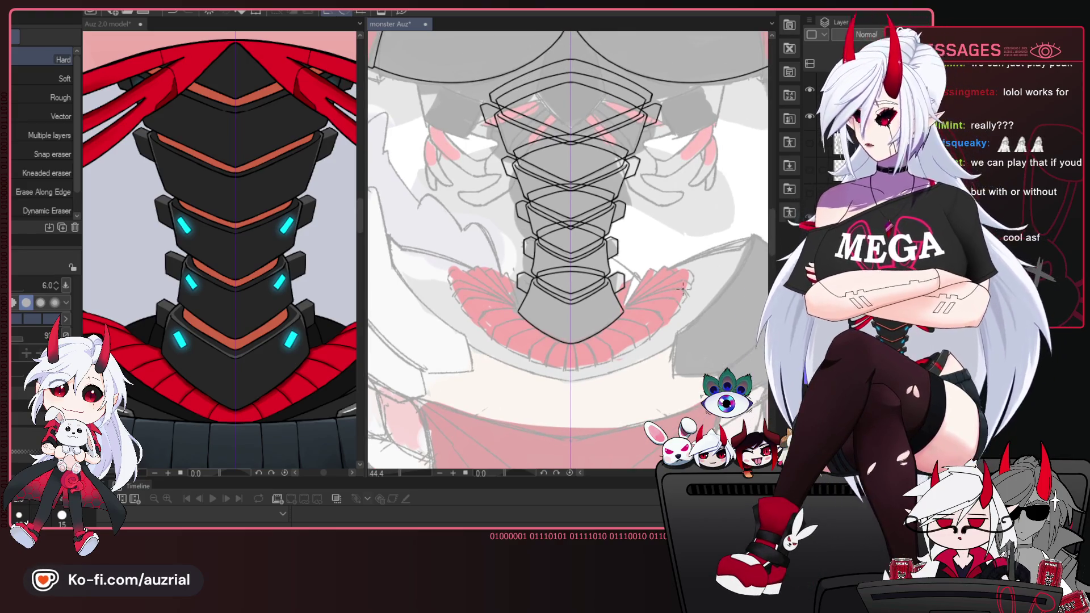
{"action": "scroll", "coordinate": [670, 292], "scroll_direction": "down", "scroll_amount": 3}
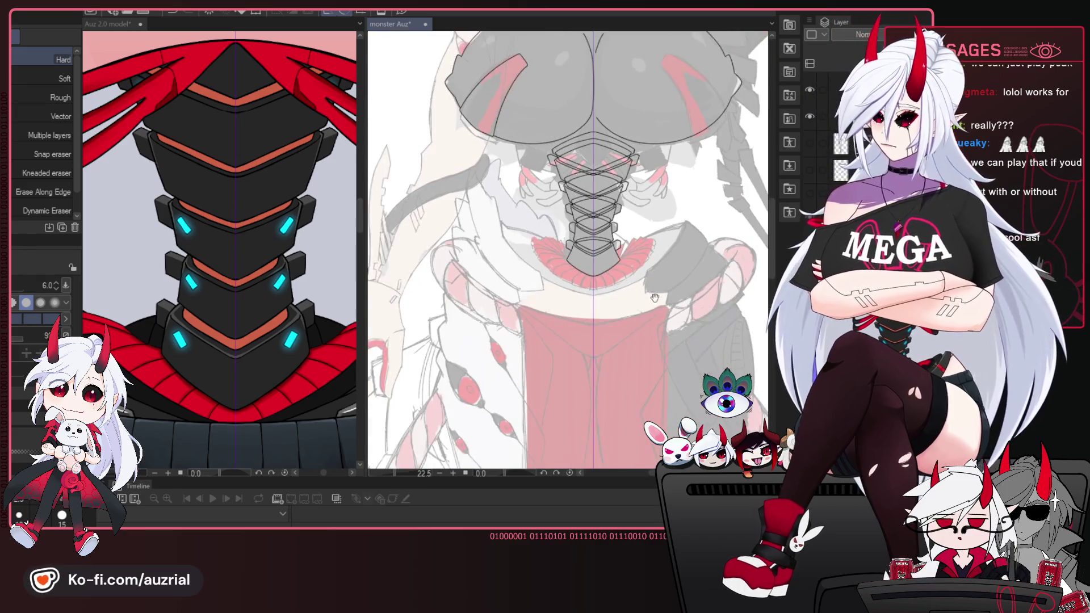
{"action": "left_click_drag", "start_coordinate": [655, 297], "coordinate": [635, 252]}
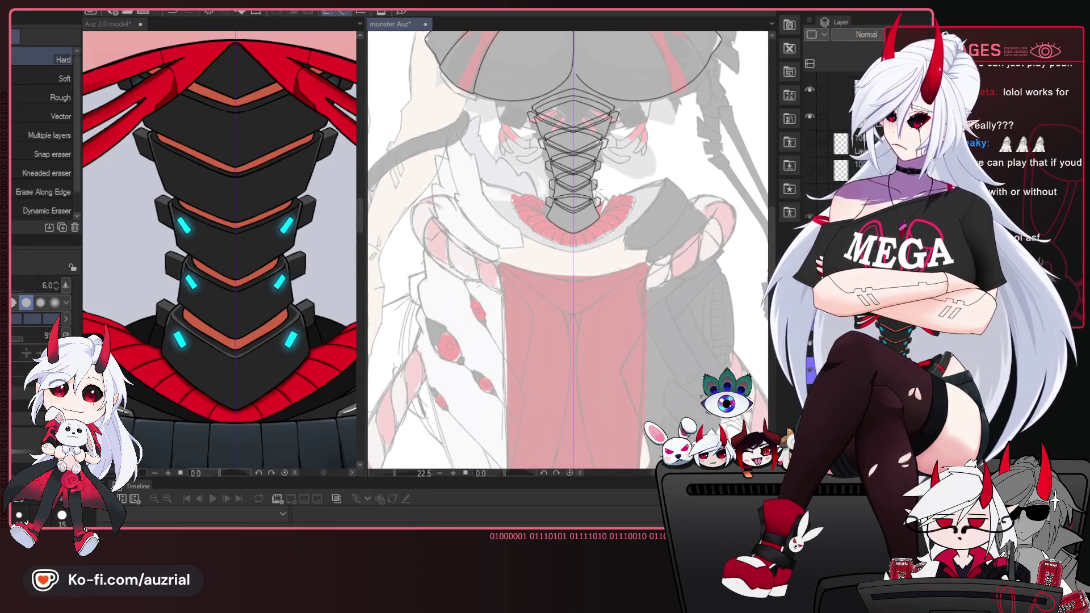
{"action": "scroll", "coordinate": [599, 187], "scroll_direction": "up", "scroll_amount": 2}
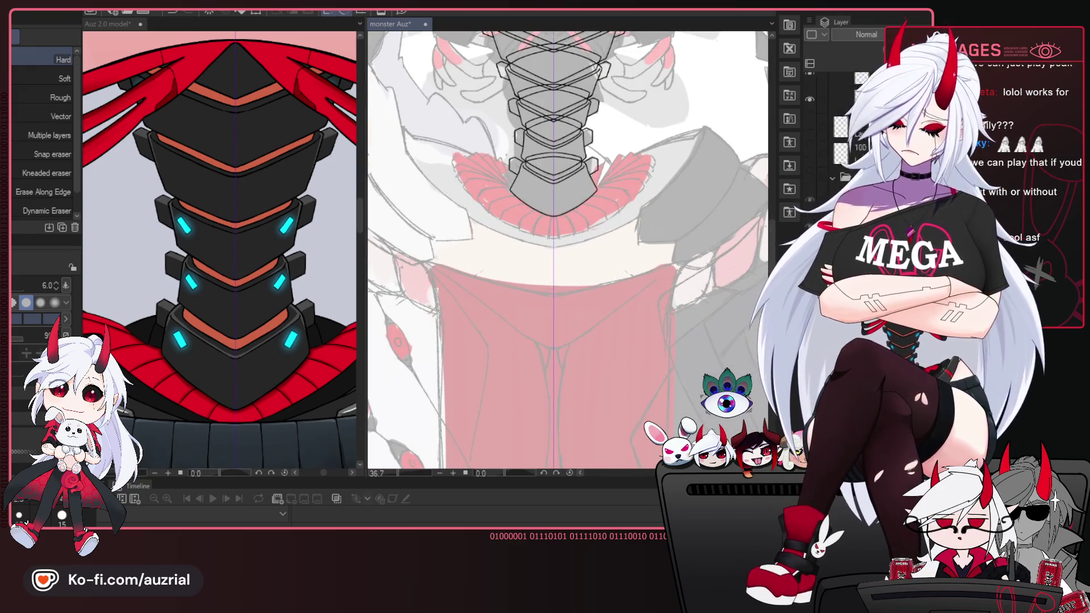
{"action": "left_click_drag", "start_coordinate": [567, 225], "coordinate": [584, 290]}
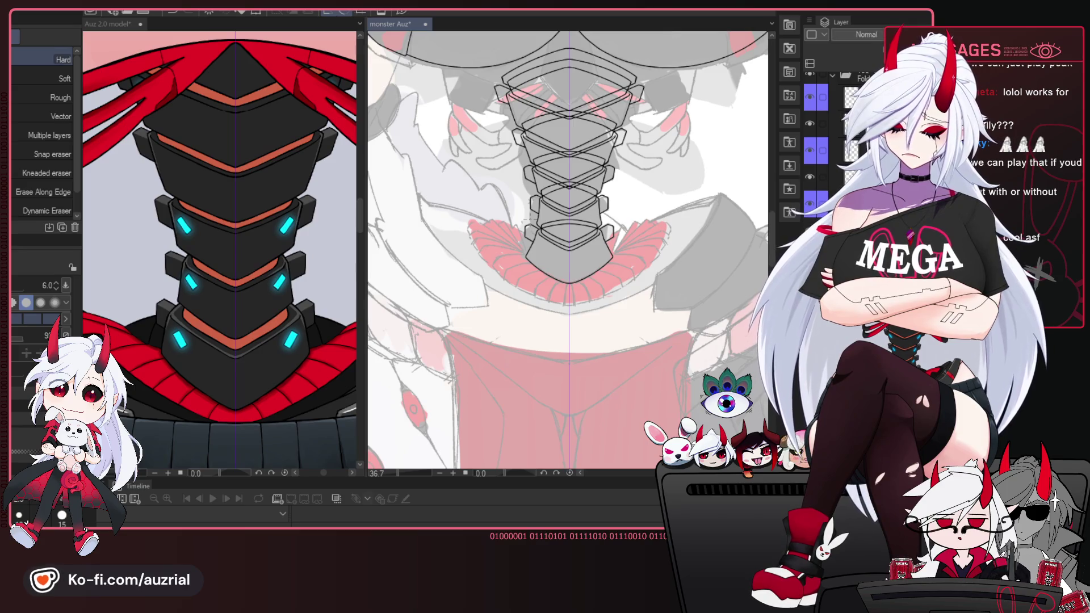
With the pen active, undo the mirrored collar lines back to shorter collar curves.
{"action": "key", "text": "p"}
{"action": "scroll", "coordinate": [578, 251], "scroll_direction": "up", "scroll_amount": 2}
{"action": "scroll", "coordinate": [578, 251], "scroll_direction": "up", "scroll_amount": 2}
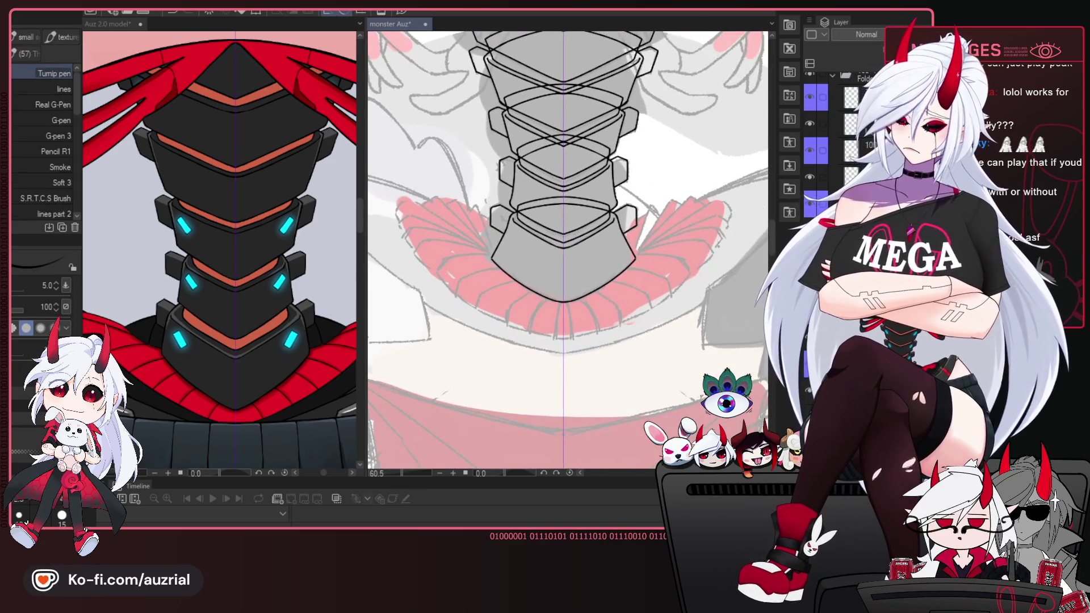
{"action": "left_click_drag", "start_coordinate": [631, 293], "coordinate": [617, 307]}
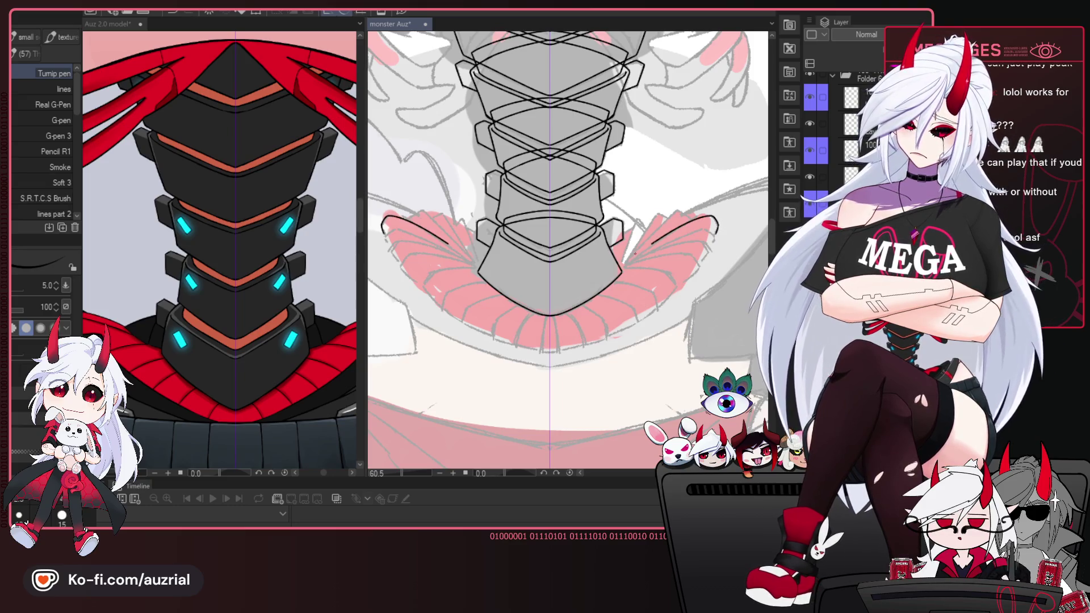
{"action": "key", "text": "ctrl+z"}
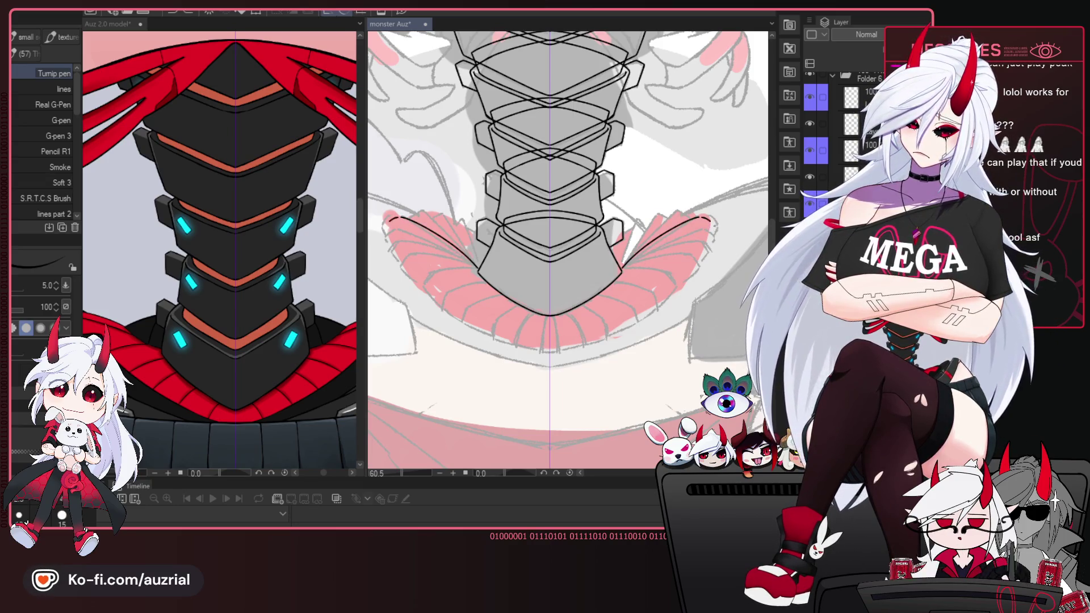
{"action": "key", "text": "ctrl+z"}
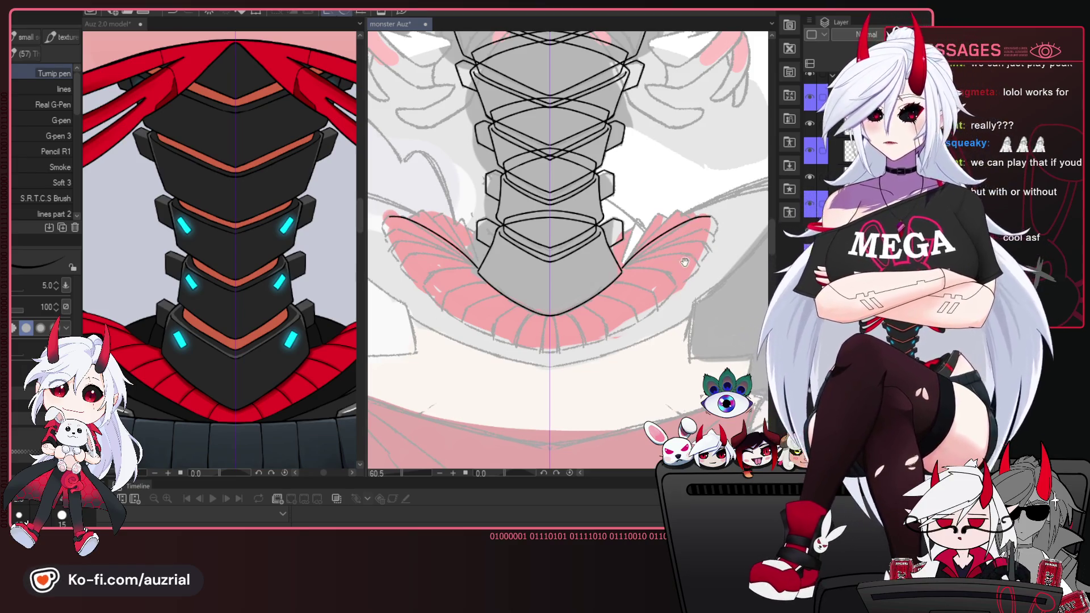
Ink mirrored fan frill strokes flaring out on both sides of the lowest spine plate.
{"action": "left_click_drag", "start_coordinate": [567, 250], "coordinate": [542, 213]}
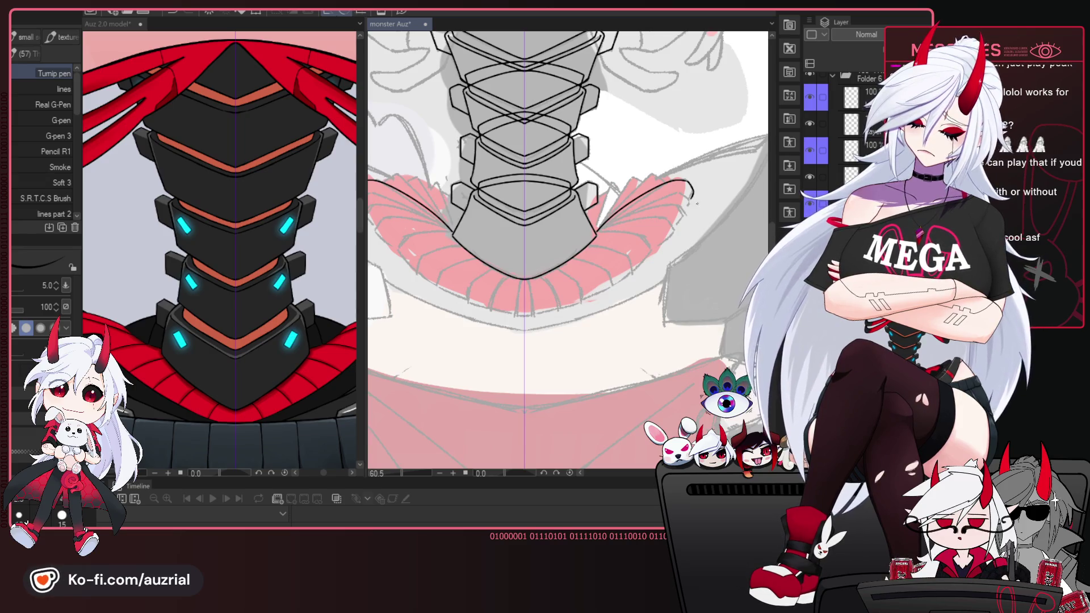
{"action": "left_click_drag", "start_coordinate": [651, 286], "coordinate": [662, 284]}
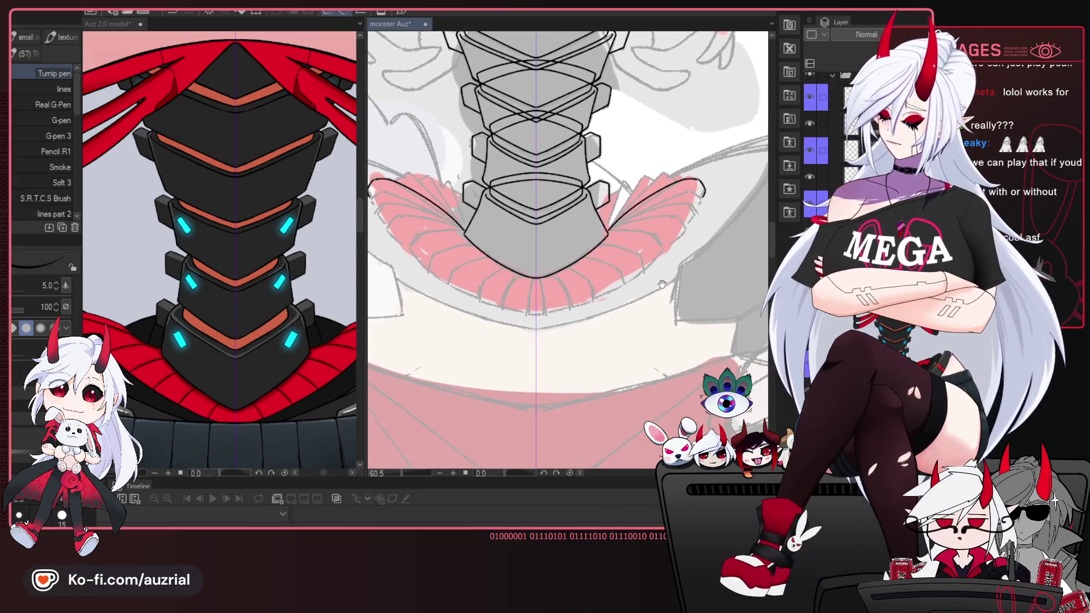
{"action": "left_click_drag", "start_coordinate": [332, 421], "coordinate": [290, 355]}
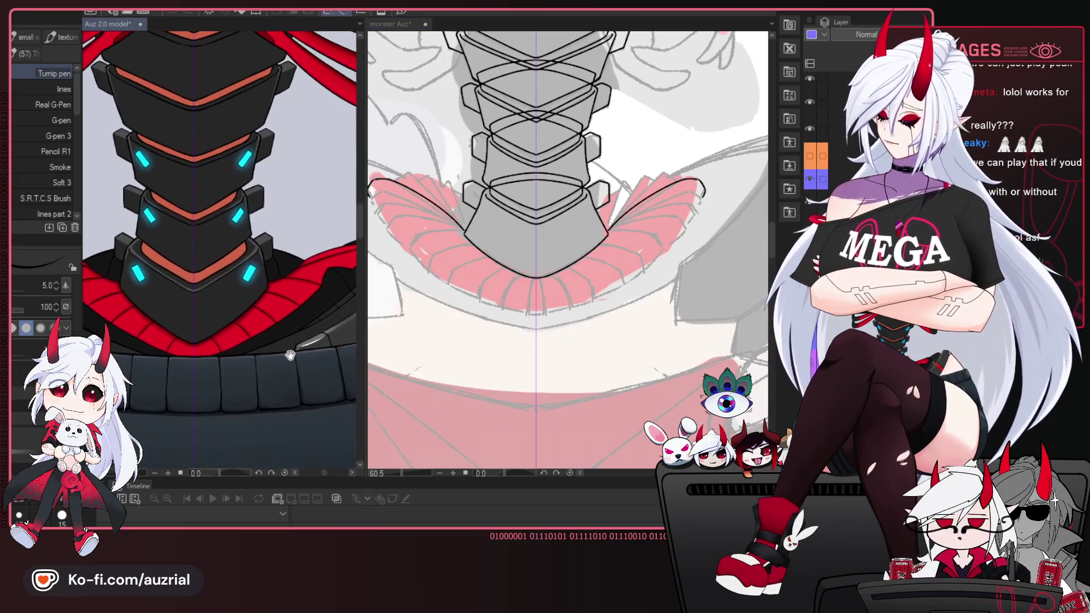
{"action": "left_click_drag", "start_coordinate": [641, 267], "coordinate": [628, 273]}
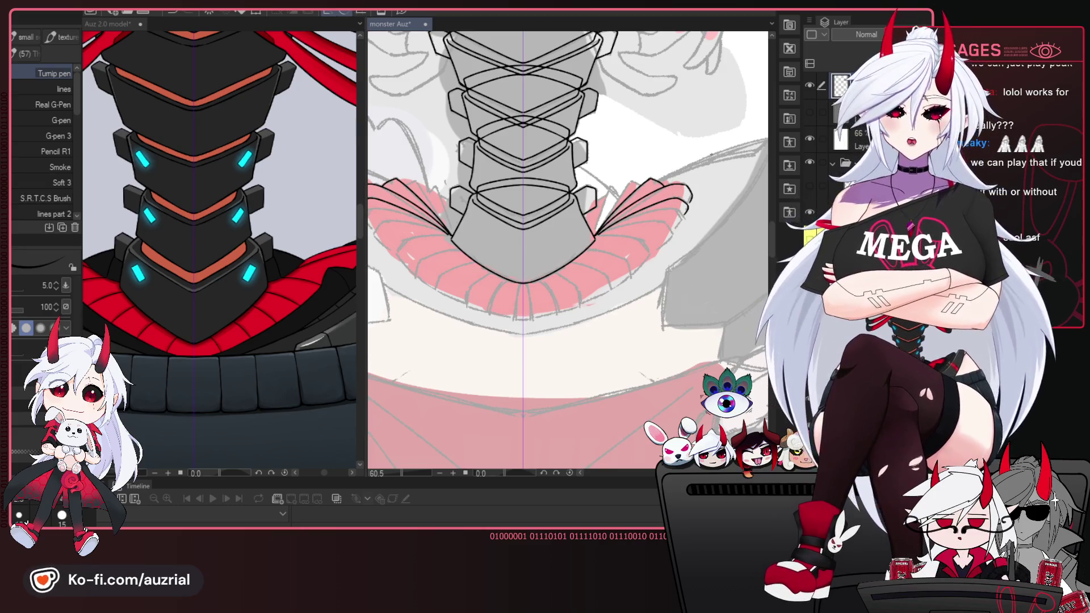
{"action": "left_click_drag", "start_coordinate": [625, 224], "coordinate": [629, 229]}
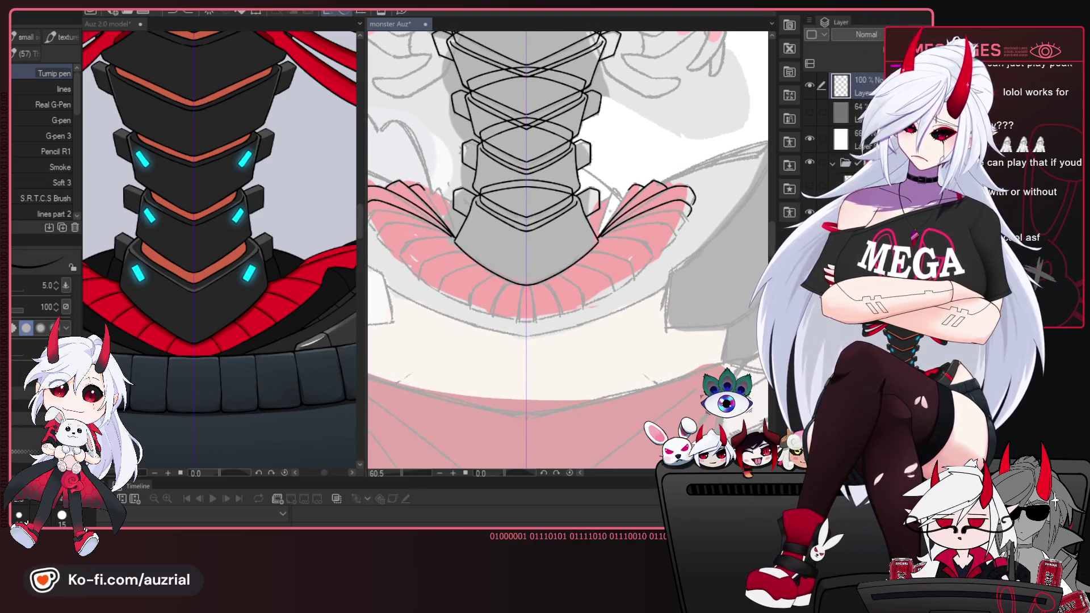
{"action": "left_click_drag", "start_coordinate": [620, 235], "coordinate": [622, 237]}
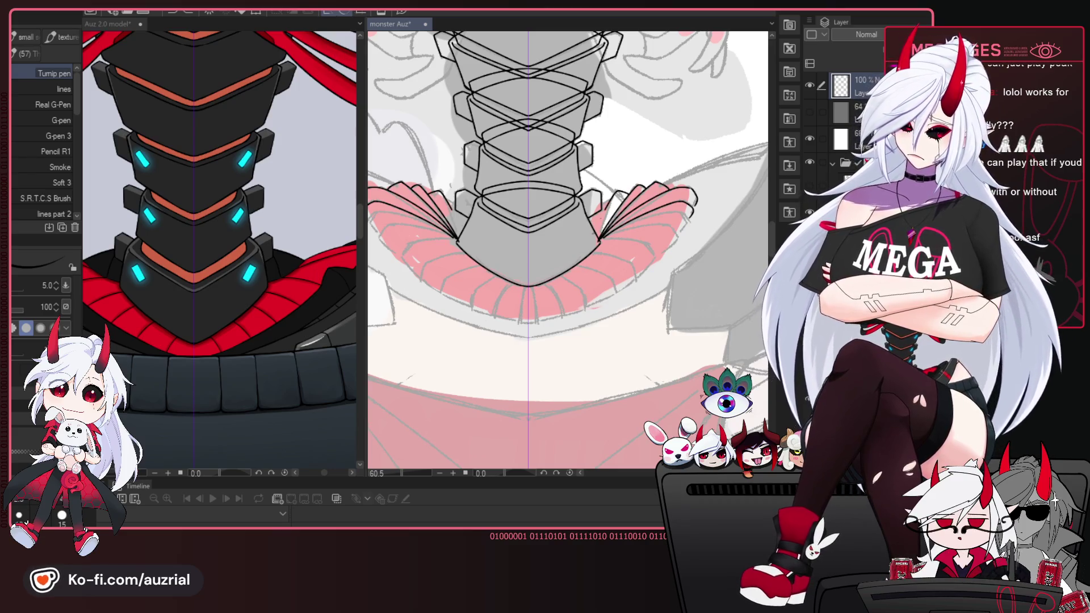
{"action": "left_click_drag", "start_coordinate": [607, 243], "coordinate": [653, 237]}
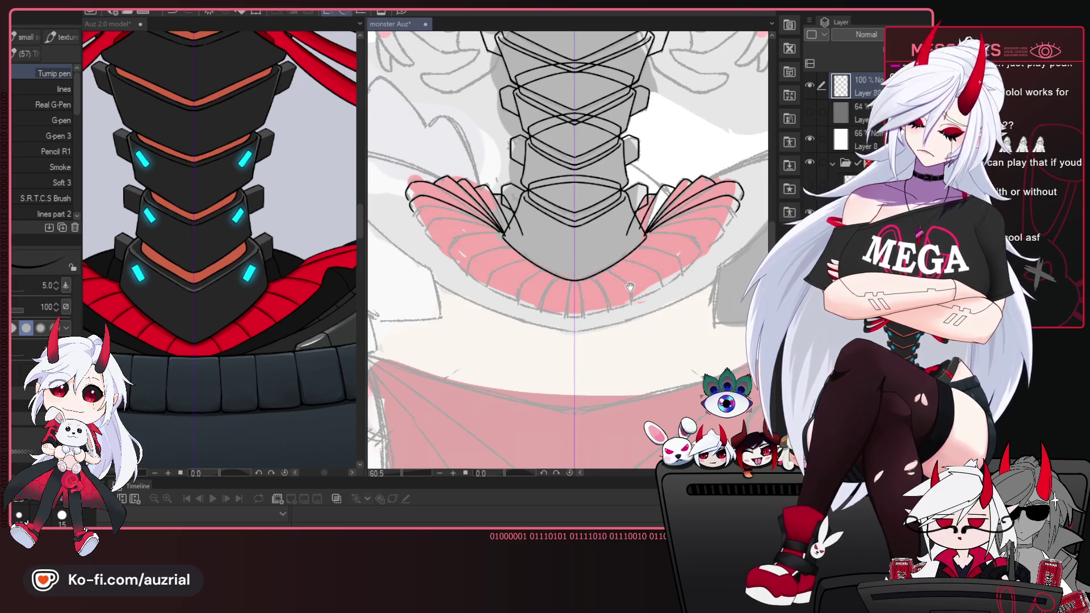
{"action": "left_click_drag", "start_coordinate": [625, 306], "coordinate": [621, 310]}
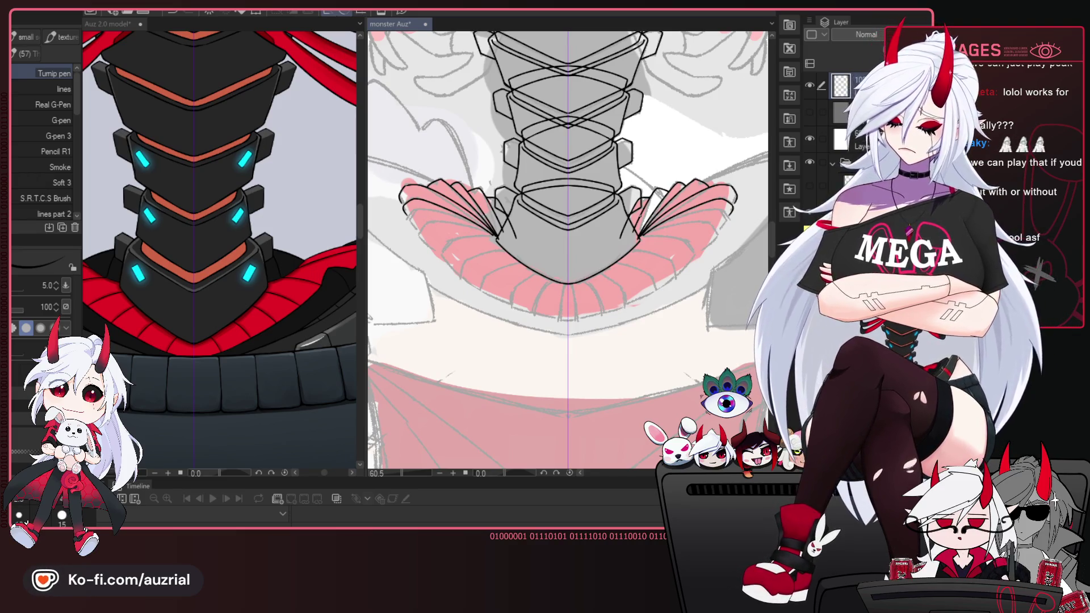
{"action": "left_click_drag", "start_coordinate": [568, 250], "coordinate": [563, 243]}
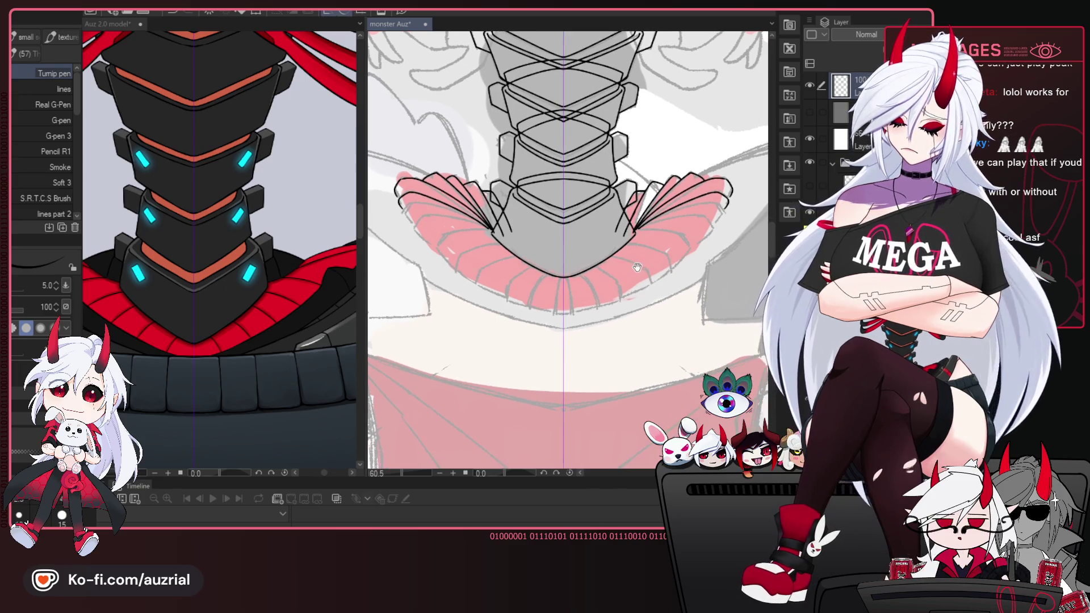
{"action": "scroll", "coordinate": [568, 250], "scroll_direction": "up", "scroll_amount": 5}
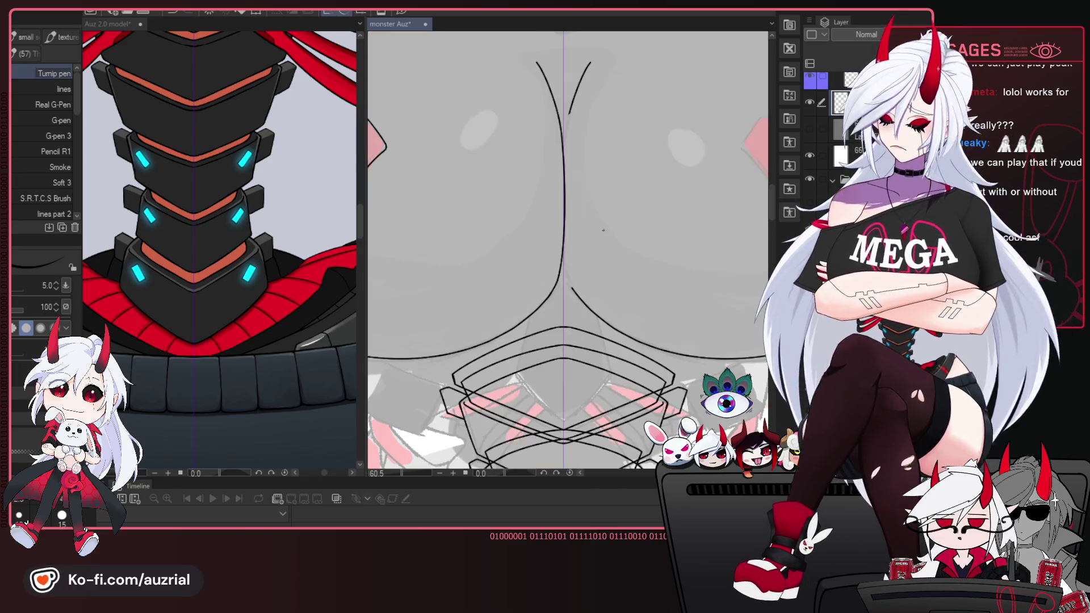
{"action": "scroll", "coordinate": [568, 249], "scroll_direction": "down", "scroll_amount": 5}
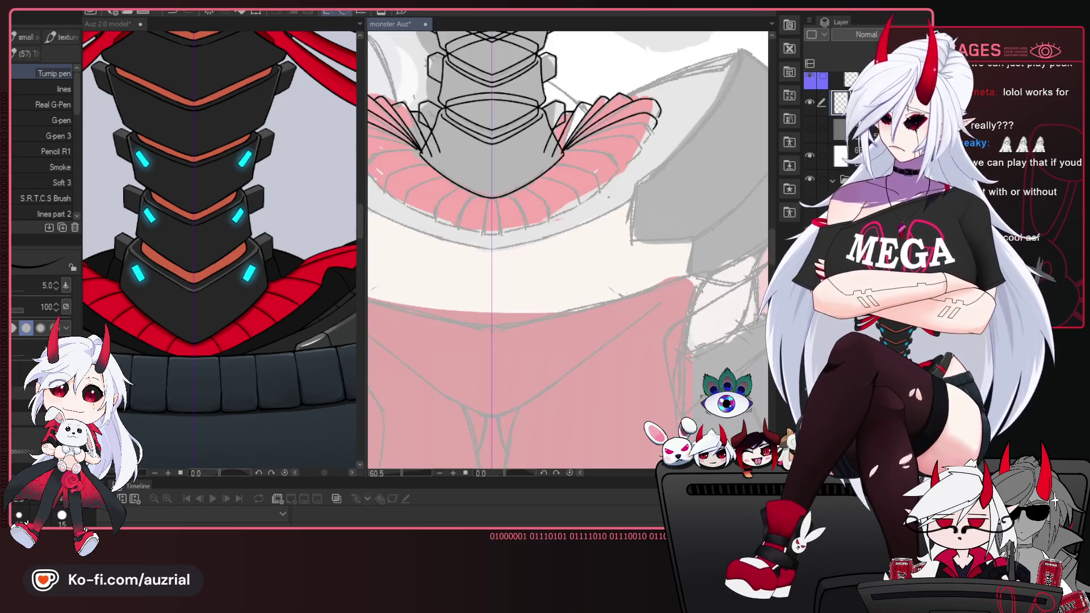
{"action": "scroll", "coordinate": [589, 153], "scroll_direction": "up", "scroll_amount": 2}
{"action": "mouse_move", "coordinate": [588, 153]}
{"action": "left_mouse_down"}
{"action": "mouse_move", "coordinate": [553, 244]}
{"action": "mouse_move", "coordinate": [570, 235]}
{"action": "mouse_move", "coordinate": [598, 280]}
{"action": "left_mouse_up"}
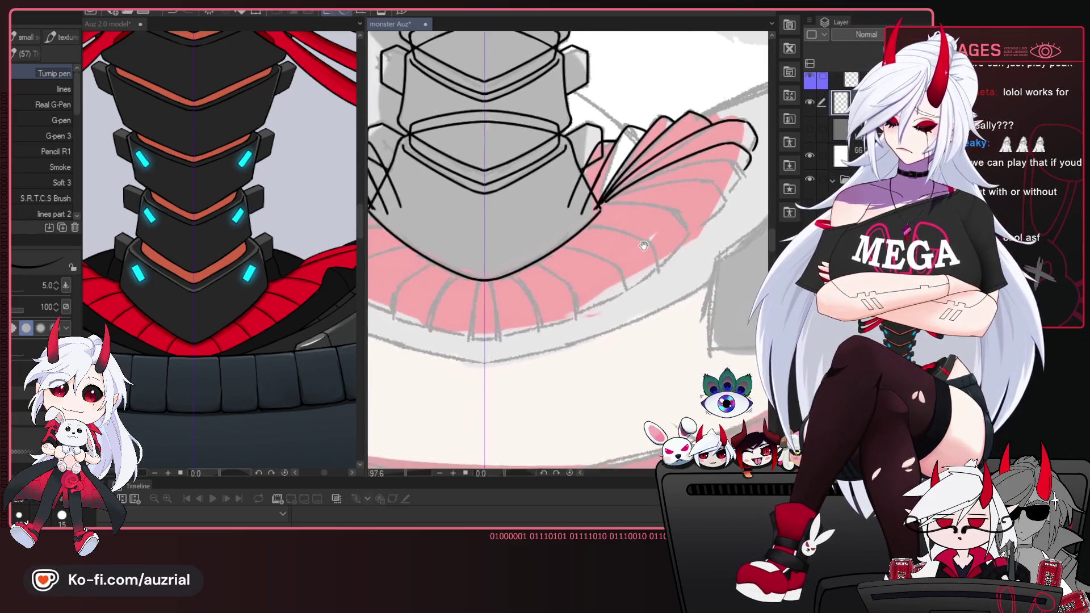
Erase stray lines near the pink fin's top with a size-17 eraser and undo the bad diagonal line.
{"action": "key", "text": "e"}
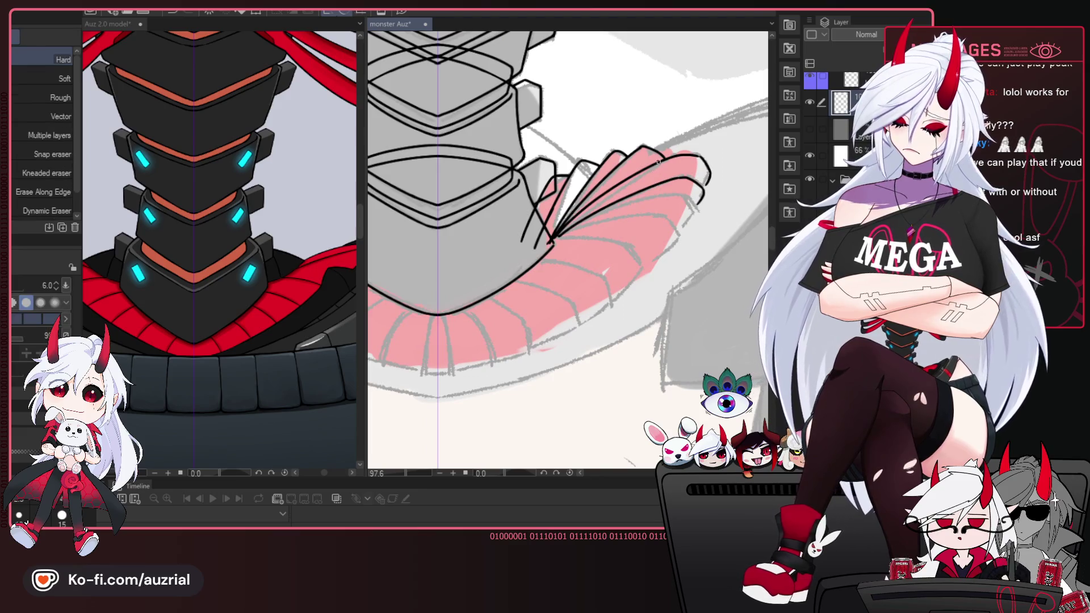
{"action": "key", "text": "bracketright"}
{"action": "key", "text": "bracketright"}
{"action": "key", "text": "bracketright"}
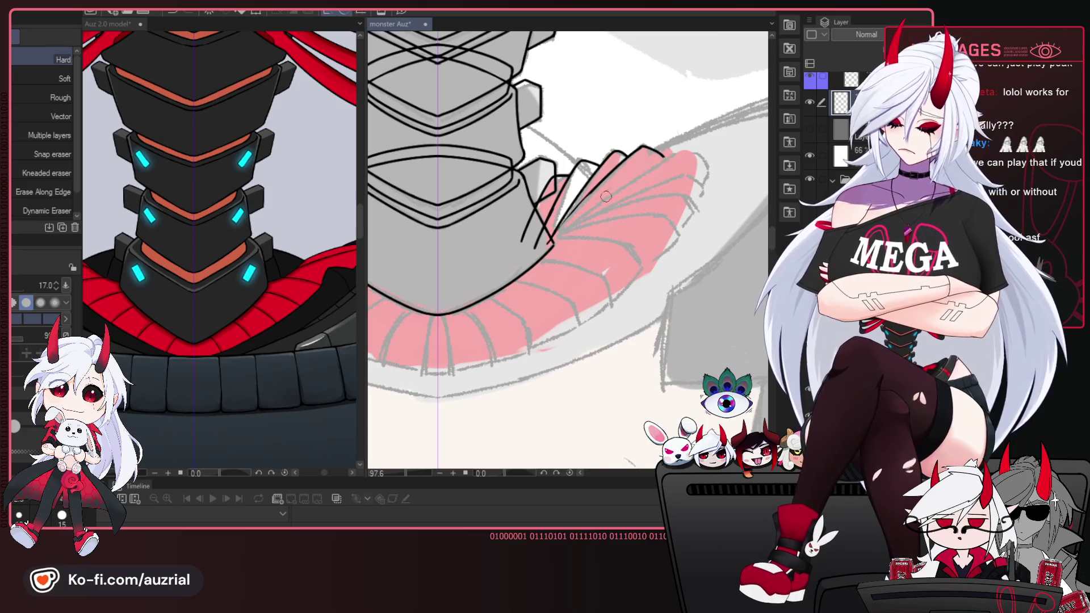
{"action": "left_click_drag", "start_coordinate": [653, 153], "coordinate": [636, 140]}
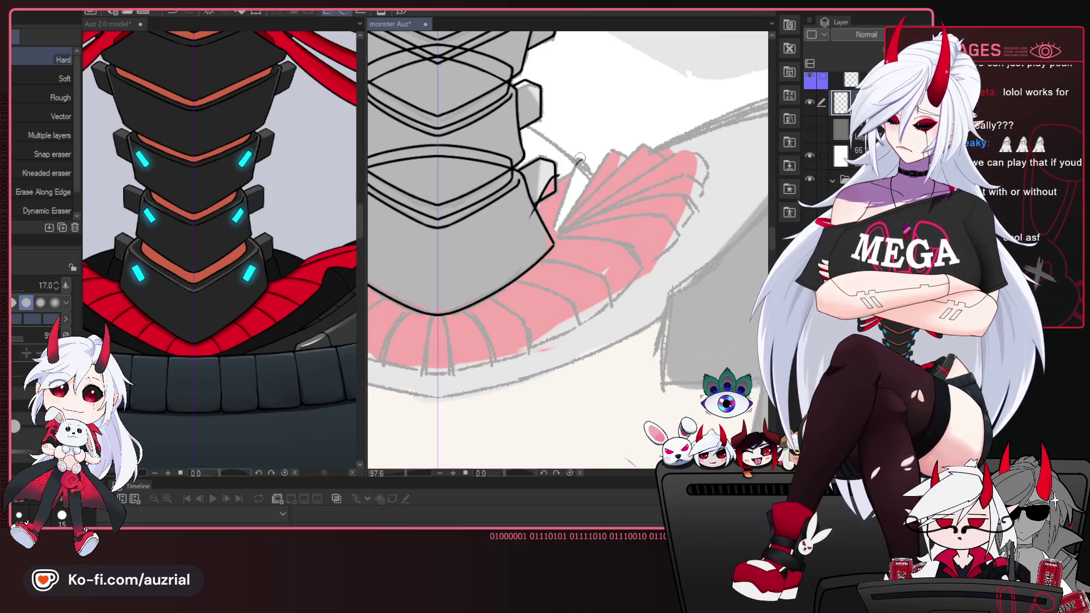
{"action": "key", "text": "p"}
{"action": "mouse_move", "coordinate": [566, 204]}
{"action": "left_mouse_down"}
{"action": "mouse_move", "coordinate": [643, 241]}
{"action": "mouse_move", "coordinate": [646, 202]}
{"action": "mouse_move", "coordinate": [603, 291]}
{"action": "mouse_move", "coordinate": [615, 265]}
{"action": "left_mouse_up"}
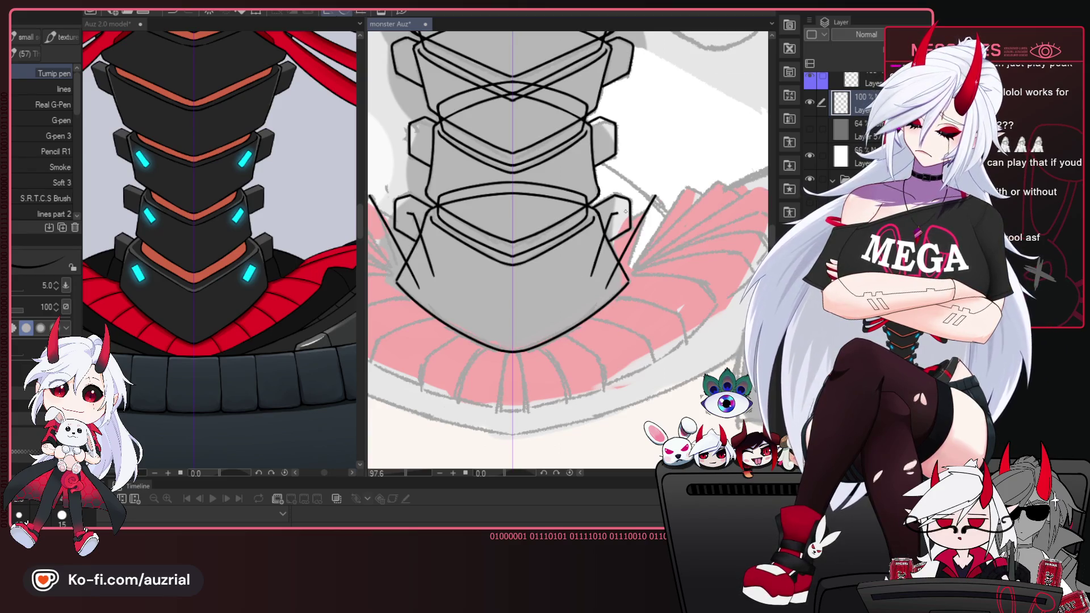
{"action": "key", "text": "ctrl+z"}
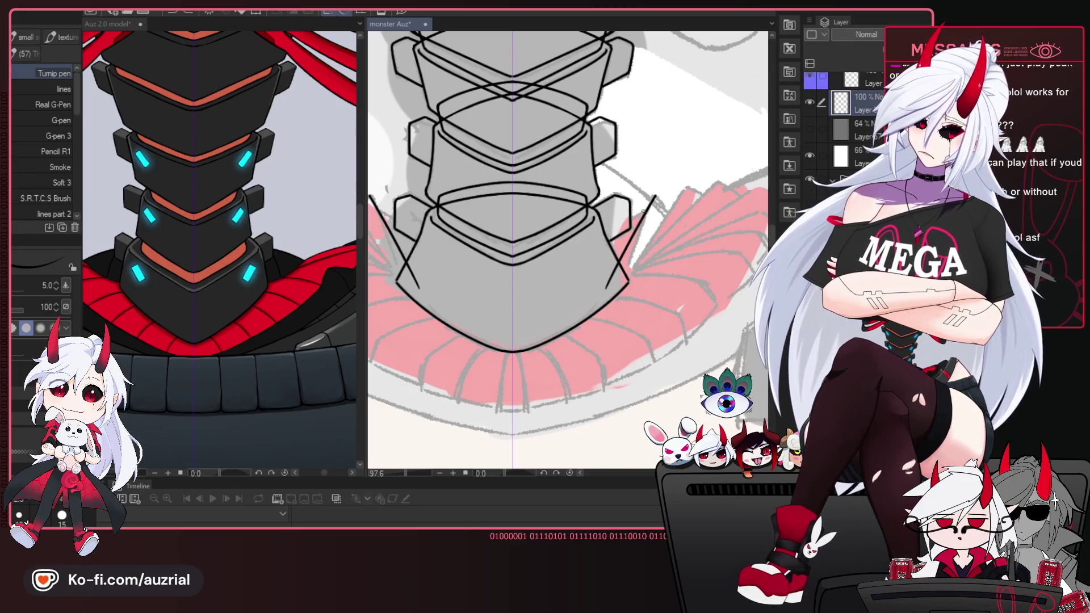
{"action": "left_click_drag", "start_coordinate": [626, 243], "coordinate": [660, 206]}
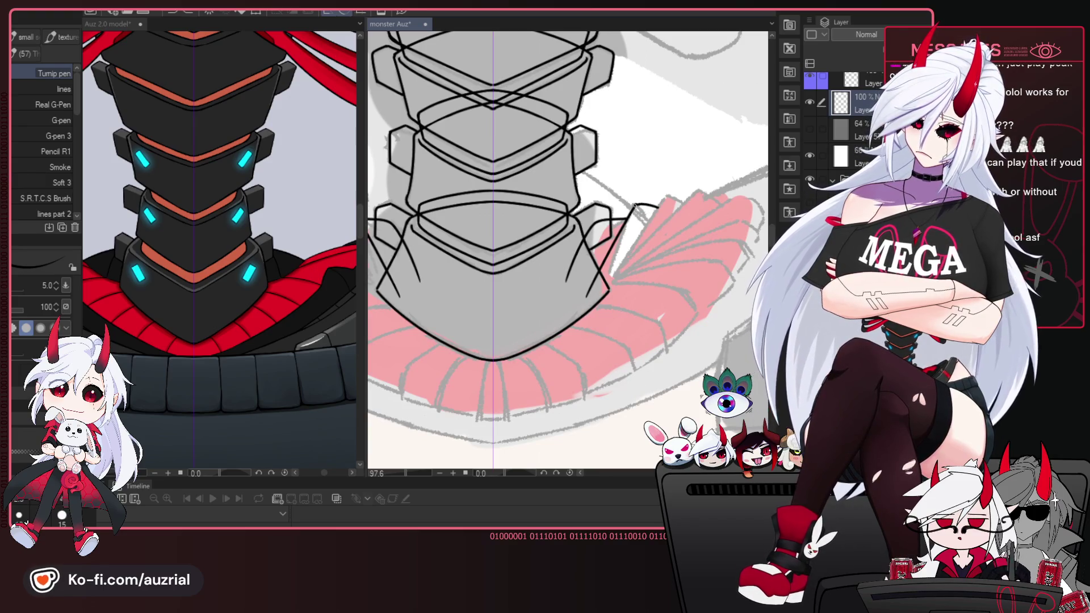
{"action": "left_click_drag", "start_coordinate": [655, 209], "coordinate": [660, 210]}
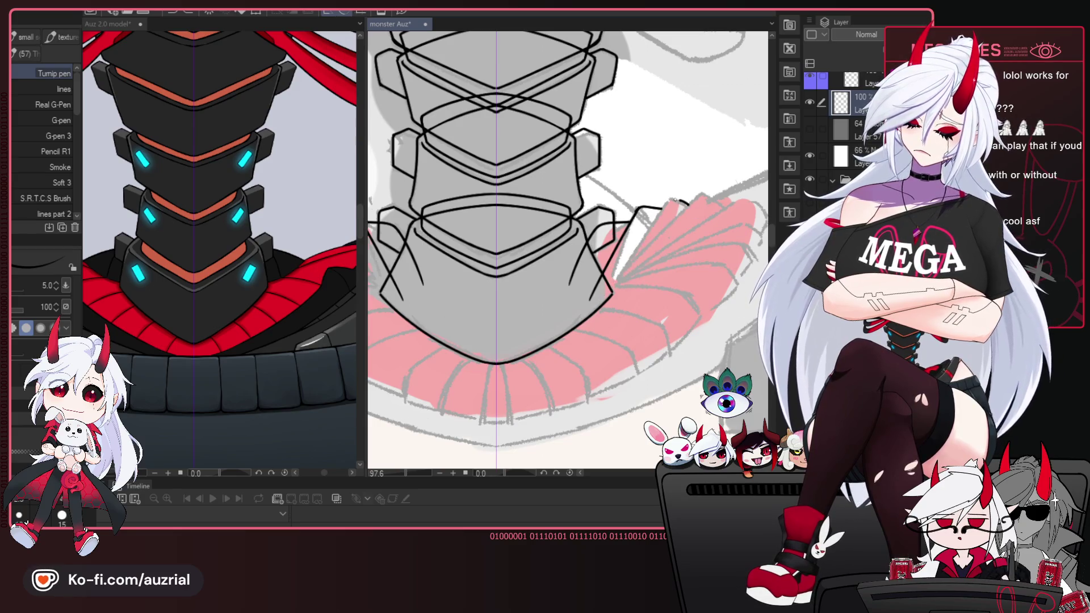
{"action": "left_click_drag", "start_coordinate": [701, 173], "coordinate": [684, 168]}
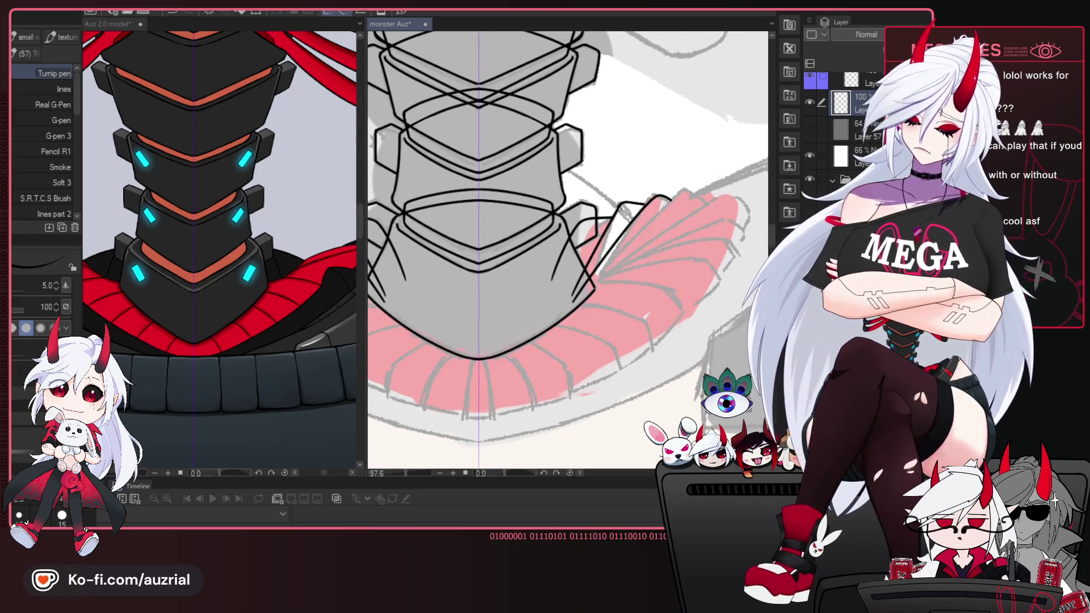
Ink a new fan rib in the collar frill, checking it in a mirrored view.
{"action": "key", "text": "e"}
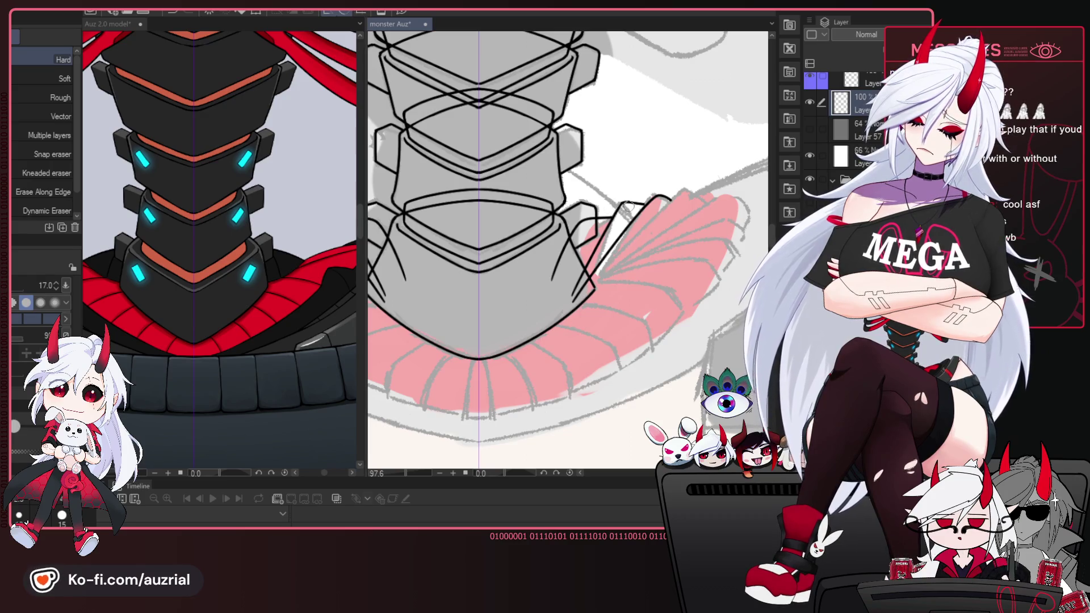
{"action": "key", "text": "p"}
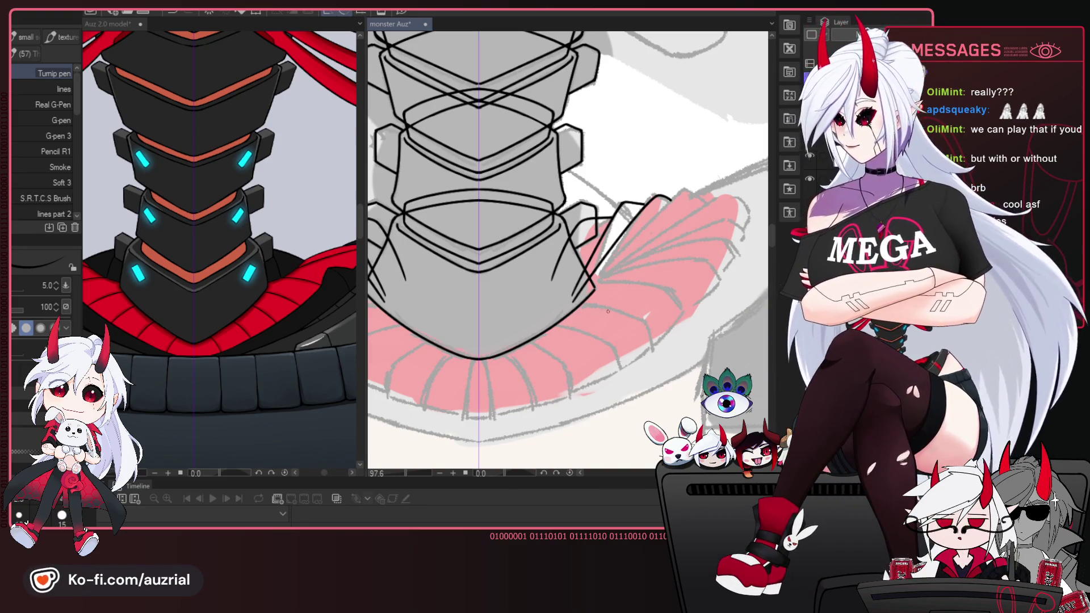
{"action": "scroll", "coordinate": [608, 311], "scroll_direction": "down", "scroll_amount": 1}
{"action": "scroll", "coordinate": [717, 119], "scroll_direction": "right", "scroll_amount": 1}
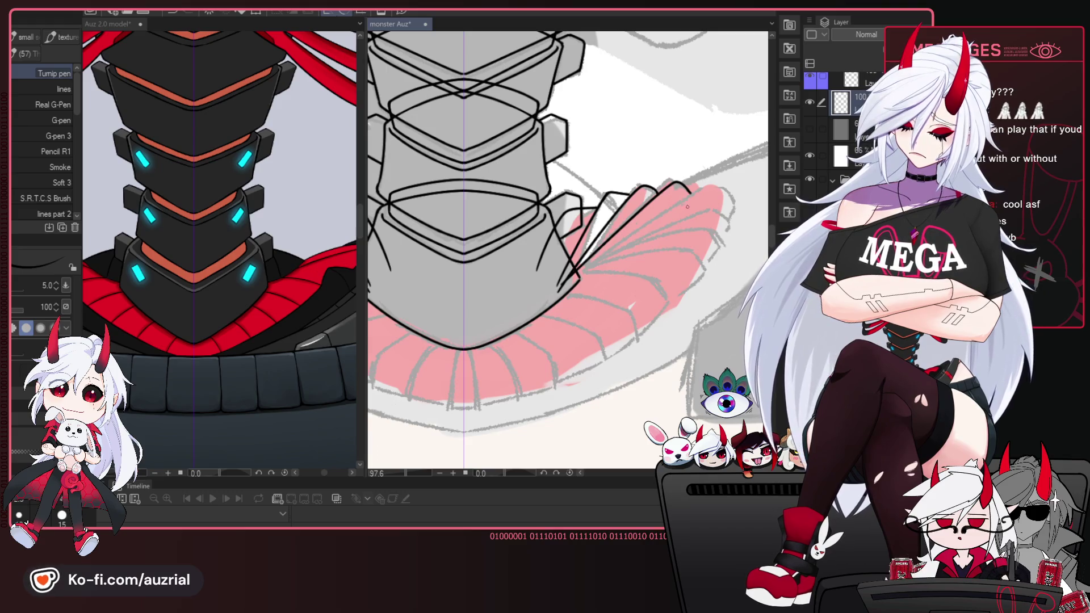
{"action": "left_click_drag", "start_coordinate": [677, 231], "coordinate": [673, 217]}
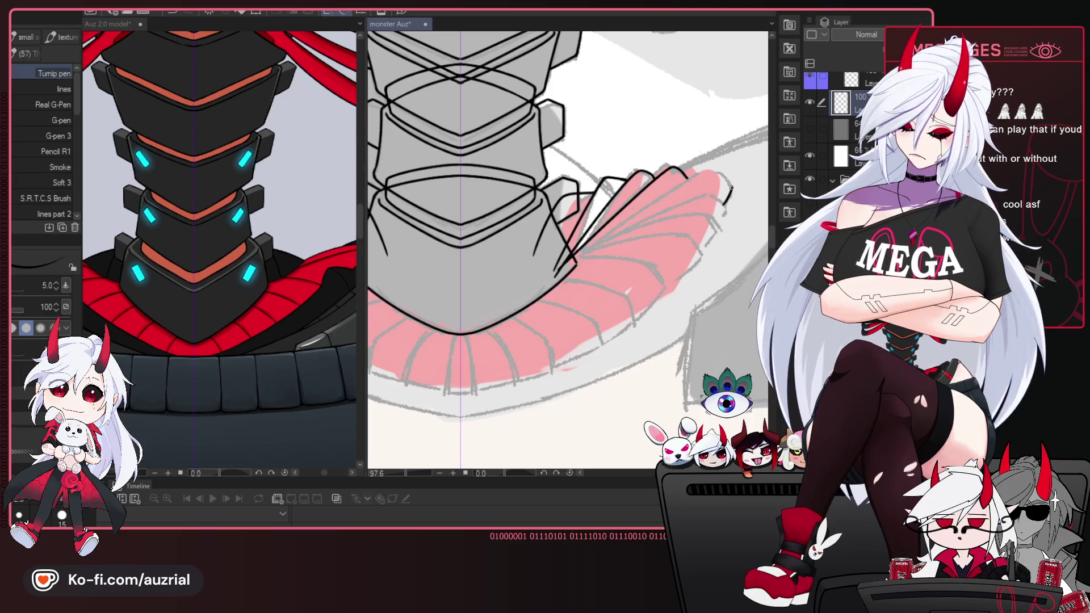
{"action": "left_click_drag", "start_coordinate": [622, 291], "coordinate": [623, 253]}
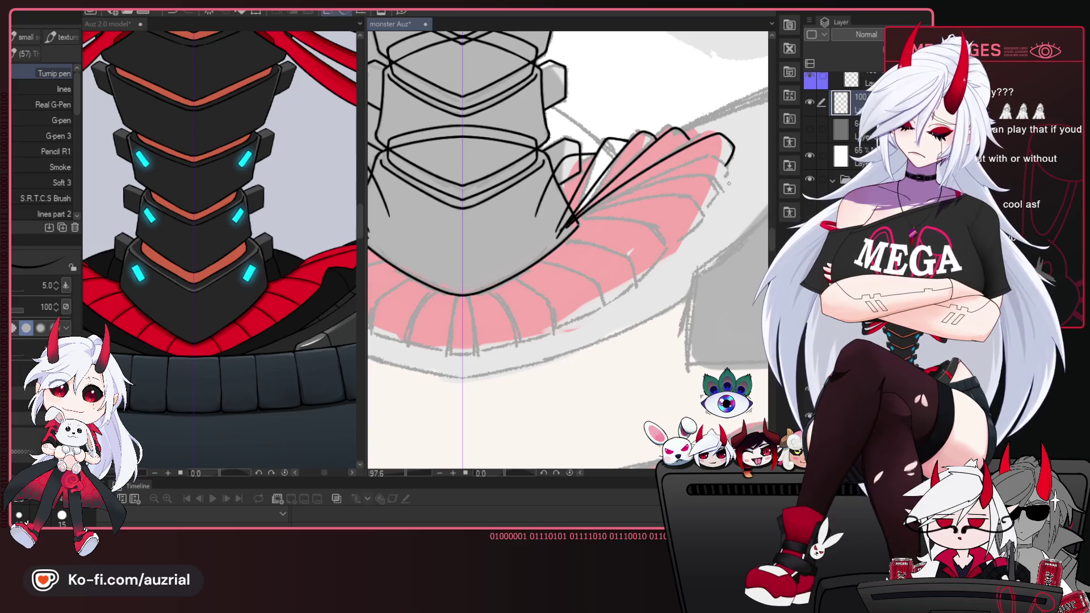
{"action": "left_click_drag", "start_coordinate": [714, 228], "coordinate": [540, 234]}
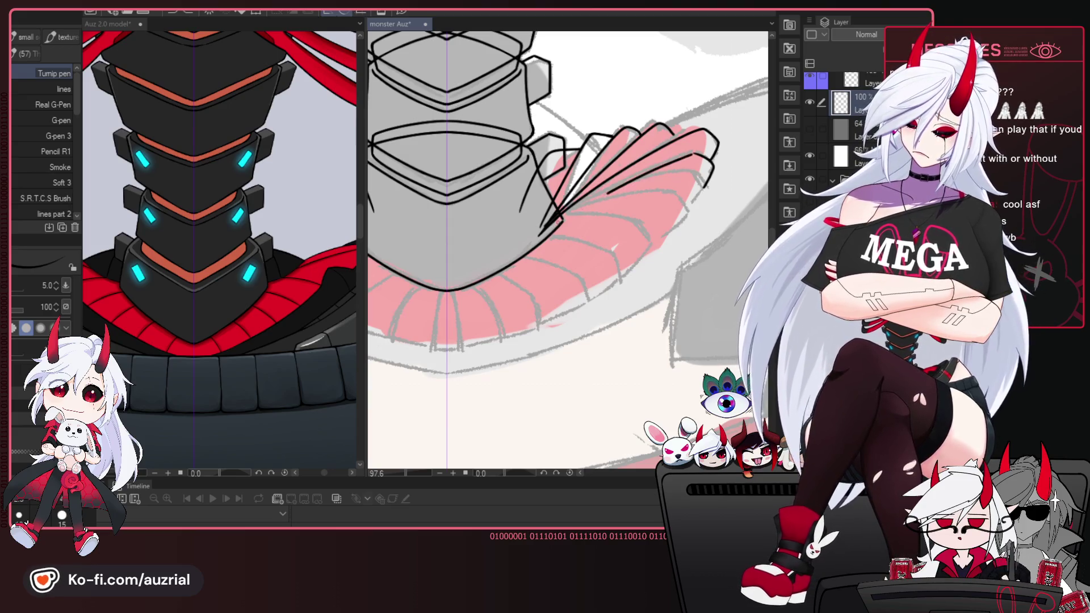
{"action": "left_click_drag", "start_coordinate": [646, 238], "coordinate": [647, 229]}
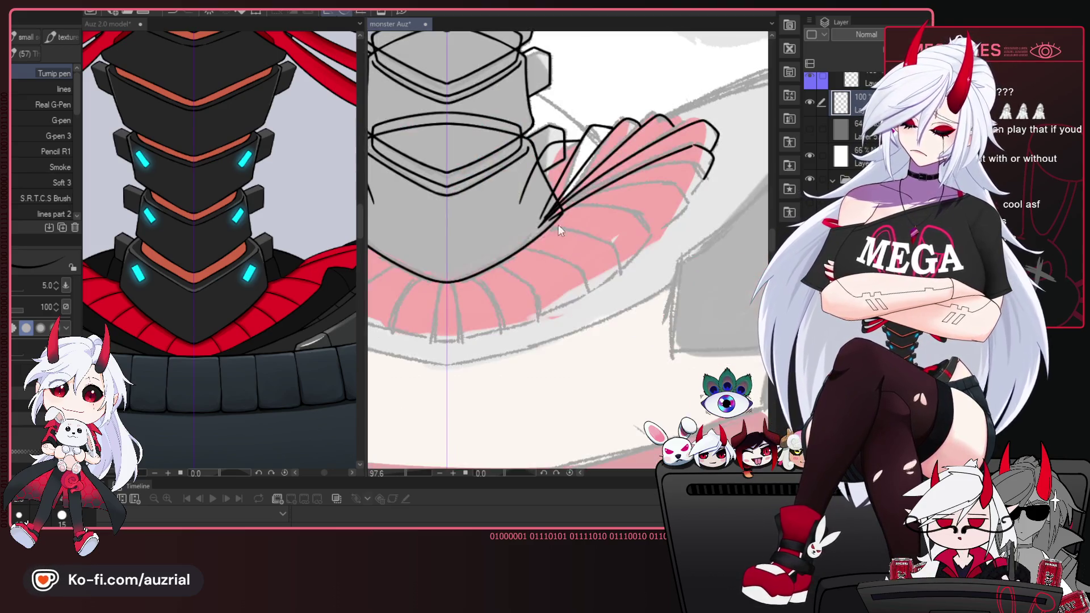
{"action": "key", "text": "h"}
{"action": "mouse_move", "coordinate": [504, 259]}
{"action": "left_mouse_down"}
{"action": "mouse_move", "coordinate": [565, 258]}
{"action": "mouse_move", "coordinate": [451, 250]}
{"action": "left_mouse_up"}
{"action": "key", "text": "h"}
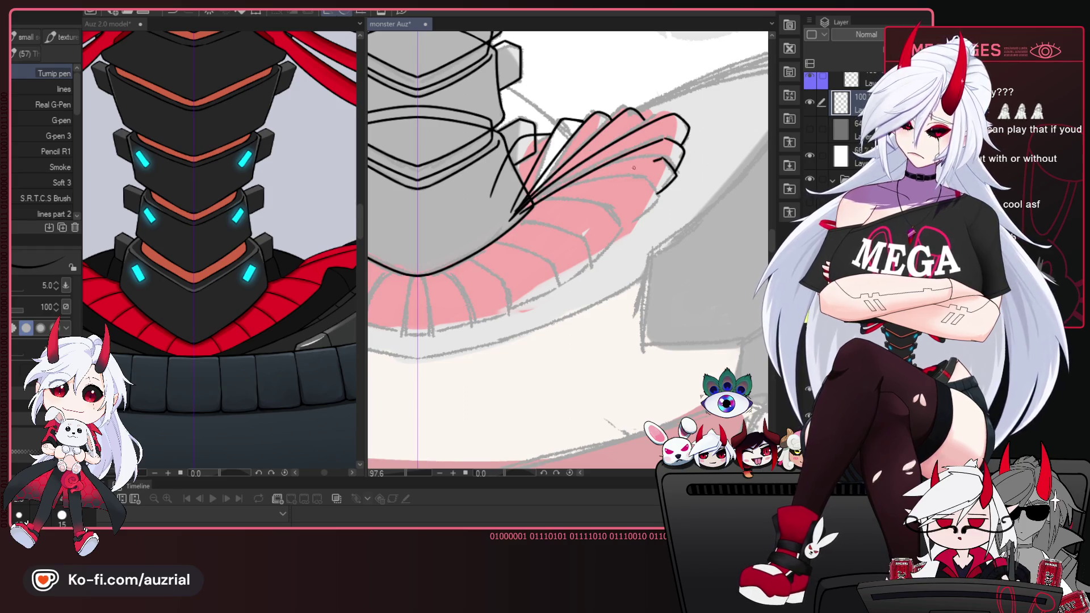
{"action": "left_click_drag", "start_coordinate": [526, 209], "coordinate": [633, 164]}
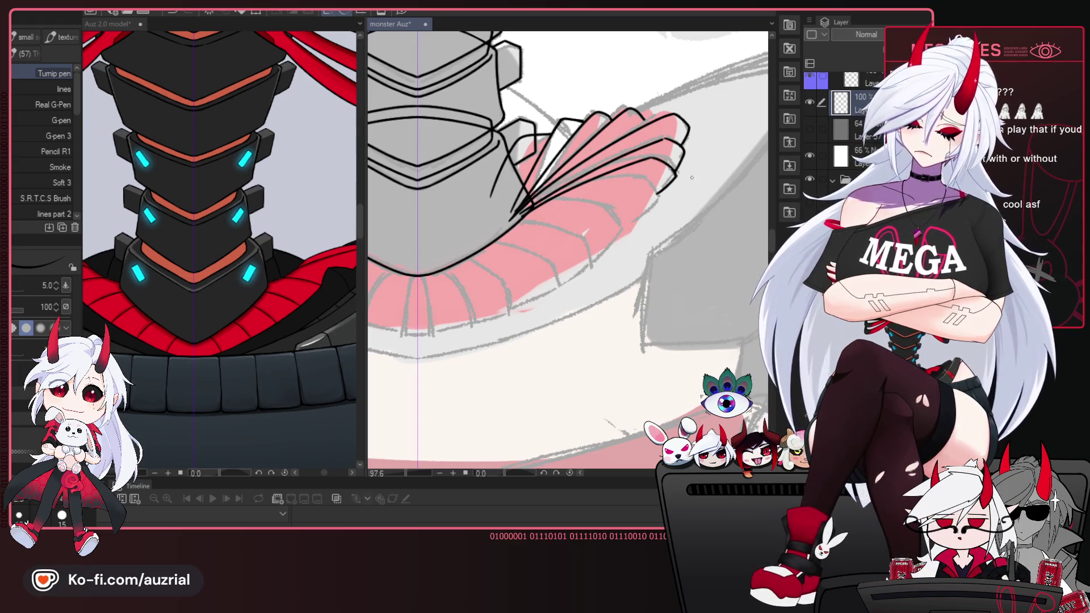
Erase the short dark line at the frill base and undo the long stroke just drawn.
{"action": "left_click_drag", "start_coordinate": [692, 178], "coordinate": [701, 170]}
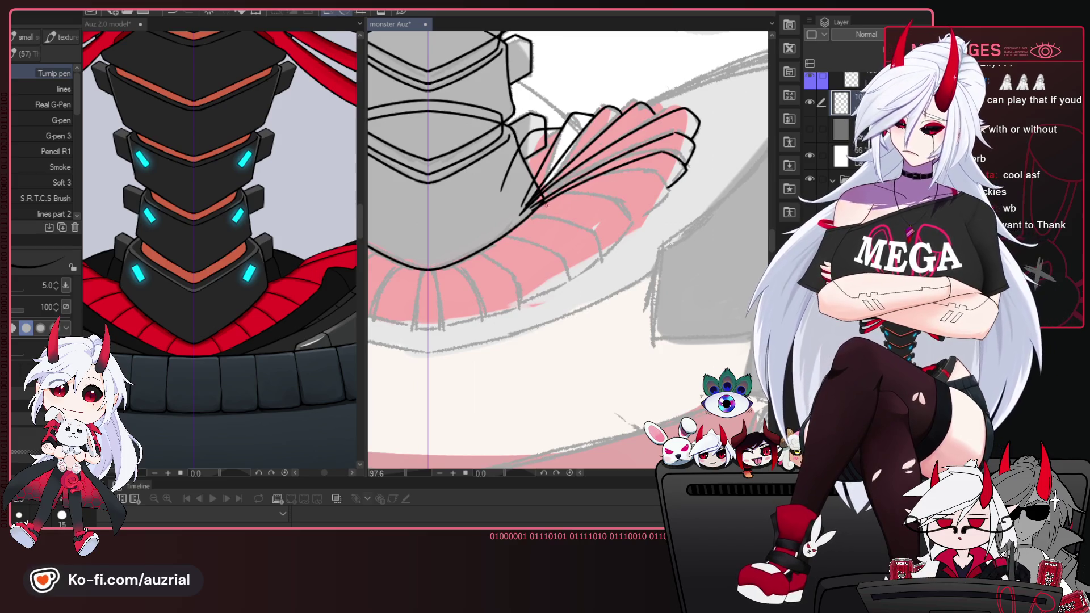
{"action": "key", "text": "e"}
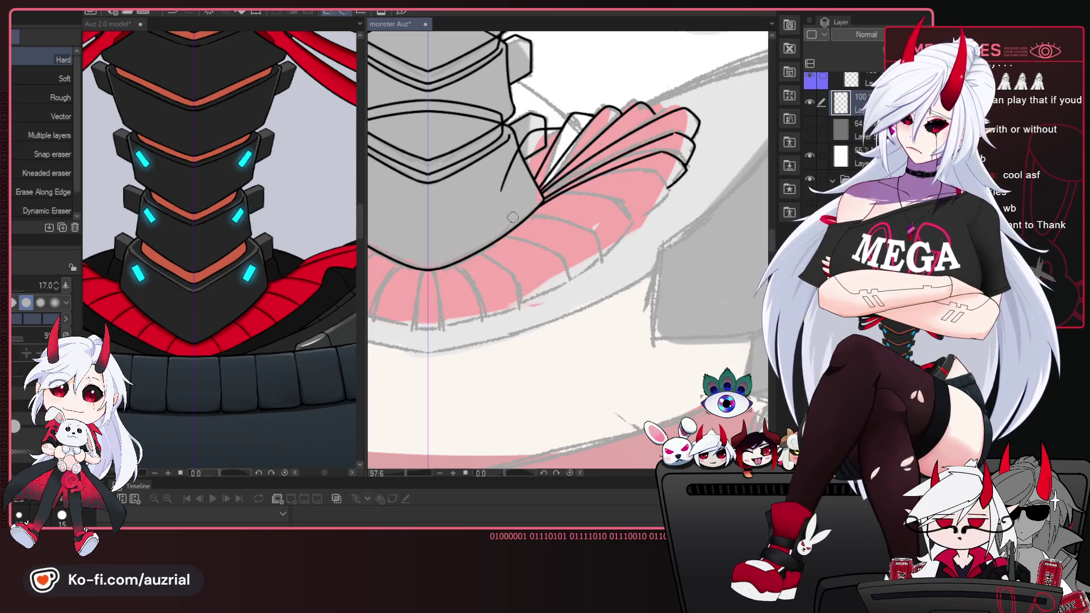
{"action": "left_click_drag", "start_coordinate": [512, 155], "coordinate": [514, 151]}
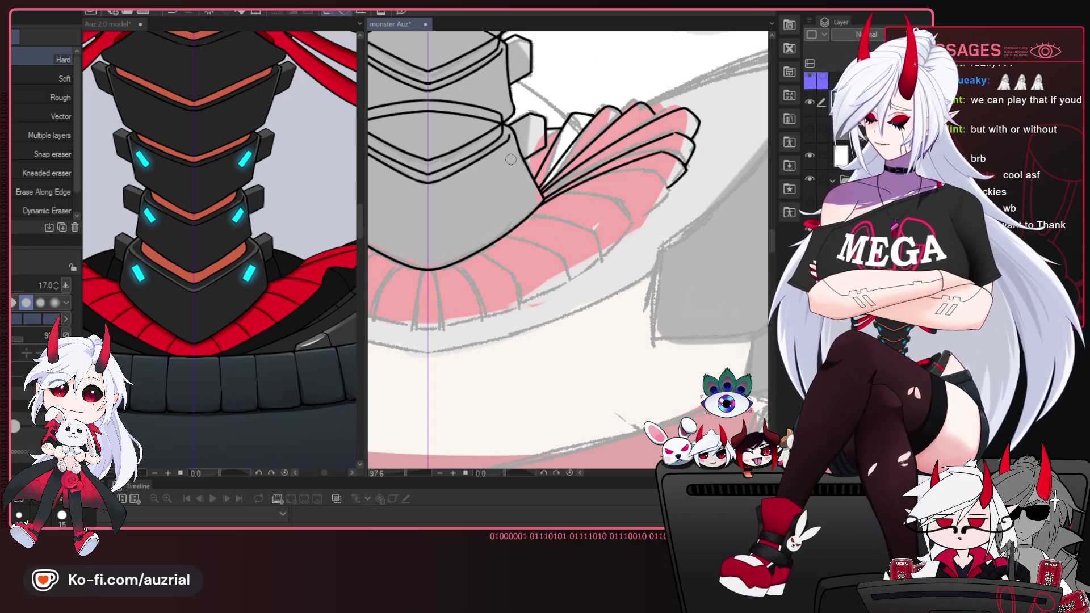
{"action": "key", "text": "p"}
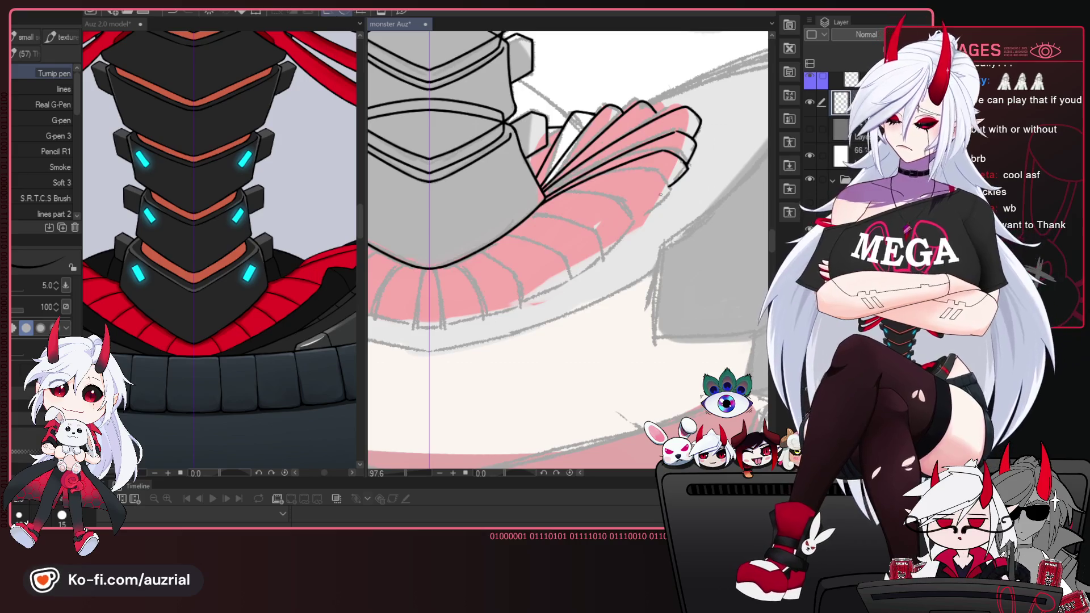
{"action": "key", "text": "ctrl+z"}
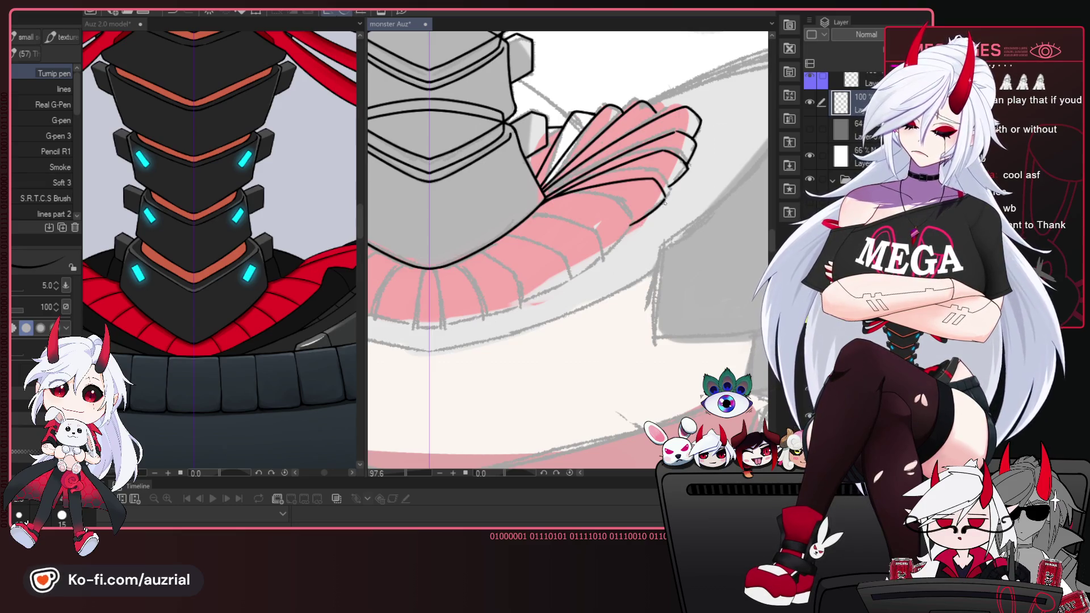
{"action": "left_click_drag", "start_coordinate": [672, 215], "coordinate": [662, 267]}
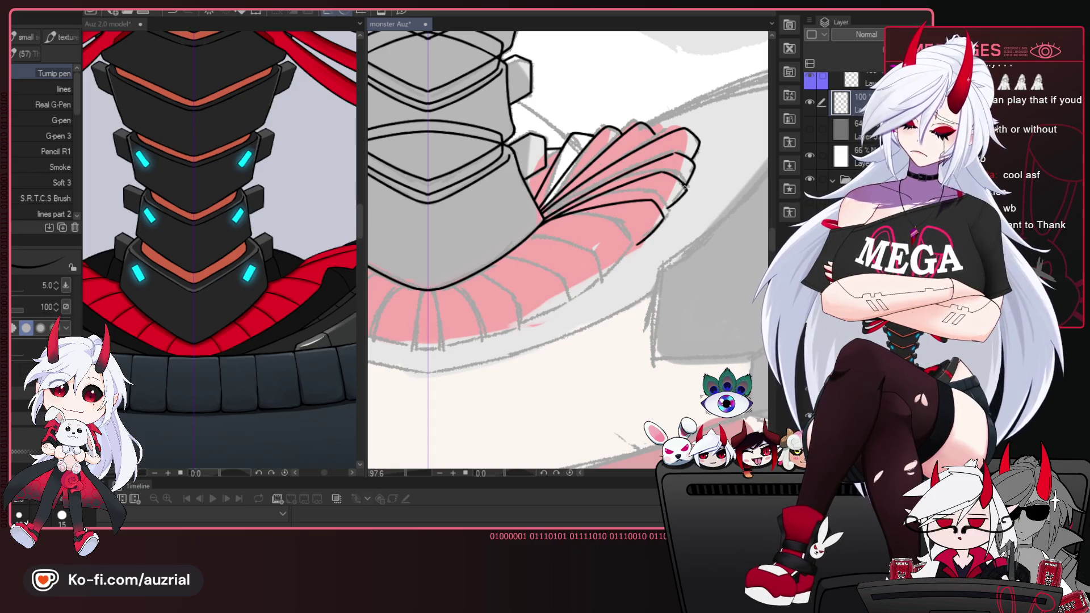
{"action": "left_click_drag", "start_coordinate": [683, 189], "coordinate": [693, 160]}
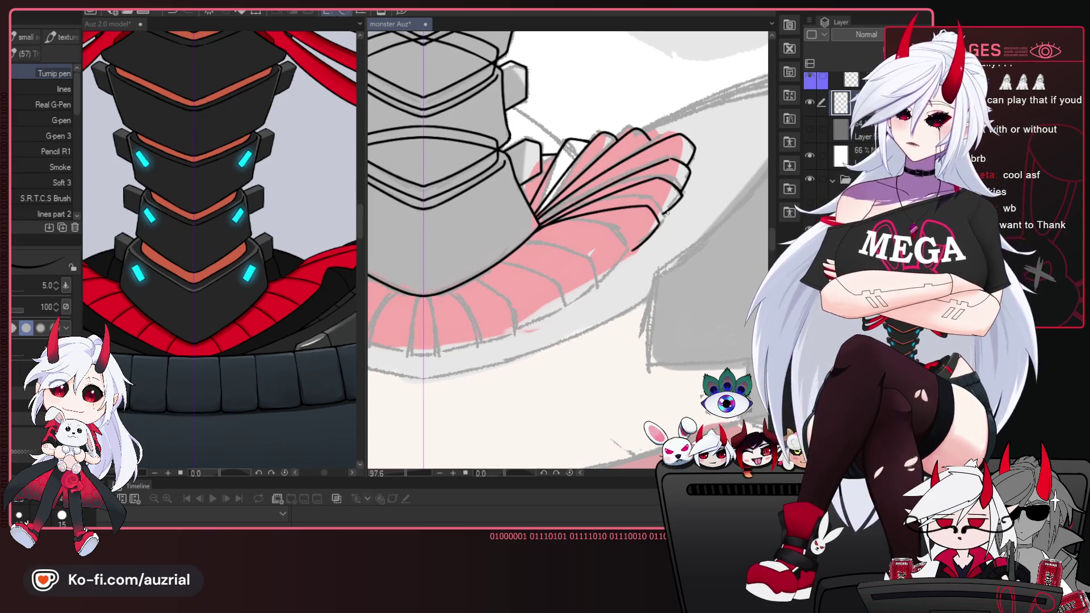
{"action": "key", "text": "e"}
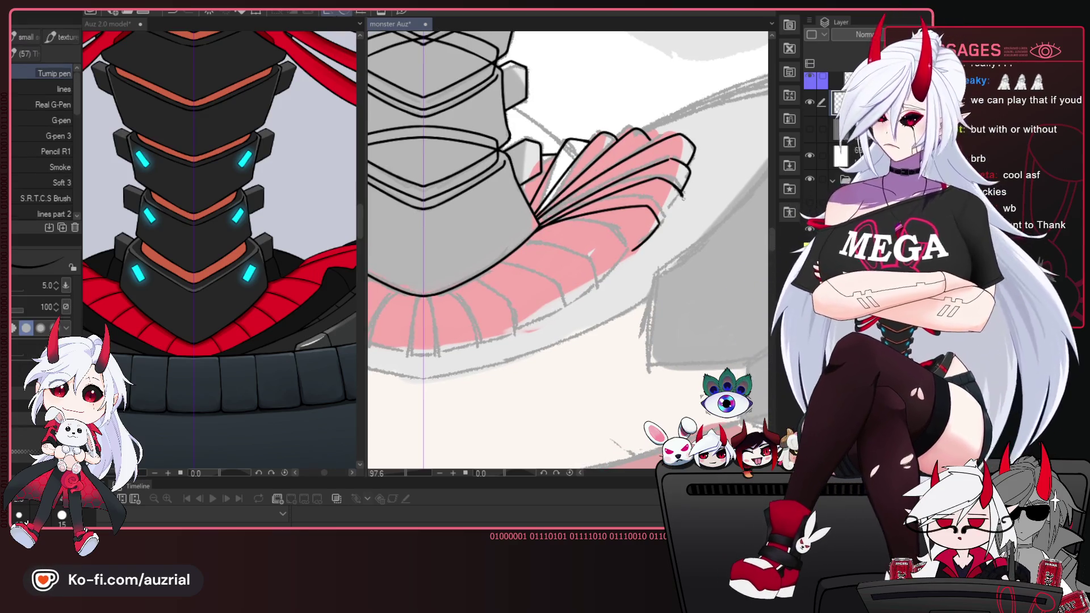
{"action": "key", "text": "p"}
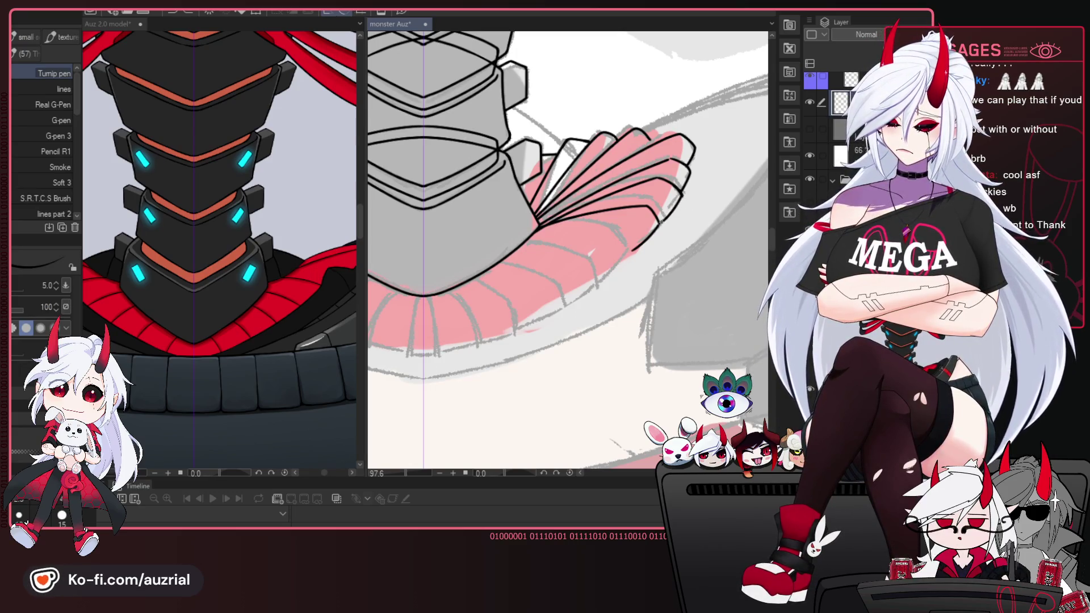
Ink a short line inside the fan, the long curve along the band's lower edge, and another rib.
{"action": "left_click_drag", "start_coordinate": [673, 210], "coordinate": [730, 152]}
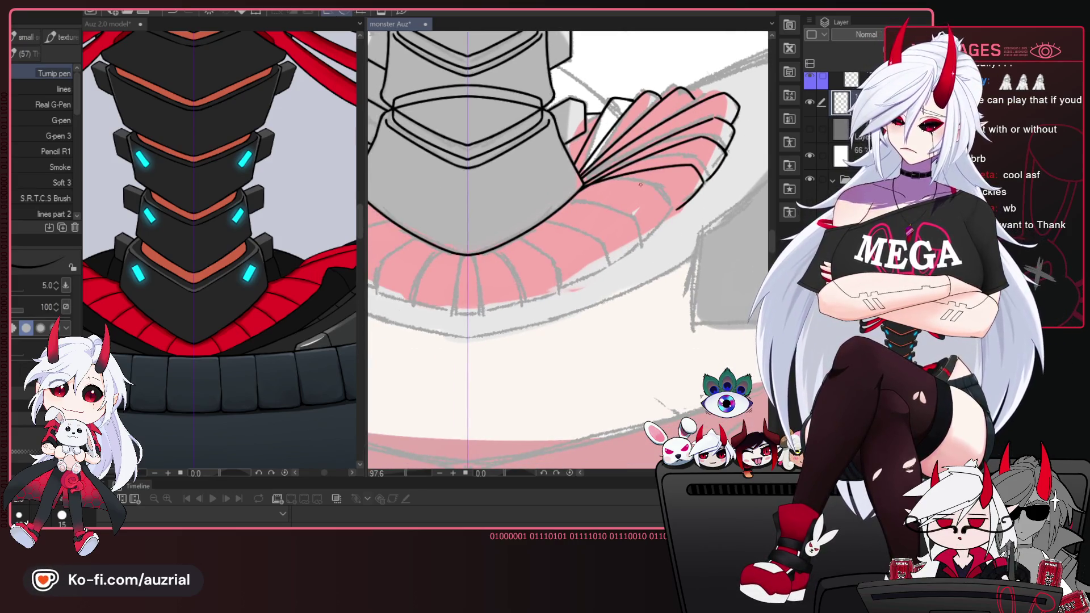
{"action": "left_click_drag", "start_coordinate": [605, 226], "coordinate": [627, 179]}
{"action": "key", "text": "h"}
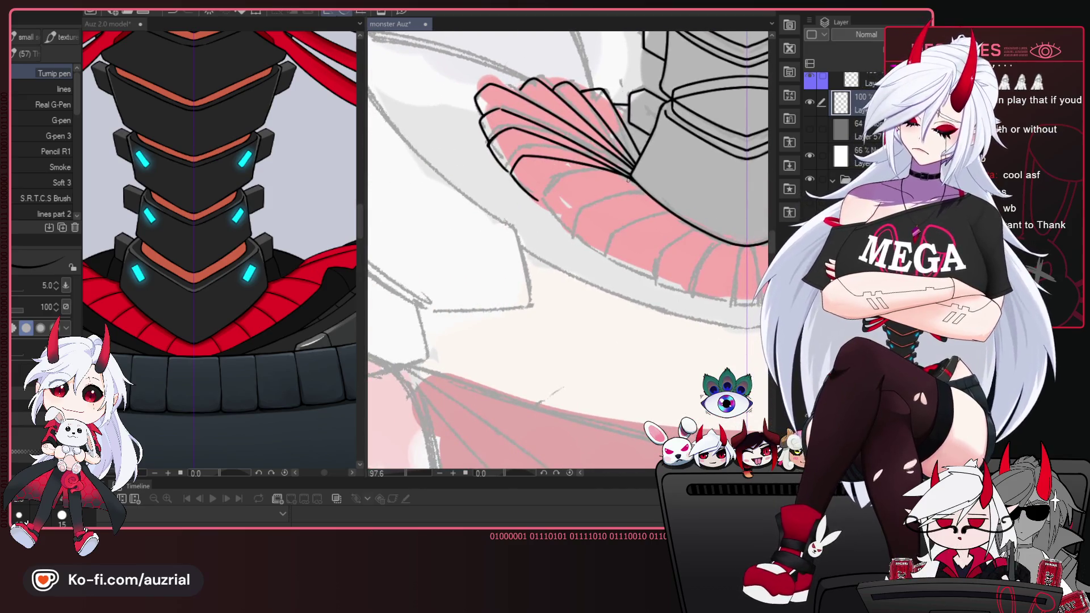
{"action": "left_click_drag", "start_coordinate": [630, 177], "coordinate": [580, 174]}
{"action": "key", "text": "h"}
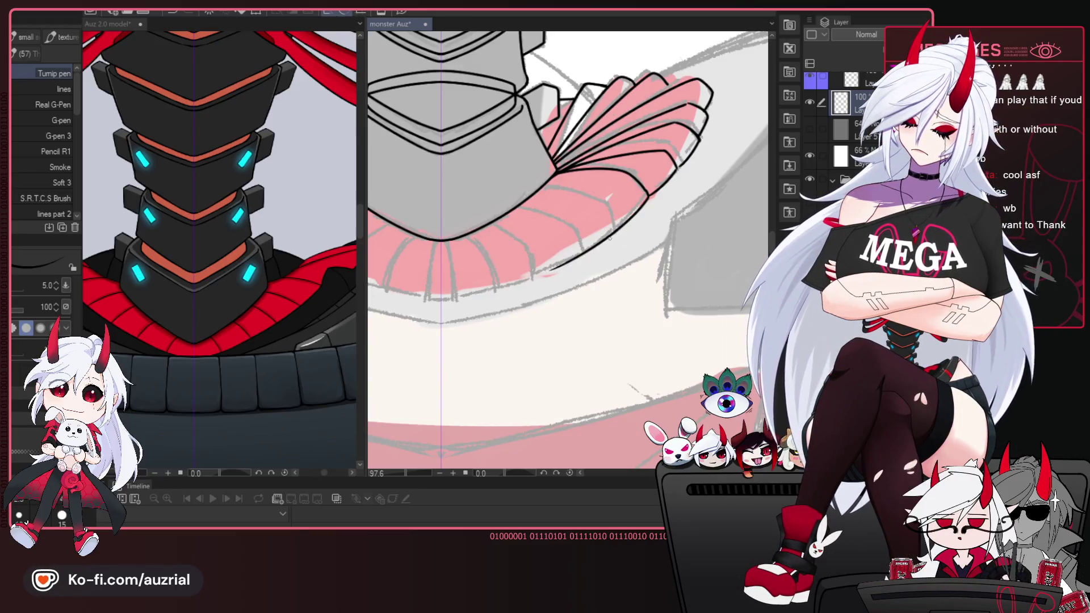
{"action": "left_click_drag", "start_coordinate": [647, 197], "coordinate": [431, 295]}
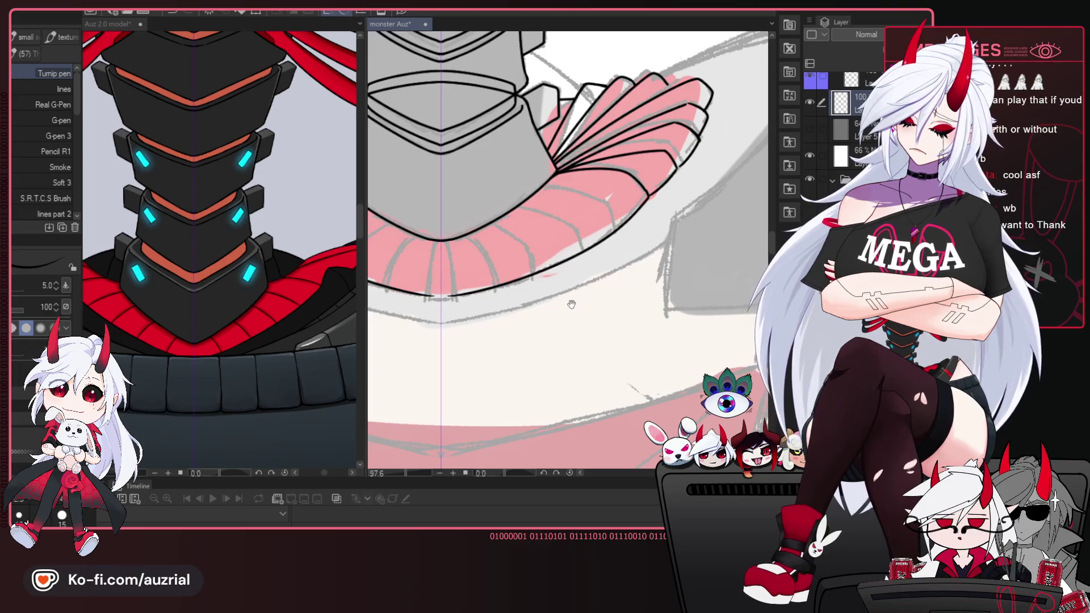
{"action": "key", "text": "h"}
{"action": "left_click_drag", "start_coordinate": [571, 304], "coordinate": [685, 286]}
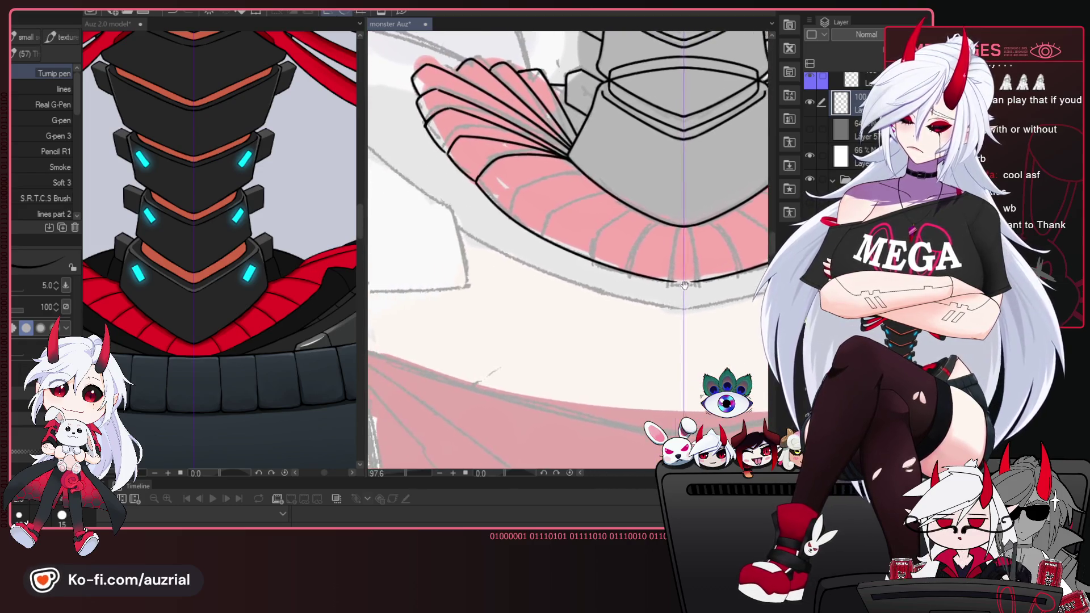
{"action": "key", "text": "h"}
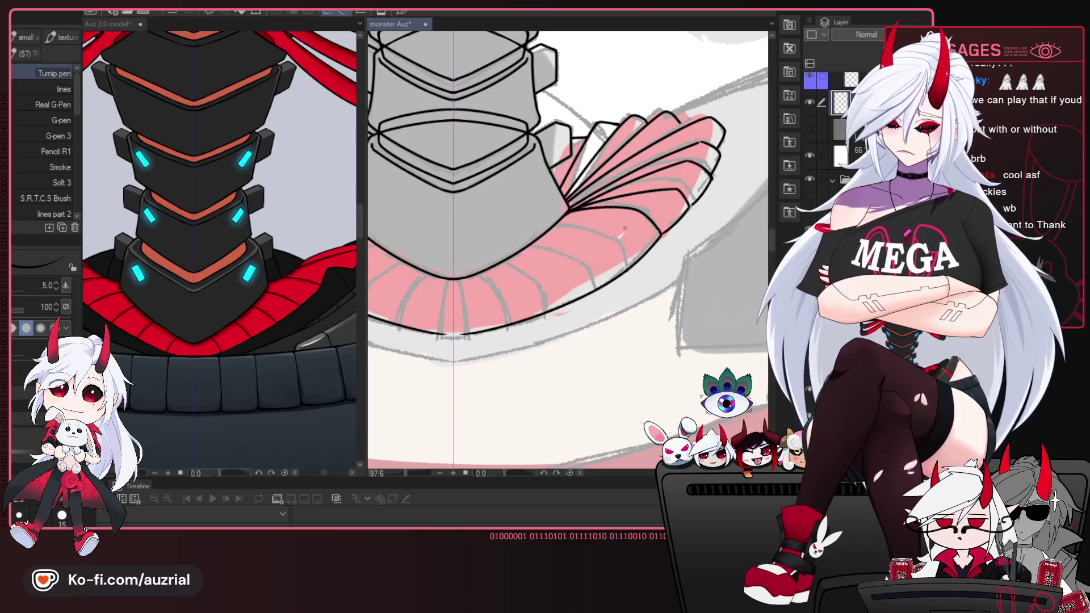
{"action": "key", "text": "h"}
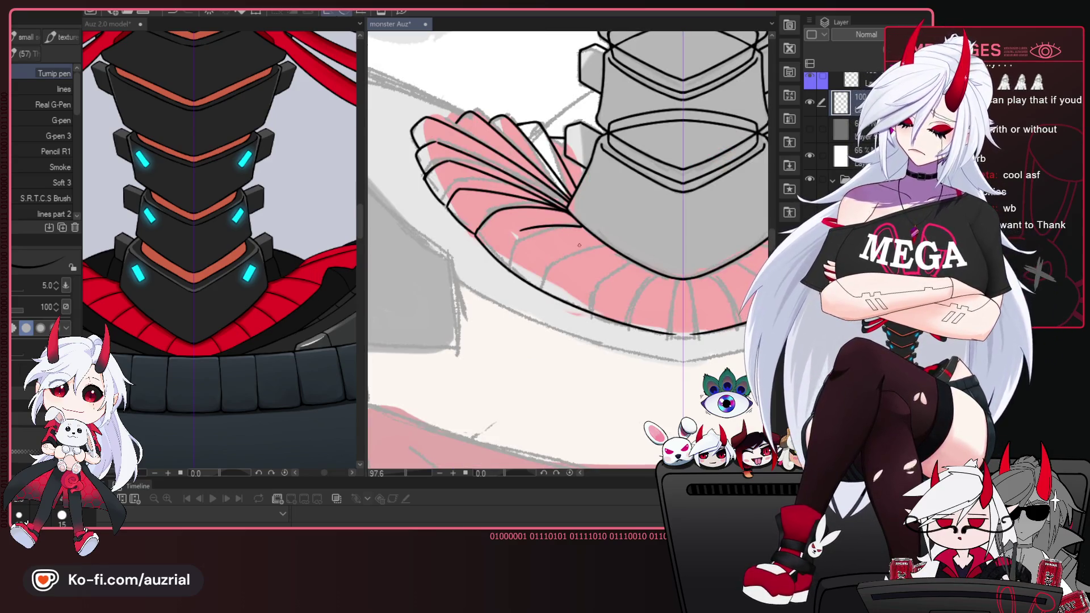
{"action": "left_click_drag", "start_coordinate": [580, 226], "coordinate": [508, 262]}
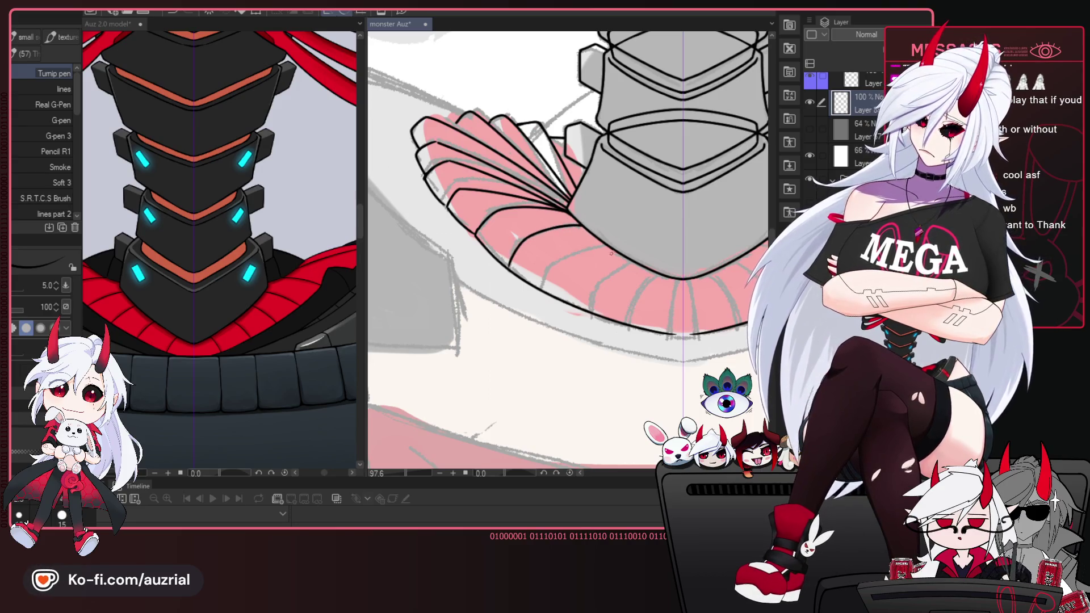
{"action": "scroll", "coordinate": [540, 284], "scroll_direction": "right", "scroll_amount": 2}
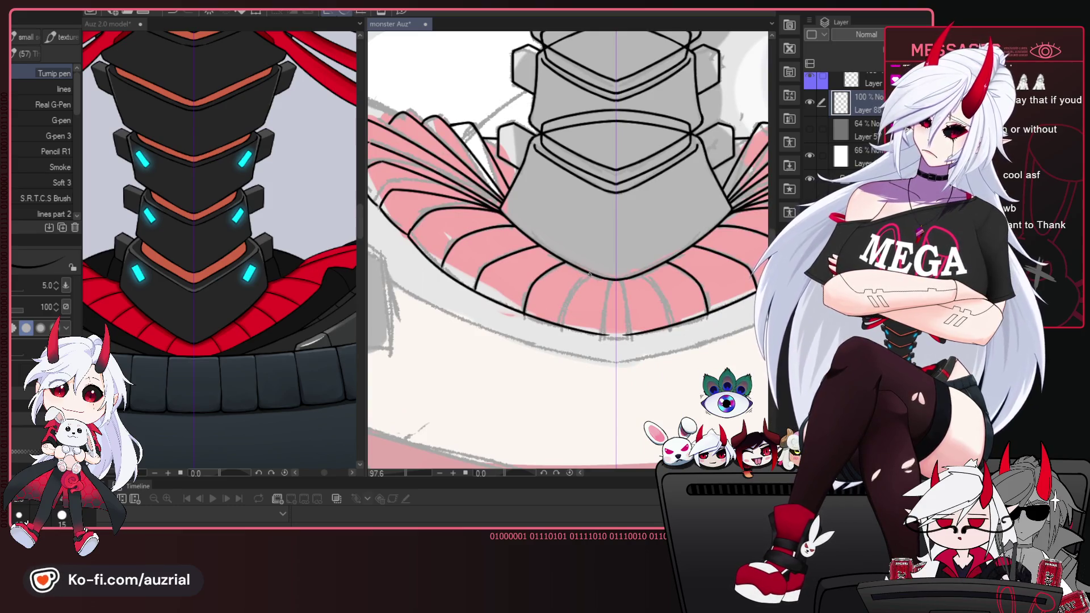
Ink an inverted V at the collar band's centre, extending its left stroke to the bottom edge.
{"action": "mouse_move", "coordinate": [615, 279]}
{"action": "left_mouse_down"}
{"action": "mouse_move", "coordinate": [602, 302]}
{"action": "mouse_move", "coordinate": [629, 326]}
{"action": "left_mouse_up"}
{"action": "mouse_move", "coordinate": [615, 282]}
{"action": "left_mouse_down"}
{"action": "mouse_move", "coordinate": [603, 332]}
{"action": "mouse_move", "coordinate": [626, 332]}
{"action": "left_mouse_up"}
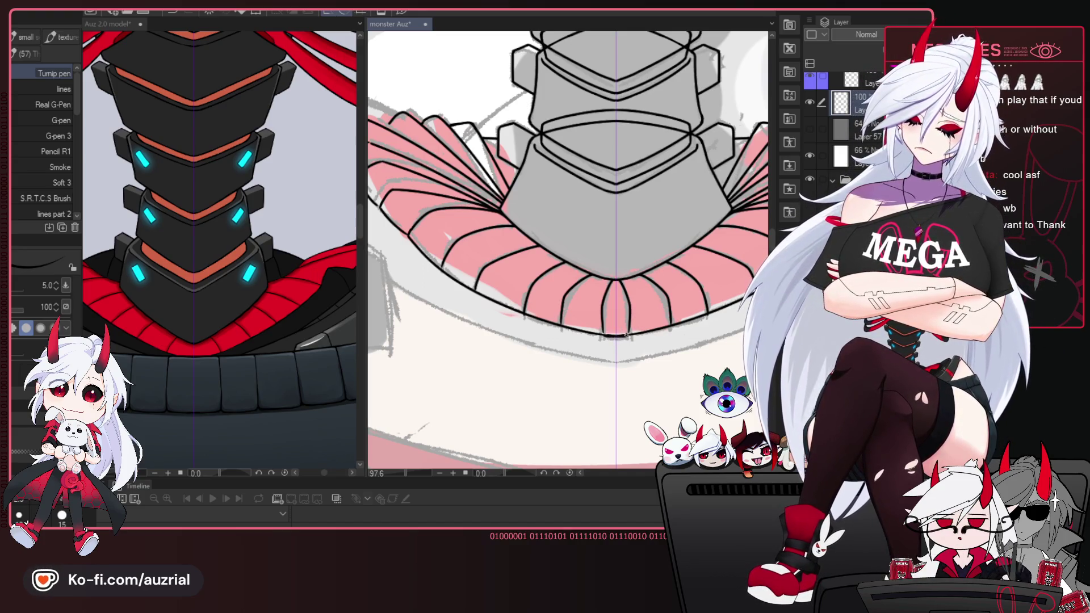
{"action": "left_click_drag", "start_coordinate": [619, 336], "coordinate": [598, 337]}
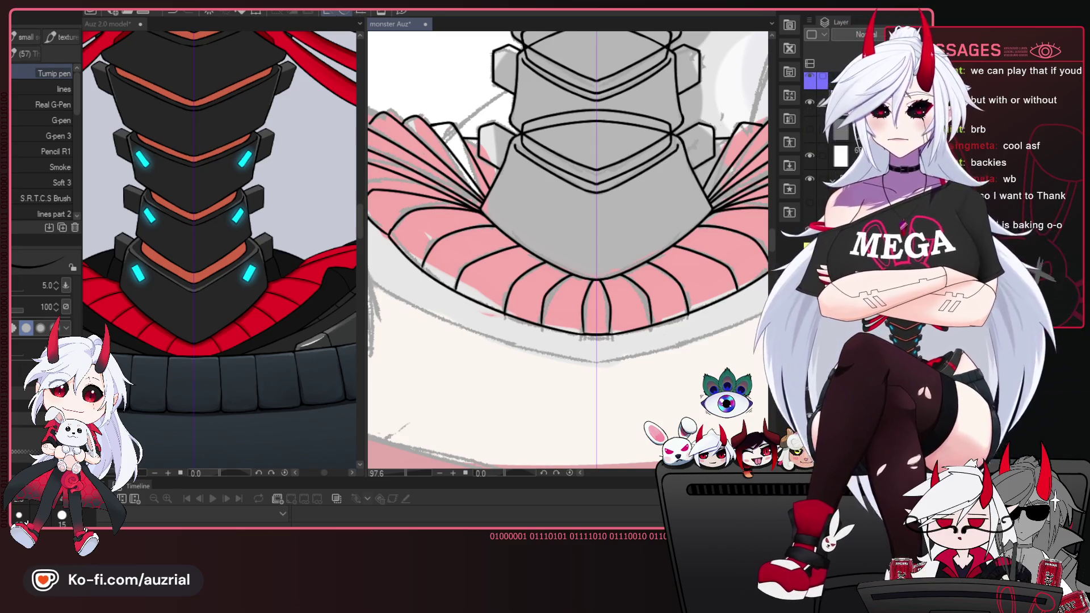
{"action": "scroll", "coordinate": [699, 272], "scroll_direction": "down", "scroll_amount": 3}
{"action": "mouse_move", "coordinate": [682, 187]}
{"action": "left_mouse_down"}
{"action": "mouse_move", "coordinate": [674, 215]}
{"action": "mouse_move", "coordinate": [542, 223]}
{"action": "left_mouse_up"}
{"action": "scroll", "coordinate": [674, 214], "scroll_direction": "up", "scroll_amount": 3}
Mirror the view to compare both sides of the band and touch up the dividers.
{"action": "key", "text": "h"}
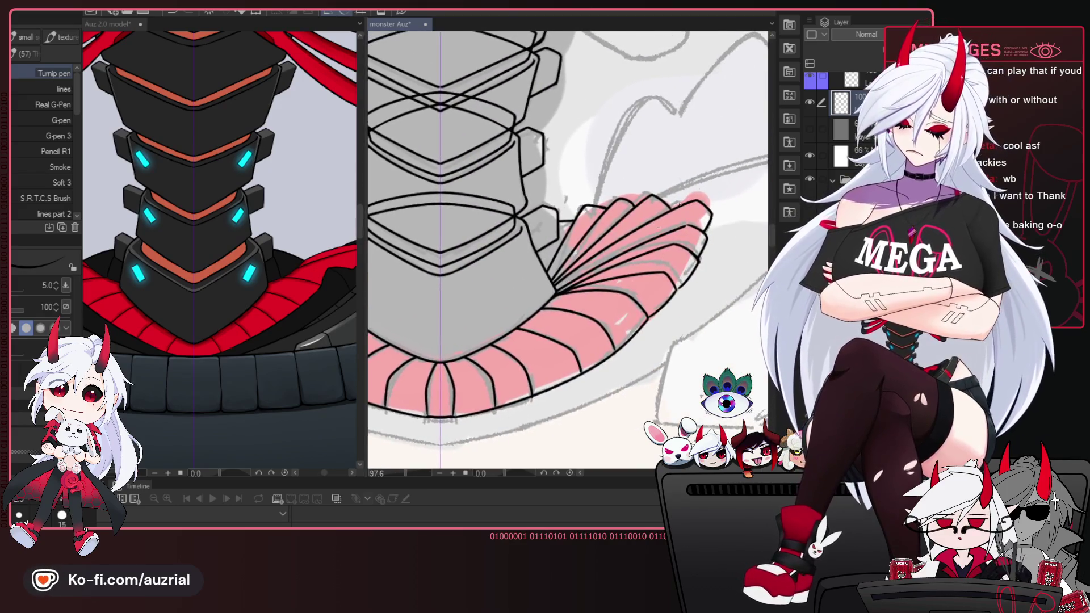
{"action": "key", "text": "e"}
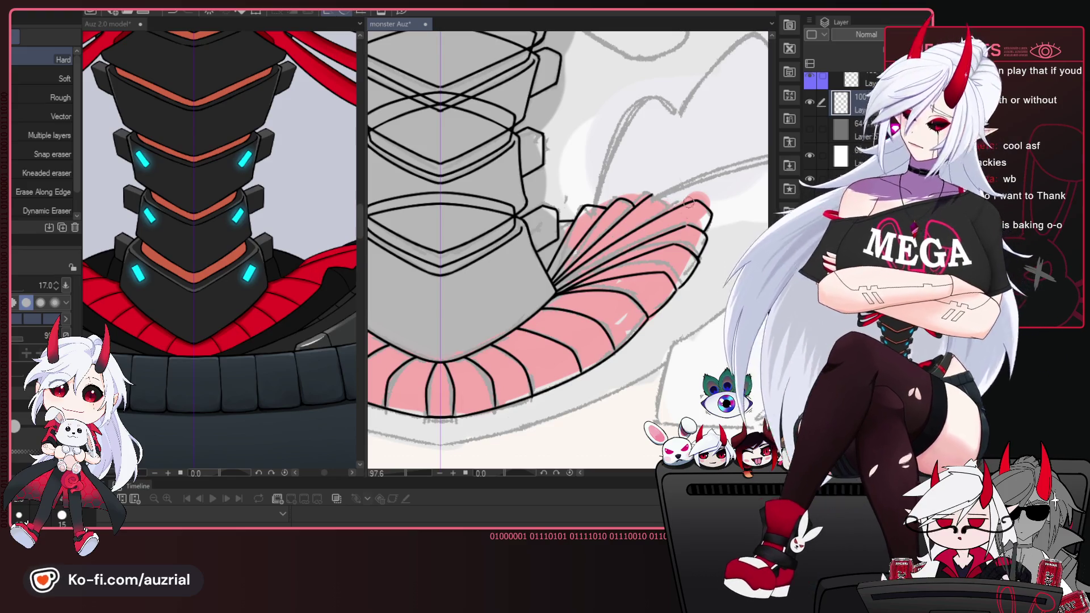
{"action": "key", "text": "p"}
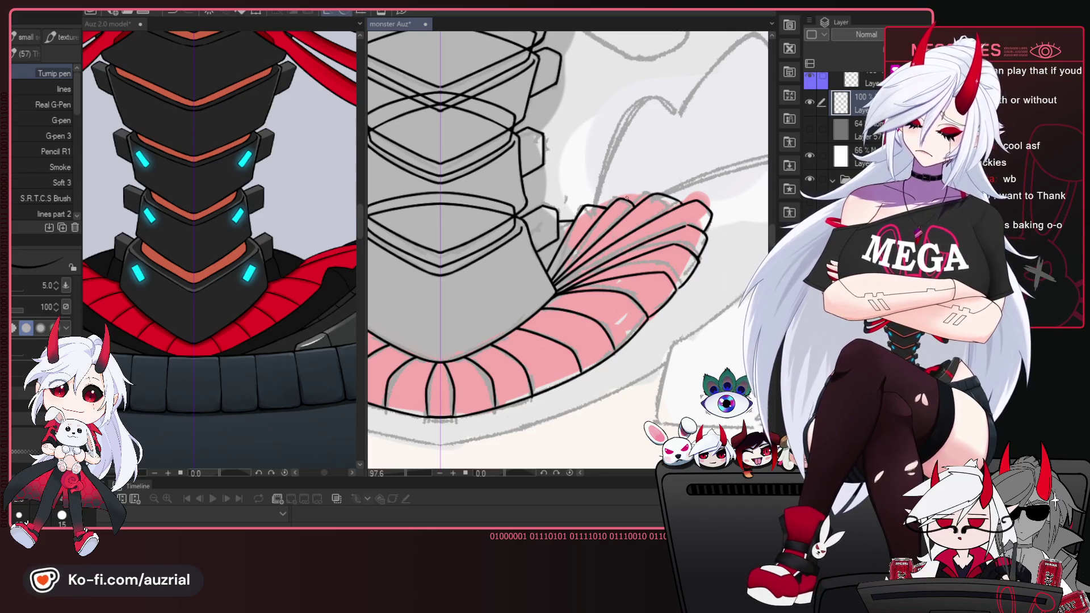
{"action": "key", "text": "e"}
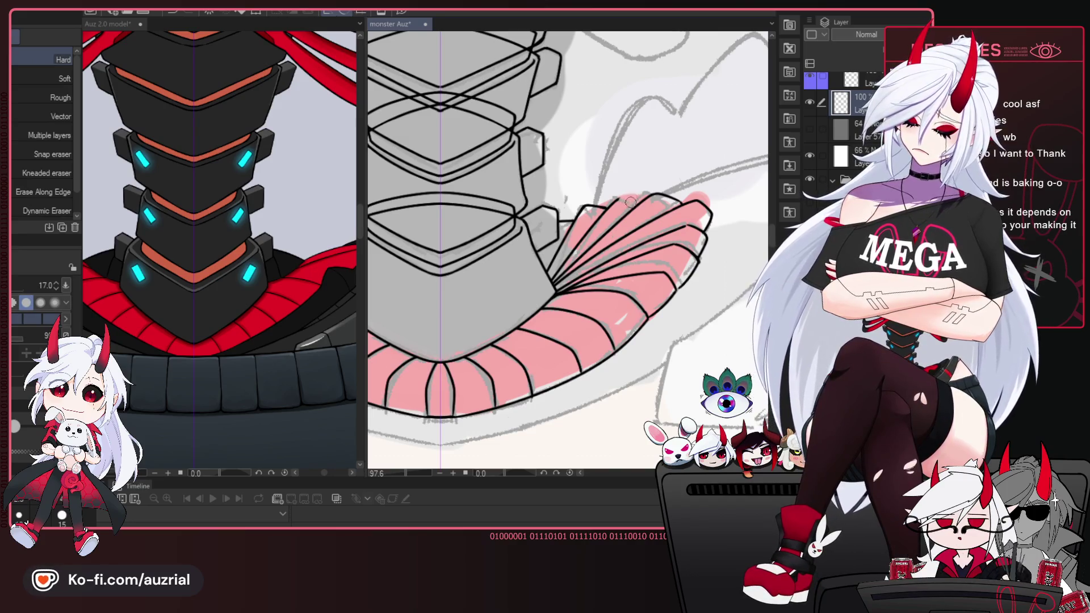
{"action": "key", "text": "p"}
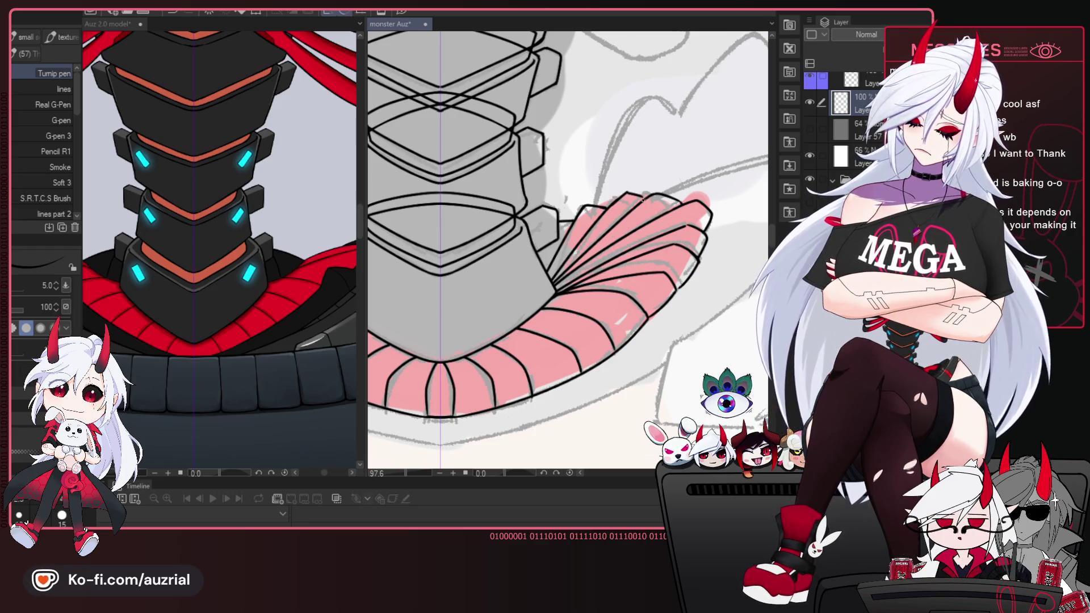
{"action": "key", "text": "h"}
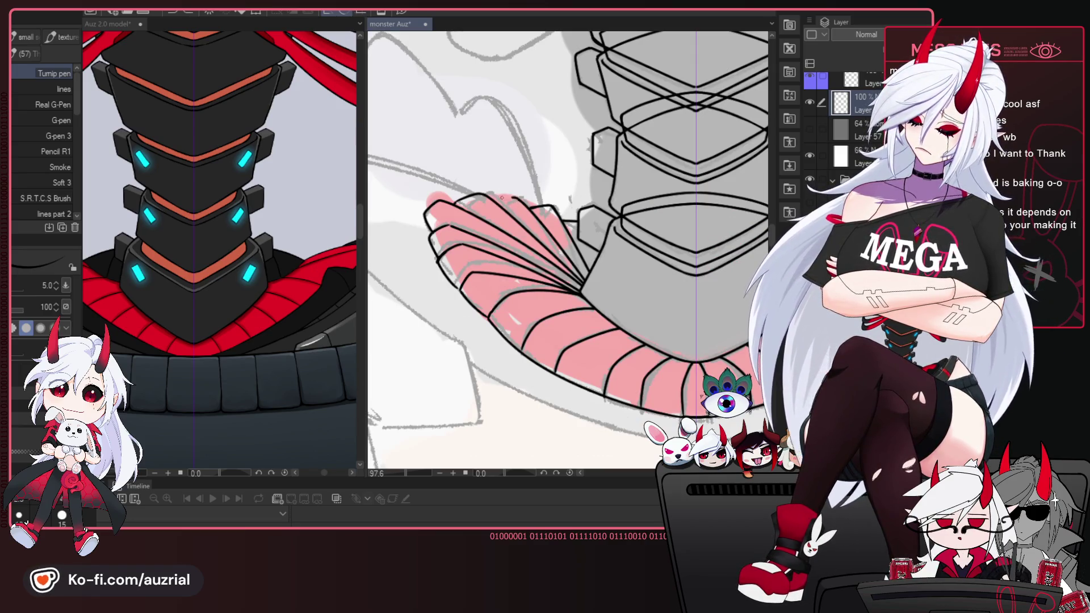
{"action": "key", "text": "e"}
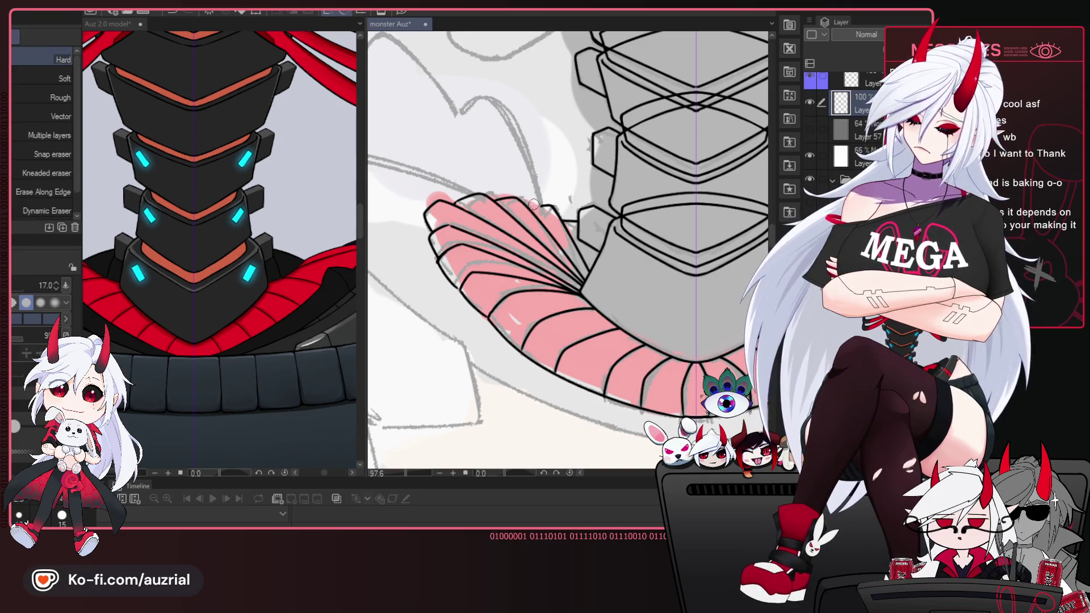
{"action": "key", "text": "p"}
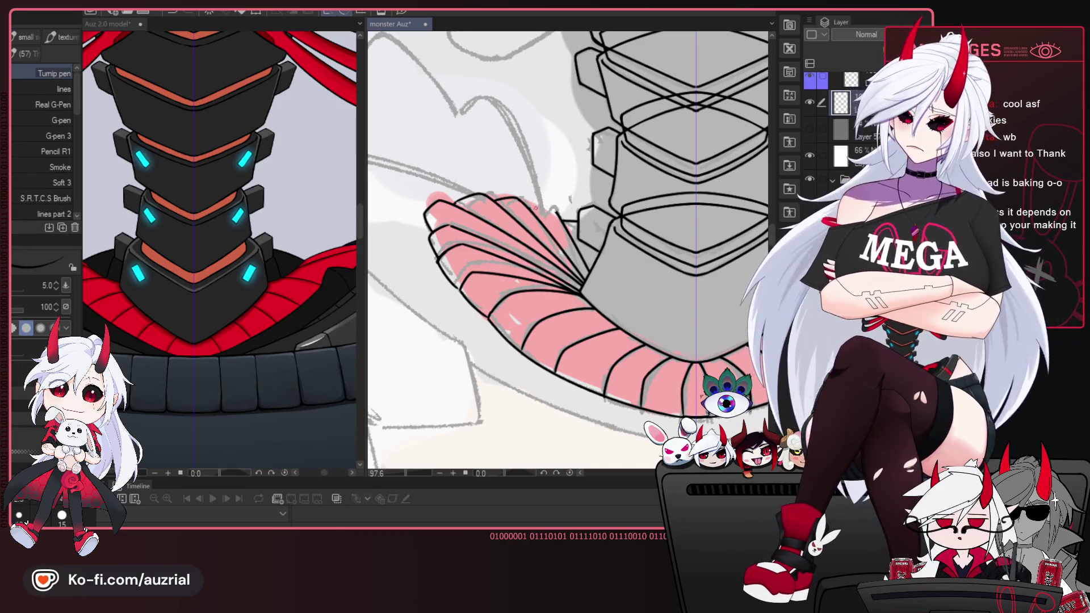
{"action": "mouse_move", "coordinate": [636, 331]}
{"action": "left_mouse_down"}
{"action": "mouse_move", "coordinate": [591, 269]}
{"action": "mouse_move", "coordinate": [711, 329]}
{"action": "mouse_move", "coordinate": [703, 324]}
{"action": "left_mouse_up"}
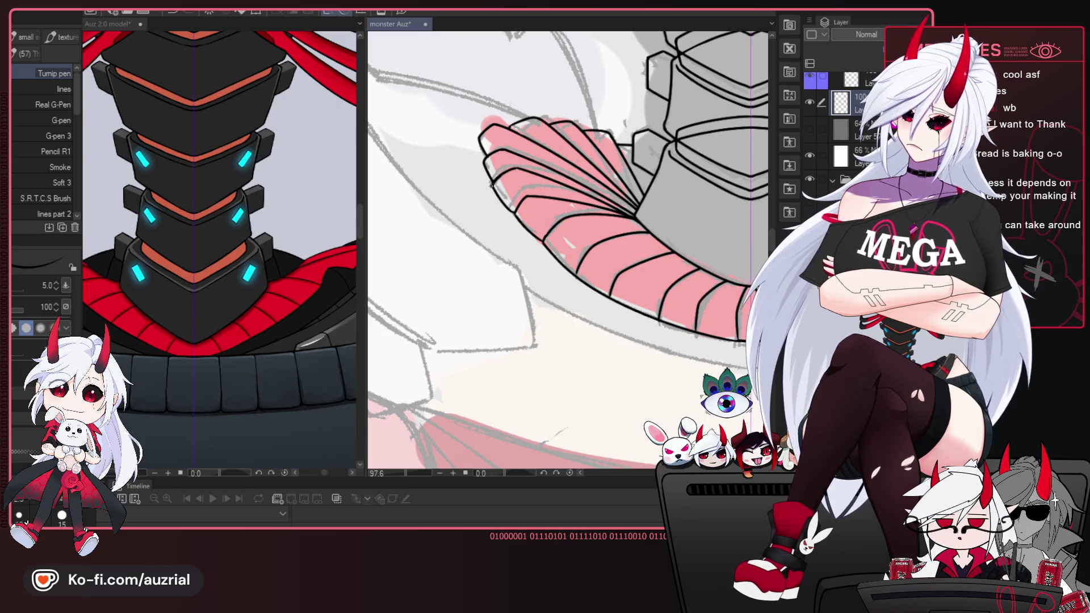
{"action": "left_click_drag", "start_coordinate": [703, 324], "coordinate": [606, 314]}
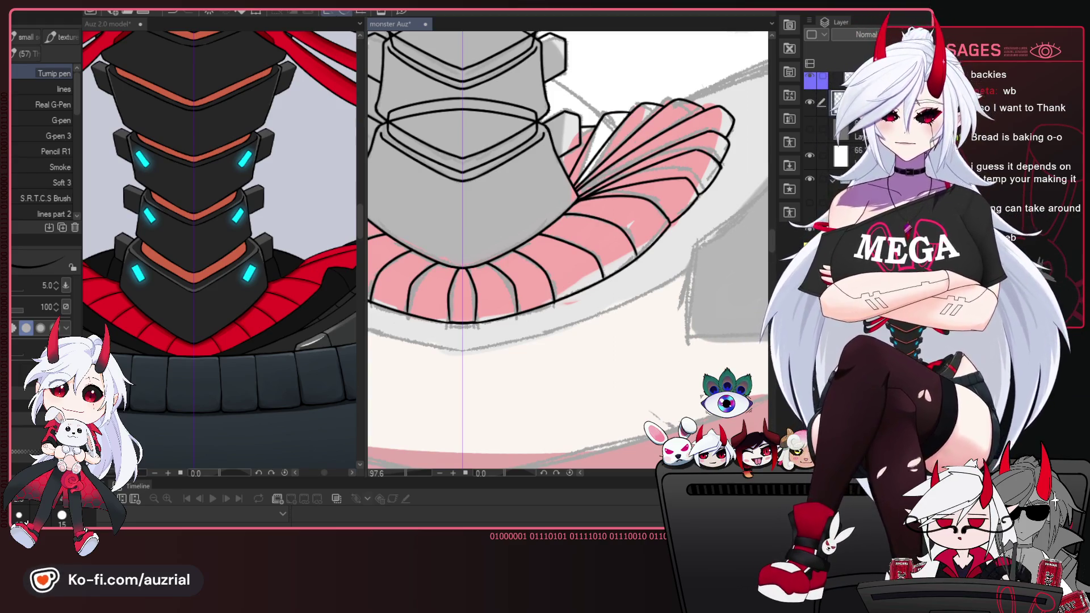
{"action": "scroll", "coordinate": [592, 286], "scroll_direction": "down", "scroll_amount": 3}
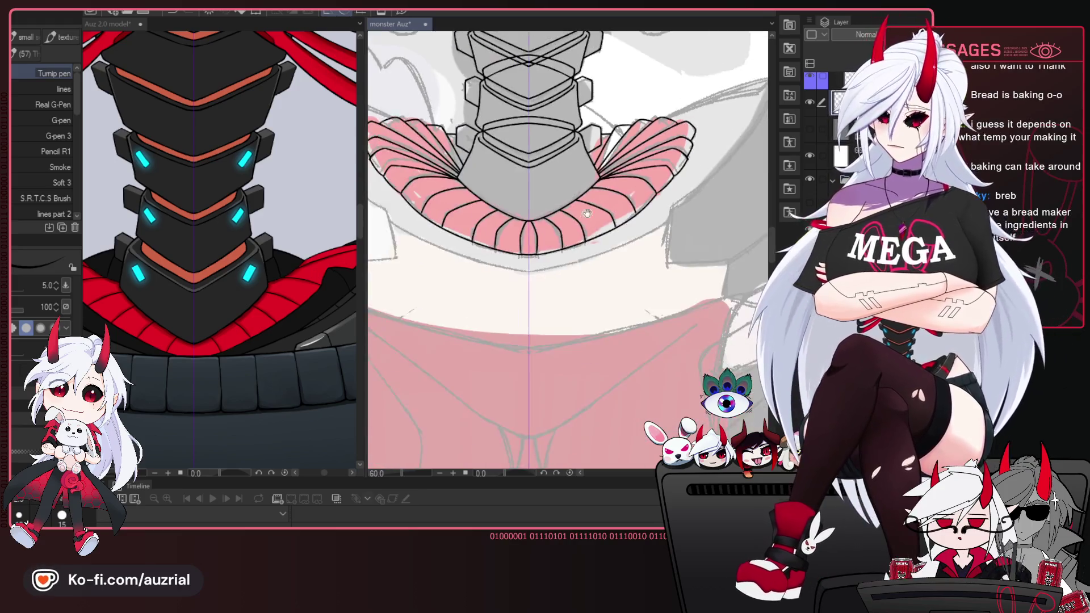
Zoom out to the chest area and select a different layer in the Layer panel.
{"action": "scroll", "coordinate": [639, 255], "scroll_direction": "down", "scroll_amount": 2}
{"action": "scroll", "coordinate": [602, 252], "scroll_direction": "down", "scroll_amount": 2}
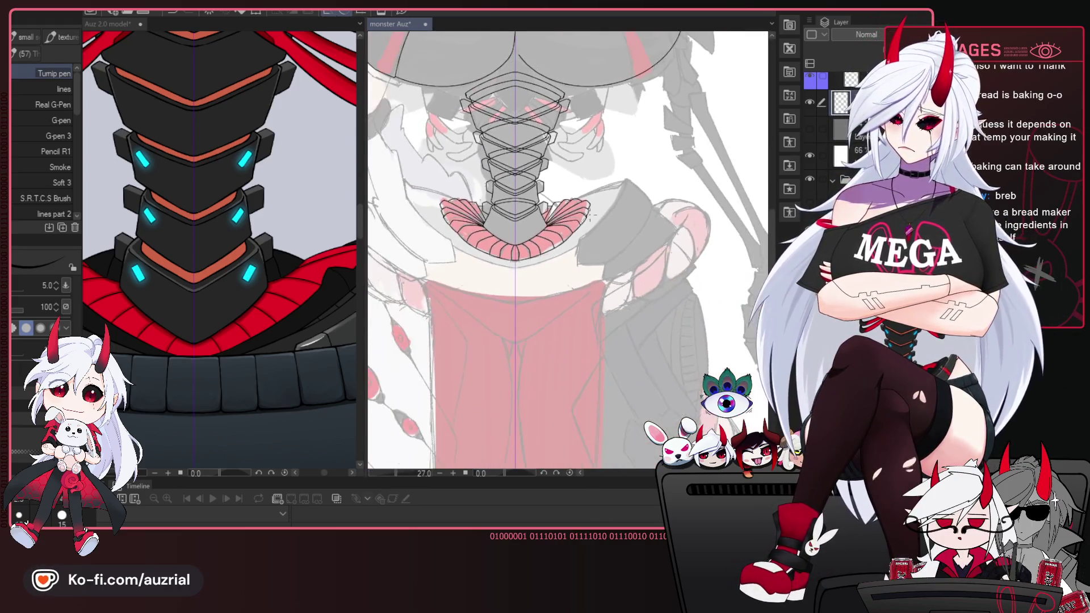
{"action": "scroll", "coordinate": [566, 252], "scroll_direction": "up", "scroll_amount": 1}
{"action": "scroll", "coordinate": [565, 254], "scroll_direction": "up", "scroll_amount": 1}
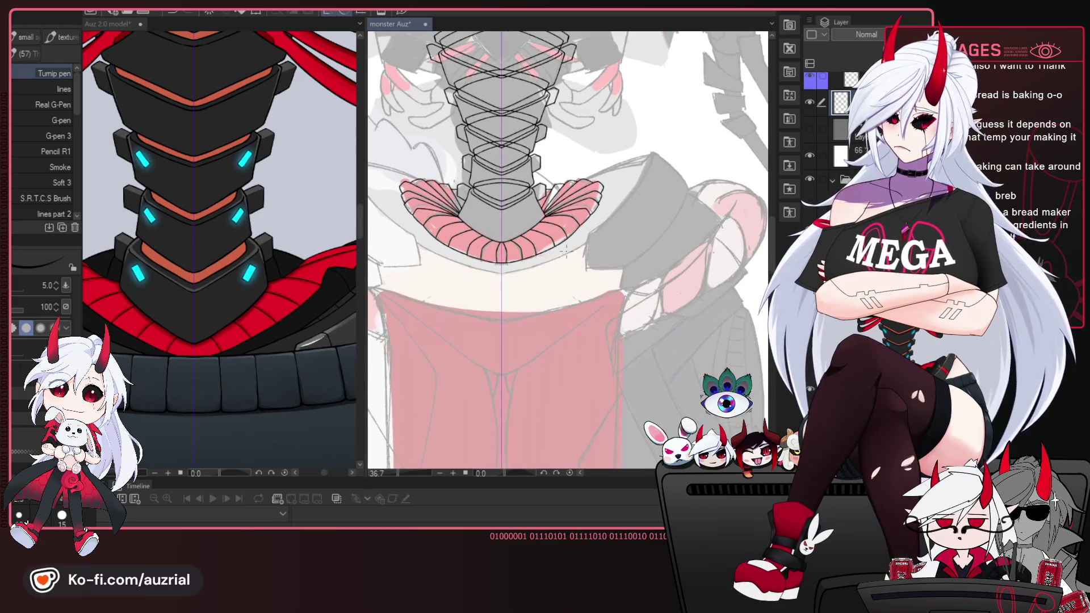
{"action": "scroll", "coordinate": [565, 257], "scroll_direction": "up", "scroll_amount": 1}
{"action": "scroll", "coordinate": [564, 262], "scroll_direction": "up", "scroll_amount": 1}
{"action": "scroll", "coordinate": [563, 261], "scroll_direction": "down", "scroll_amount": 1}
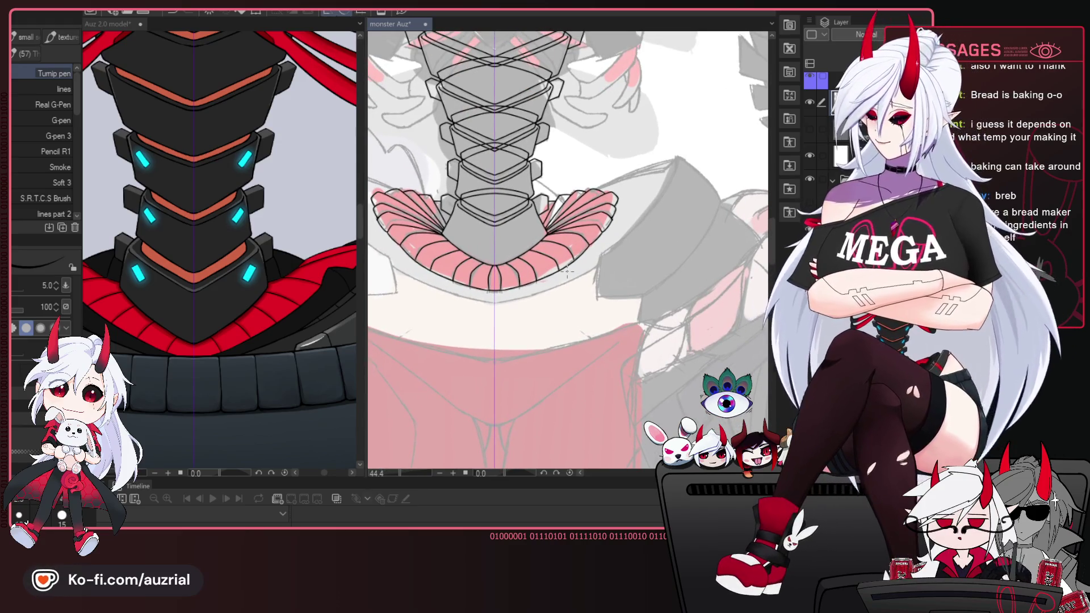
{"action": "scroll", "coordinate": [564, 261], "scroll_direction": "down", "scroll_amount": 1}
{"action": "left_click_drag", "start_coordinate": [564, 228], "coordinate": [579, 285]}
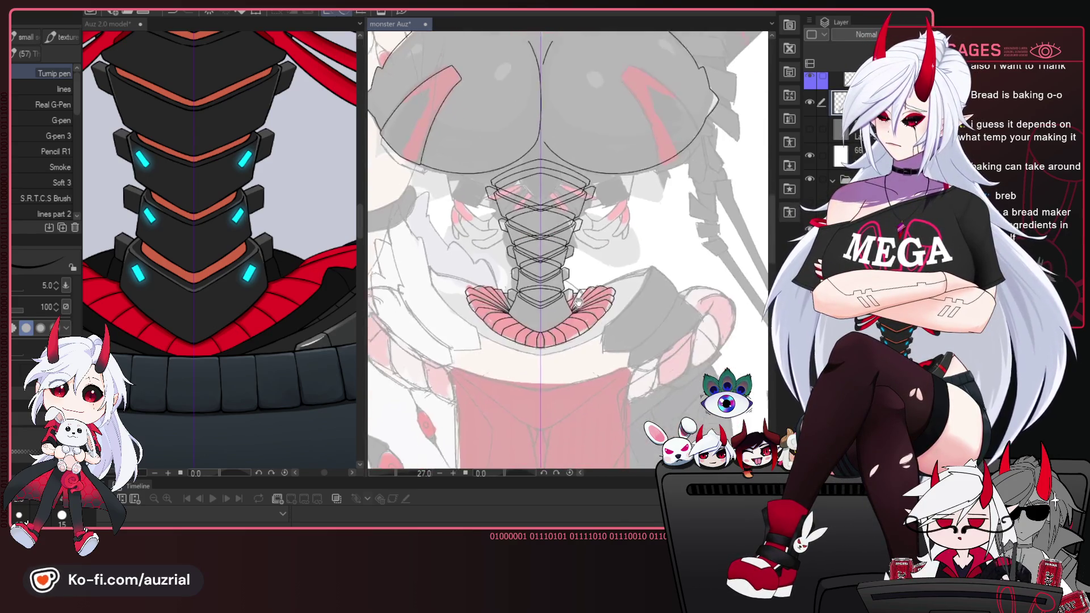
{"action": "mouse_move", "coordinate": [649, 295]}
{"action": "left_mouse_down"}
{"action": "mouse_move", "coordinate": [600, 283]}
{"action": "mouse_move", "coordinate": [611, 285]}
{"action": "left_mouse_up"}
{"action": "scroll", "coordinate": [600, 283], "scroll_direction": "down", "scroll_amount": 1}
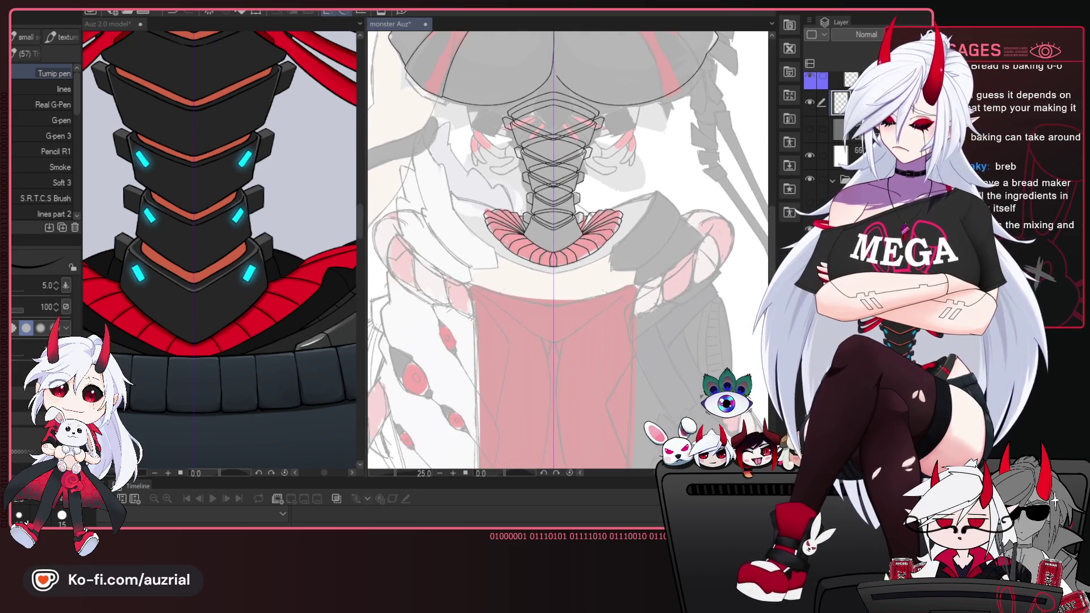
{"action": "left_click_drag", "start_coordinate": [591, 214], "coordinate": [587, 234]}
{"action": "left_click", "coordinate": [810, 168]}
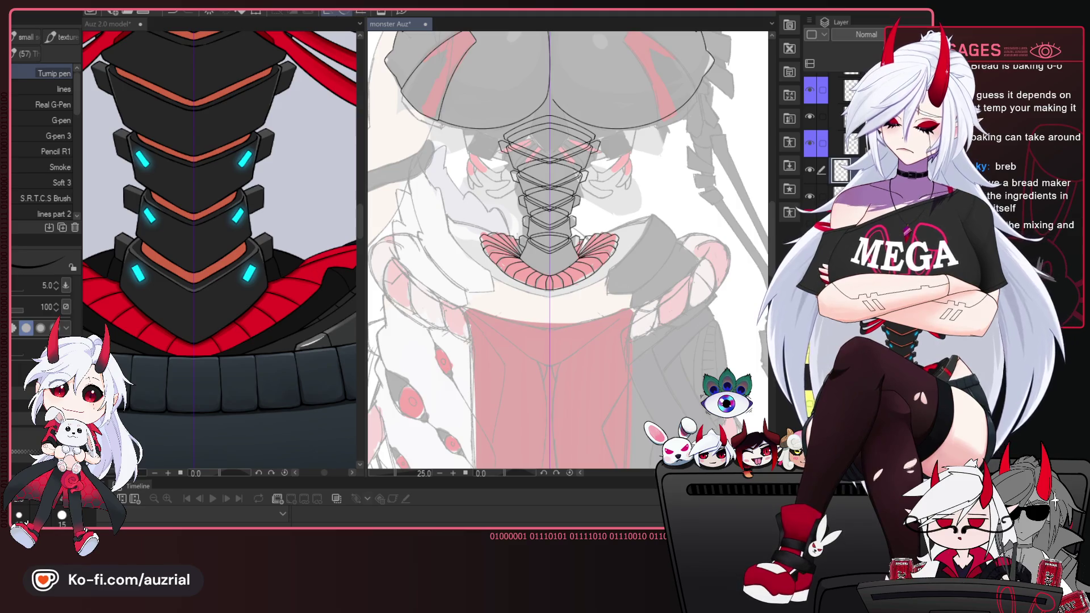
Draw a long shoulder line out from the neck, redrawing it and reverting a transform rotation.
{"action": "scroll", "coordinate": [643, 271], "scroll_direction": "up", "scroll_amount": 1}
{"action": "scroll", "coordinate": [644, 271], "scroll_direction": "up", "scroll_amount": 1}
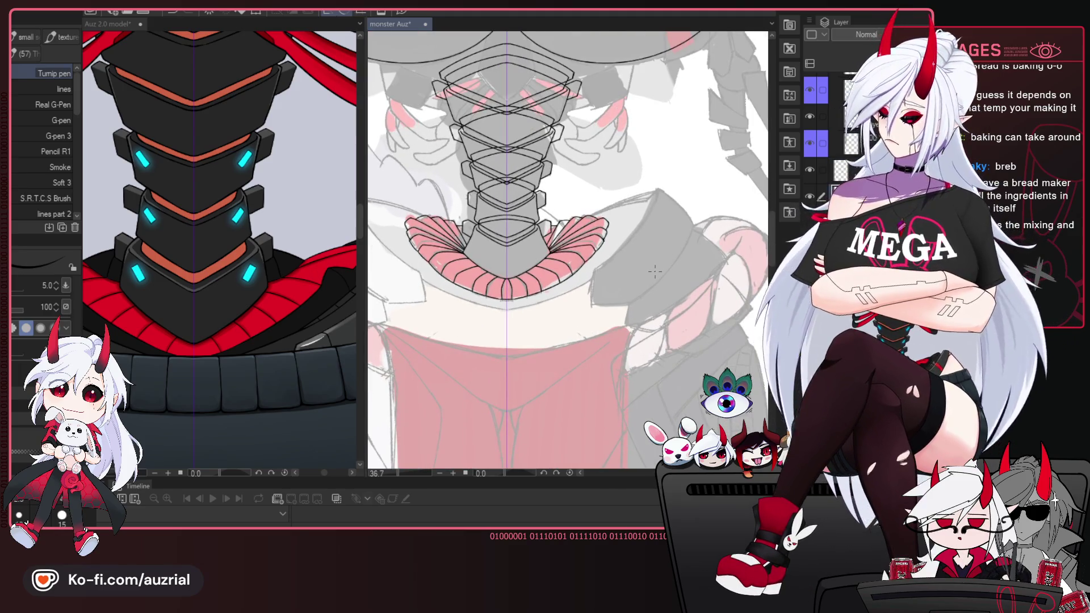
{"action": "scroll", "coordinate": [682, 249], "scroll_direction": "up", "scroll_amount": 1}
{"action": "scroll", "coordinate": [699, 235], "scroll_direction": "up", "scroll_amount": 1}
{"action": "left_click_drag", "start_coordinate": [699, 235], "coordinate": [655, 234]}
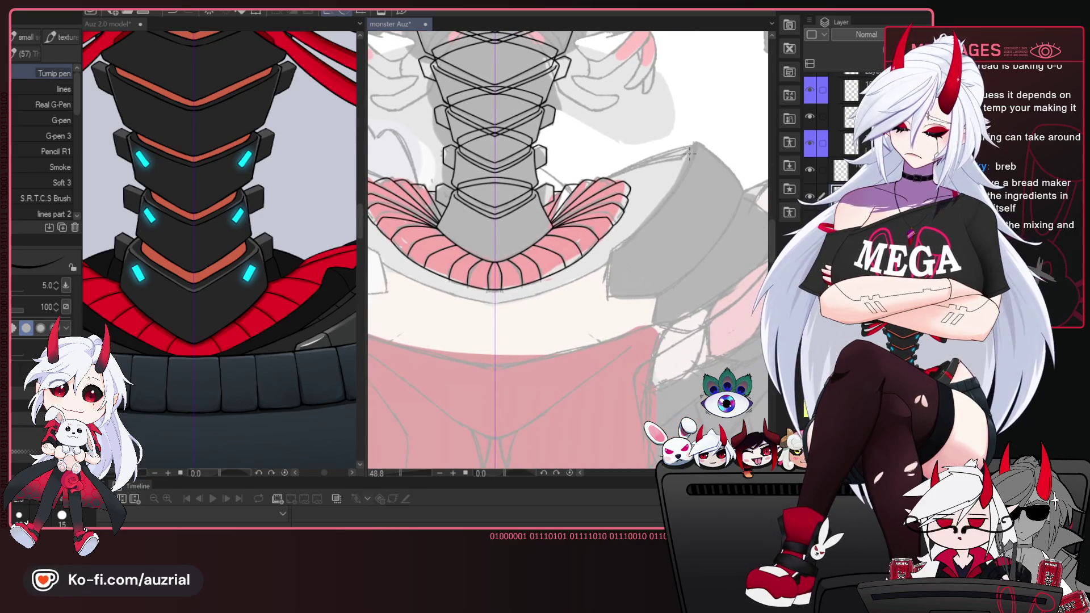
{"action": "left_click_drag", "start_coordinate": [689, 153], "coordinate": [601, 178]}
{"action": "left_click_drag", "start_coordinate": [690, 153], "coordinate": [517, 220]}
{"action": "key", "text": "ctrl+z"}
{"action": "left_click_drag", "start_coordinate": [690, 153], "coordinate": [509, 223]}
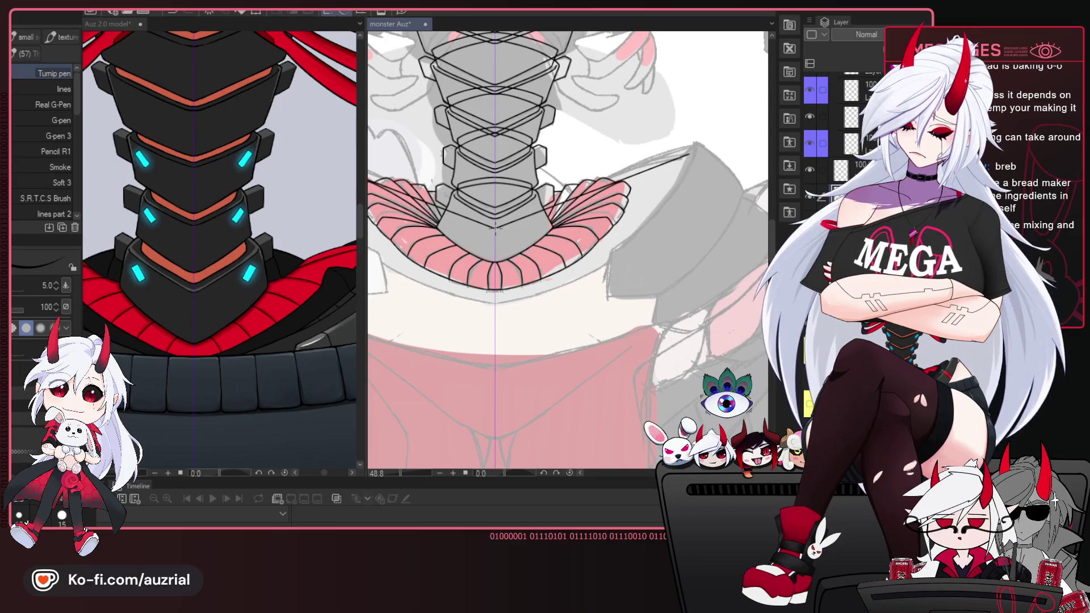
{"action": "key", "text": "ctrl+t"}
{"action": "key", "text": "ctrl+z"}
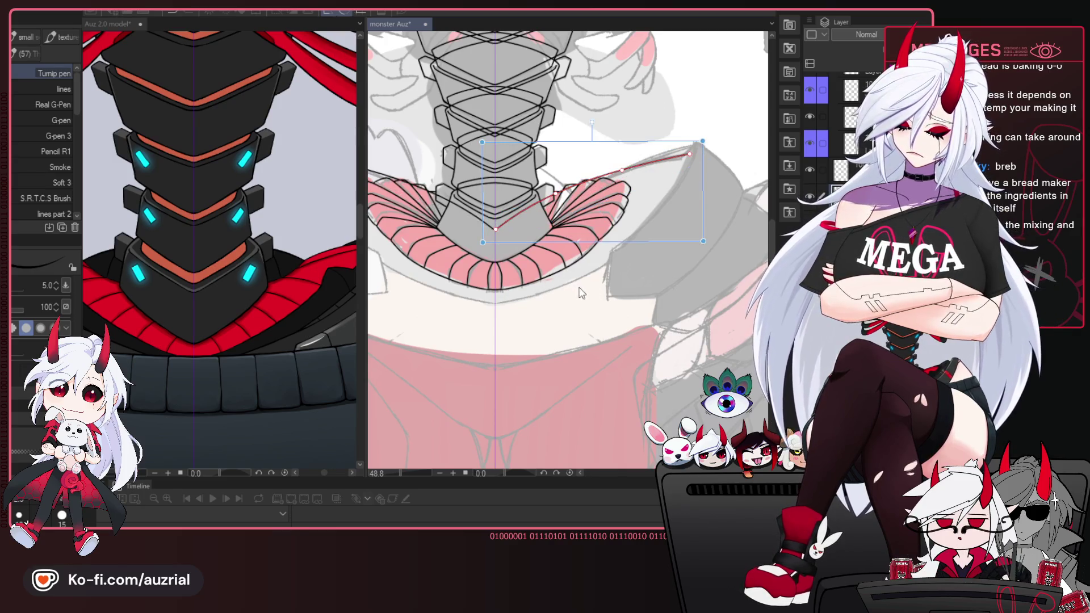
Stretch the vector line to the crescent's right tip and add bend points bulging it along the edge.
{"action": "left_click_drag", "start_coordinate": [636, 169], "coordinate": [652, 163]}
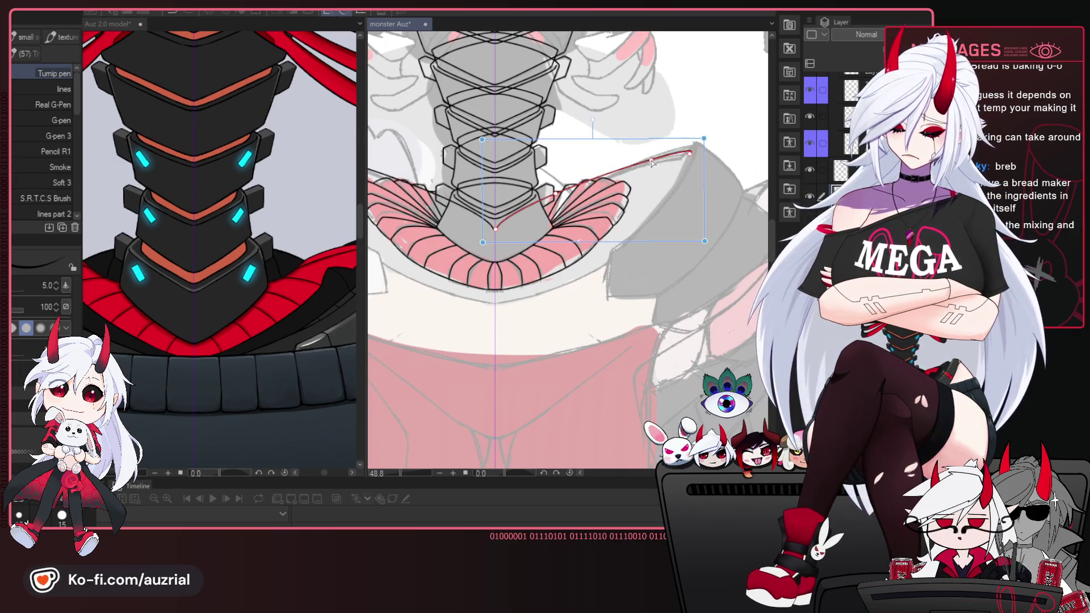
{"action": "left_click_drag", "start_coordinate": [555, 197], "coordinate": [559, 202]}
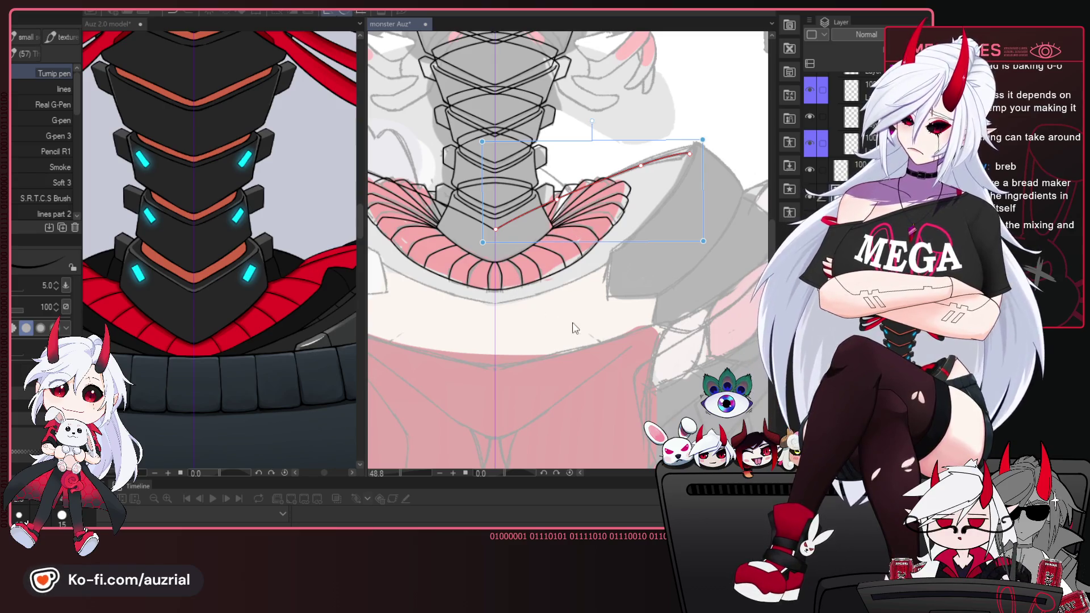
{"action": "key", "text": "p"}
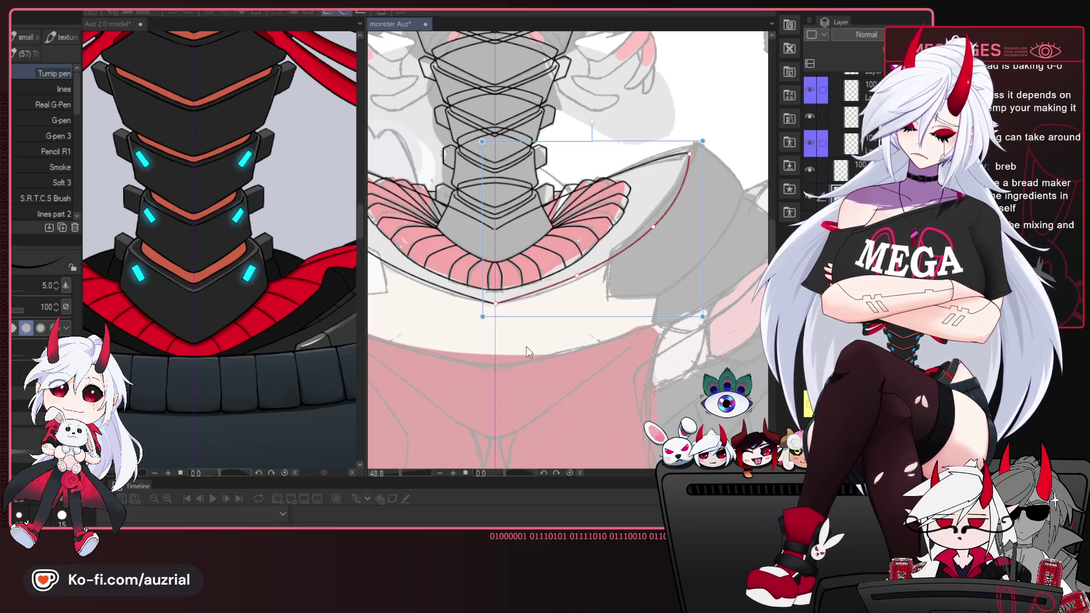
{"action": "left_click", "coordinate": [657, 224]}
{"action": "left_click_drag", "start_coordinate": [578, 283], "coordinate": [578, 278]}
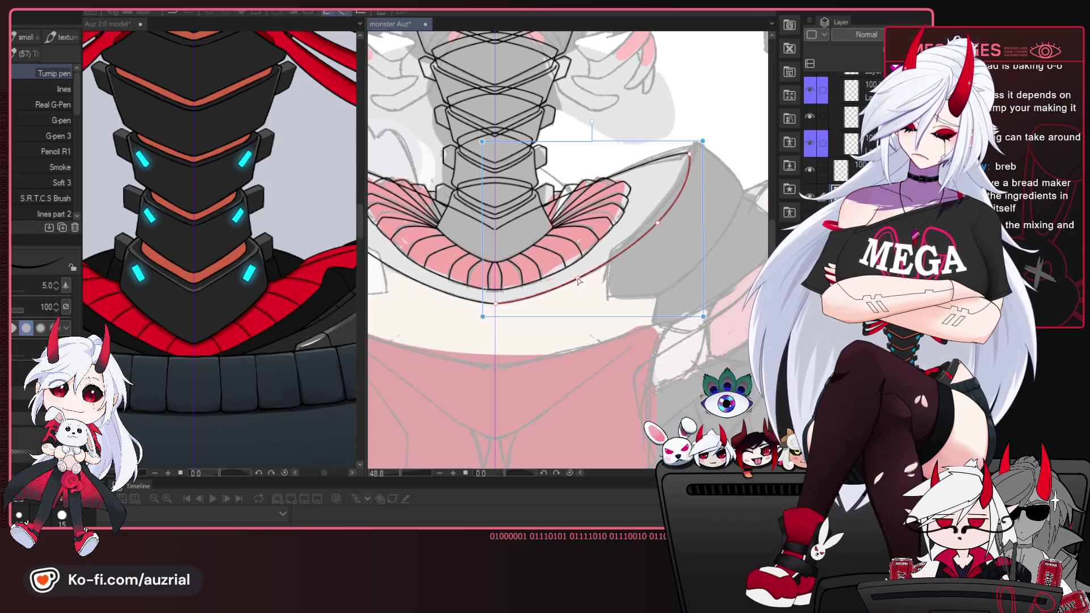
{"action": "left_click_drag", "start_coordinate": [661, 225], "coordinate": [671, 208]}
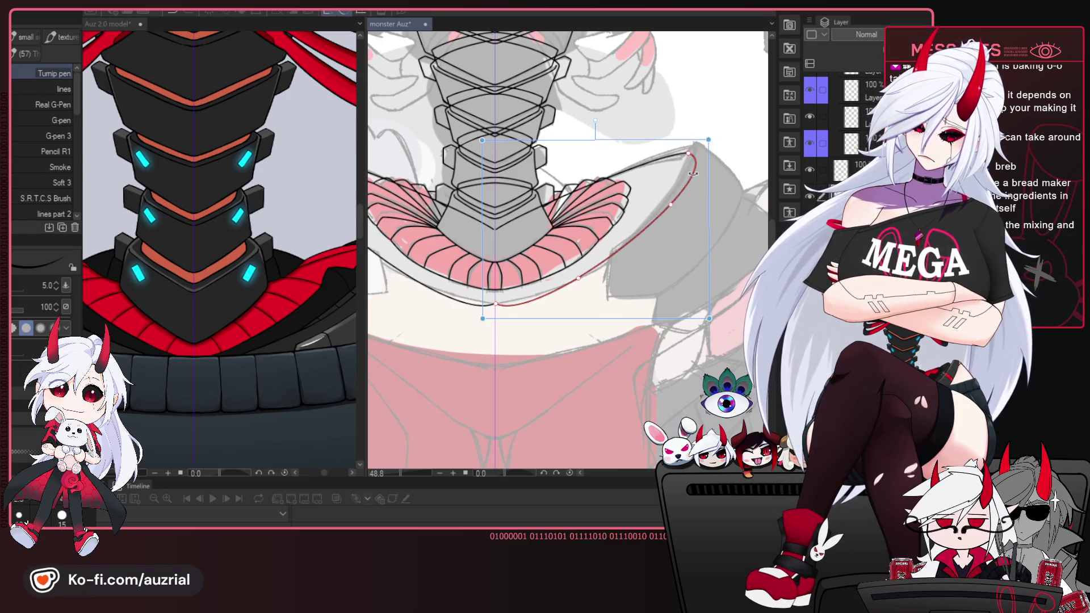
{"action": "left_click", "coordinate": [660, 210]}
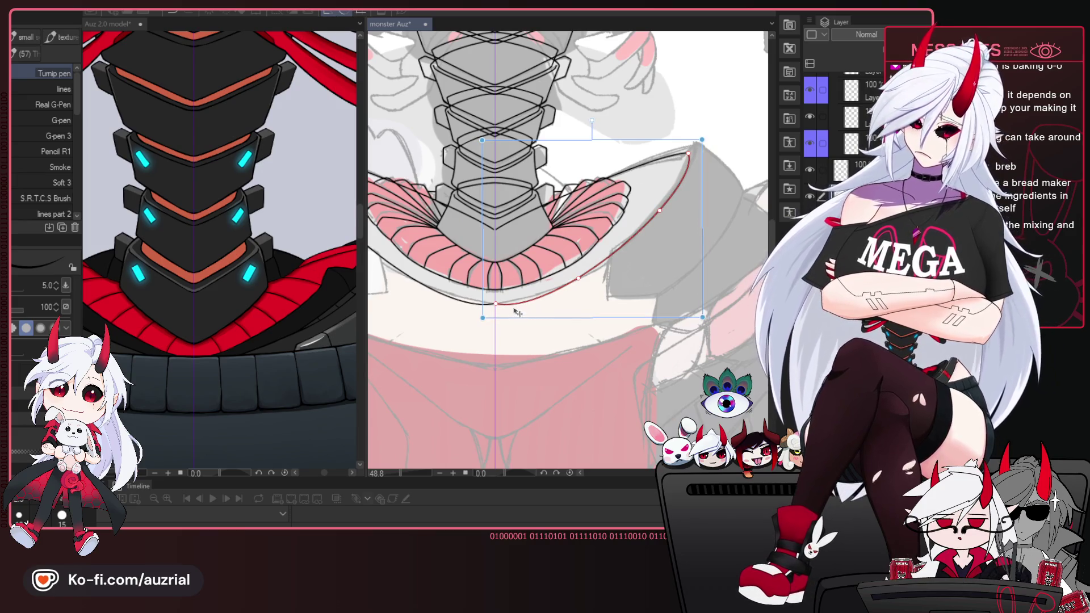
{"action": "left_click_drag", "start_coordinate": [577, 283], "coordinate": [585, 275]}
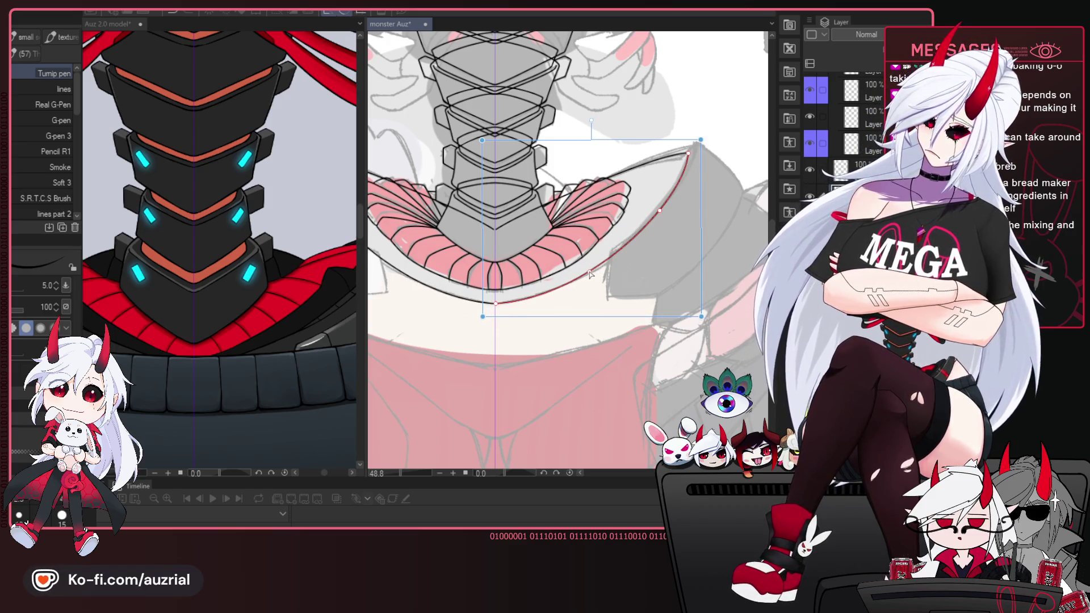
{"action": "left_click", "coordinate": [558, 377]}
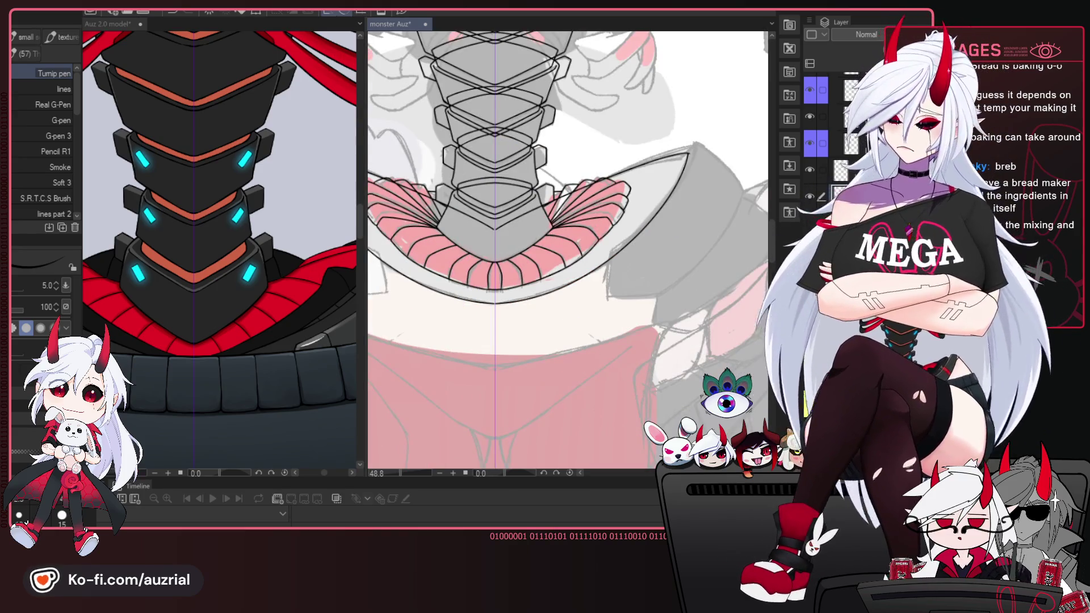
{"action": "scroll", "coordinate": [688, 148], "scroll_direction": "up", "scroll_amount": 3}
{"action": "key", "text": "e"}
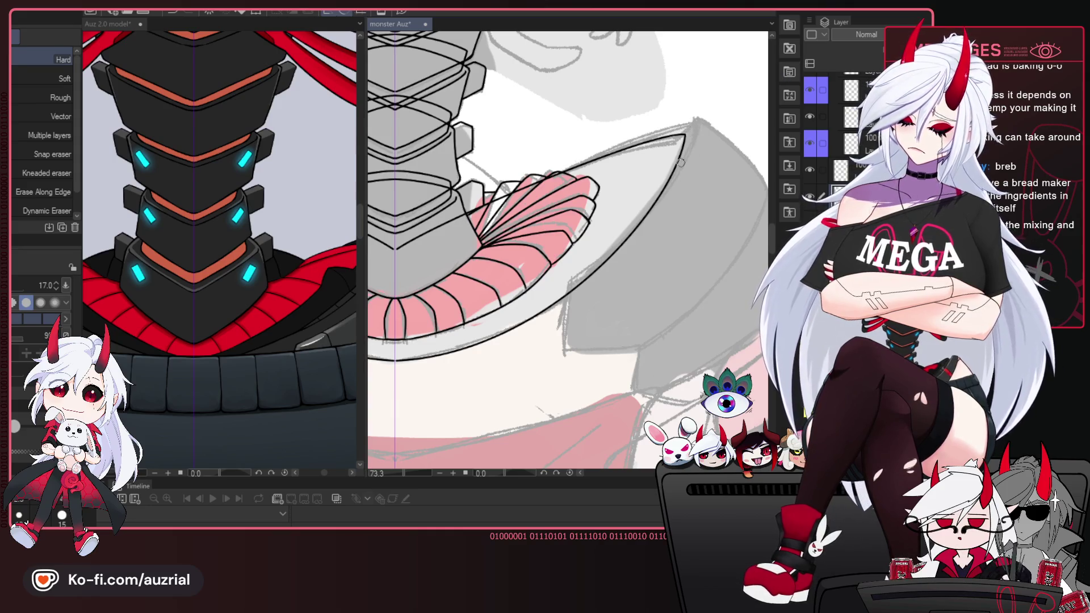
{"action": "key", "text": "p"}
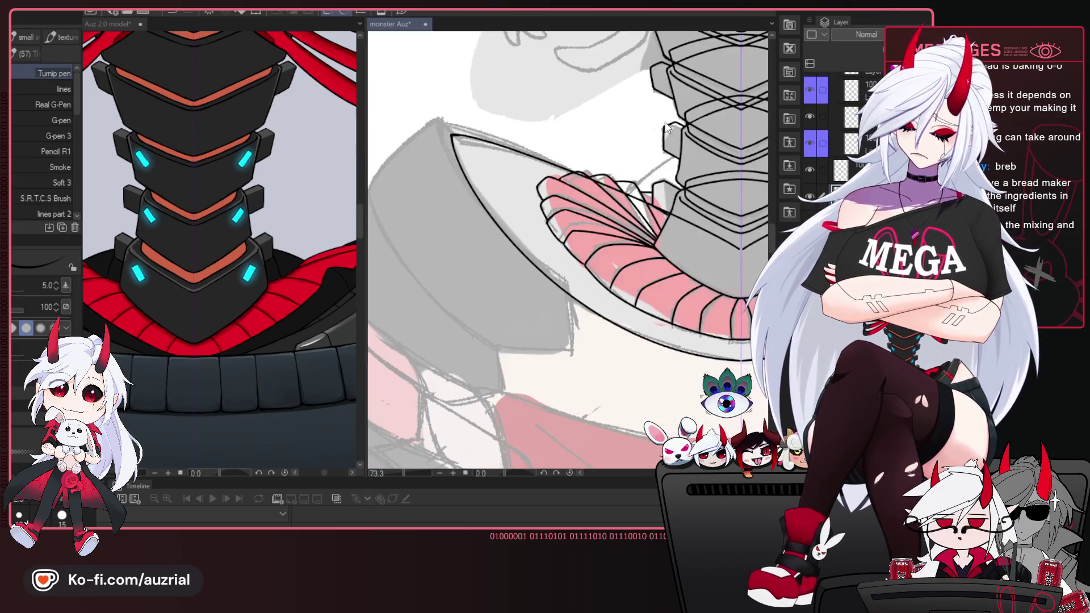
{"action": "key", "text": "h"}
{"action": "key", "text": "e"}
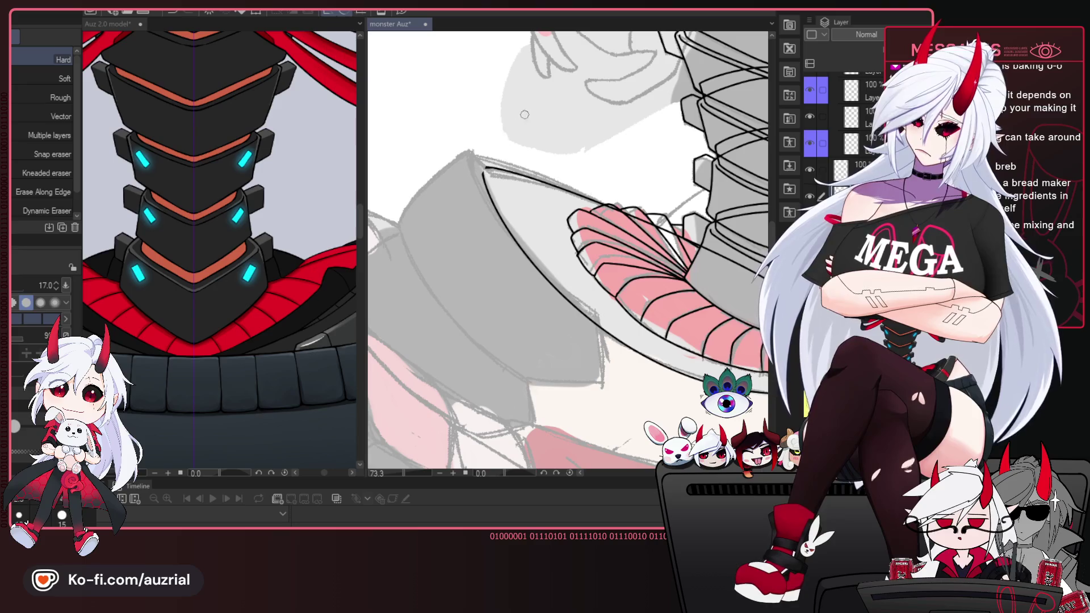
{"action": "key", "text": "p"}
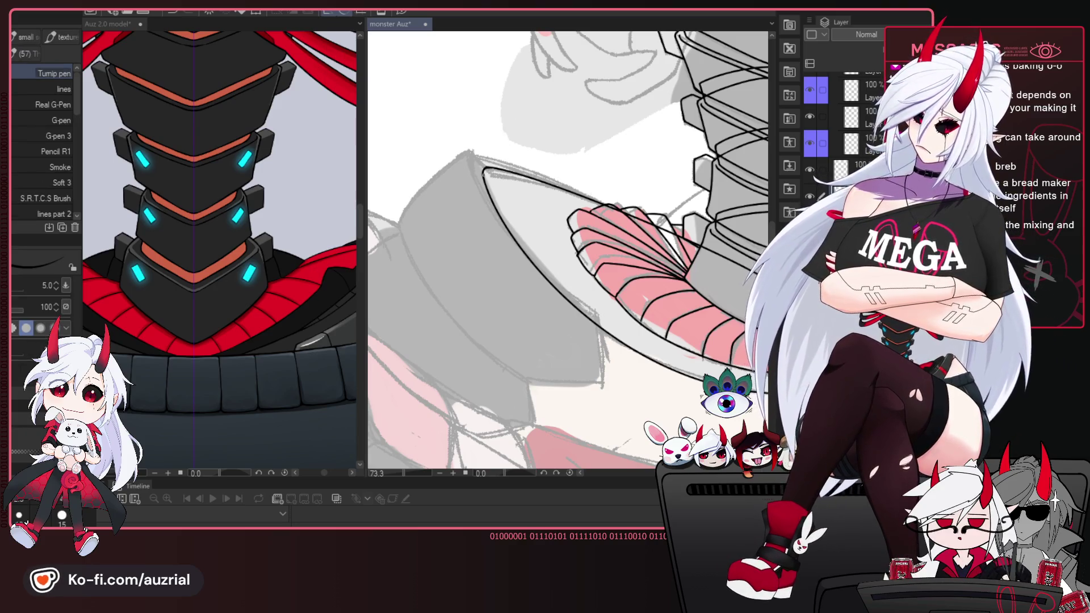
{"action": "scroll", "coordinate": [585, 187], "scroll_direction": "down", "scroll_amount": 5}
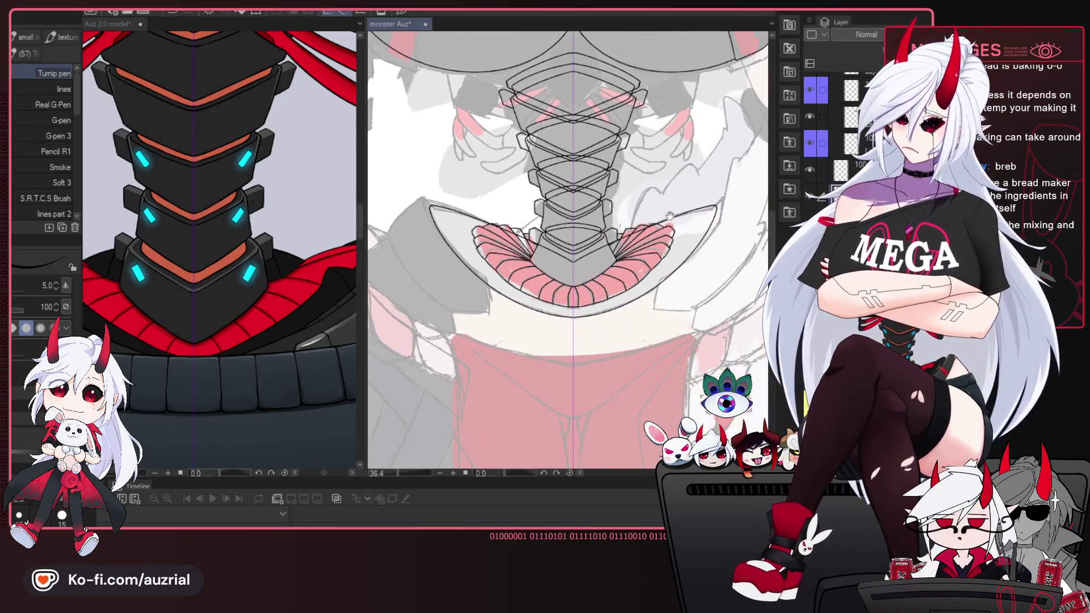
{"action": "scroll", "coordinate": [646, 223], "scroll_direction": "down", "scroll_amount": 3}
{"action": "scroll", "coordinate": [654, 279], "scroll_direction": "up", "scroll_amount": 1}
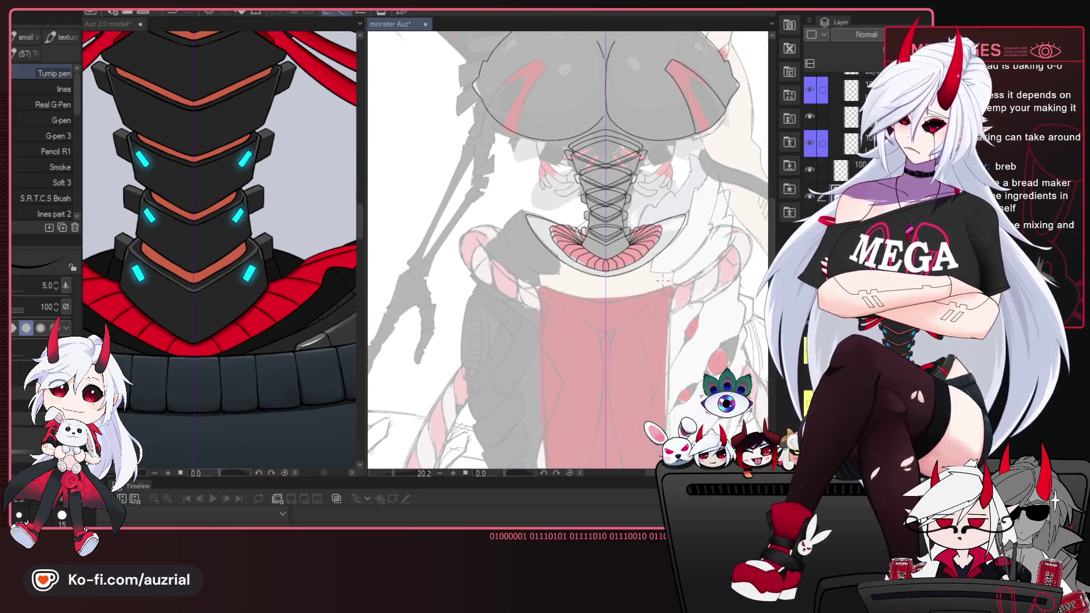
{"action": "scroll", "coordinate": [625, 275], "scroll_direction": "up", "scroll_amount": 1}
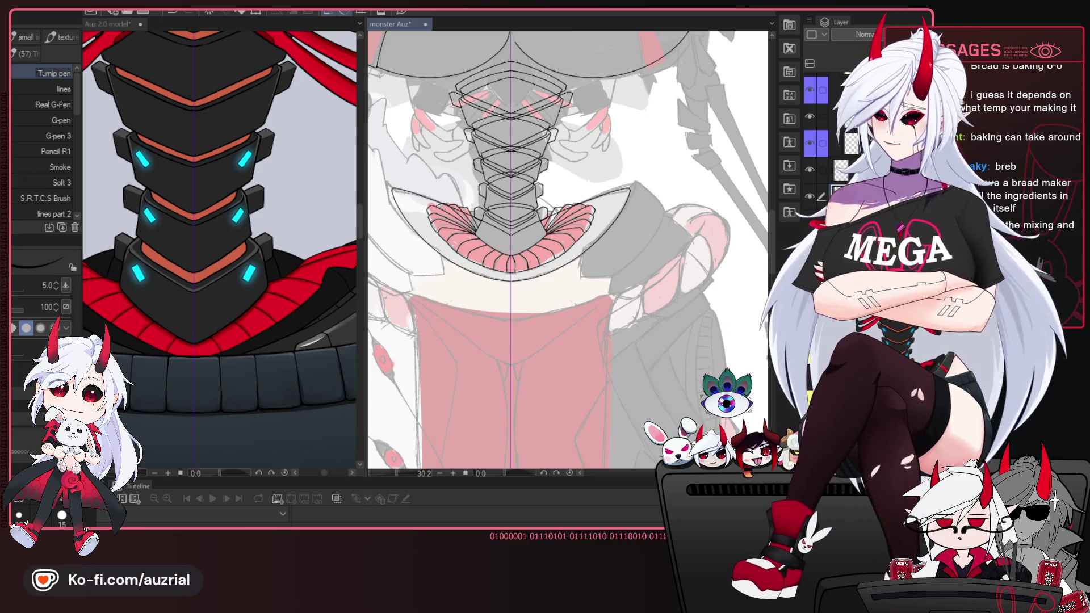
{"action": "scroll", "coordinate": [600, 309], "scroll_direction": "down", "scroll_amount": 1}
{"action": "scroll", "coordinate": [600, 309], "scroll_direction": "up", "scroll_amount": 1}
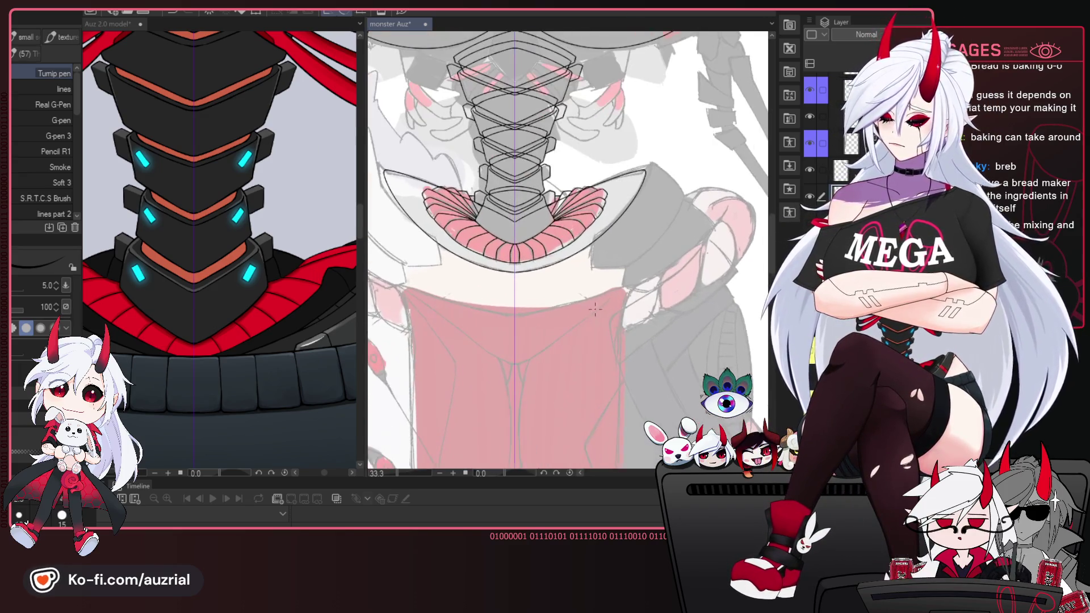
{"action": "scroll", "coordinate": [600, 309], "scroll_direction": "down", "scroll_amount": 2}
{"action": "scroll", "coordinate": [600, 309], "scroll_direction": "down", "scroll_amount": 2}
{"action": "mouse_move", "coordinate": [600, 308]}
{"action": "left_mouse_down"}
{"action": "mouse_move", "coordinate": [574, 380]}
{"action": "mouse_move", "coordinate": [583, 388]}
{"action": "mouse_move", "coordinate": [602, 289]}
{"action": "mouse_move", "coordinate": [644, 311]}
{"action": "left_mouse_up"}
{"action": "scroll", "coordinate": [599, 293], "scroll_direction": "up", "scroll_amount": 3}
{"action": "scroll", "coordinate": [599, 293], "scroll_direction": "up", "scroll_amount": 2}
{"action": "scroll", "coordinate": [600, 293], "scroll_direction": "up", "scroll_amount": 1}
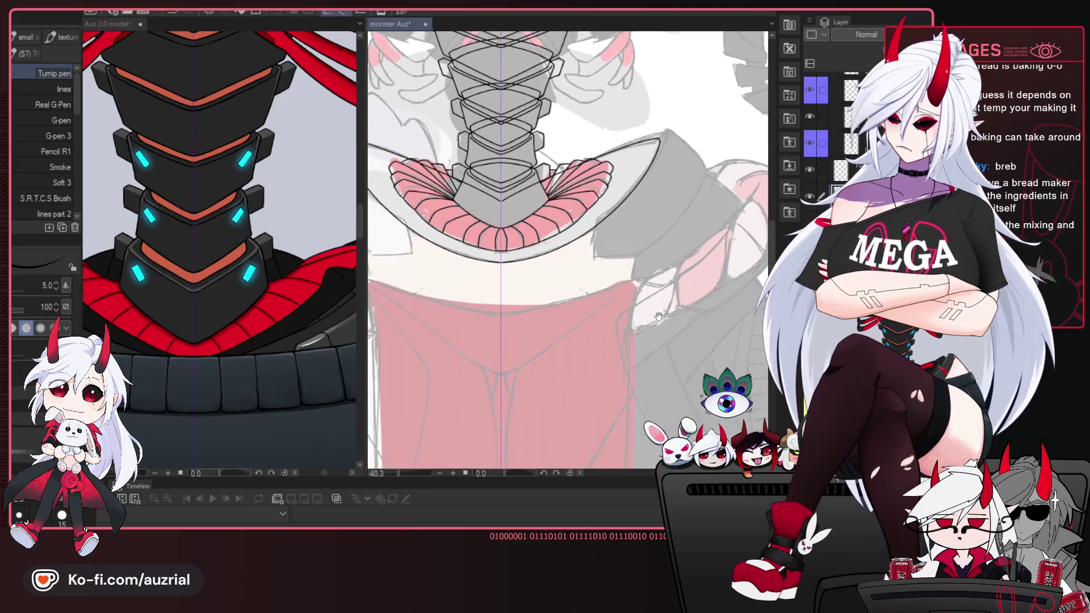
{"action": "scroll", "coordinate": [587, 203], "scroll_direction": "up", "scroll_amount": 2}
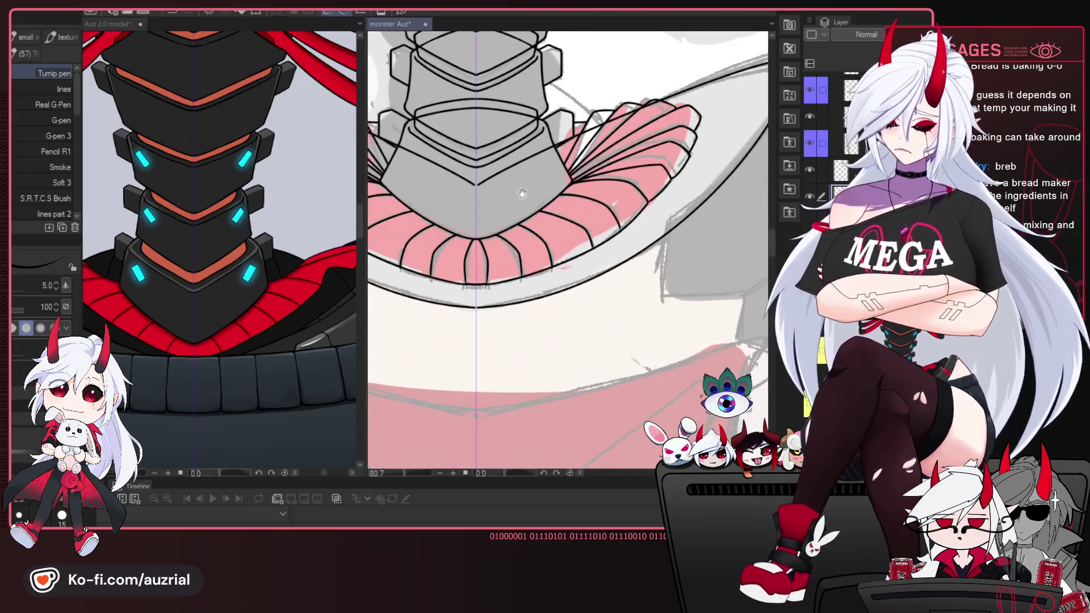
{"action": "scroll", "coordinate": [587, 204], "scroll_direction": "up", "scroll_amount": 2}
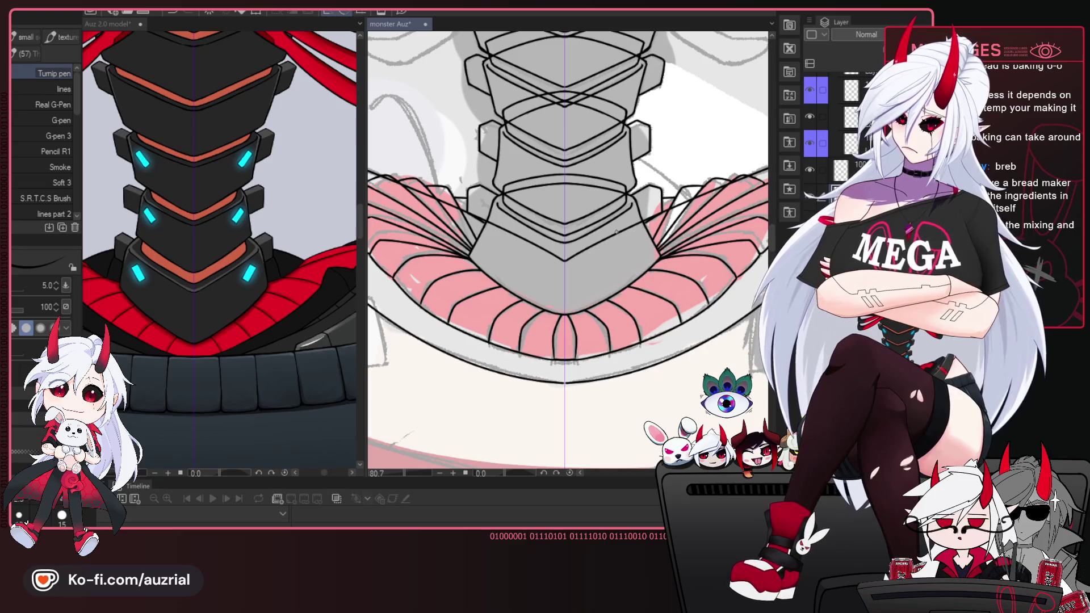
{"action": "scroll", "coordinate": [616, 233], "scroll_direction": "down", "scroll_amount": 1}
{"action": "scroll", "coordinate": [613, 239], "scroll_direction": "down", "scroll_amount": 1}
{"action": "scroll", "coordinate": [611, 249], "scroll_direction": "down", "scroll_amount": 1}
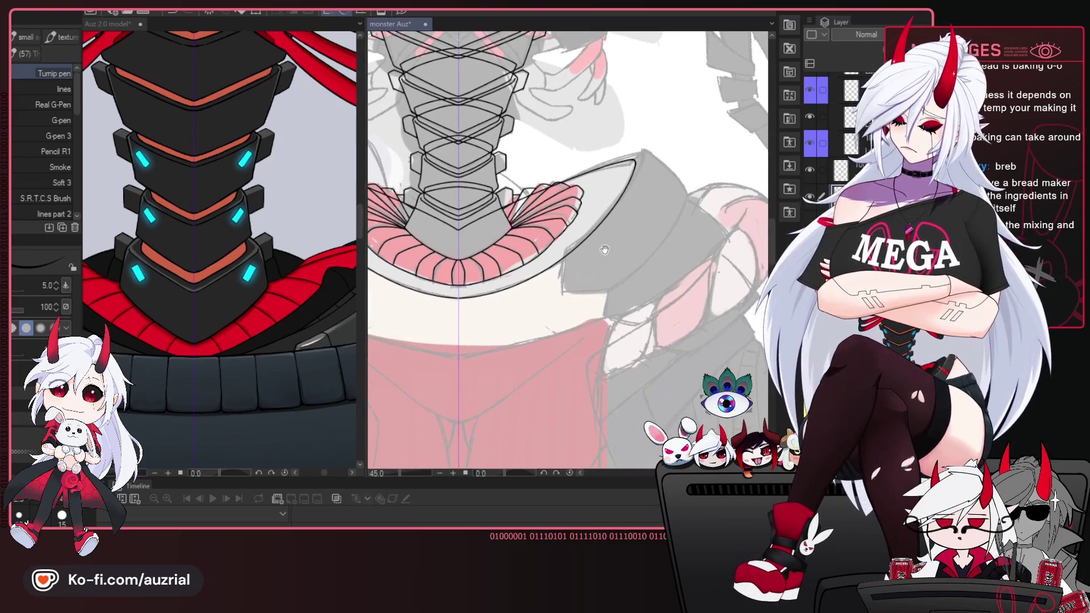
{"action": "scroll", "coordinate": [611, 249], "scroll_direction": "up", "scroll_amount": 1}
{"action": "scroll", "coordinate": [611, 248], "scroll_direction": "up", "scroll_amount": 1}
{"action": "scroll", "coordinate": [611, 249], "scroll_direction": "up", "scroll_amount": 1}
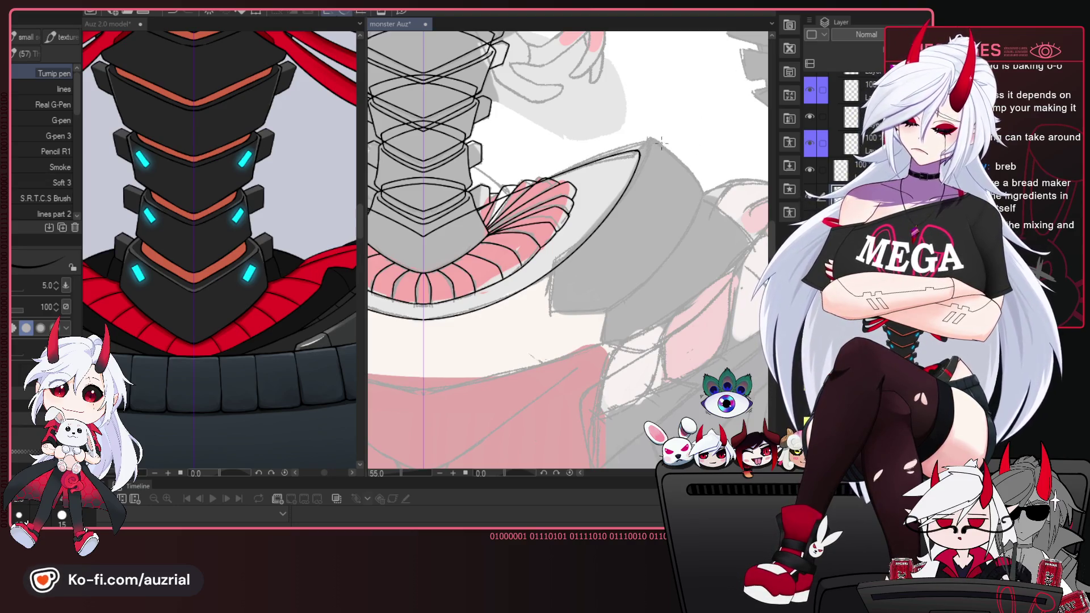
Draw a line along the grey block's left edge, then adjust and confirm it in a transform frame.
{"action": "left_click_drag", "start_coordinate": [647, 136], "coordinate": [555, 254]}
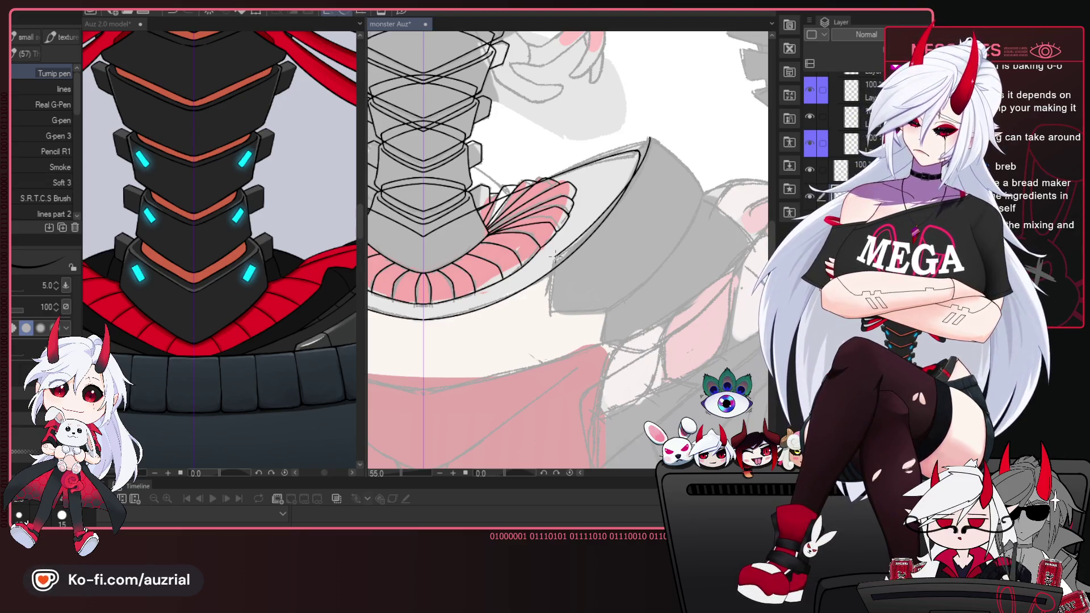
{"action": "left_click", "coordinate": [556, 253], "text": "ctrl"}
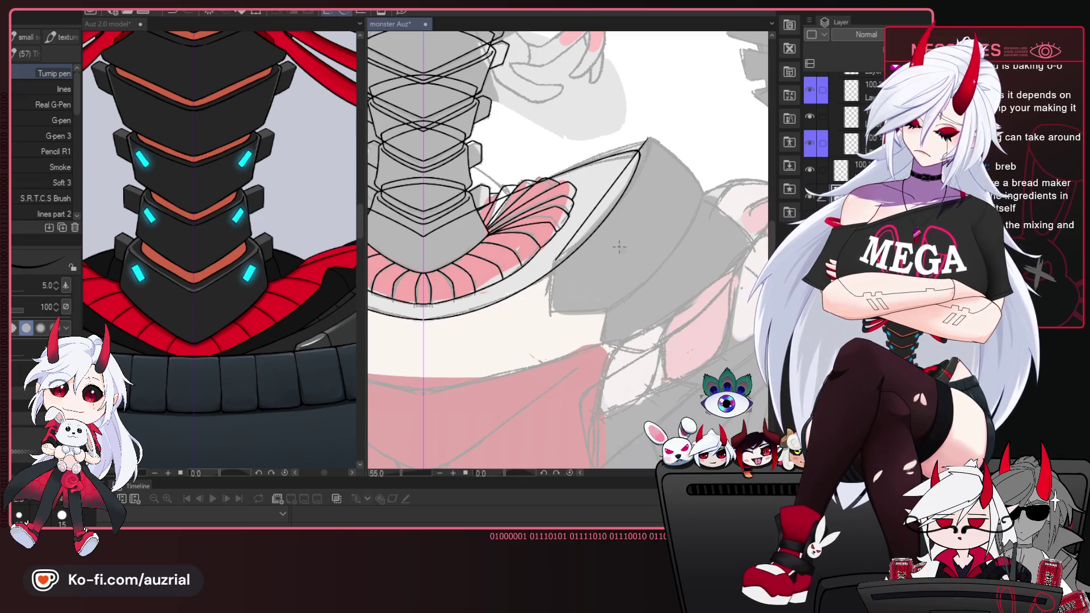
{"action": "key", "text": "ctrl+t"}
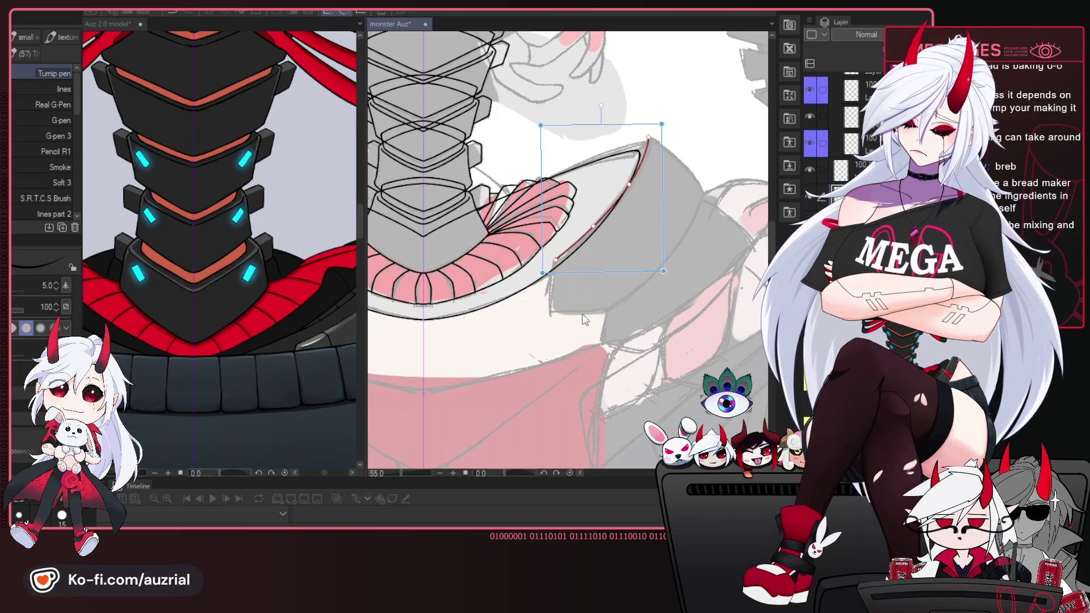
{"action": "key", "text": "Return"}
{"action": "left_click_drag", "start_coordinate": [711, 195], "coordinate": [653, 154]}
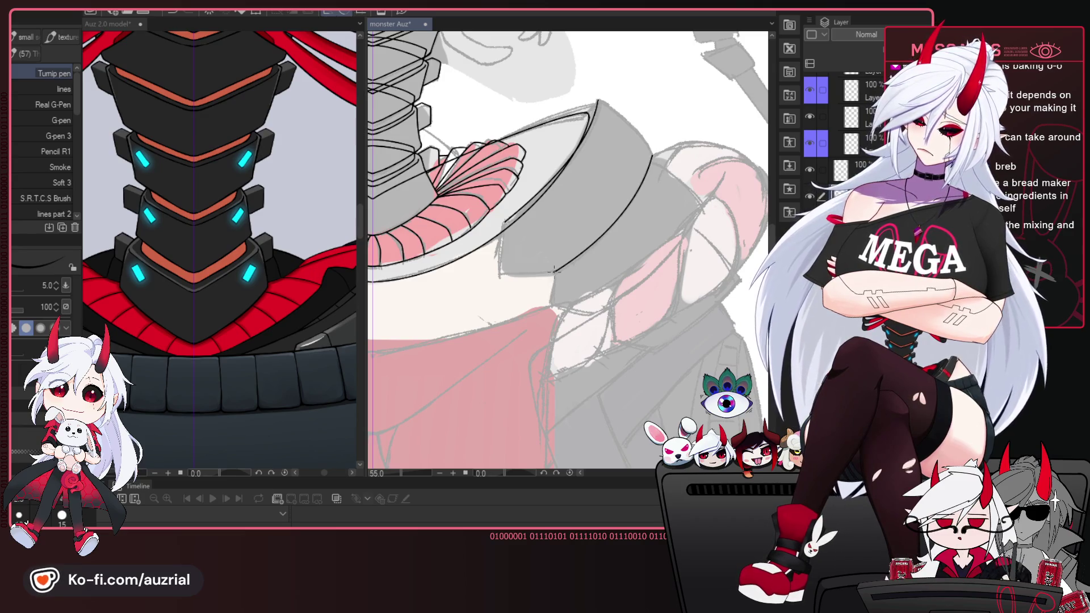
{"action": "mouse_move", "coordinate": [631, 306]}
{"action": "left_mouse_down"}
{"action": "mouse_move", "coordinate": [656, 253]}
{"action": "mouse_move", "coordinate": [611, 148]}
{"action": "left_mouse_up"}
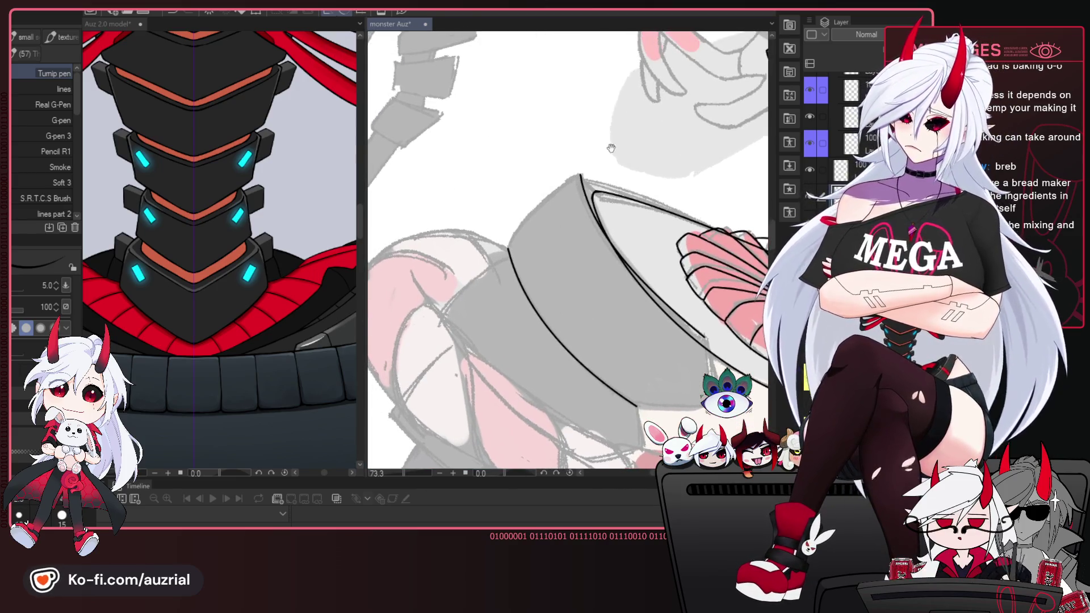
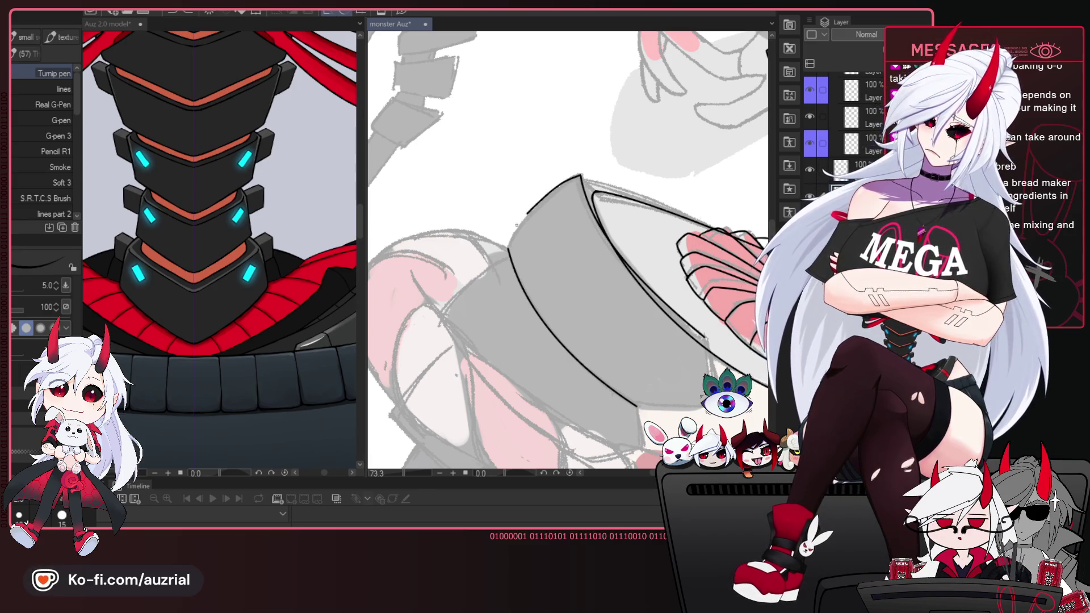
Undo the last collar plate outline, then compare the collar mirrored and unmirrored.
{"action": "key", "text": "ctrl+z"}
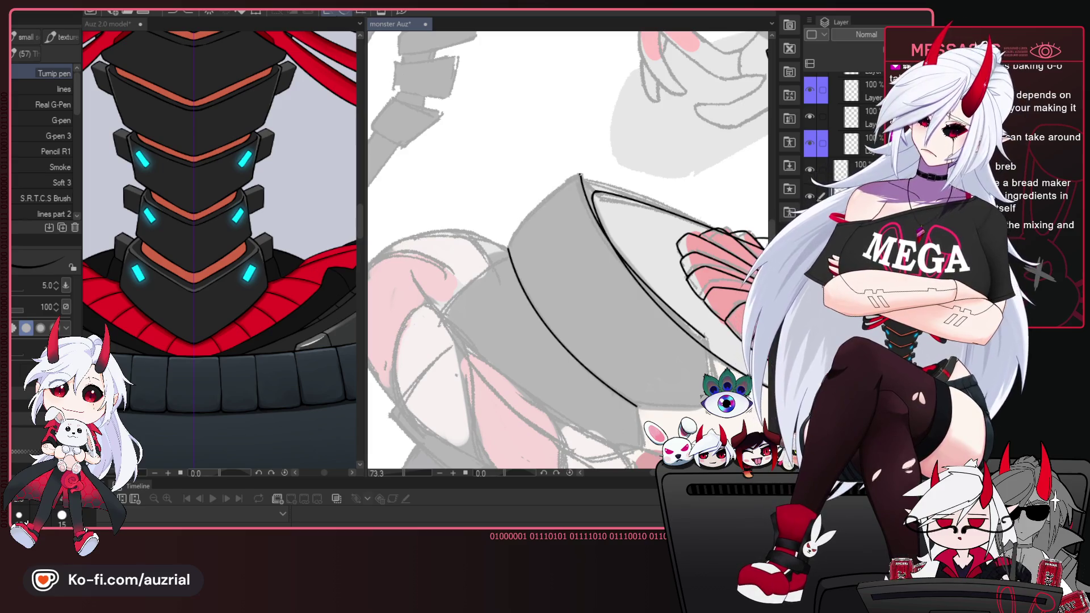
{"action": "key", "text": "h"}
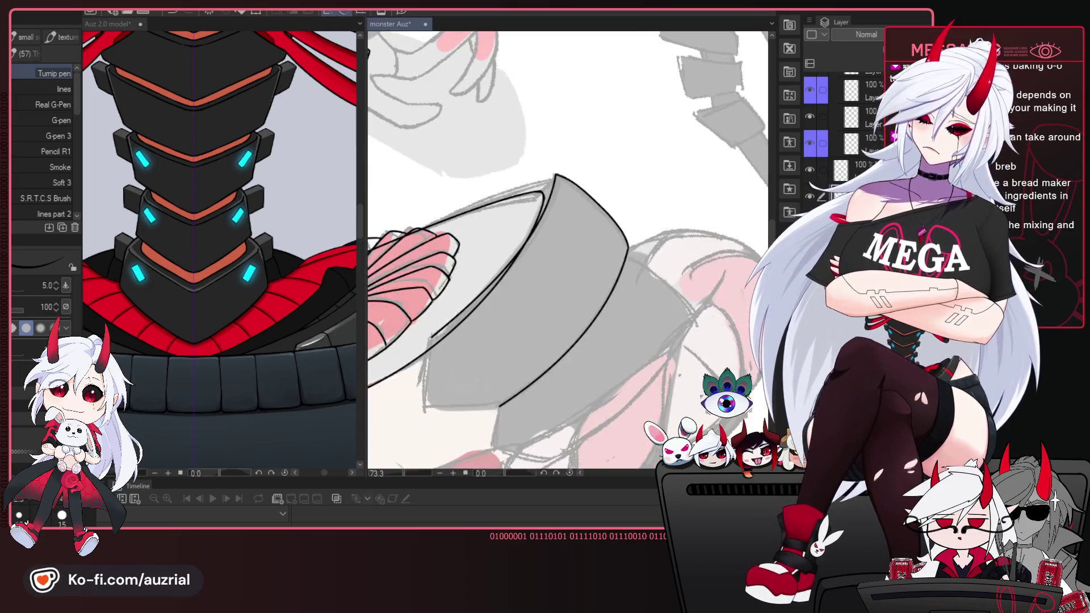
{"action": "left_click_drag", "start_coordinate": [624, 350], "coordinate": [686, 335]}
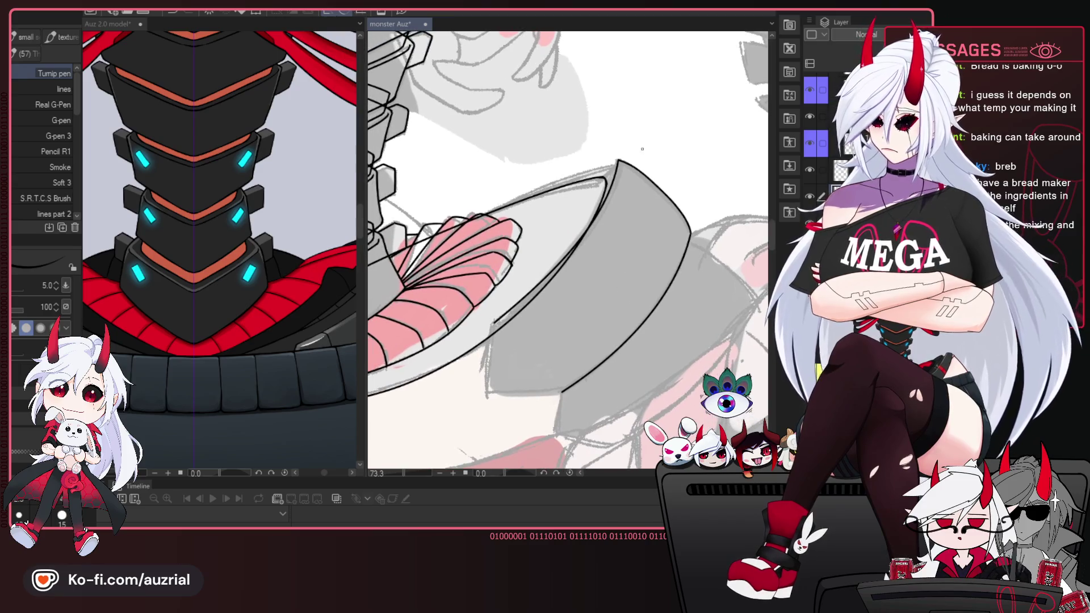
{"action": "left_click_drag", "start_coordinate": [698, 276], "coordinate": [634, 221]}
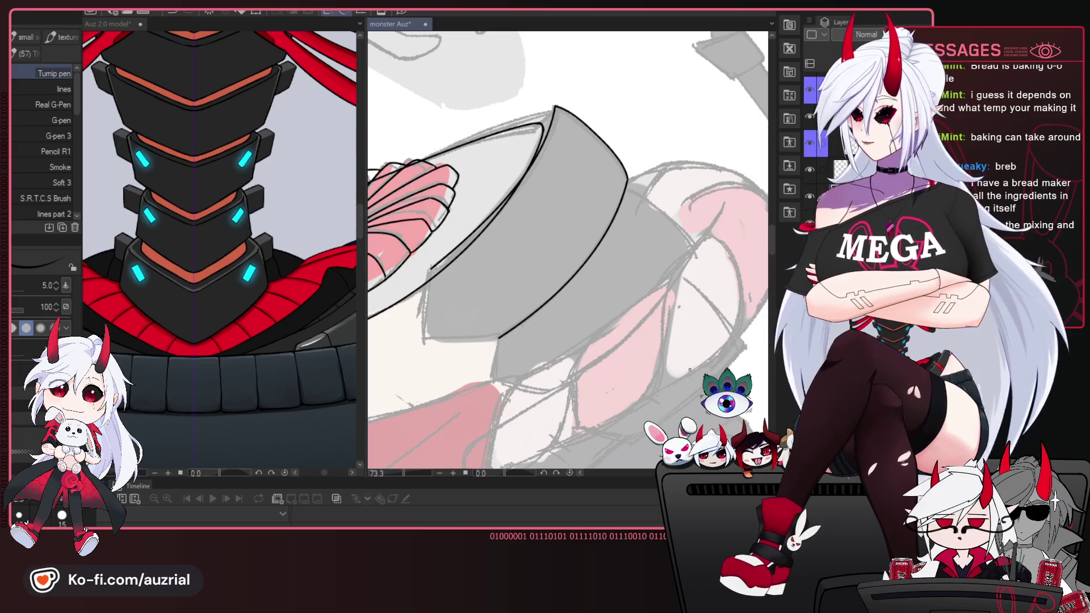
{"action": "left_click_drag", "start_coordinate": [551, 276], "coordinate": [622, 202]}
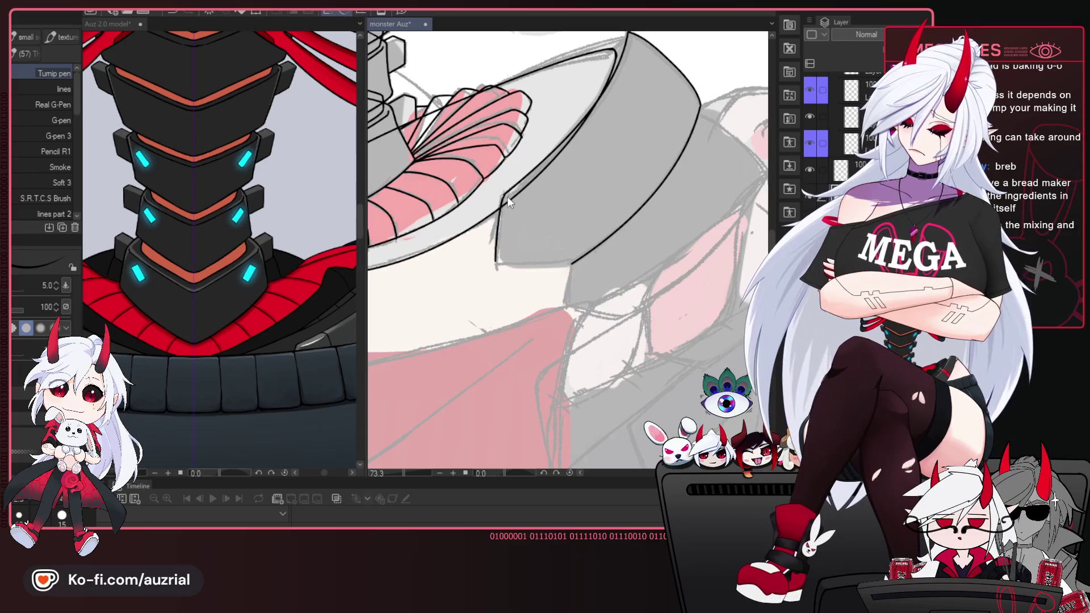
{"action": "left_click_drag", "start_coordinate": [555, 311], "coordinate": [557, 277]}
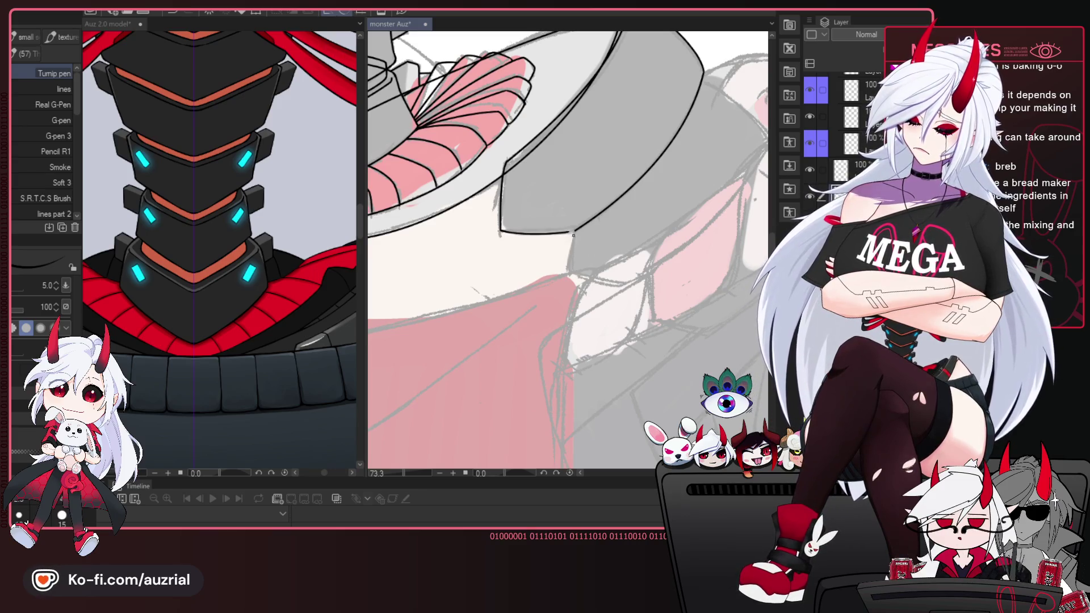
{"action": "key", "text": "h"}
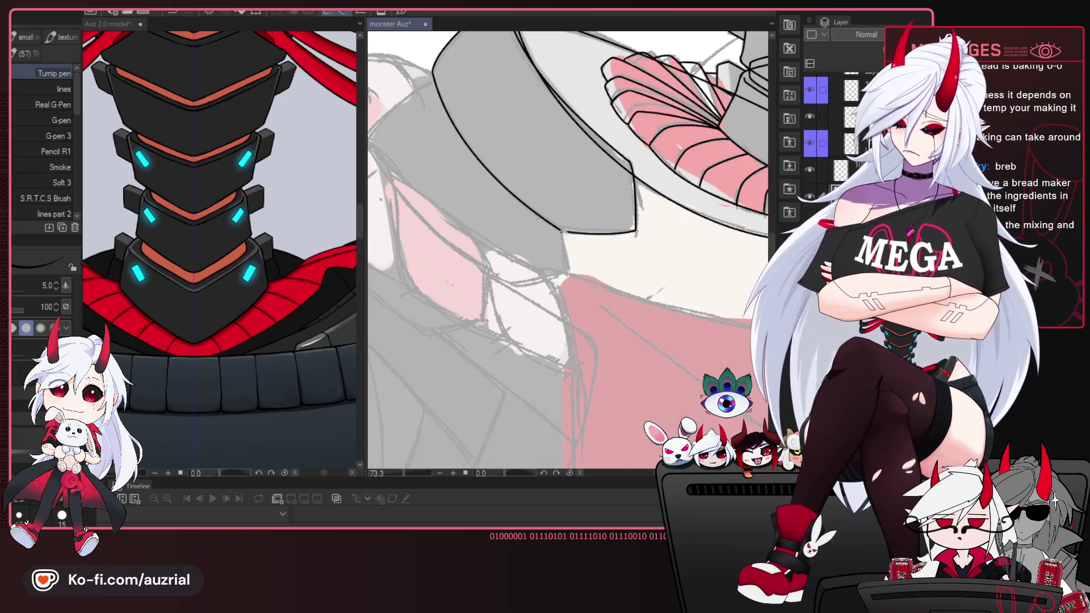
{"action": "key", "text": "h"}
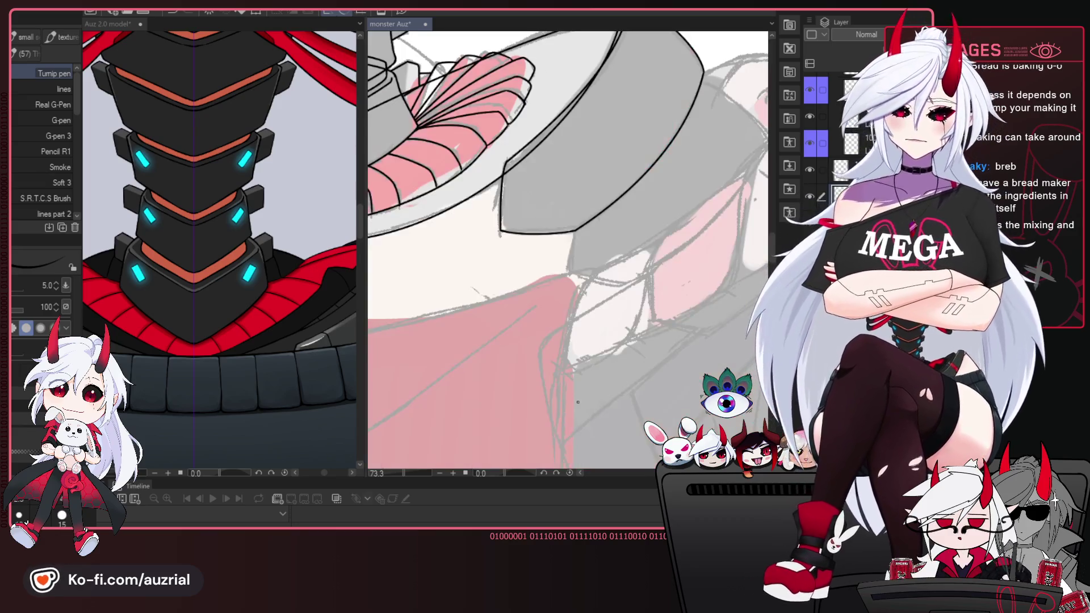
{"action": "mouse_move", "coordinate": [700, 311]}
{"action": "left_mouse_down"}
{"action": "mouse_move", "coordinate": [604, 334]}
{"action": "mouse_move", "coordinate": [653, 275]}
{"action": "mouse_move", "coordinate": [579, 201]}
{"action": "left_mouse_up"}
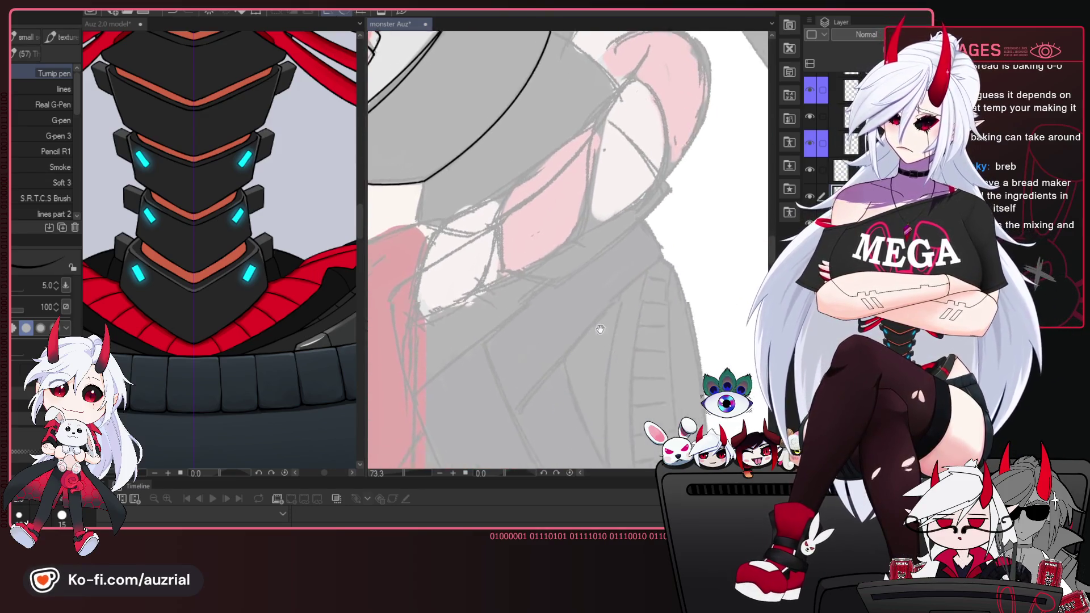
Select the colour fill layers and hide them, including the red chest fill.
{"action": "scroll", "coordinate": [651, 264], "scroll_direction": "down", "scroll_amount": 3}
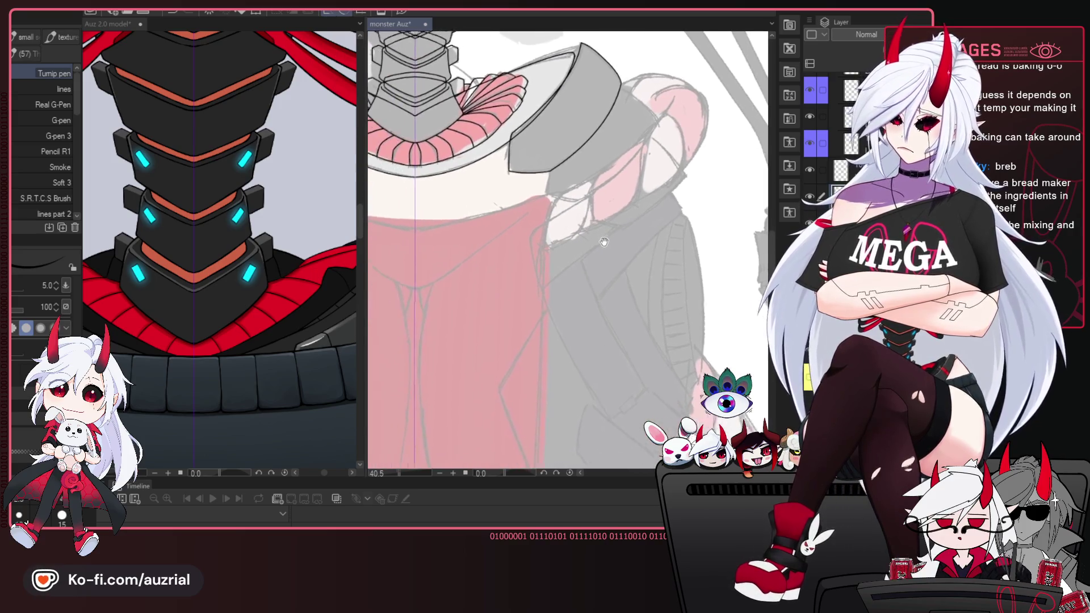
{"action": "scroll", "coordinate": [580, 294], "scroll_direction": "down", "scroll_amount": 3}
{"action": "scroll", "coordinate": [580, 293], "scroll_direction": "up", "scroll_amount": 2}
{"action": "scroll", "coordinate": [602, 273], "scroll_direction": "up", "scroll_amount": 1}
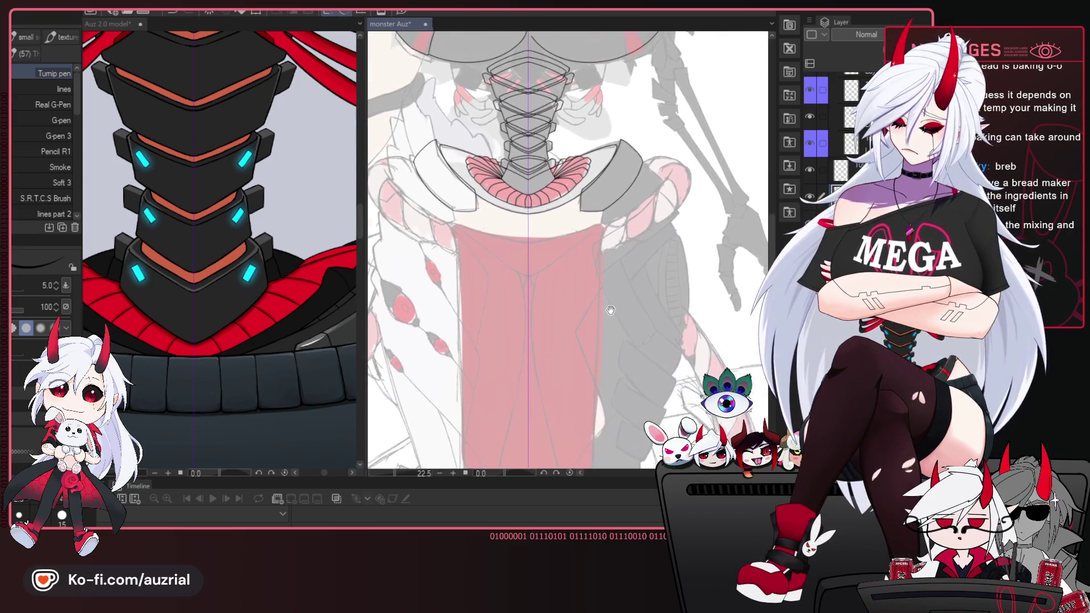
{"action": "scroll", "coordinate": [636, 250], "scroll_direction": "up", "scroll_amount": 2}
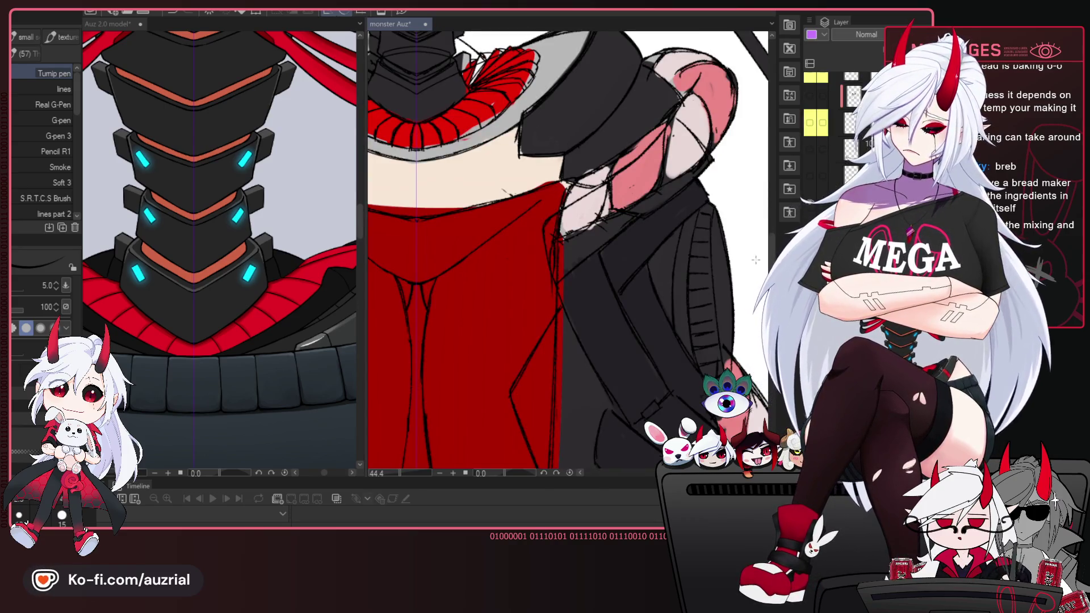
{"action": "left_click", "coordinate": [817, 143]}
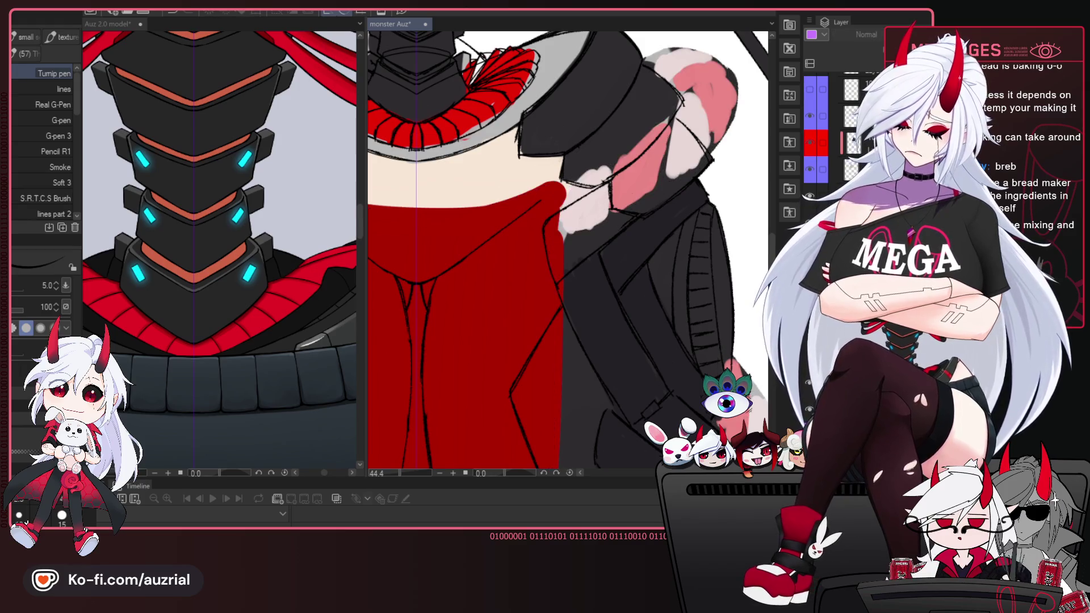
{"action": "left_click", "coordinate": [852, 108]}
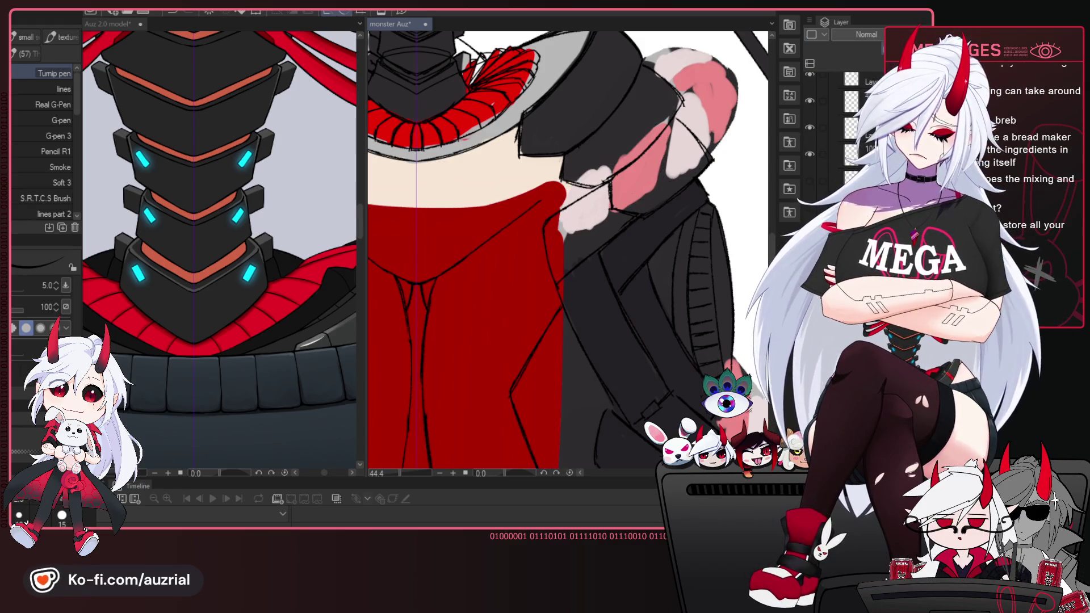
{"action": "key", "text": "Delete"}
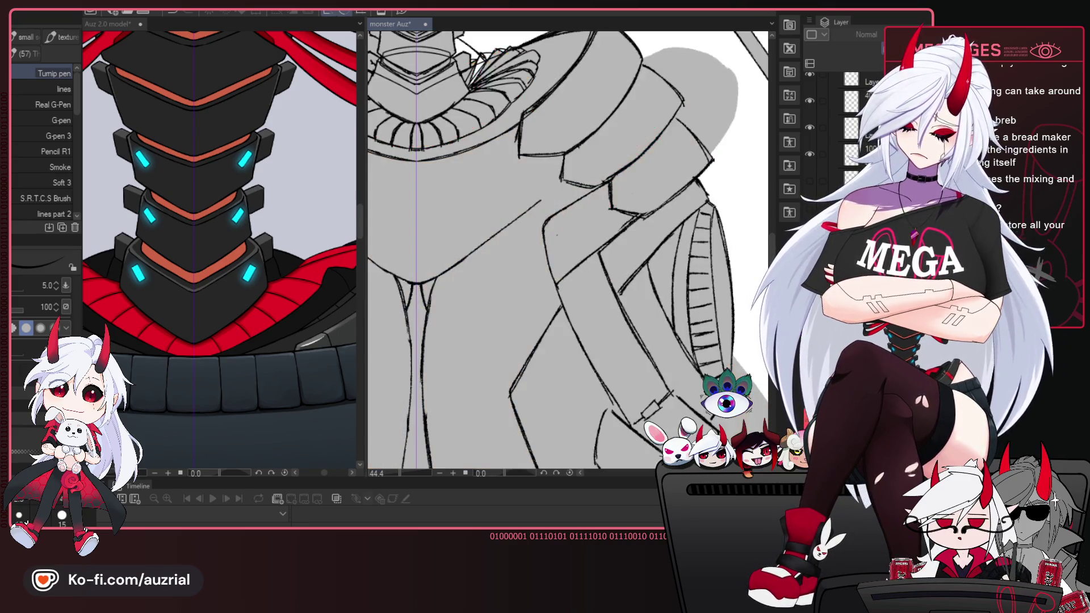
{"action": "left_click_drag", "start_coordinate": [628, 223], "coordinate": [663, 297]}
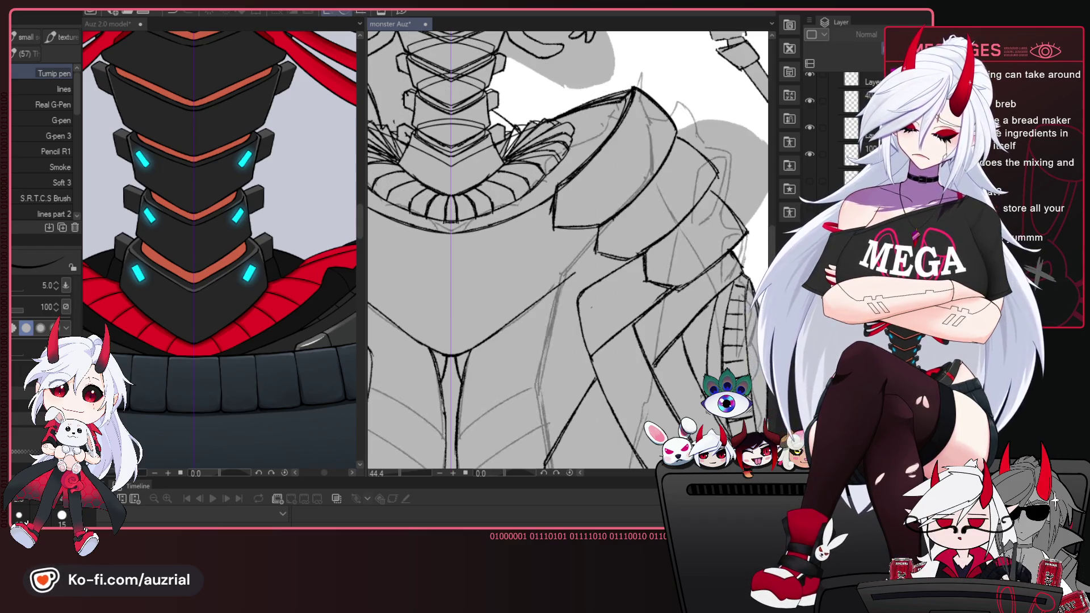
Select the sketch layers and make the rough sketch visible over the figure.
{"action": "scroll", "coordinate": [591, 306], "scroll_direction": "down", "scroll_amount": 5}
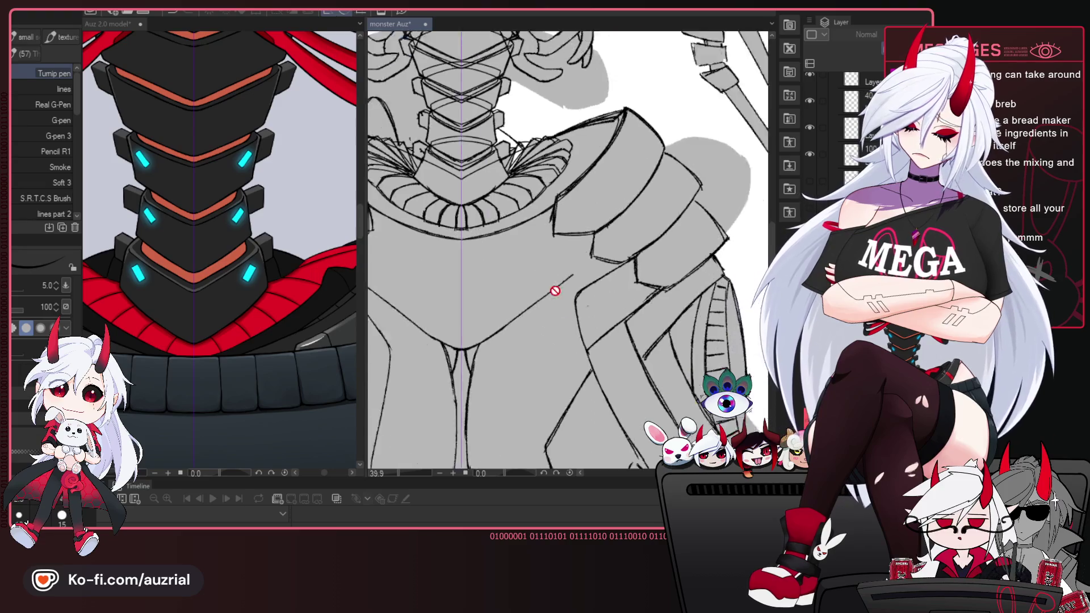
{"action": "left_click", "coordinate": [816, 176]}
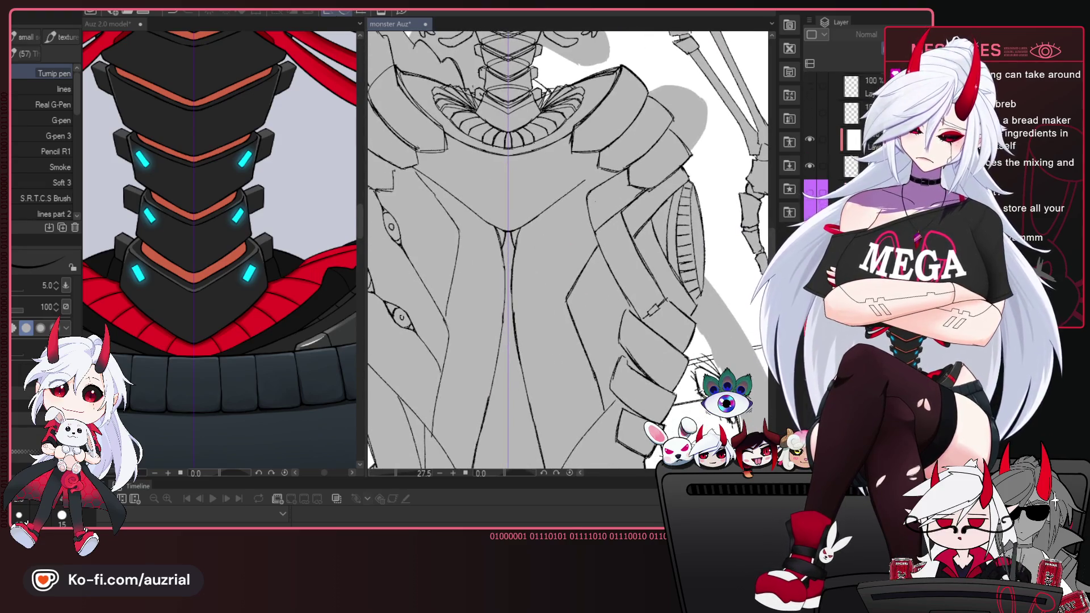
{"action": "left_click", "coordinate": [816, 137]}
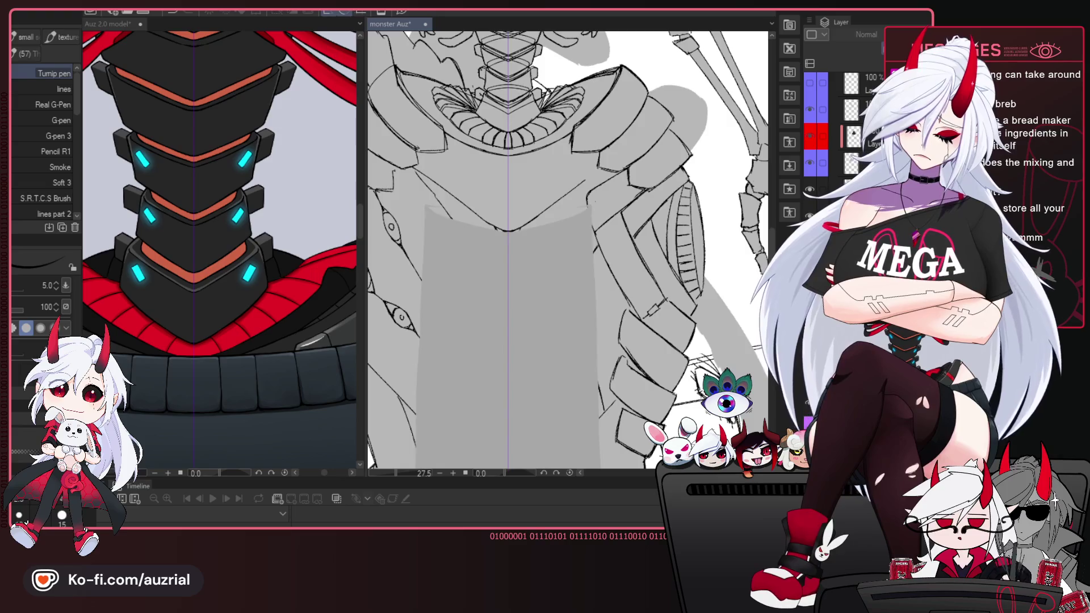
{"action": "key", "text": "ctrl+z"}
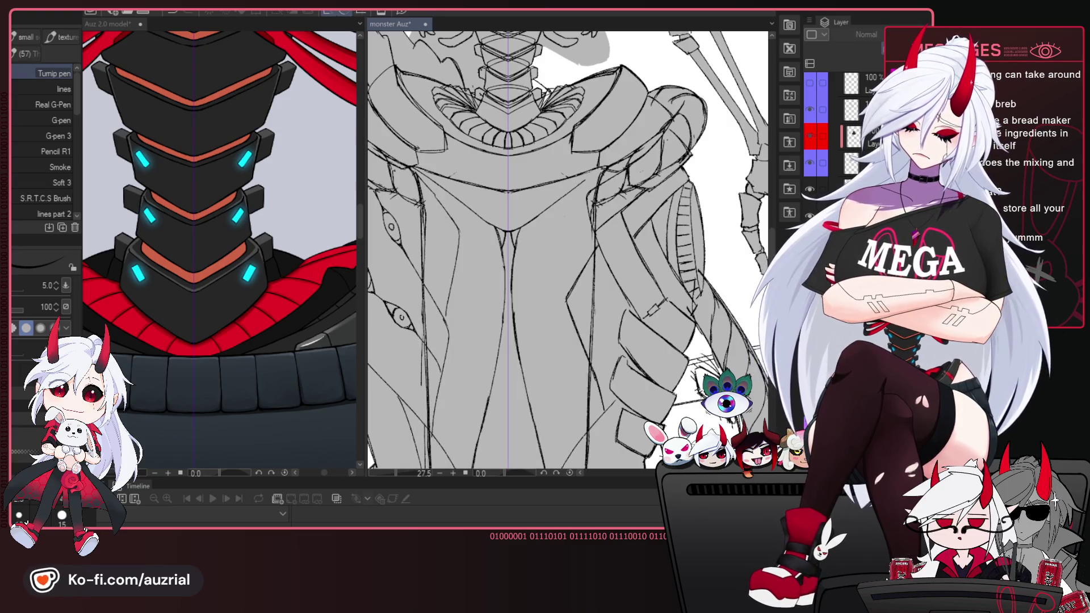
Make the grey torso fill much paler and zoom in on the shoulder plate.
{"action": "left_click_drag", "start_coordinate": [568, 295], "coordinate": [535, 276]}
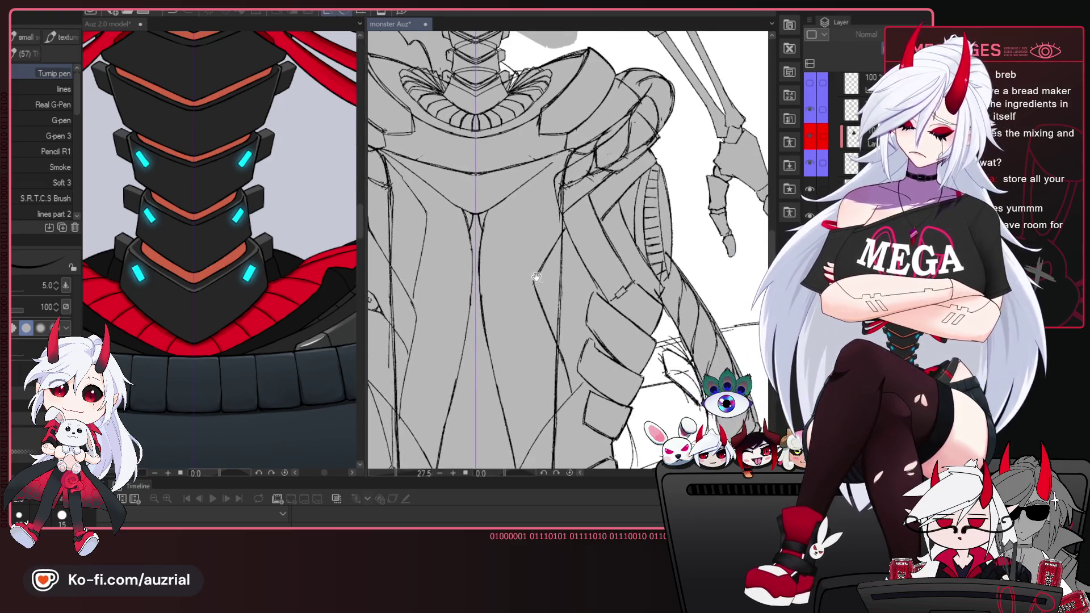
{"action": "scroll", "coordinate": [536, 277], "scroll_direction": "down", "scroll_amount": 5}
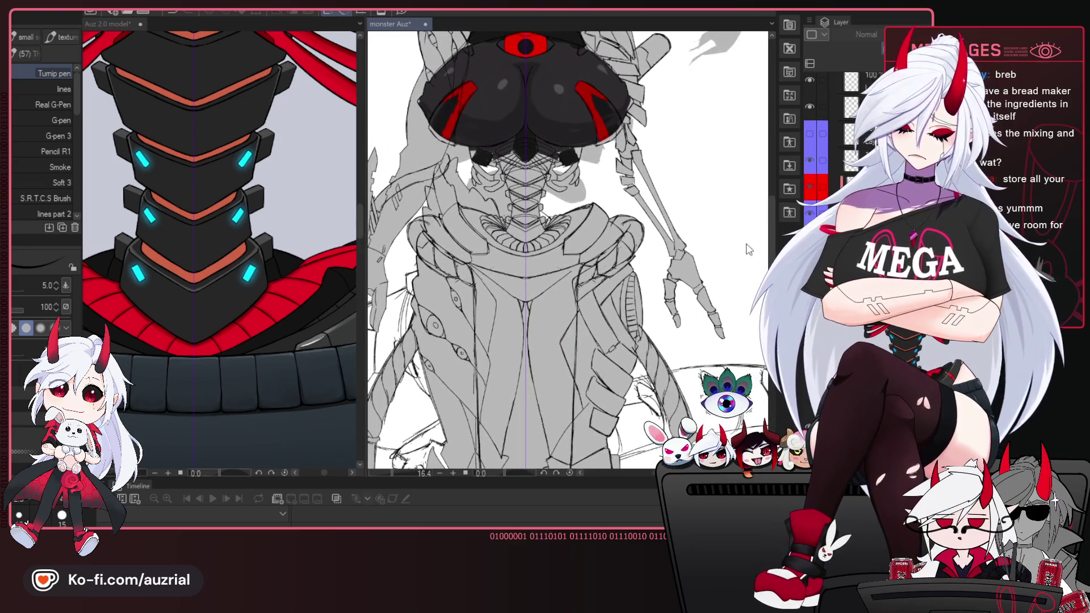
{"action": "key", "text": "alt+bracketleft"}
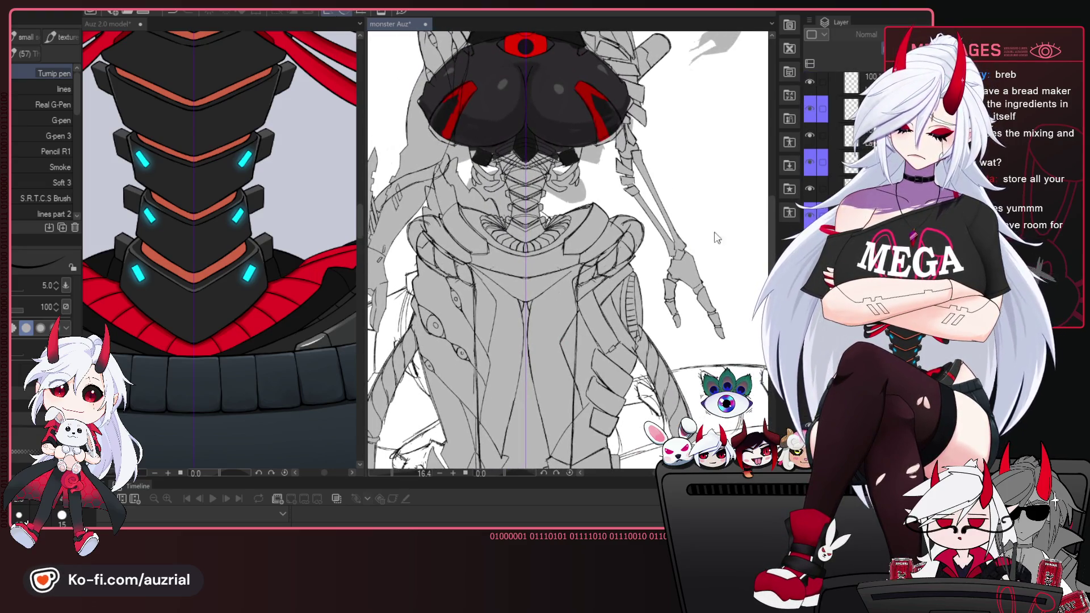
{"action": "scroll", "coordinate": [536, 272], "scroll_direction": "up", "scroll_amount": 3}
{"action": "scroll", "coordinate": [621, 285], "scroll_direction": "up", "scroll_amount": 2}
{"action": "scroll", "coordinate": [619, 287], "scroll_direction": "down", "scroll_amount": 2}
{"action": "scroll", "coordinate": [619, 287], "scroll_direction": "up", "scroll_amount": 2}
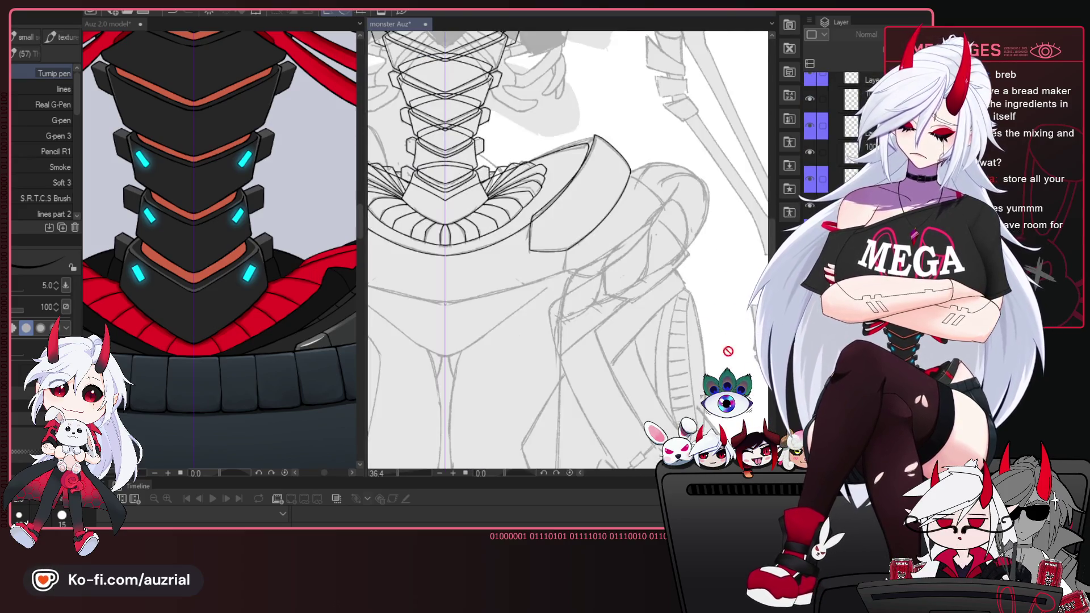
{"action": "scroll", "coordinate": [598, 236], "scroll_direction": "up", "scroll_amount": 2}
{"action": "scroll", "coordinate": [602, 238], "scroll_direction": "up", "scroll_amount": 2}
{"action": "left_click_drag", "start_coordinate": [601, 238], "coordinate": [585, 203]}
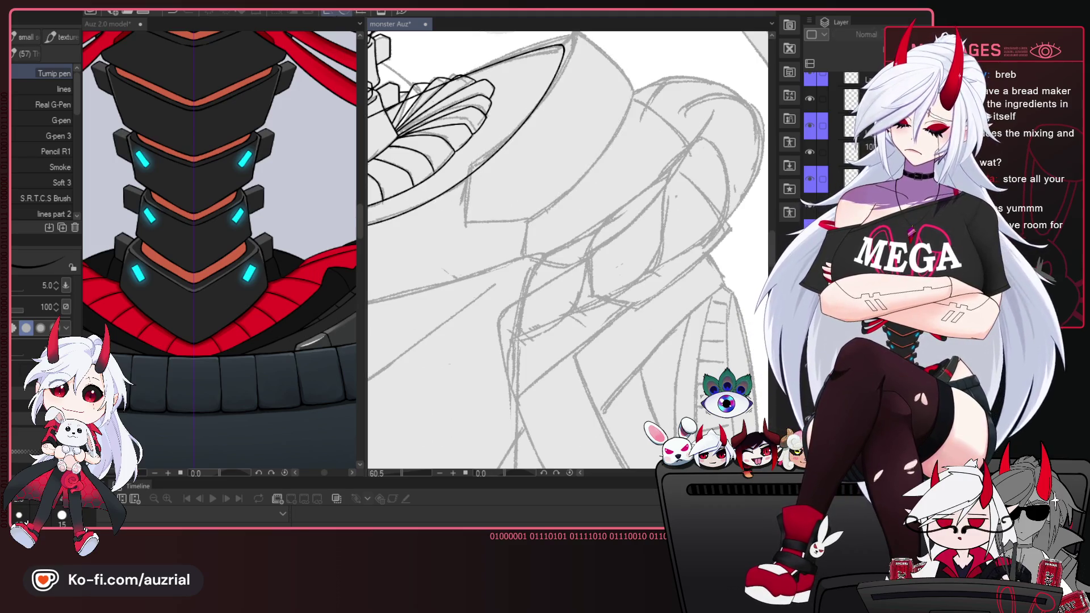
{"action": "scroll", "coordinate": [609, 324], "scroll_direction": "down", "scroll_amount": 2}
Redraw one shoulder plate edge line over the sketch and adjust its shape.
{"action": "scroll", "coordinate": [609, 324], "scroll_direction": "down", "scroll_amount": 2}
{"action": "scroll", "coordinate": [609, 324], "scroll_direction": "up", "scroll_amount": 1}
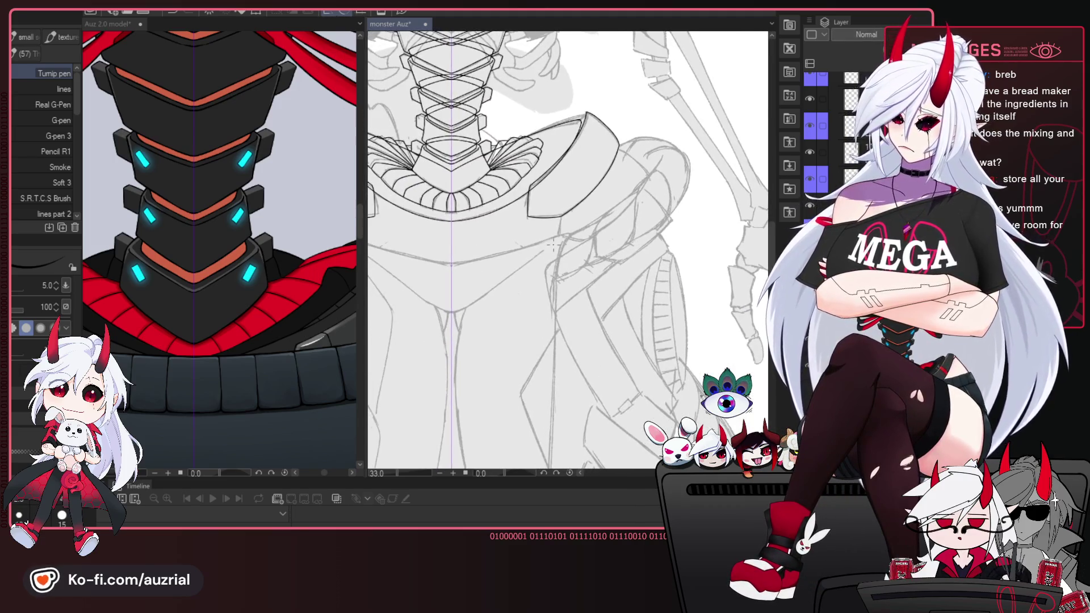
{"action": "scroll", "coordinate": [609, 324], "scroll_direction": "up", "scroll_amount": 1}
{"action": "scroll", "coordinate": [609, 324], "scroll_direction": "up", "scroll_amount": 2}
{"action": "left_click_drag", "start_coordinate": [598, 242], "coordinate": [554, 285]}
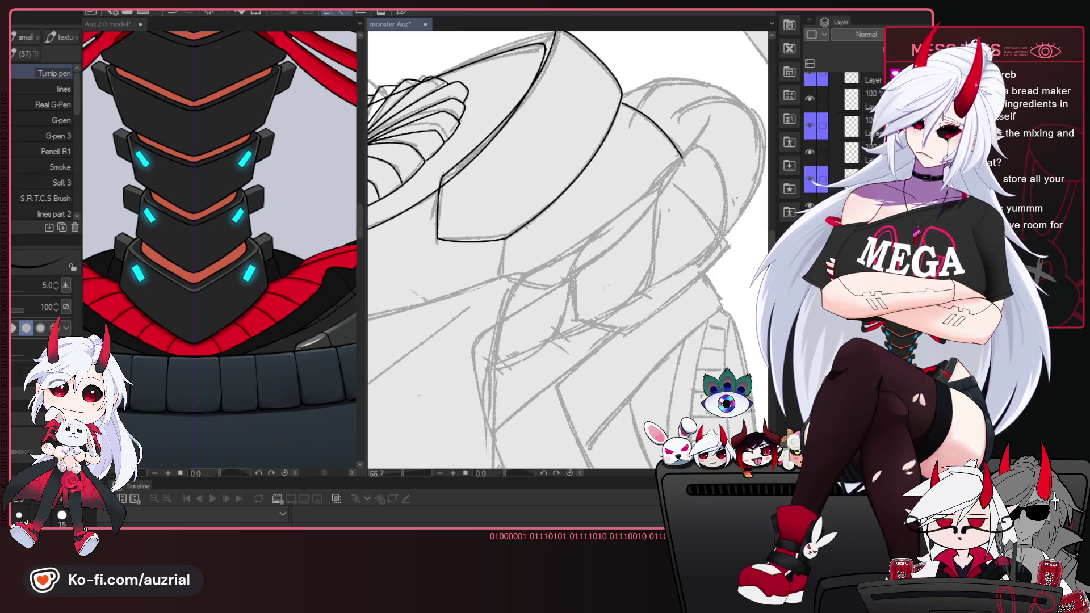
{"action": "left_click_drag", "start_coordinate": [665, 249], "coordinate": [668, 246]}
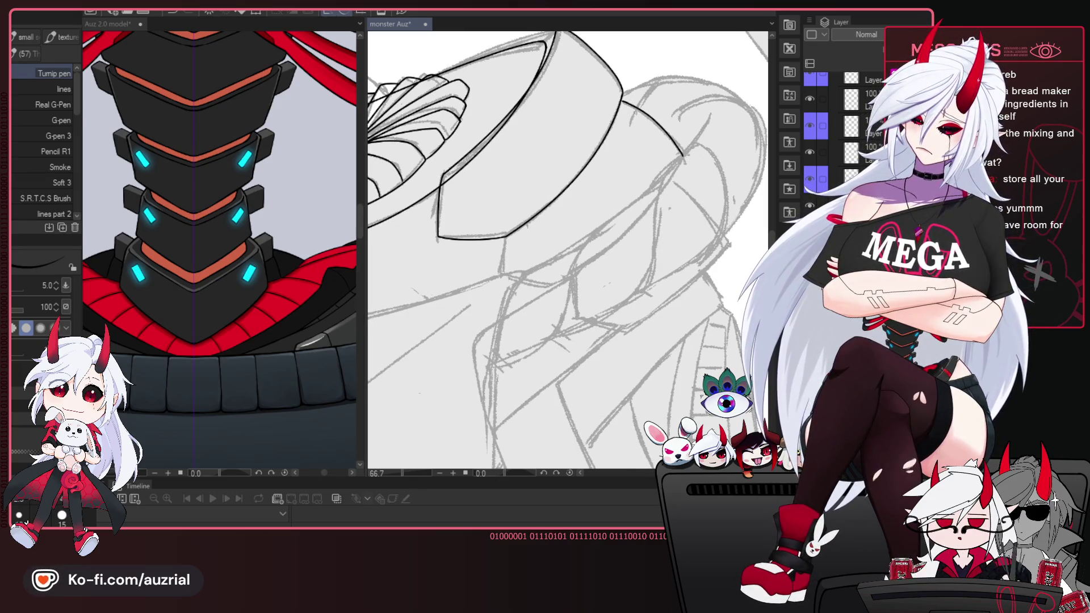
{"action": "left_click_drag", "start_coordinate": [698, 277], "coordinate": [699, 270]}
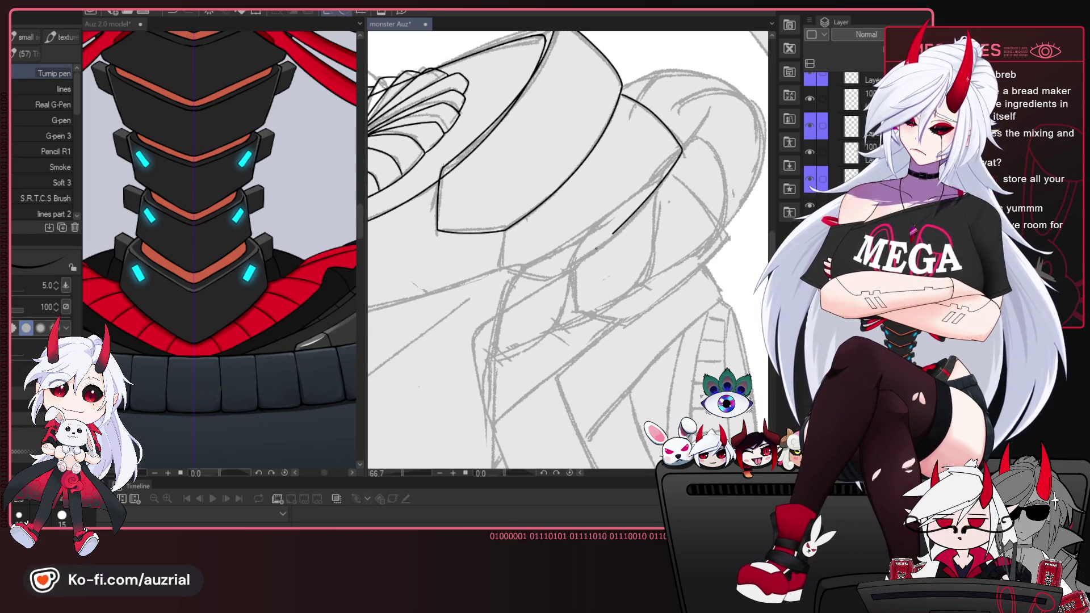
{"action": "left_click_drag", "start_coordinate": [681, 153], "coordinate": [550, 278]}
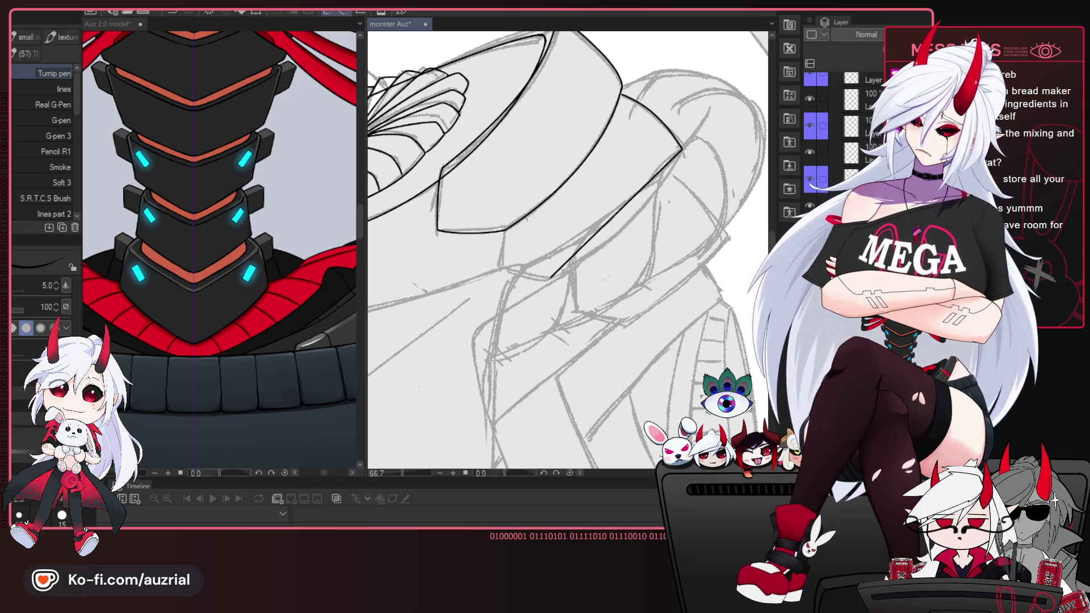
{"action": "key", "text": "ctrl+t"}
{"action": "key", "text": "Return"}
Ink the next plate's lower edge as a straight line, undoing failed curve attempts.
{"action": "mouse_move", "coordinate": [652, 338]}
{"action": "left_mouse_down"}
{"action": "mouse_move", "coordinate": [638, 326]}
{"action": "mouse_move", "coordinate": [632, 284]}
{"action": "left_mouse_up"}
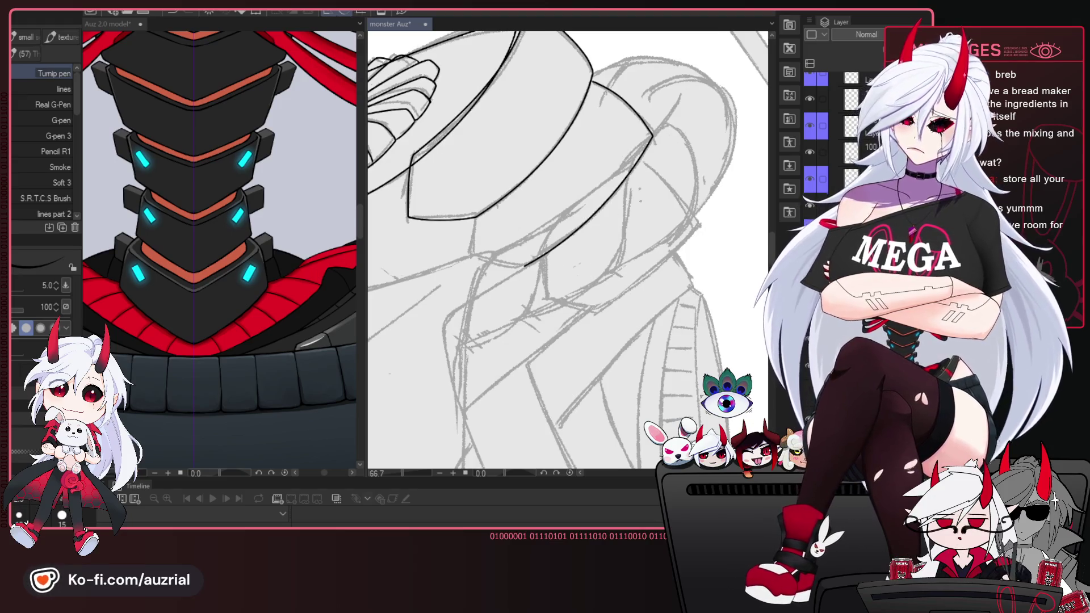
{"action": "scroll", "coordinate": [640, 200], "scroll_direction": "up", "scroll_amount": 2}
{"action": "left_click_drag", "start_coordinate": [621, 209], "coordinate": [606, 241]}
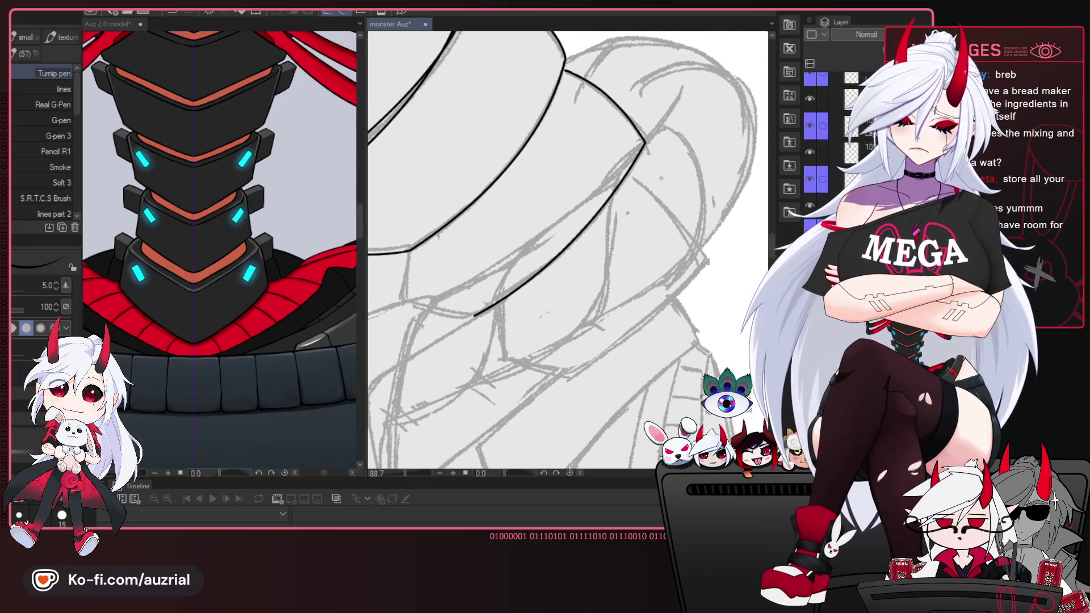
{"action": "left_click_drag", "start_coordinate": [646, 144], "coordinate": [471, 316]}
{"action": "key", "text": "ctrl+z"}
{"action": "left_click_drag", "start_coordinate": [643, 195], "coordinate": [683, 176]}
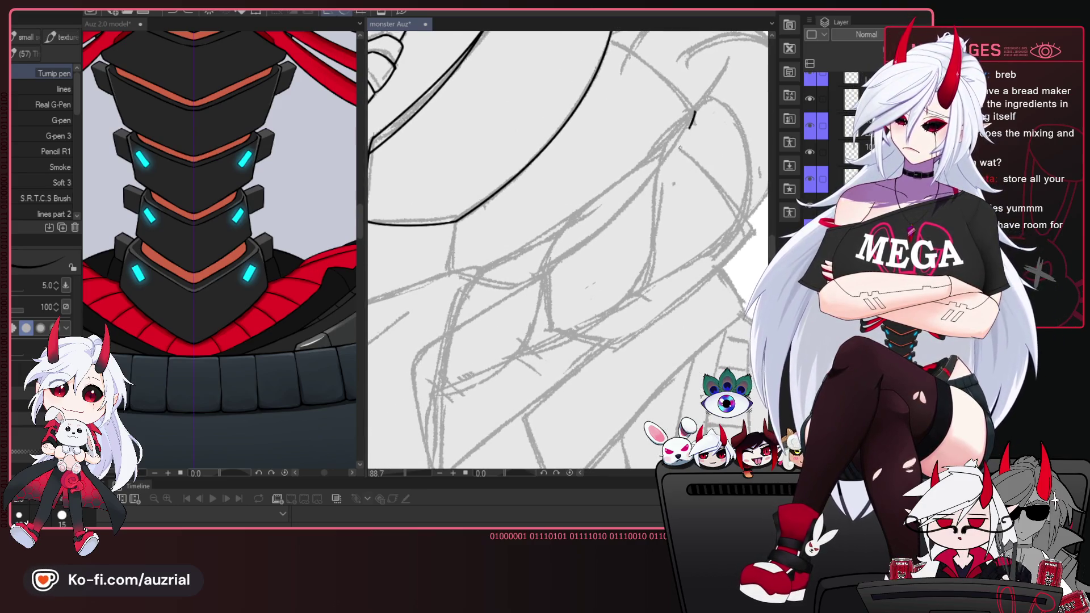
{"action": "key", "text": "ctrl+z"}
{"action": "left_click_drag", "start_coordinate": [696, 111], "coordinate": [556, 273]}
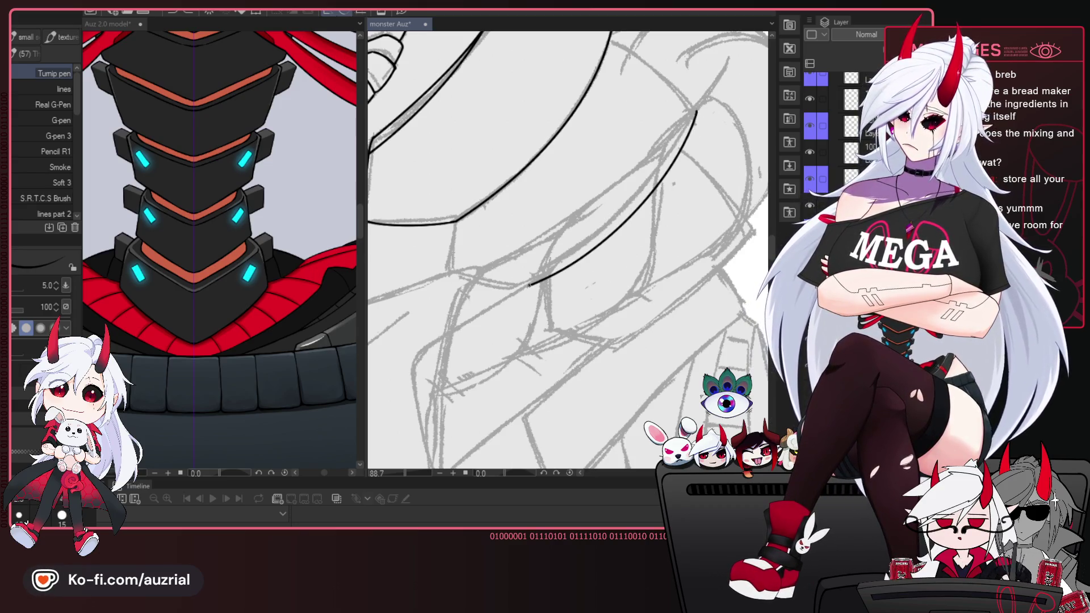
{"action": "key", "text": "ctrl+z"}
{"action": "left_click_drag", "start_coordinate": [695, 112], "coordinate": [529, 285]}
{"action": "key", "text": "ctrl+z"}
{"action": "left_click_drag", "start_coordinate": [695, 112], "coordinate": [527, 288]}
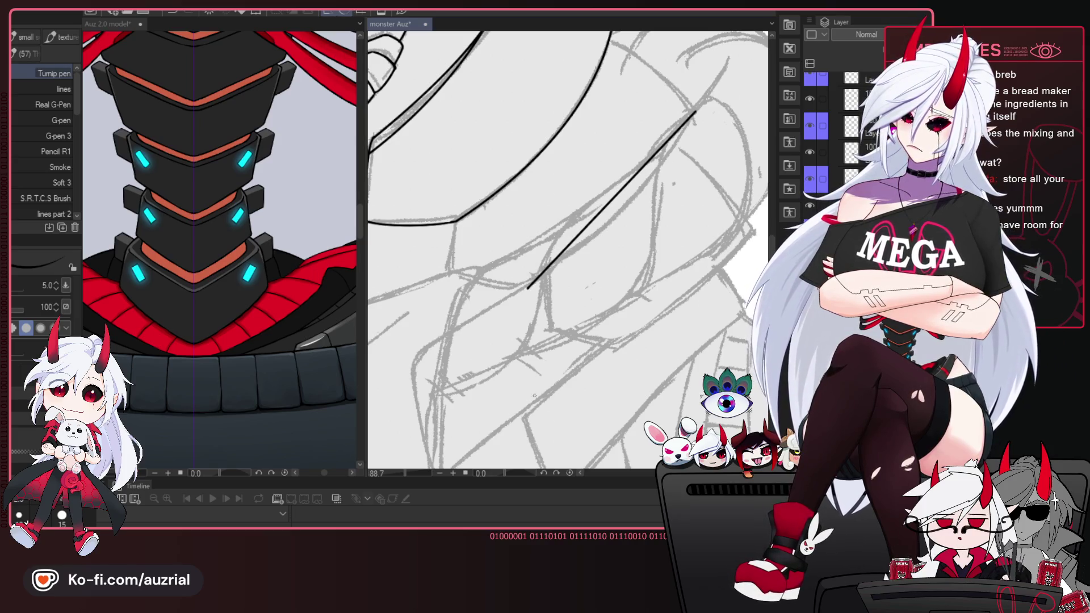
Bend two straight plate edge strokes into gentle curves with their control points.
{"action": "left_click", "coordinate": [610, 201]}
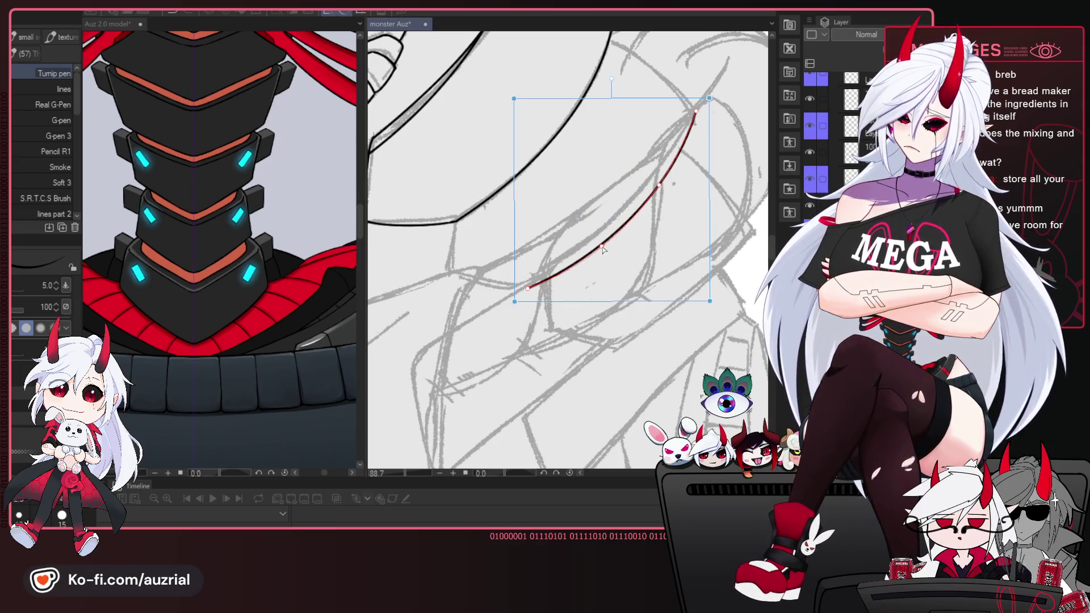
{"action": "left_click_drag", "start_coordinate": [603, 248], "coordinate": [605, 251]}
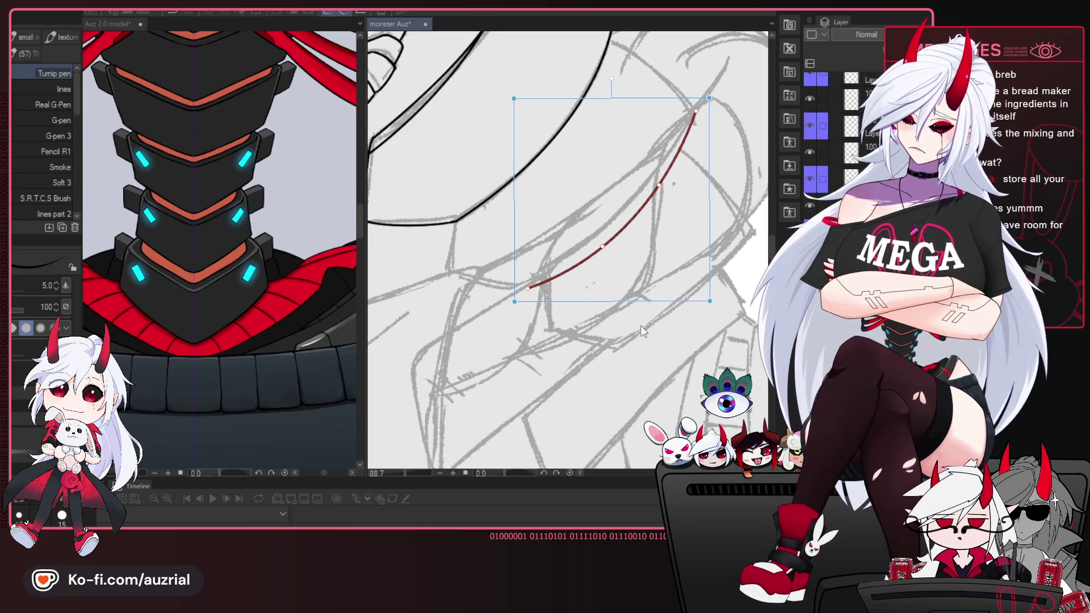
{"action": "key", "text": "ctrl+d"}
{"action": "mouse_move", "coordinate": [705, 330]}
{"action": "left_mouse_down"}
{"action": "mouse_move", "coordinate": [613, 338]}
{"action": "mouse_move", "coordinate": [668, 264]}
{"action": "left_mouse_up"}
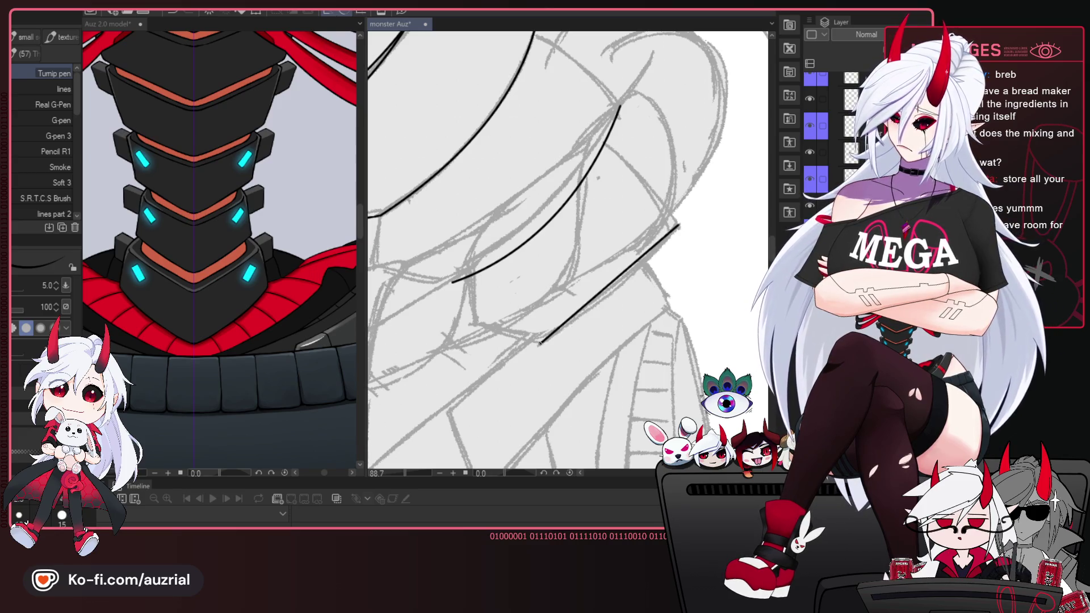
{"action": "key", "text": "o"}
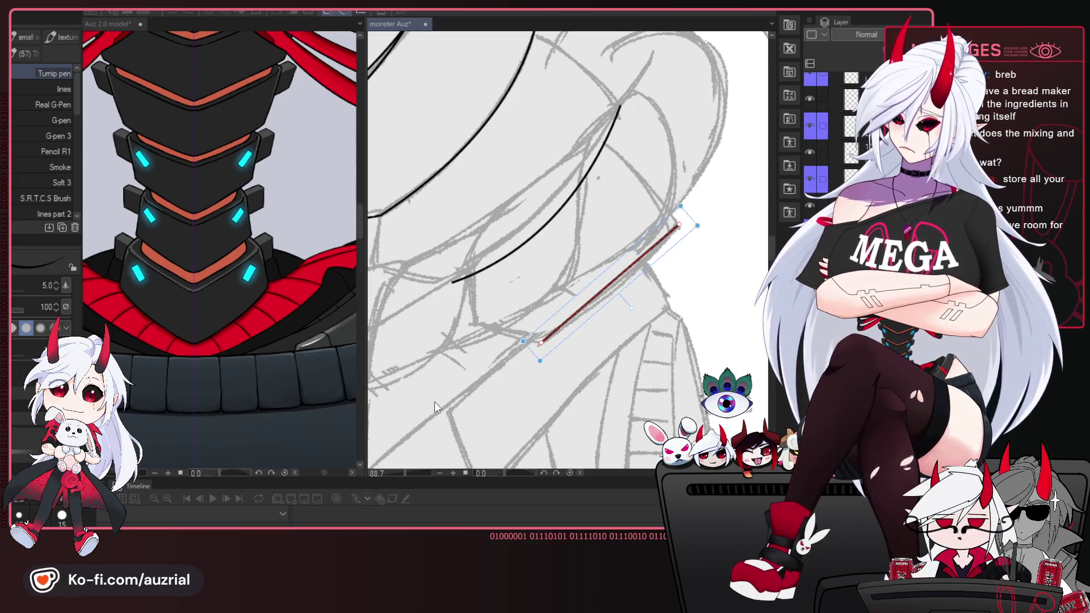
{"action": "left_click_drag", "start_coordinate": [616, 278], "coordinate": [643, 309]}
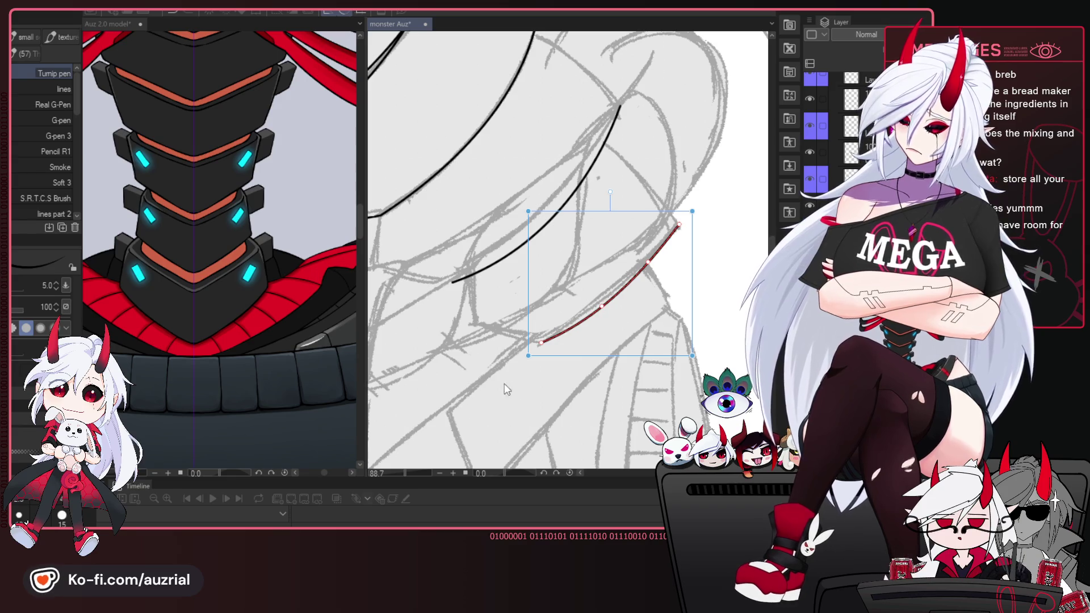
{"action": "key", "text": "ctrl+d"}
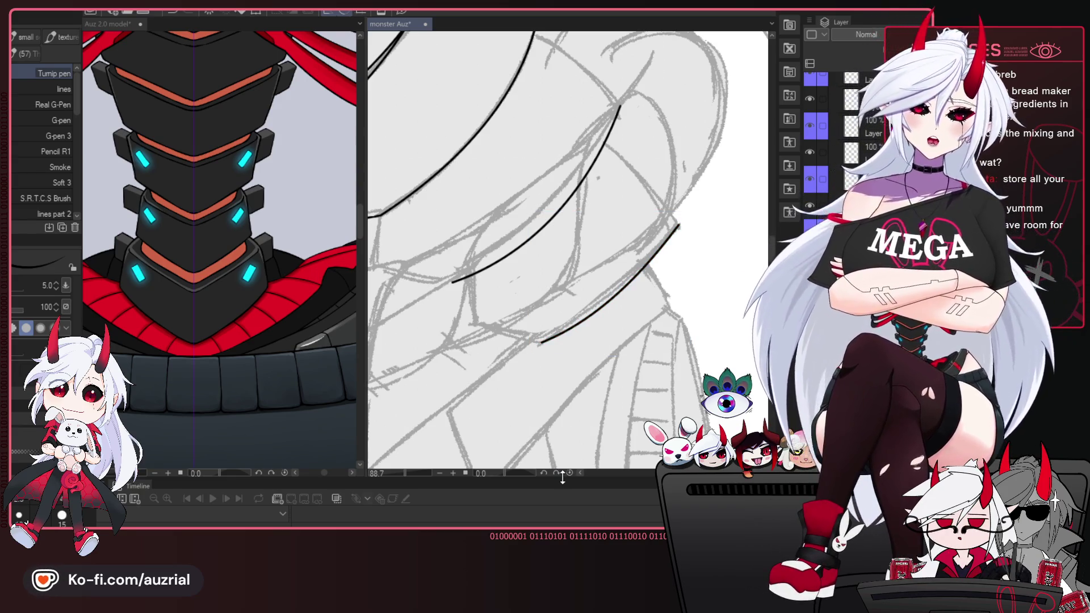
Ink two more plate edge strokes, mirroring the canvas for a comfortable angle.
{"action": "left_click_drag", "start_coordinate": [691, 247], "coordinate": [610, 211]}
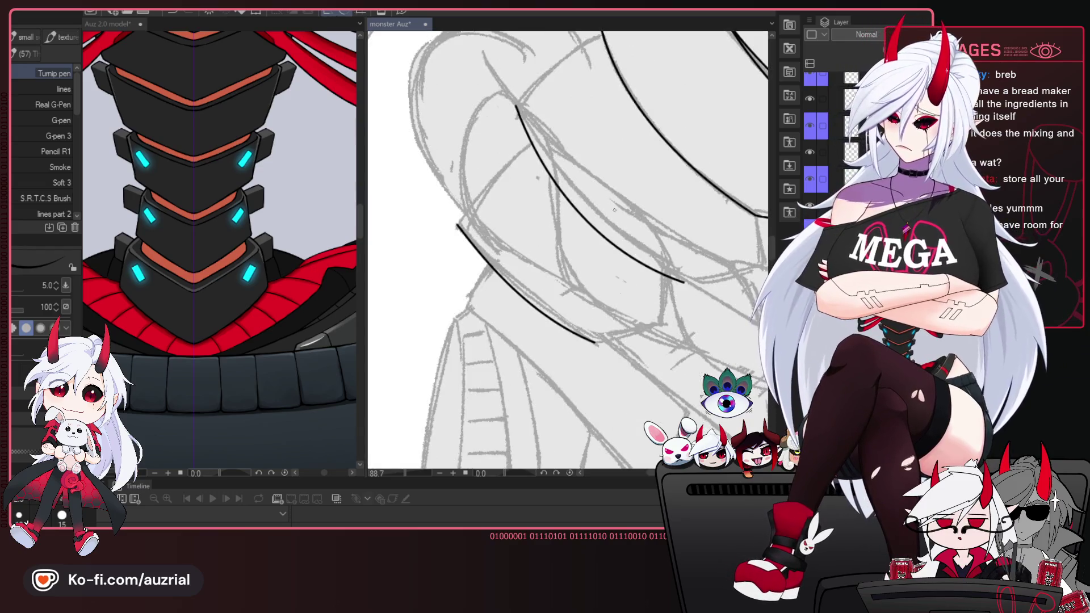
{"action": "left_click_drag", "start_coordinate": [619, 159], "coordinate": [549, 209]}
{"action": "key", "text": "ctrl+z"}
{"action": "left_click_drag", "start_coordinate": [585, 183], "coordinate": [538, 224]}
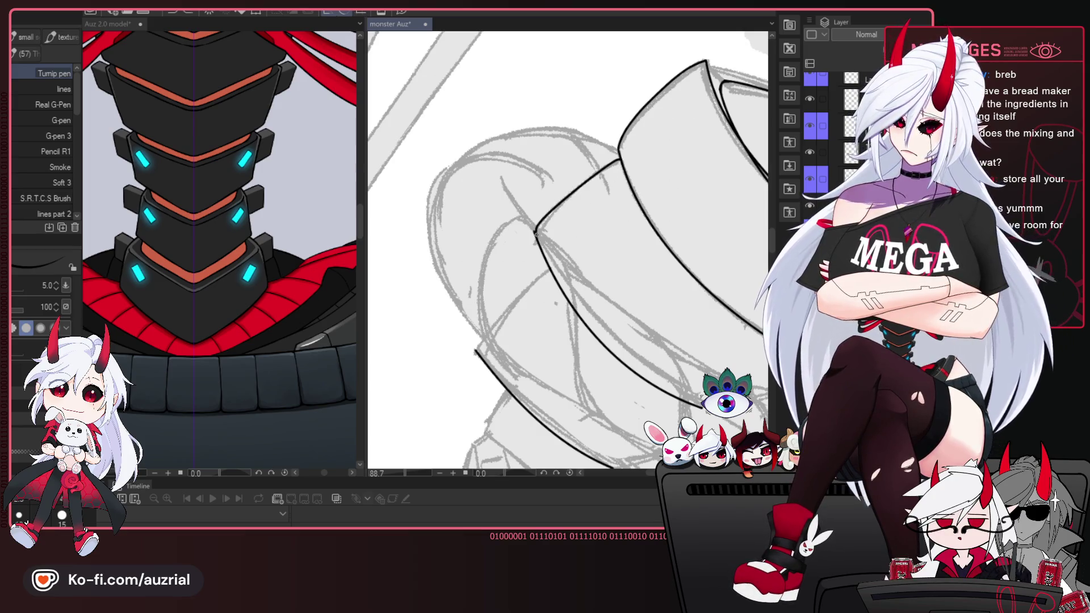
{"action": "key", "text": "h"}
{"action": "key", "text": "e"}
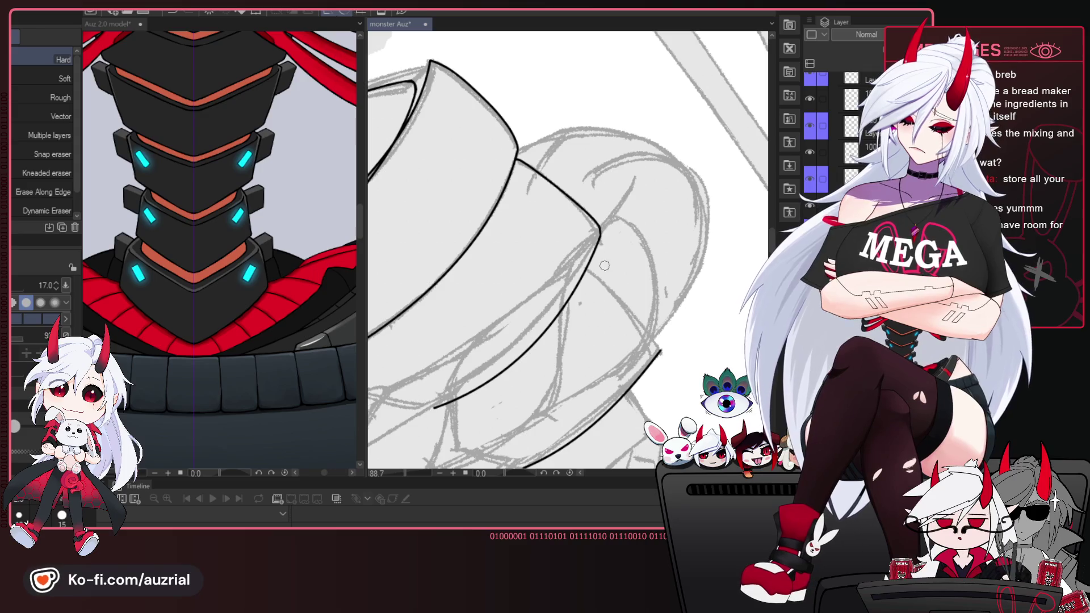
{"action": "key", "text": "p"}
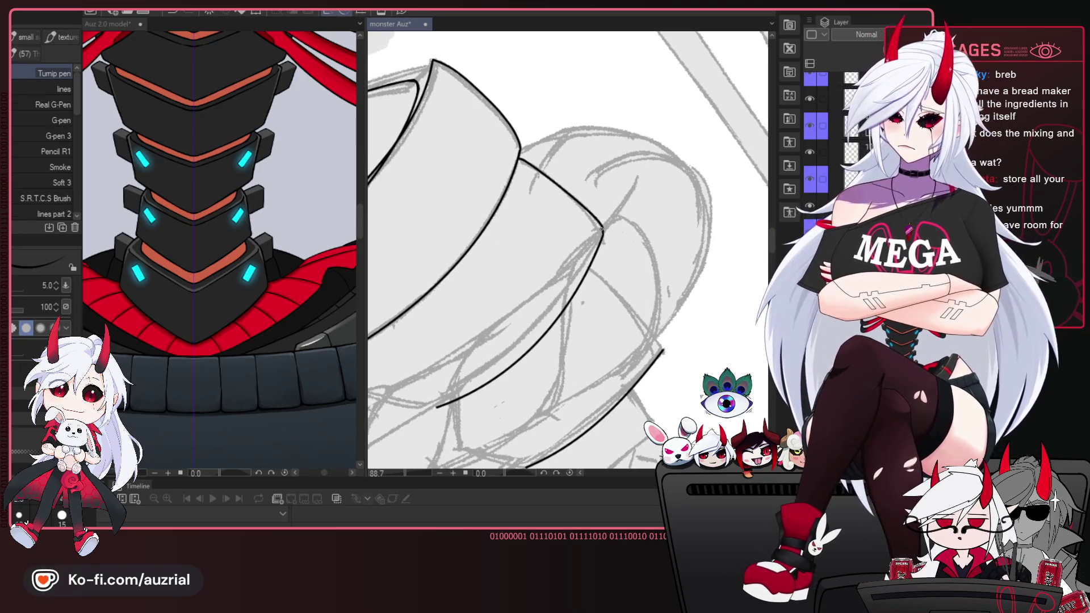
{"action": "key", "text": "h"}
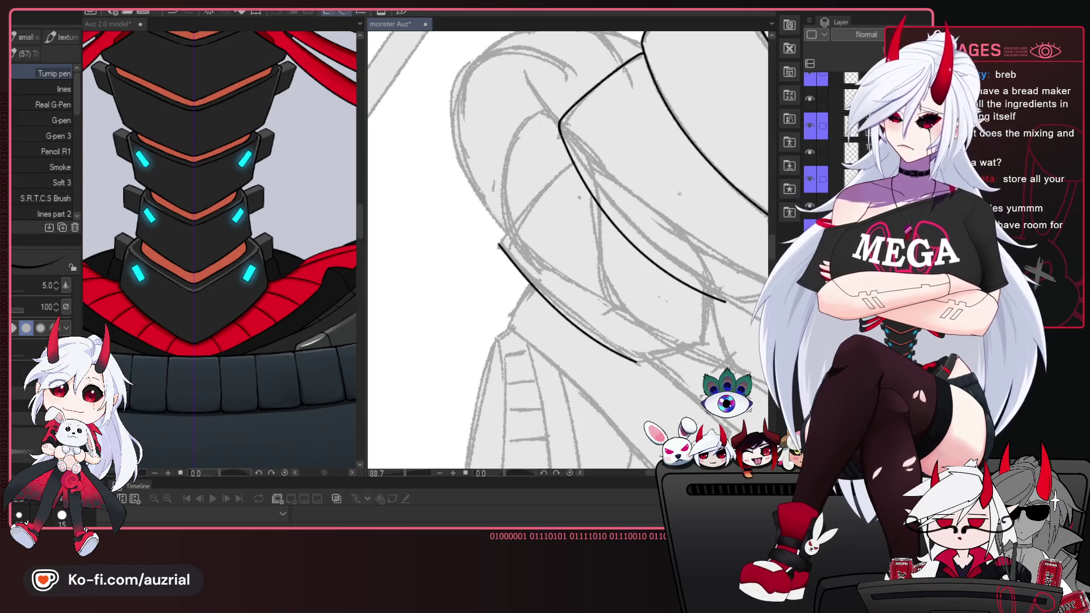
{"action": "left_click_drag", "start_coordinate": [573, 163], "coordinate": [498, 244]}
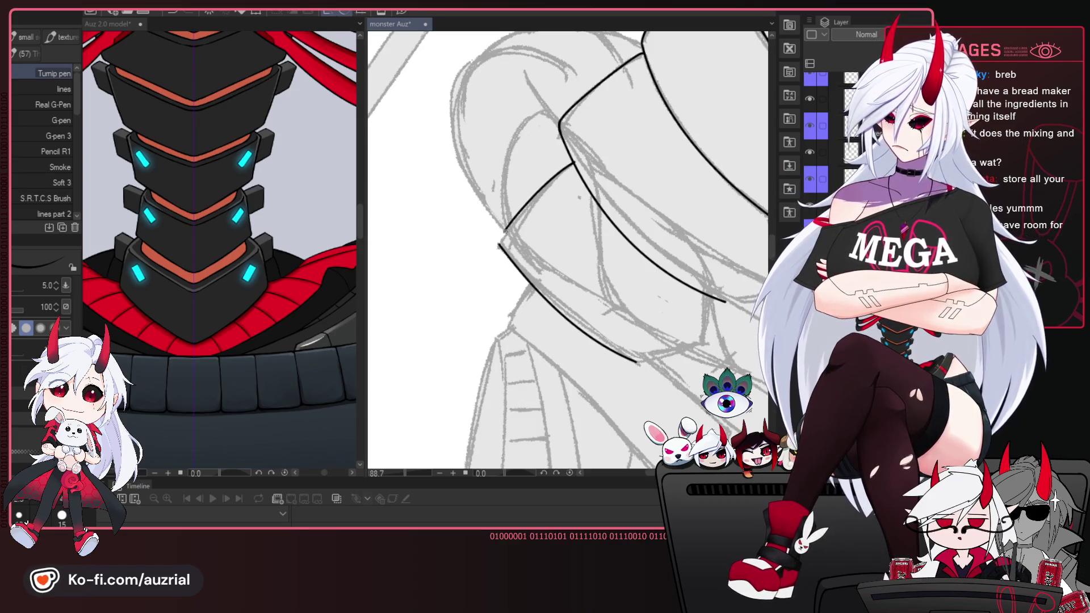
{"action": "key", "text": "h"}
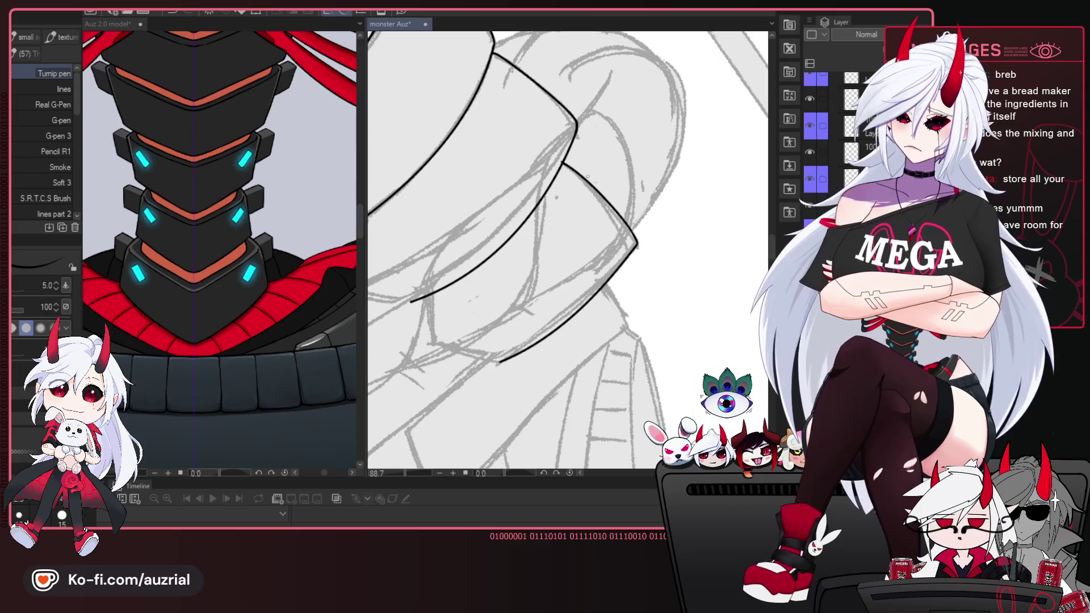
{"action": "key", "text": "e"}
{"action": "key", "text": "p"}
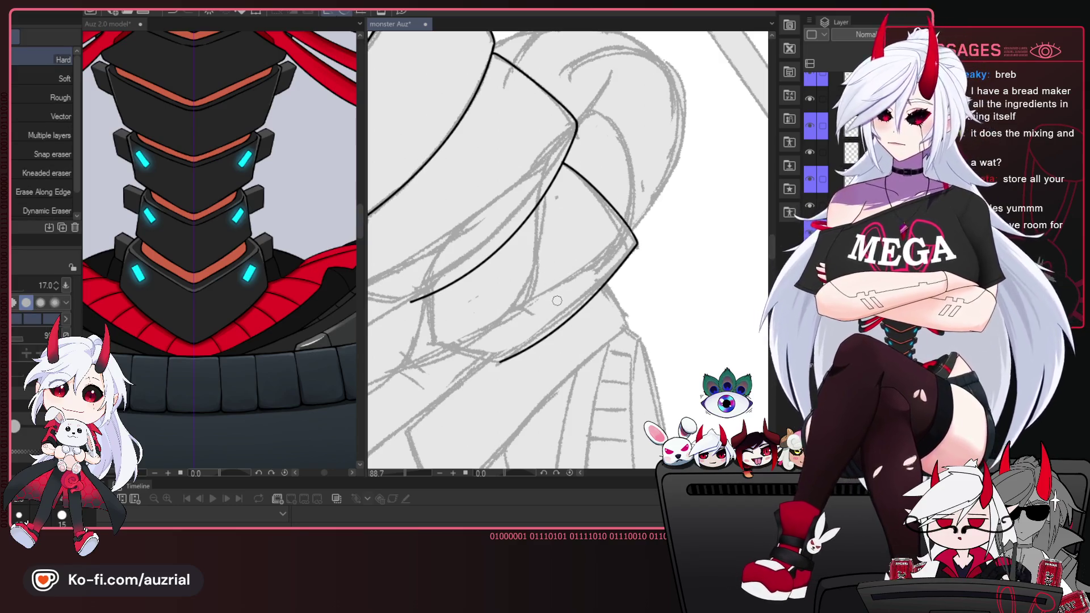
Ink a short vertical edge on the plate and erase the overlaps.
{"action": "mouse_move", "coordinate": [544, 318]}
{"action": "left_mouse_down"}
{"action": "mouse_move", "coordinate": [612, 291]}
{"action": "mouse_move", "coordinate": [562, 272]}
{"action": "left_mouse_up"}
{"action": "left_click_drag", "start_coordinate": [566, 234], "coordinate": [567, 284]}
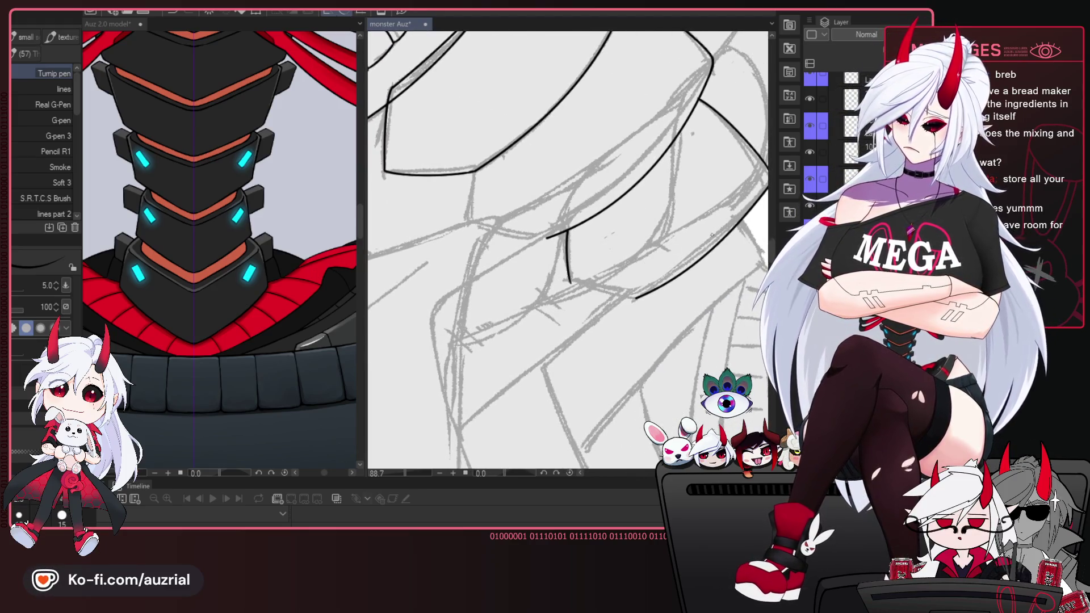
{"action": "key", "text": "h"}
{"action": "mouse_move", "coordinate": [601, 303]}
{"action": "left_mouse_down"}
{"action": "mouse_move", "coordinate": [672, 263]}
{"action": "mouse_move", "coordinate": [570, 256]}
{"action": "left_mouse_up"}
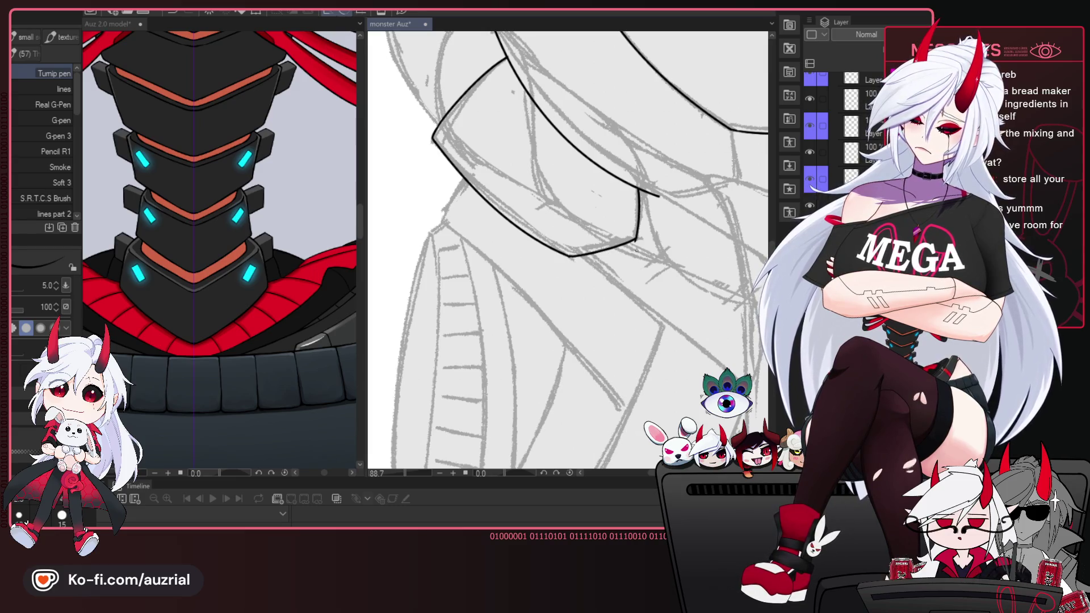
{"action": "key", "text": "e"}
{"action": "key", "text": "h"}
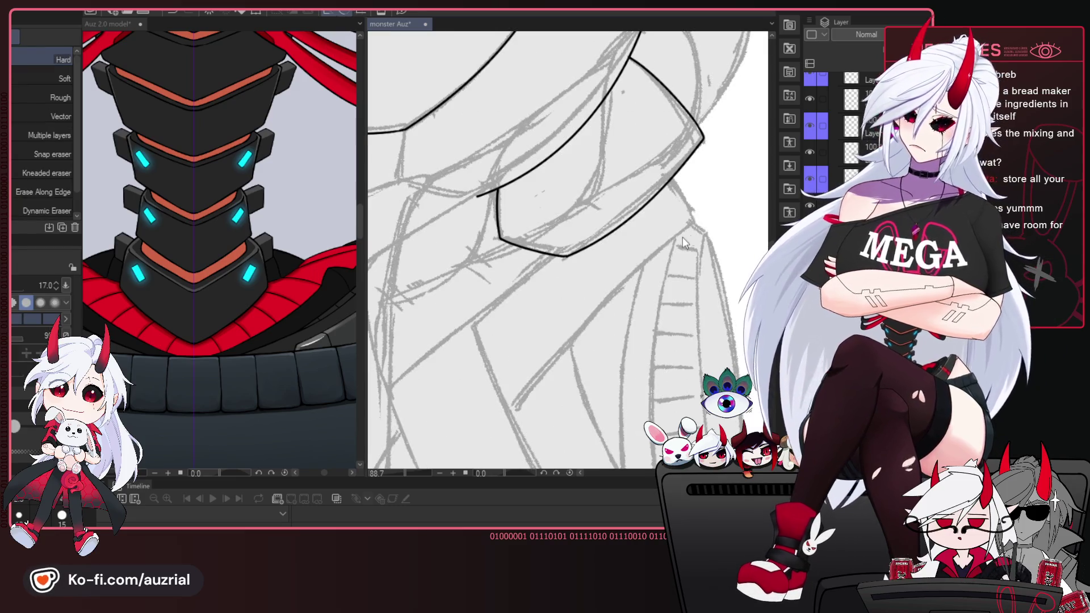
{"action": "key", "text": "p"}
{"action": "key", "text": "h"}
Ink a short connecting stroke below the plate, redrawing it darker and longer.
{"action": "mouse_move", "coordinate": [679, 263]}
{"action": "left_mouse_down"}
{"action": "mouse_move", "coordinate": [606, 293]}
{"action": "mouse_move", "coordinate": [590, 267]}
{"action": "left_mouse_up"}
{"action": "key", "text": "h"}
{"action": "left_click_drag", "start_coordinate": [560, 201], "coordinate": [550, 249]}
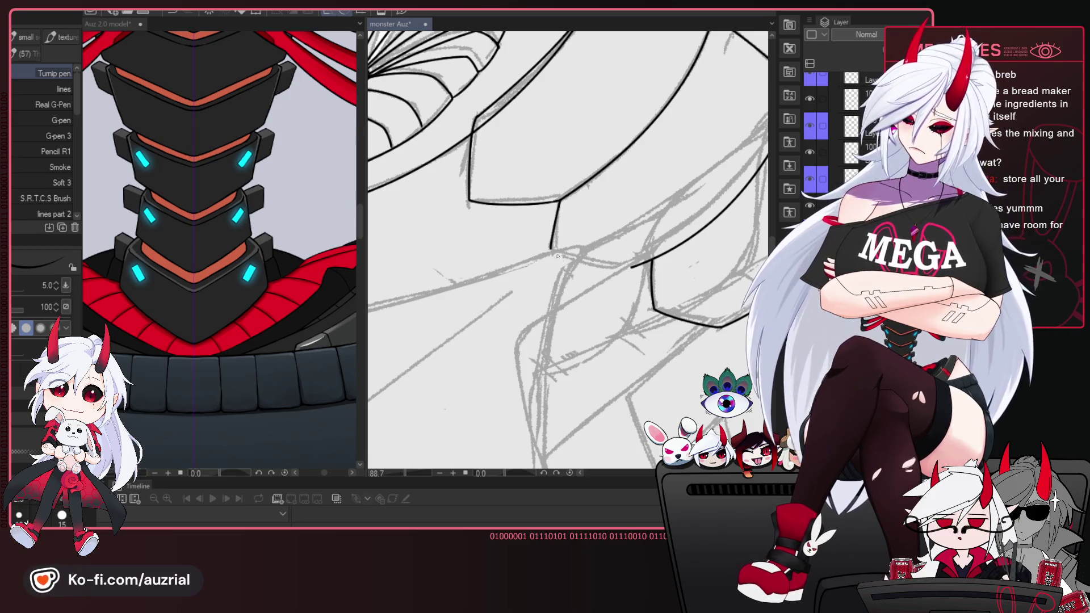
{"action": "left_click_drag", "start_coordinate": [559, 209], "coordinate": [552, 260]}
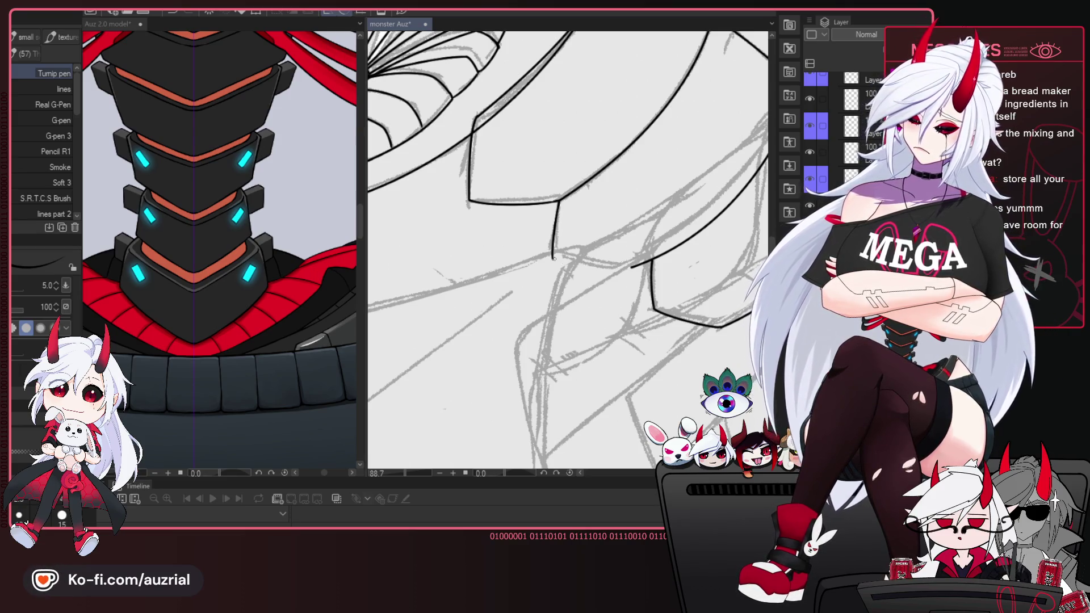
{"action": "left_click_drag", "start_coordinate": [633, 273], "coordinate": [611, 274]}
{"action": "scroll", "coordinate": [645, 283], "scroll_direction": "down", "scroll_amount": 3}
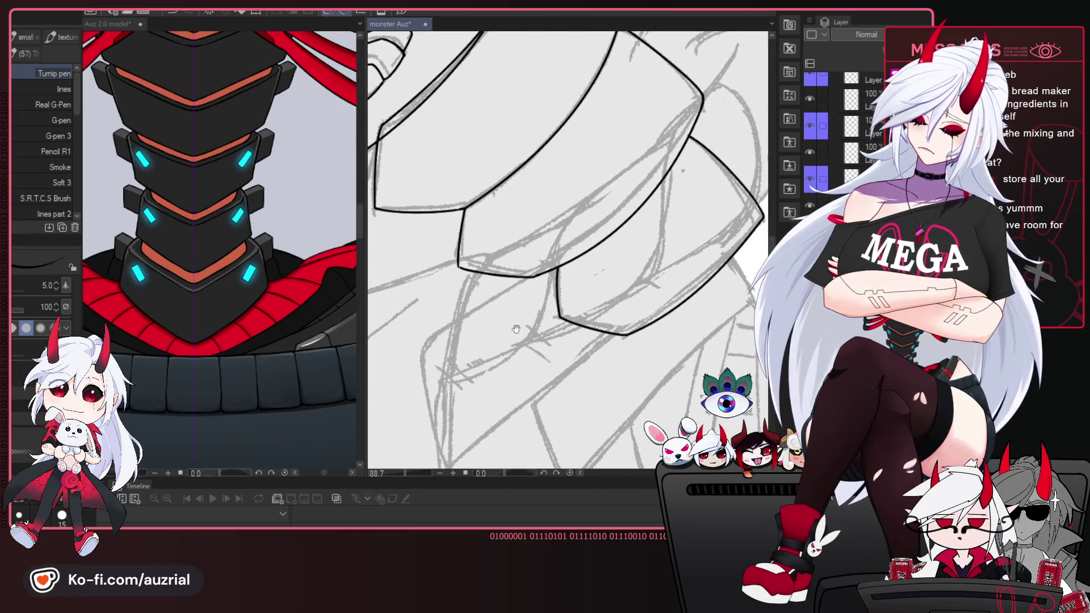
{"action": "scroll", "coordinate": [526, 219], "scroll_direction": "down", "scroll_amount": 2}
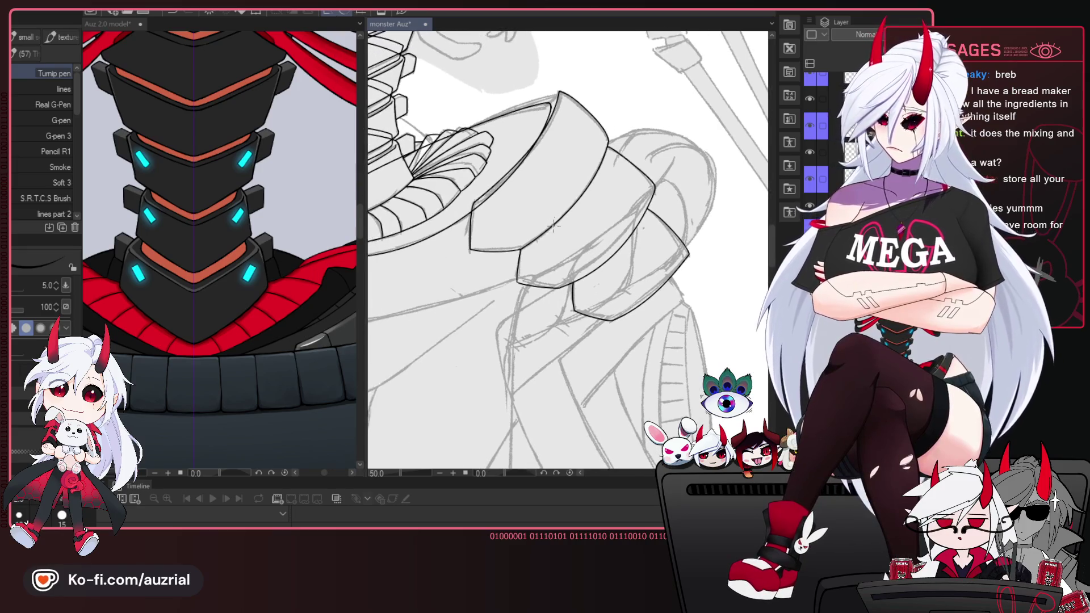
Pan and zoom around the neck, coat and shoulder plates to inspect the inking.
{"action": "left_click_drag", "start_coordinate": [526, 220], "coordinate": [592, 294]}
{"action": "scroll", "coordinate": [663, 196], "scroll_direction": "up", "scroll_amount": 2}
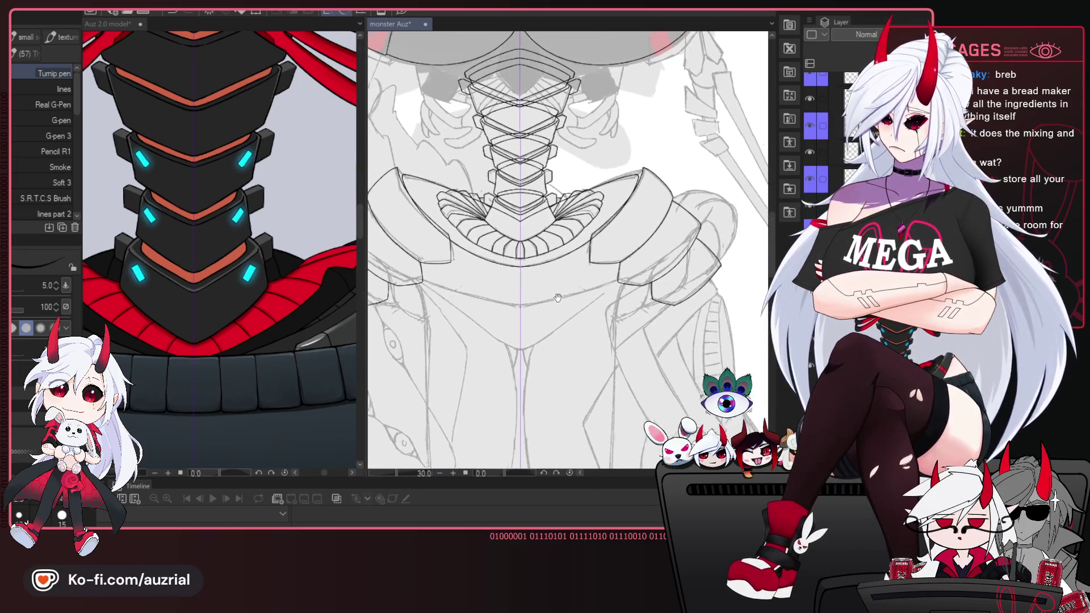
{"action": "scroll", "coordinate": [663, 196], "scroll_direction": "up", "scroll_amount": 1}
{"action": "scroll", "coordinate": [663, 196], "scroll_direction": "down", "scroll_amount": 2}
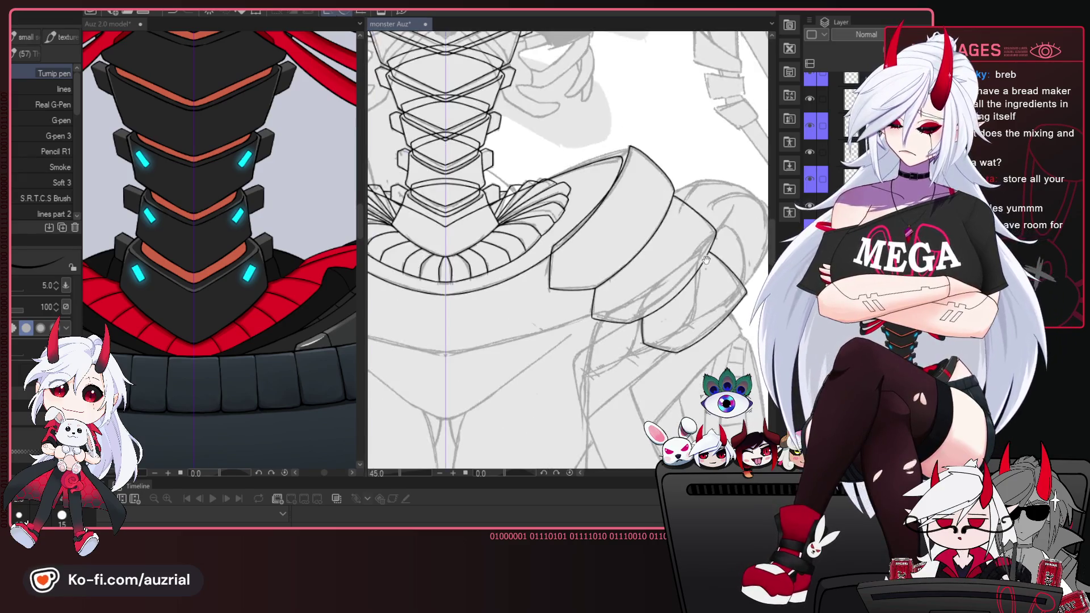
{"action": "left_click_drag", "start_coordinate": [681, 238], "coordinate": [670, 269]}
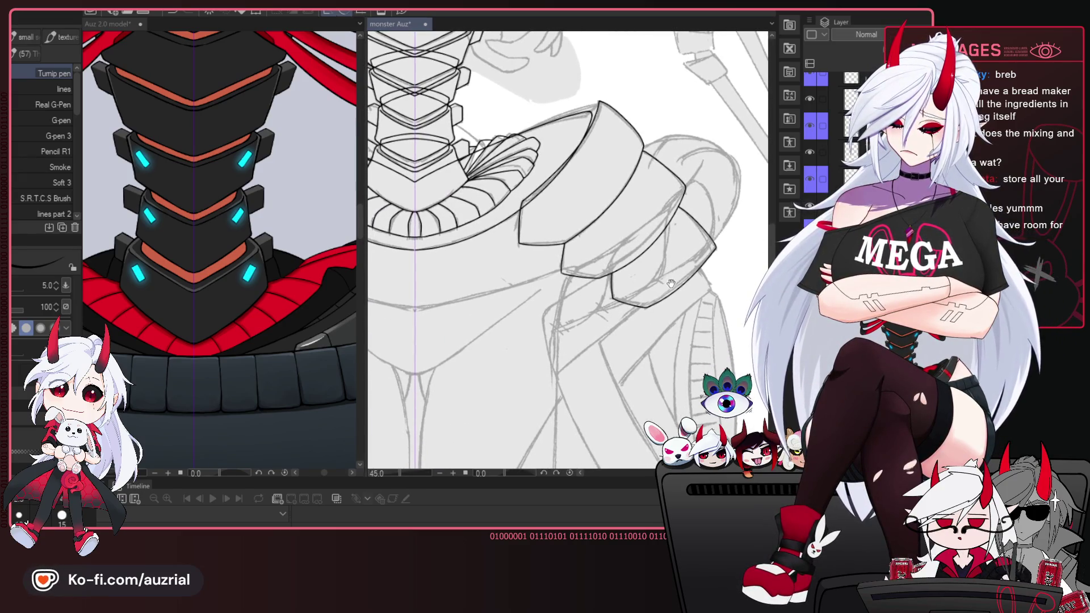
{"action": "scroll", "coordinate": [671, 282], "scroll_direction": "down", "scroll_amount": 1}
{"action": "mouse_move", "coordinate": [670, 282]}
{"action": "left_mouse_down"}
{"action": "mouse_move", "coordinate": [634, 284]}
{"action": "mouse_move", "coordinate": [642, 155]}
{"action": "mouse_move", "coordinate": [617, 115]}
{"action": "mouse_move", "coordinate": [622, 34]}
{"action": "mouse_move", "coordinate": [637, 249]}
{"action": "left_mouse_up"}
{"action": "scroll", "coordinate": [642, 154], "scroll_direction": "down", "scroll_amount": 1}
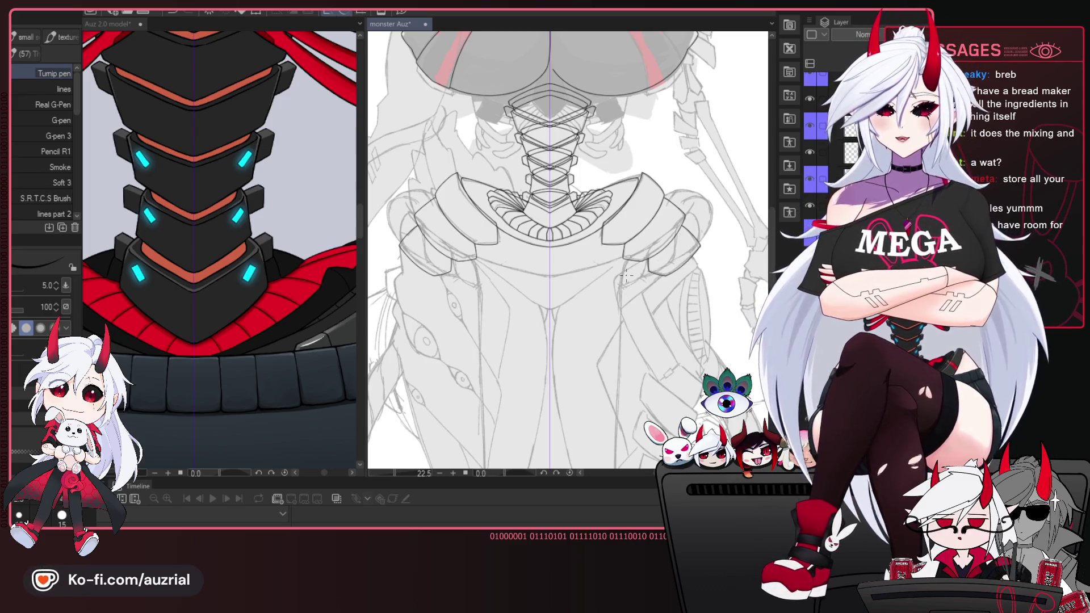
{"action": "scroll", "coordinate": [625, 276], "scroll_direction": "down", "scroll_amount": 2}
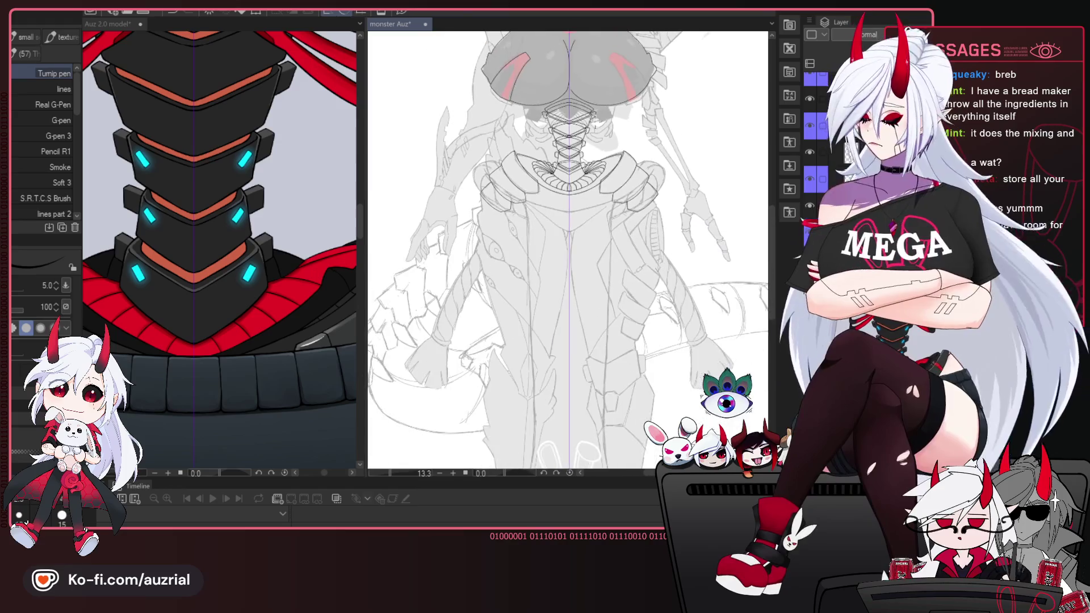
{"action": "mouse_move", "coordinate": [628, 284]}
{"action": "left_mouse_down"}
{"action": "mouse_move", "coordinate": [630, 191]}
{"action": "mouse_move", "coordinate": [590, 322]}
{"action": "left_mouse_up"}
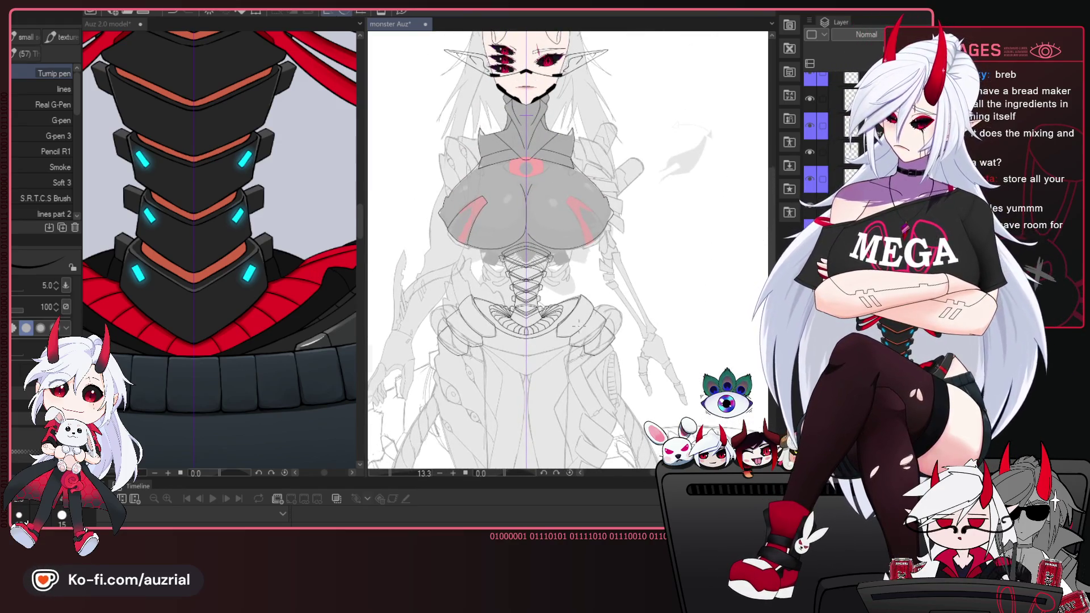
{"action": "scroll", "coordinate": [577, 324], "scroll_direction": "up", "scroll_amount": 3}
{"action": "scroll", "coordinate": [577, 318], "scroll_direction": "up", "scroll_amount": 2}
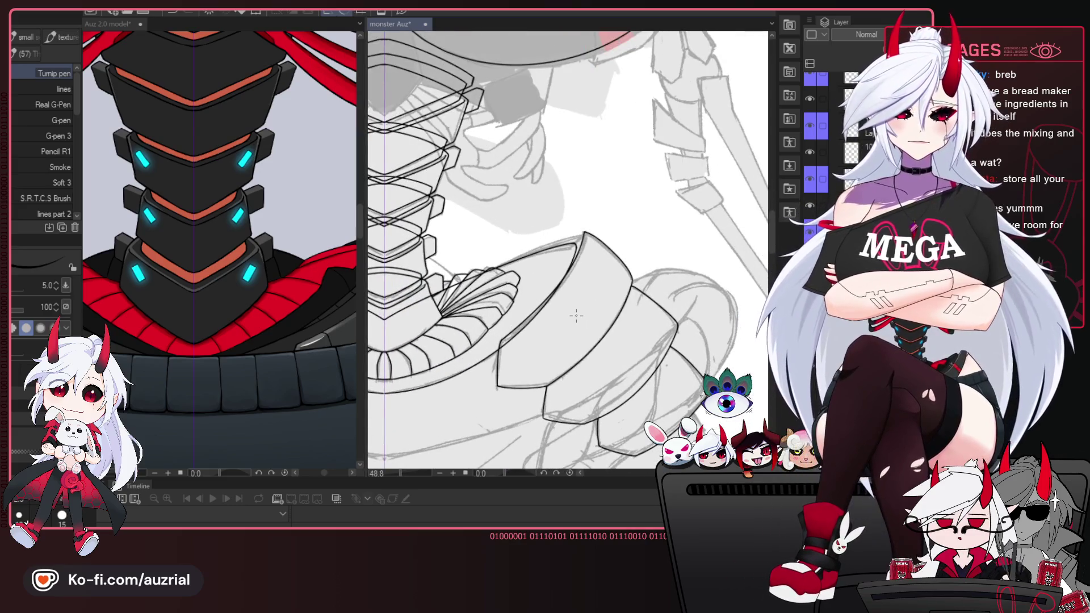
{"action": "scroll", "coordinate": [576, 316], "scroll_direction": "up", "scroll_amount": 1}
{"action": "left_click_drag", "start_coordinate": [615, 398], "coordinate": [646, 170]}
{"action": "mouse_move", "coordinate": [610, 296]}
{"action": "left_mouse_down"}
{"action": "mouse_move", "coordinate": [614, 323]}
{"action": "mouse_move", "coordinate": [612, 298]}
{"action": "left_mouse_up"}
{"action": "left_click_drag", "start_coordinate": [594, 361], "coordinate": [591, 336]}
{"action": "left_click_drag", "start_coordinate": [611, 337], "coordinate": [591, 311]}
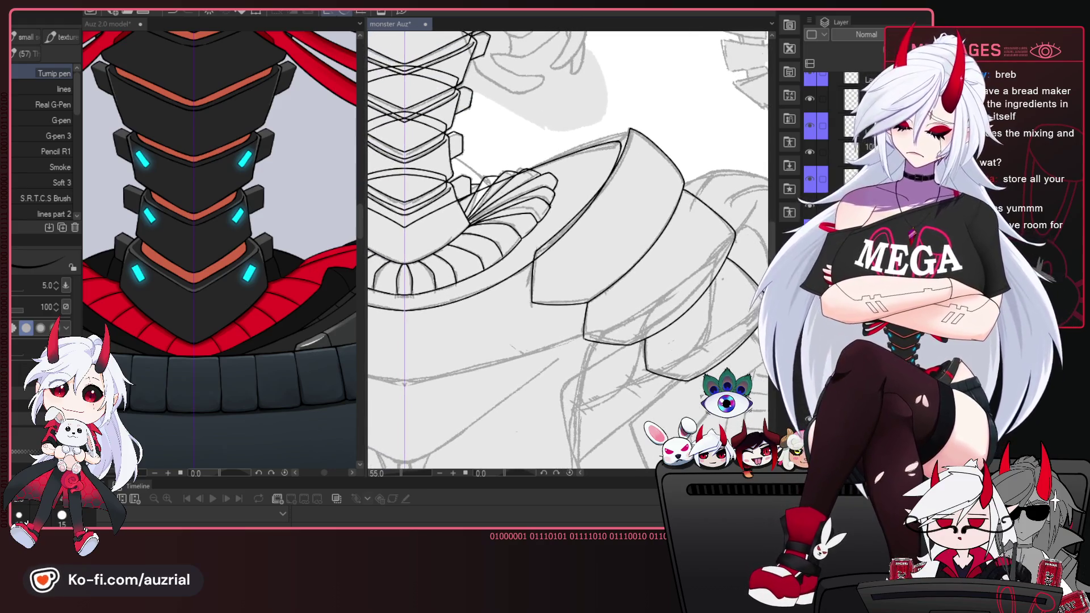
{"action": "left_click_drag", "start_coordinate": [750, 326], "coordinate": [716, 269]}
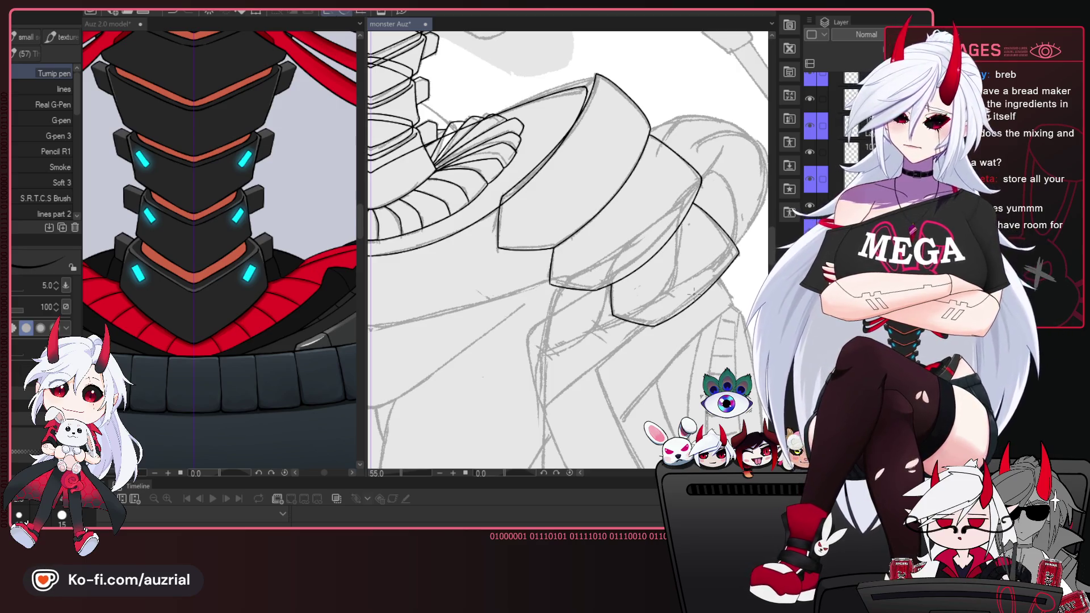
Zoom in on the upper shoulder plate and undo the dark stroke on its top edge.
{"action": "scroll", "coordinate": [584, 196], "scroll_direction": "down", "scroll_amount": 2}
{"action": "scroll", "coordinate": [584, 196], "scroll_direction": "up", "scroll_amount": 1}
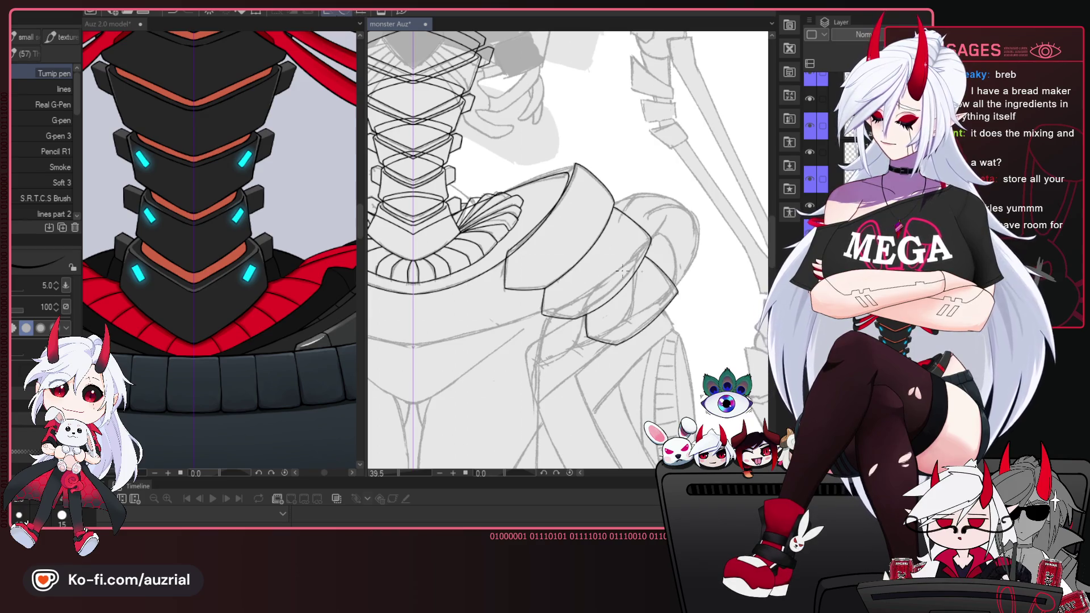
{"action": "scroll", "coordinate": [622, 270], "scroll_direction": "down", "scroll_amount": 1}
{"action": "scroll", "coordinate": [628, 281], "scroll_direction": "down", "scroll_amount": 2}
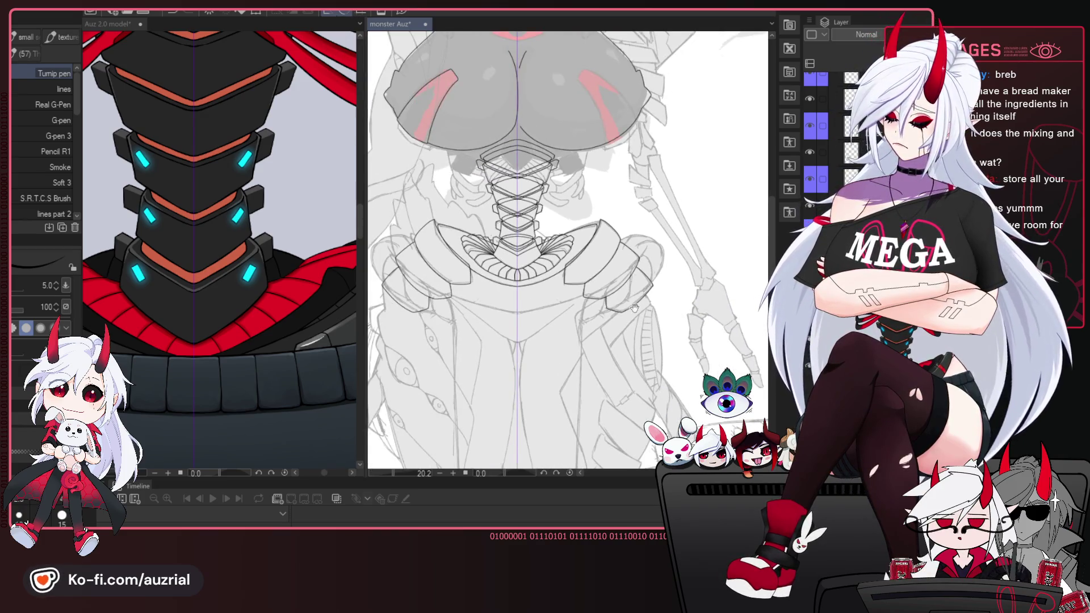
{"action": "left_click_drag", "start_coordinate": [634, 307], "coordinate": [643, 291]}
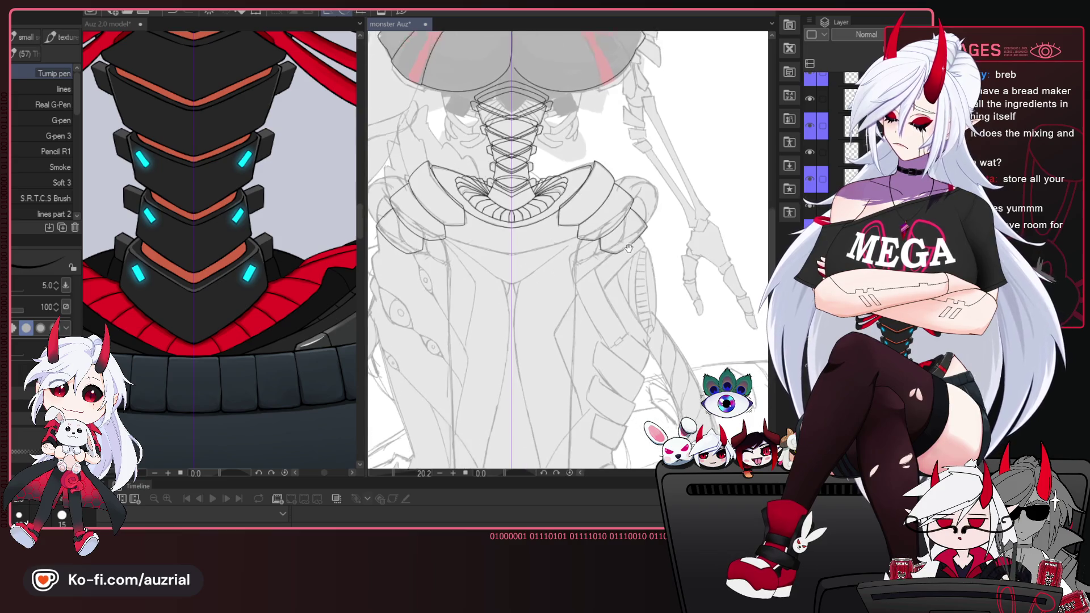
{"action": "left_click_drag", "start_coordinate": [634, 241], "coordinate": [622, 313]}
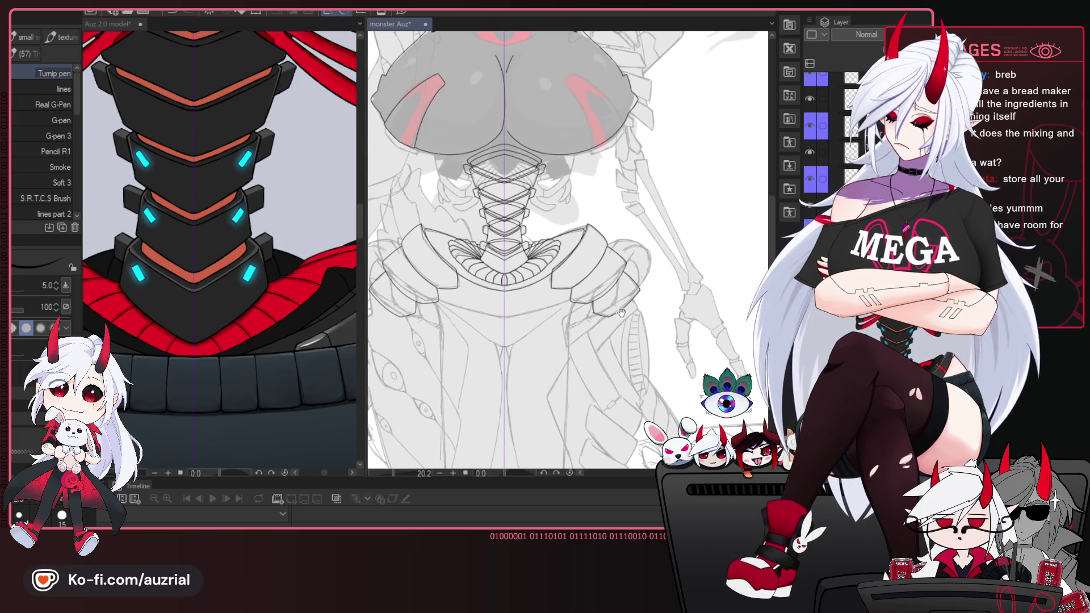
{"action": "scroll", "coordinate": [622, 313], "scroll_direction": "up", "scroll_amount": 1}
{"action": "scroll", "coordinate": [624, 295], "scroll_direction": "up", "scroll_amount": 2}
{"action": "scroll", "coordinate": [636, 272], "scroll_direction": "up", "scroll_amount": 1}
{"action": "scroll", "coordinate": [647, 244], "scroll_direction": "up", "scroll_amount": 1}
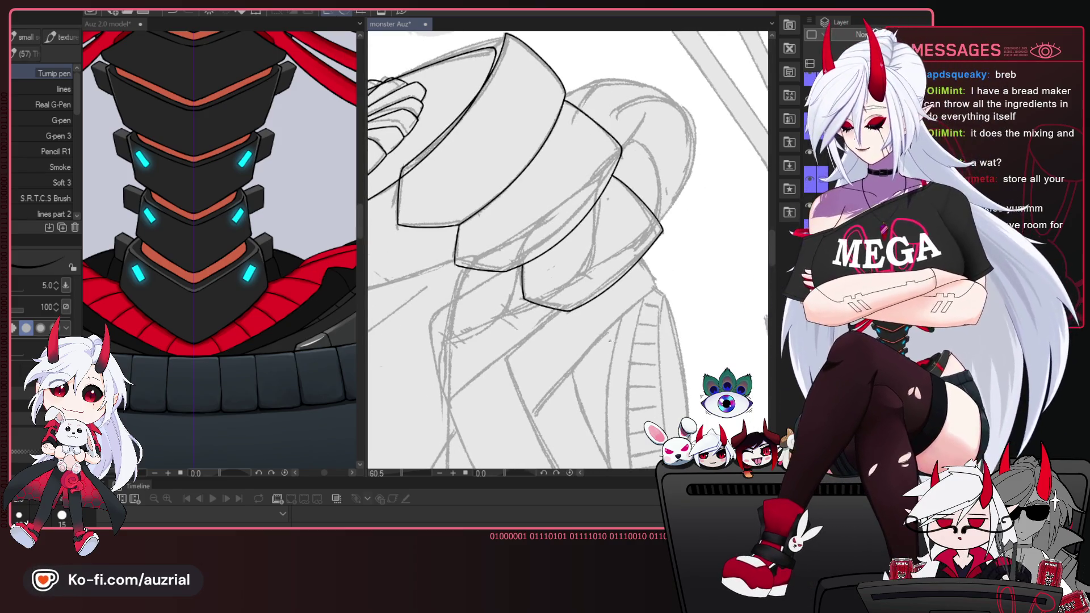
{"action": "left_click_drag", "start_coordinate": [568, 227], "coordinate": [645, 327]}
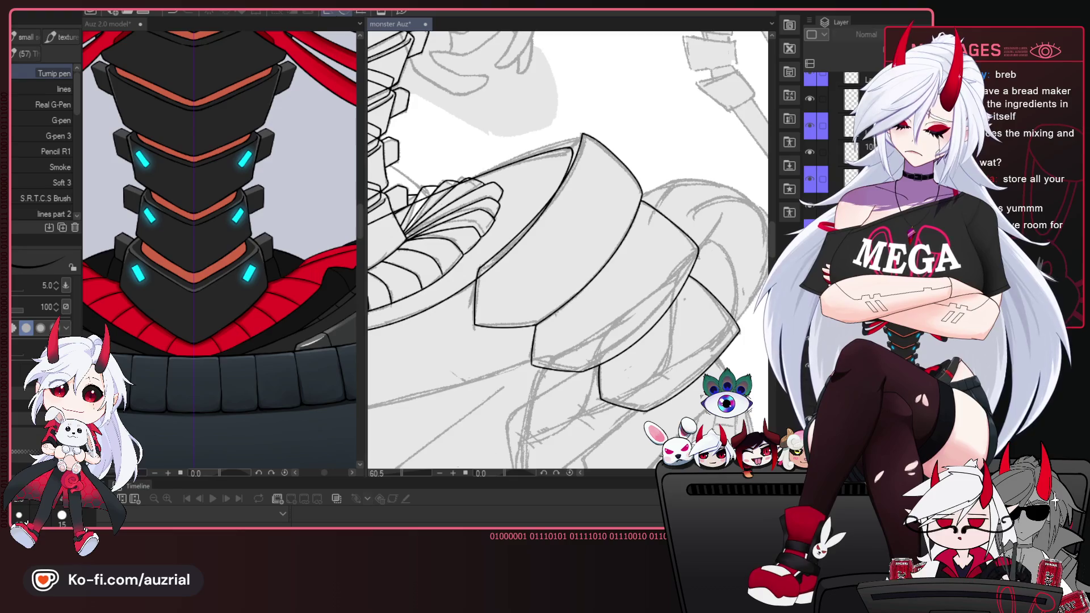
{"action": "scroll", "coordinate": [679, 154], "scroll_direction": "up", "scroll_amount": 1}
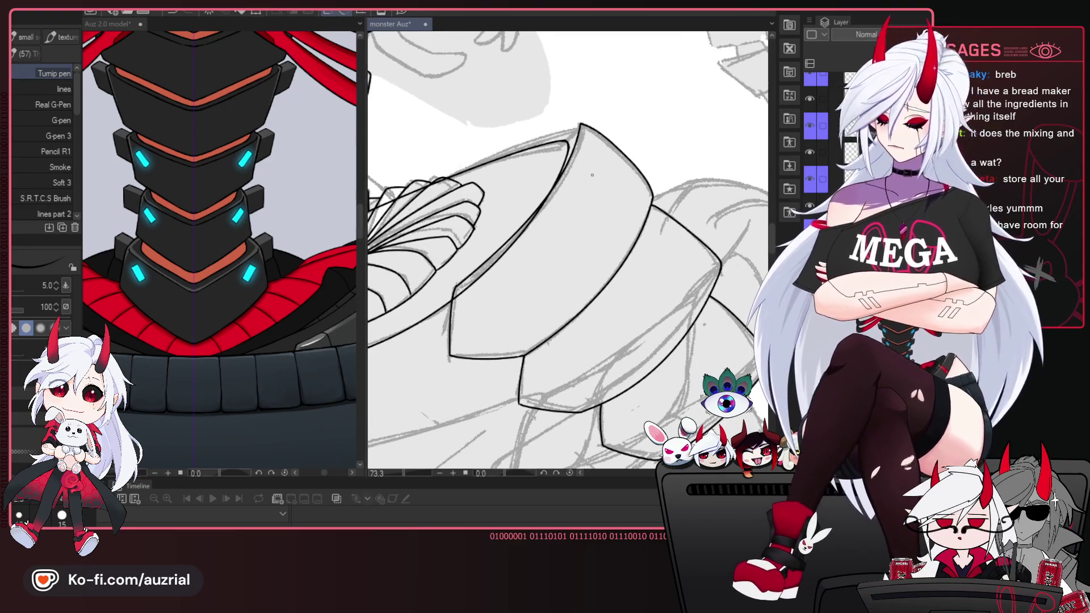
{"action": "scroll", "coordinate": [679, 154], "scroll_direction": "up", "scroll_amount": 1}
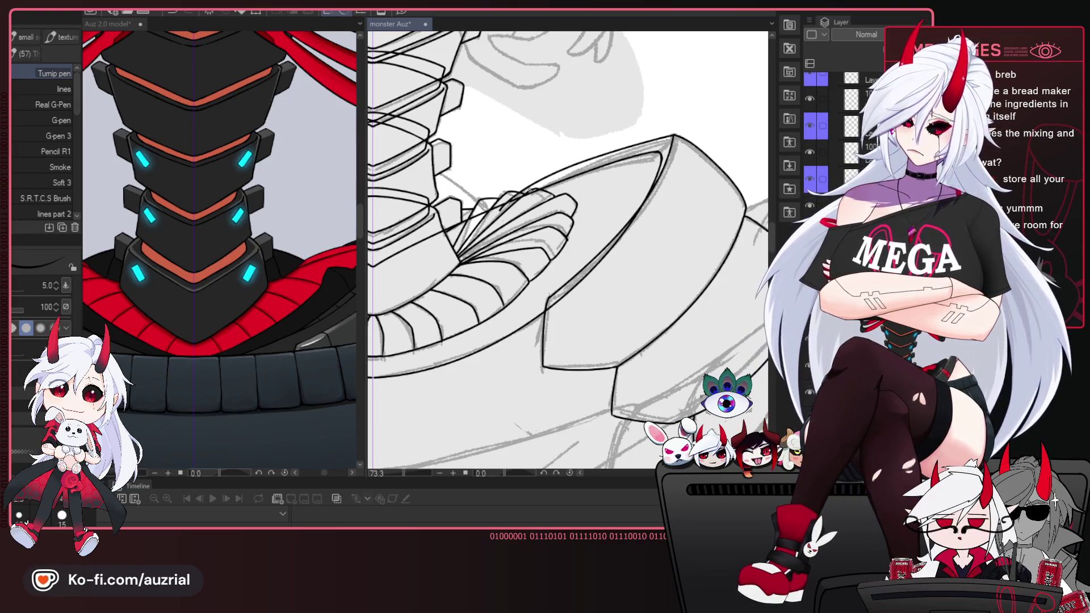
{"action": "key", "text": "ctrl+z"}
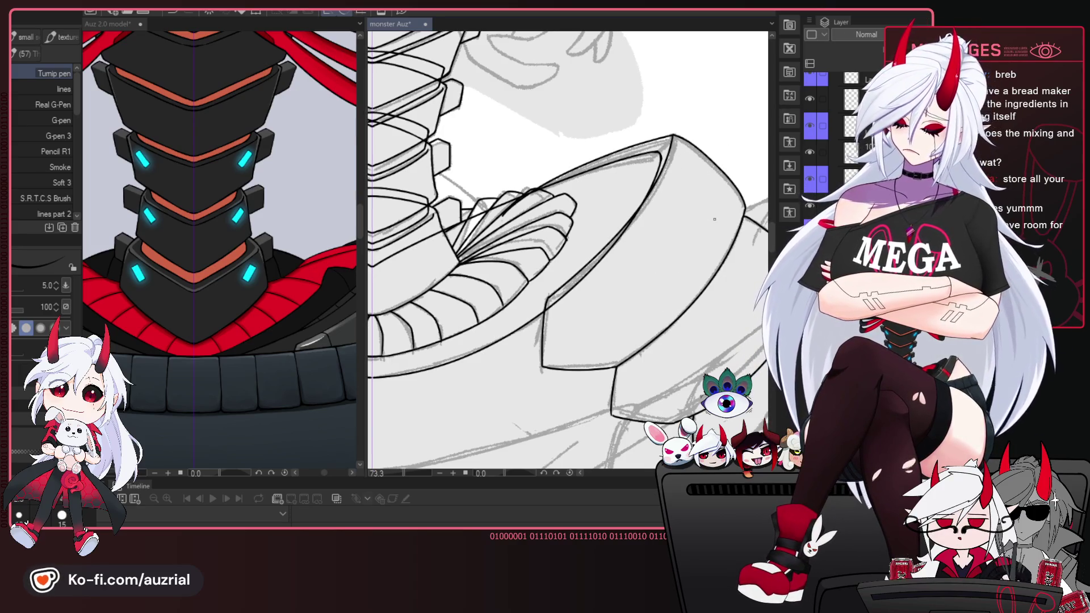
{"action": "scroll", "coordinate": [714, 219], "scroll_direction": "down", "scroll_amount": 5}
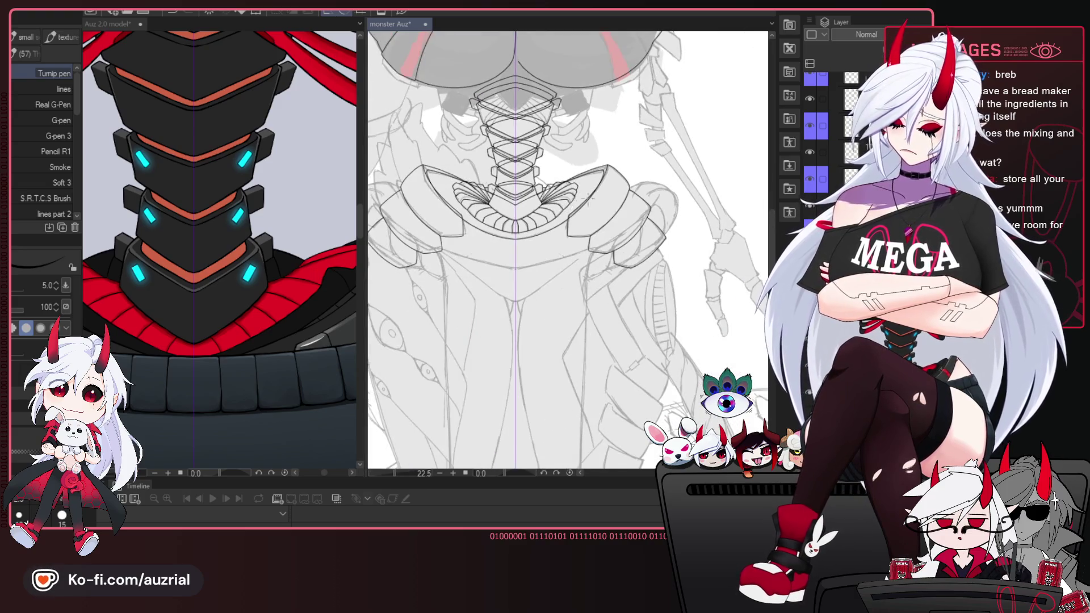
{"action": "scroll", "coordinate": [586, 197], "scroll_direction": "up", "scroll_amount": 2}
{"action": "scroll", "coordinate": [590, 182], "scroll_direction": "up", "scroll_amount": 2}
{"action": "scroll", "coordinate": [595, 162], "scroll_direction": "up", "scroll_amount": 1}
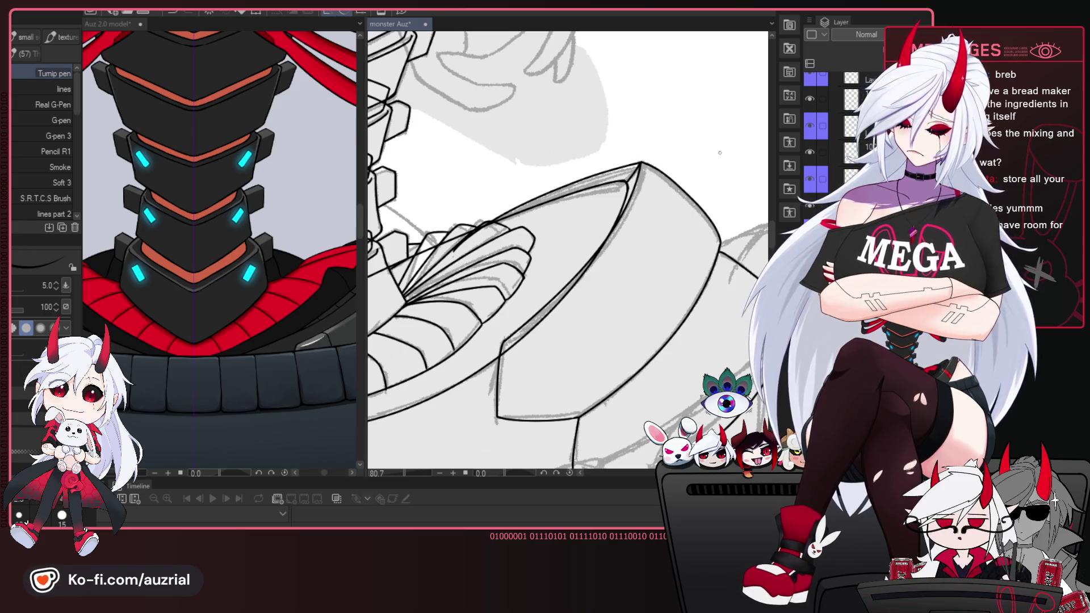
{"action": "scroll", "coordinate": [659, 123], "scroll_direction": "down", "scroll_amount": 2}
{"action": "scroll", "coordinate": [660, 123], "scroll_direction": "down", "scroll_amount": 1}
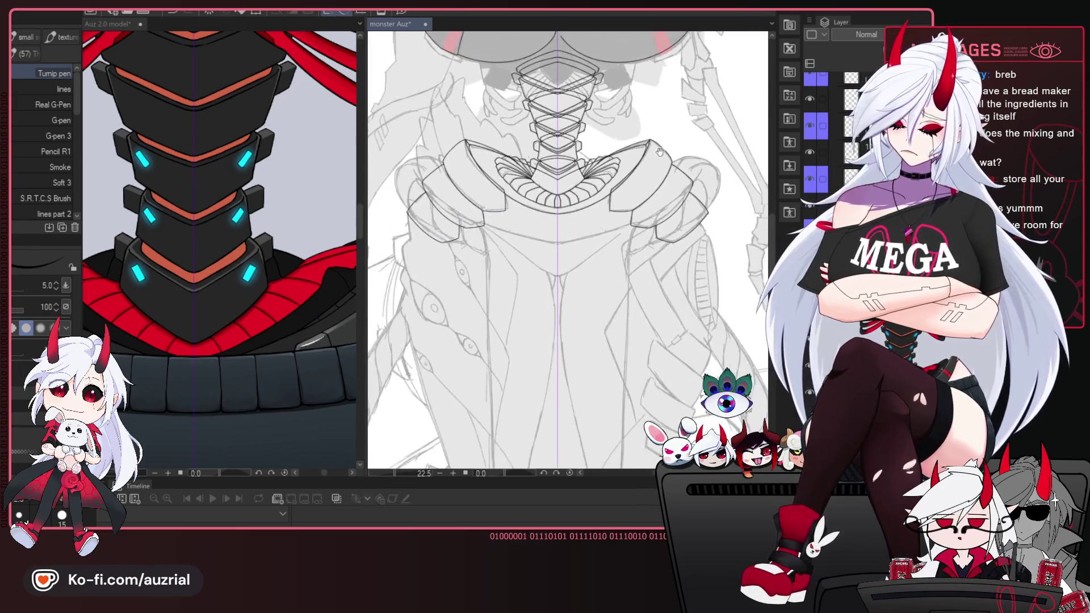
{"action": "scroll", "coordinate": [650, 159], "scroll_direction": "up", "scroll_amount": 1}
{"action": "scroll", "coordinate": [646, 173], "scroll_direction": "up", "scroll_amount": 1}
{"action": "scroll", "coordinate": [644, 178], "scroll_direction": "up", "scroll_amount": 1}
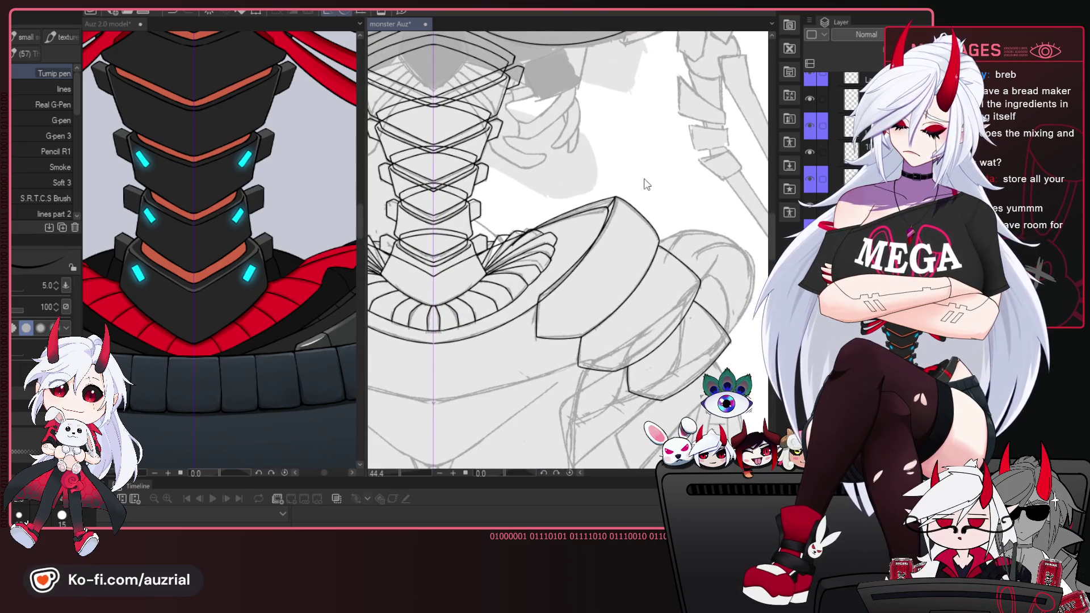
{"action": "scroll", "coordinate": [645, 184], "scroll_direction": "down", "scroll_amount": 1}
{"action": "scroll", "coordinate": [632, 203], "scroll_direction": "down", "scroll_amount": 1}
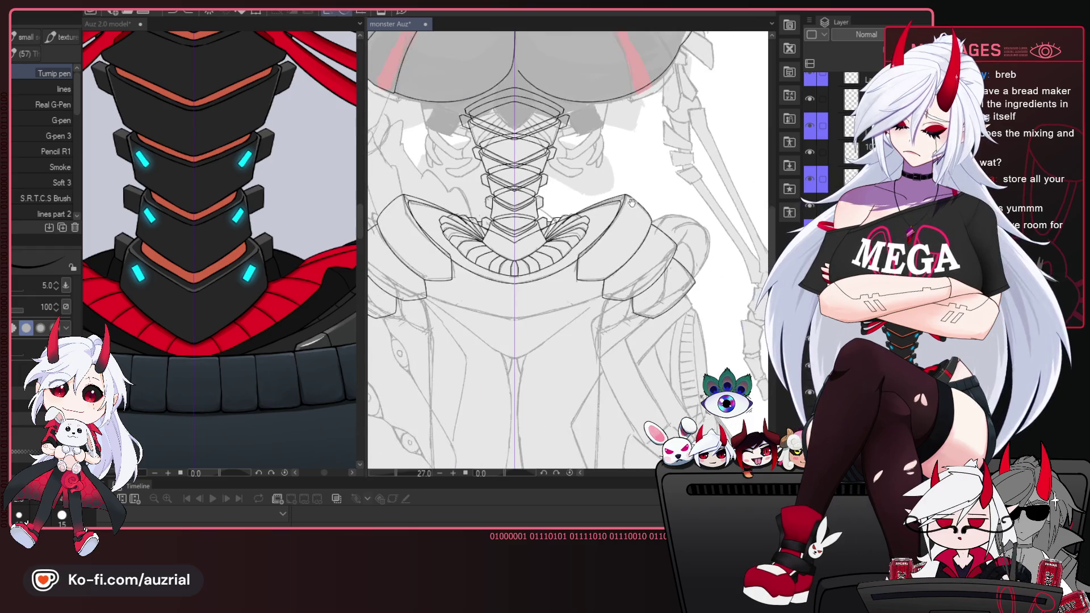
{"action": "scroll", "coordinate": [671, 246], "scroll_direction": "down", "scroll_amount": 1}
{"action": "scroll", "coordinate": [687, 275], "scroll_direction": "down", "scroll_amount": 1}
{"action": "scroll", "coordinate": [647, 244], "scroll_direction": "down", "scroll_amount": 1}
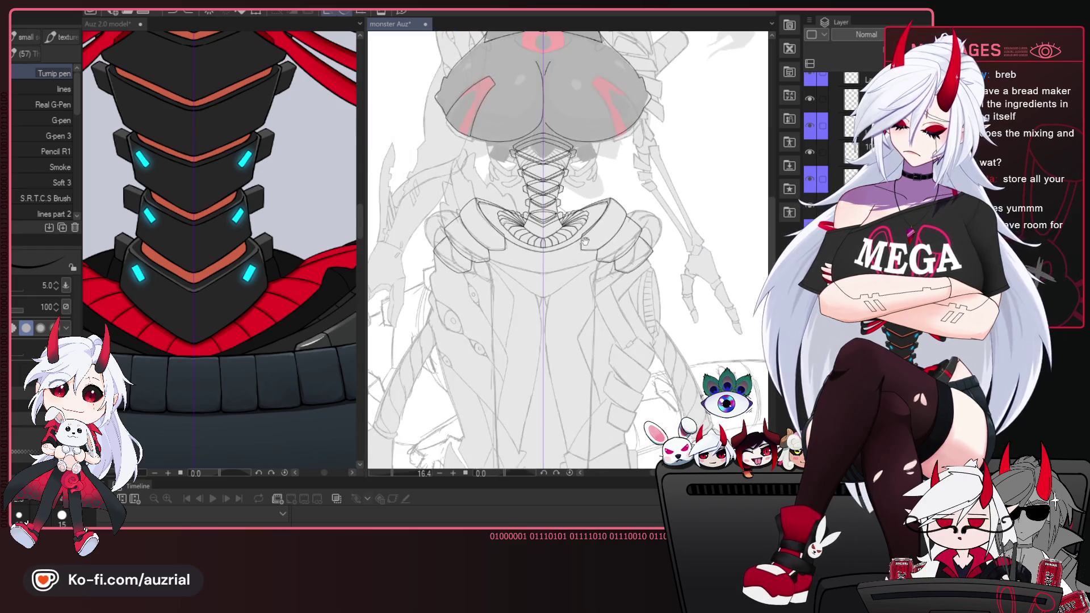
{"action": "scroll", "coordinate": [601, 215], "scroll_direction": "down", "scroll_amount": 1}
{"action": "left_click_drag", "start_coordinate": [593, 209], "coordinate": [599, 328]}
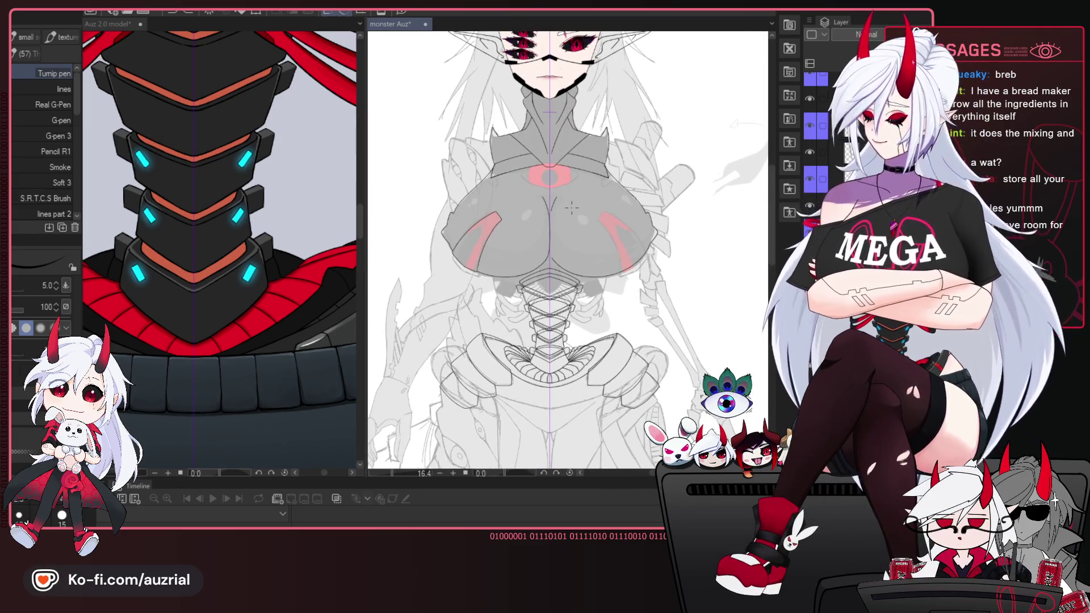
{"action": "left_click_drag", "start_coordinate": [572, 338], "coordinate": [555, 264]}
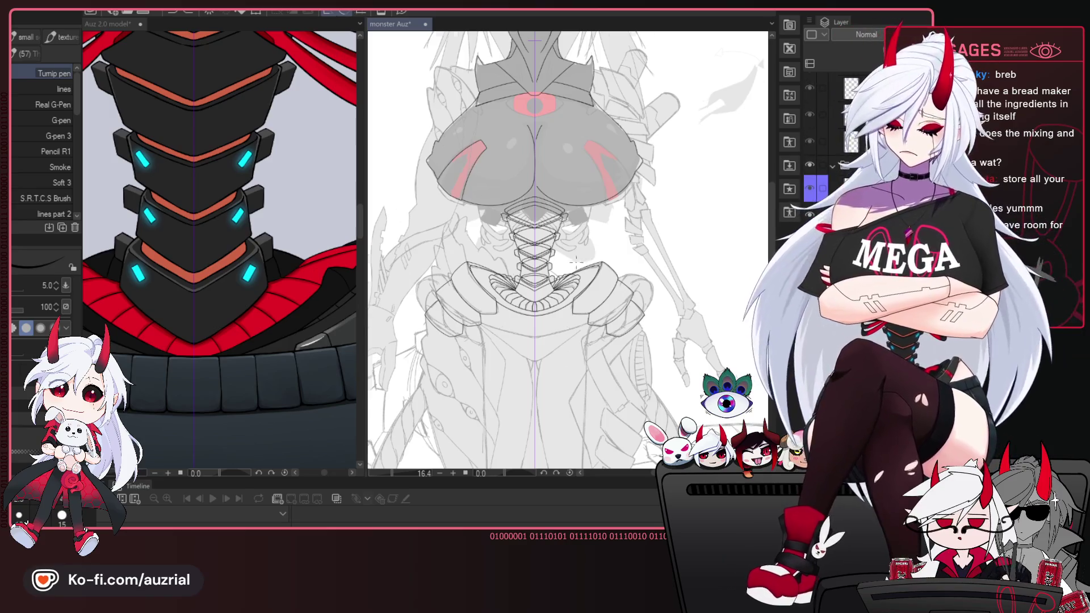
{"action": "scroll", "coordinate": [572, 276], "scroll_direction": "up", "scroll_amount": 3}
{"action": "scroll", "coordinate": [572, 276], "scroll_direction": "up", "scroll_amount": 3}
{"action": "scroll", "coordinate": [572, 277], "scroll_direction": "down", "scroll_amount": 1}
{"action": "left_click_drag", "start_coordinate": [572, 277], "coordinate": [607, 214]}
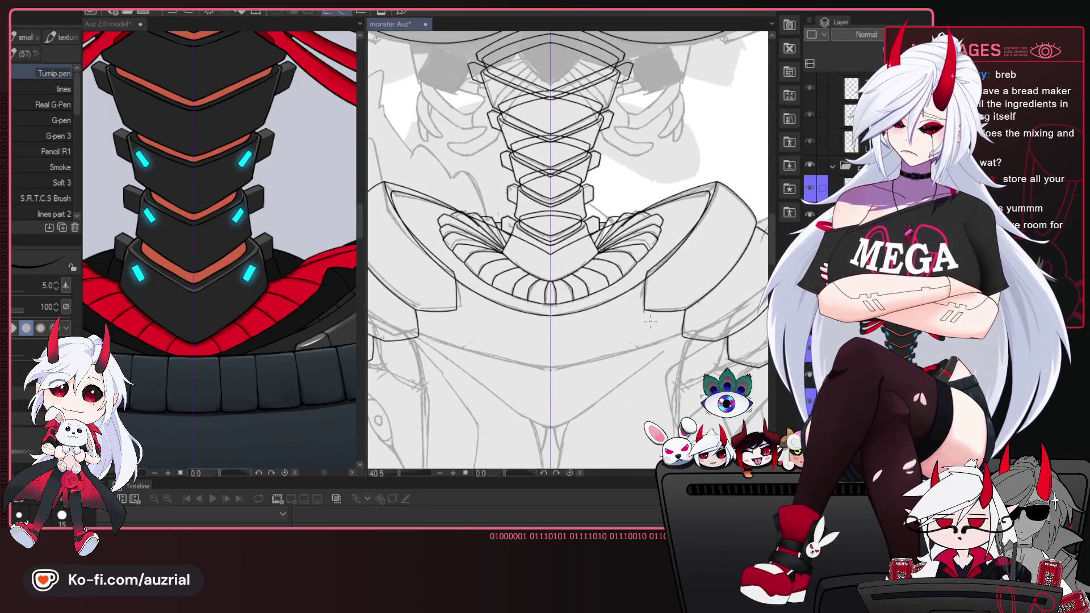
{"action": "scroll", "coordinate": [542, 156], "scroll_direction": "up", "scroll_amount": 1}
{"action": "scroll", "coordinate": [542, 157], "scroll_direction": "up", "scroll_amount": 1}
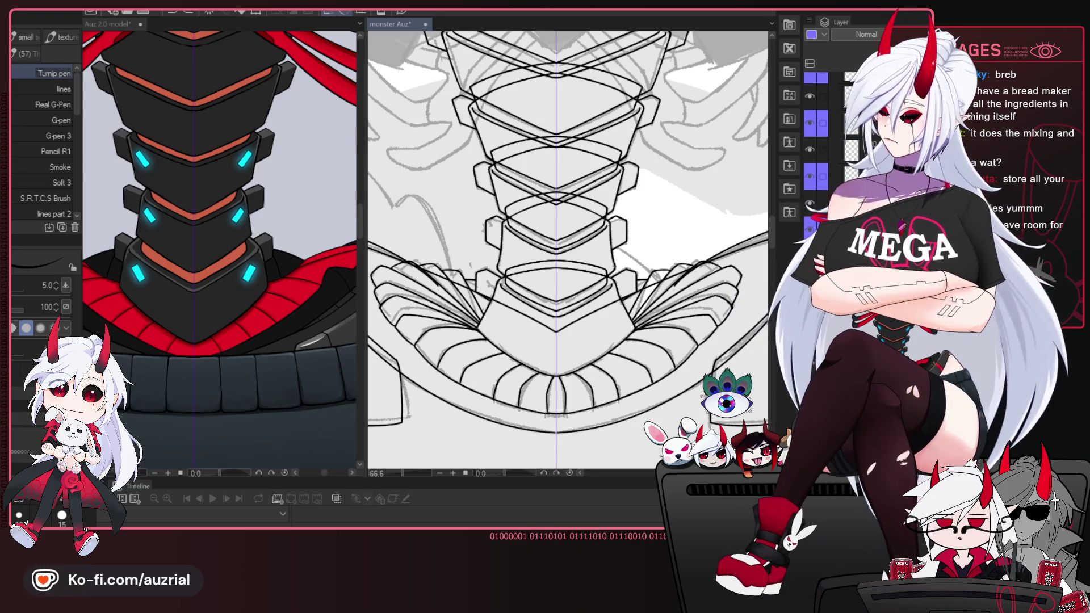
Fill the plate area beneath the neck segments with grey, undoing the extra strip fill.
{"action": "key", "text": "w"}
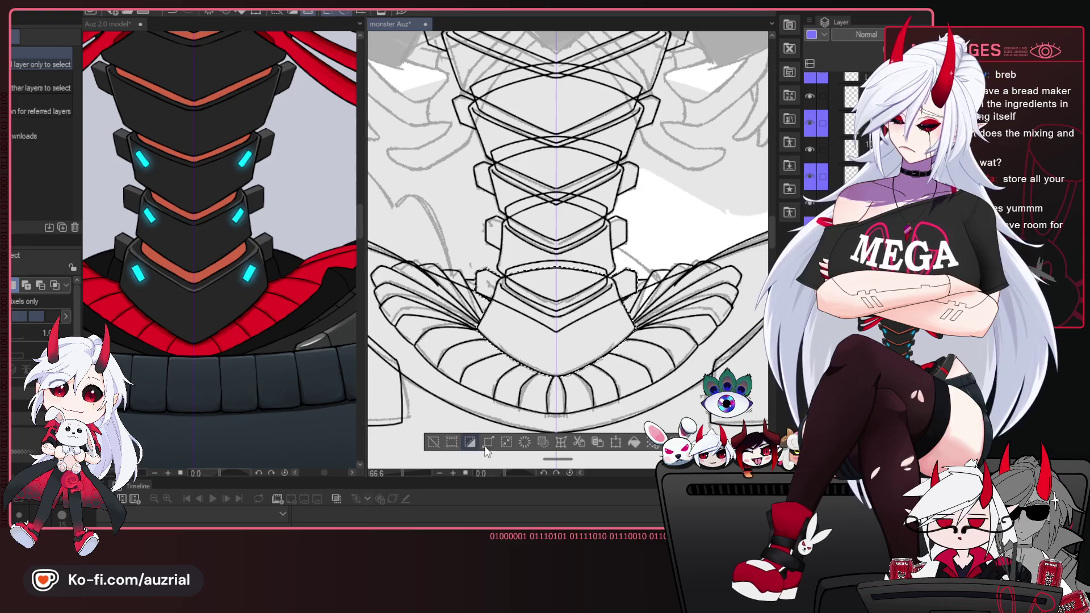
{"action": "left_click_drag", "start_coordinate": [486, 450], "coordinate": [510, 386]}
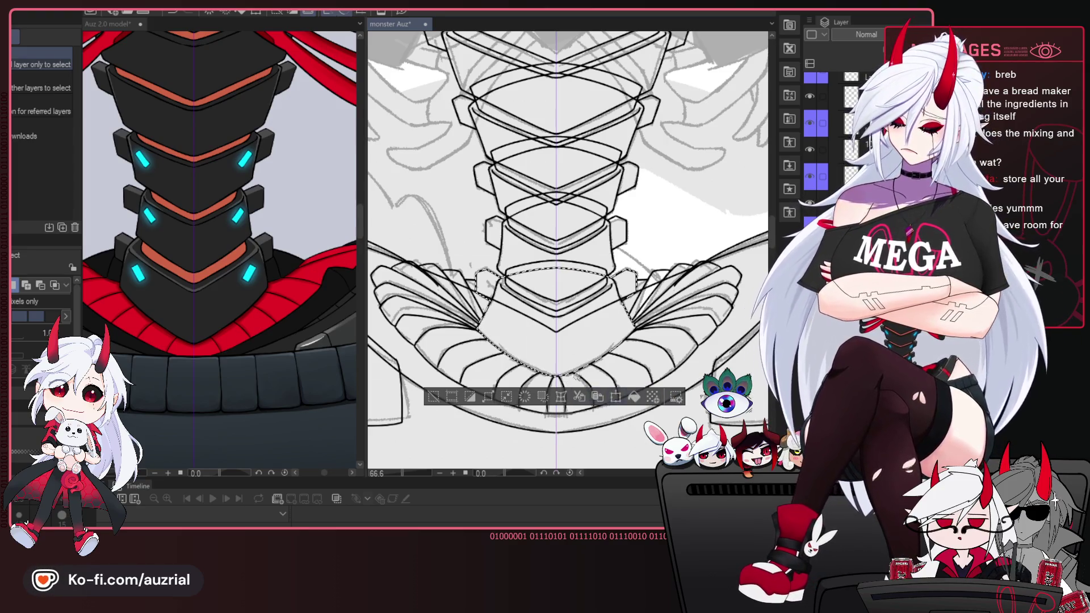
{"action": "left_click", "coordinate": [634, 399]}
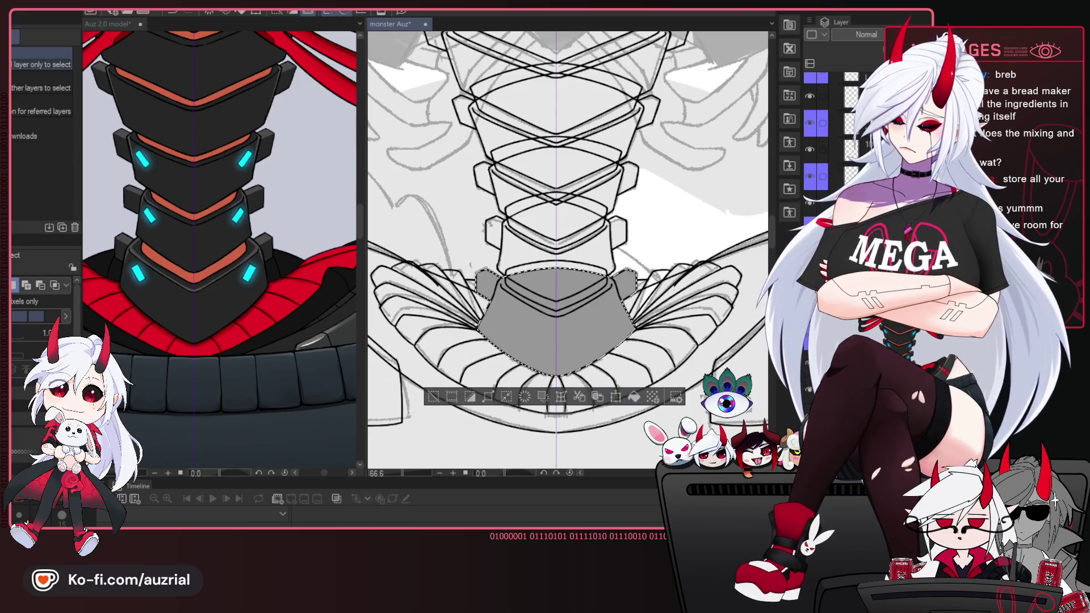
{"action": "key", "text": "ctrl+d"}
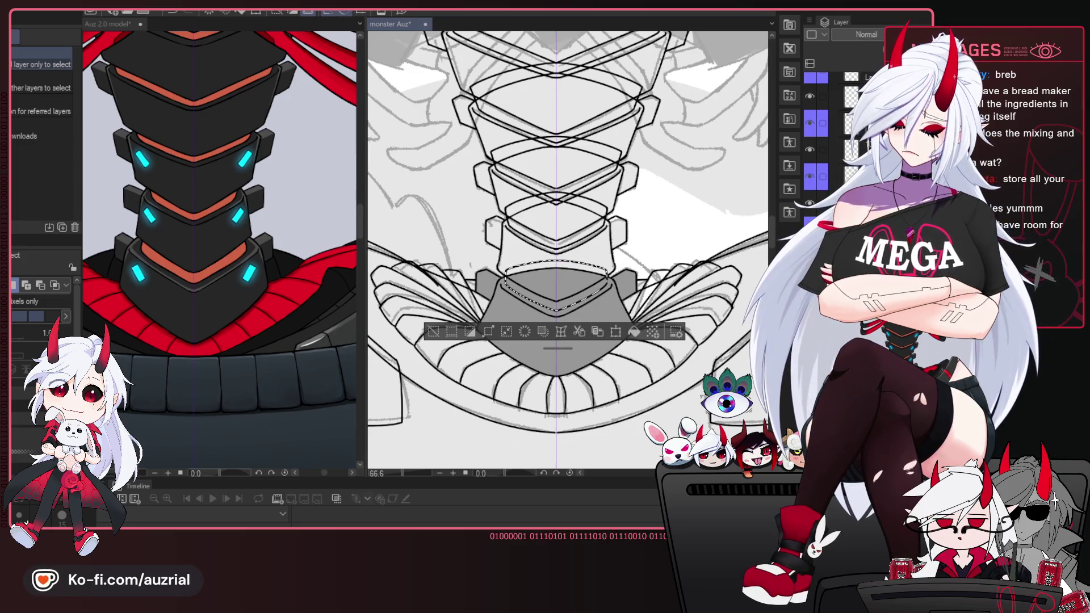
{"action": "left_click", "coordinate": [636, 331]}
{"action": "key", "text": "ctrl+d"}
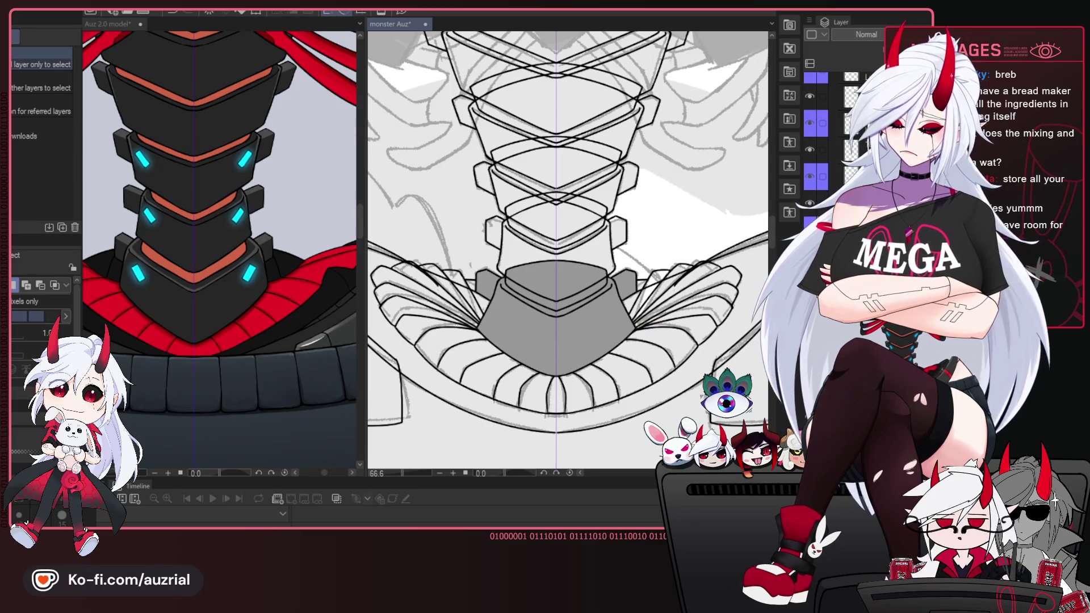
{"action": "key", "text": "ctrl+z"}
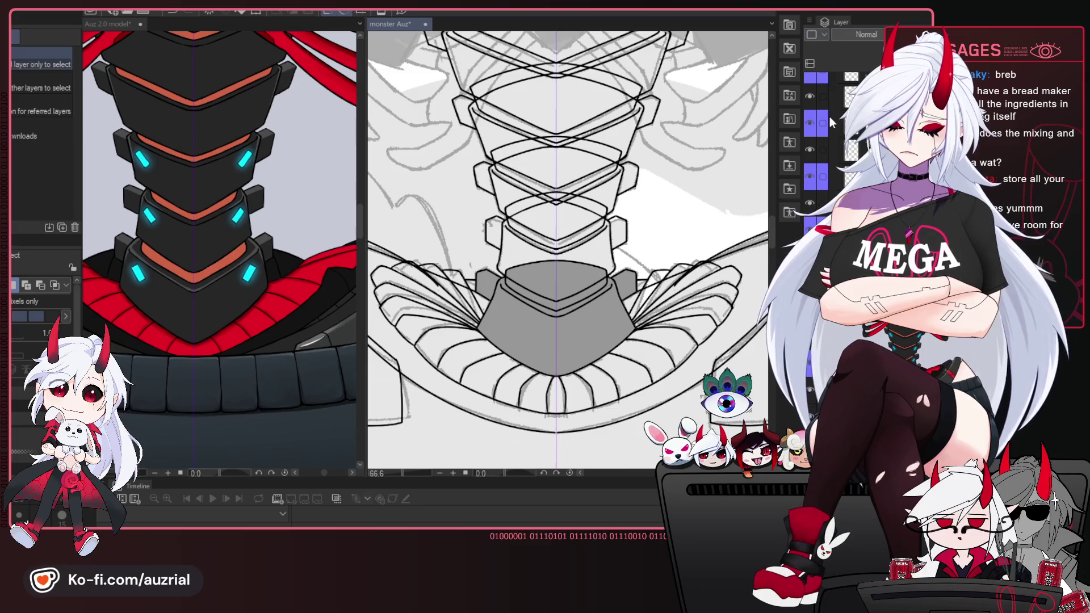
Go through the orange-tagged and lower layers, ending on the purple-tagged layer.
{"action": "left_click", "coordinate": [833, 93]}
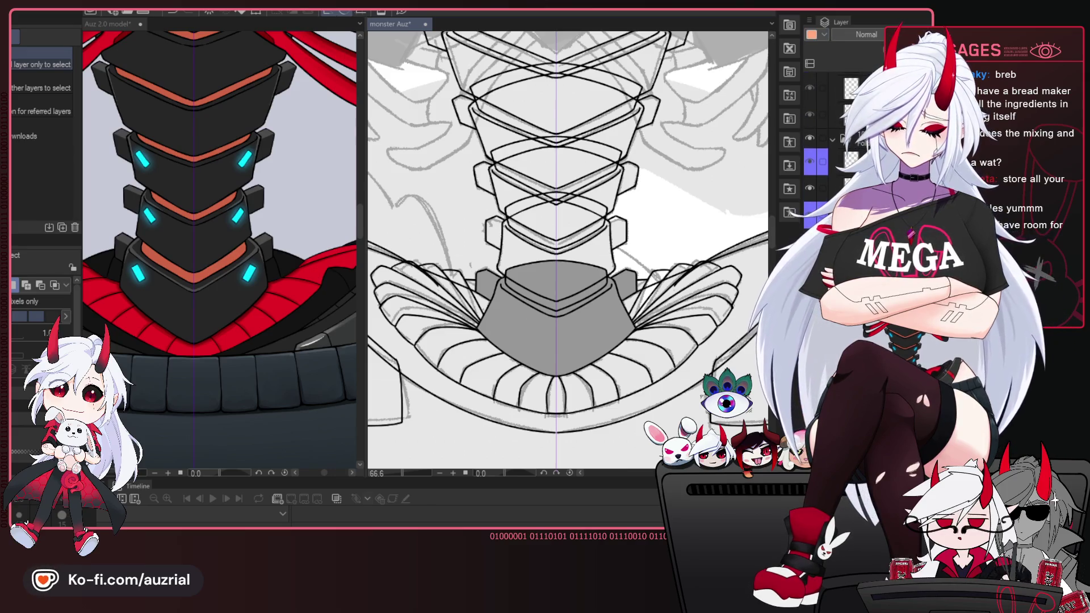
{"action": "left_click", "coordinate": [821, 188]}
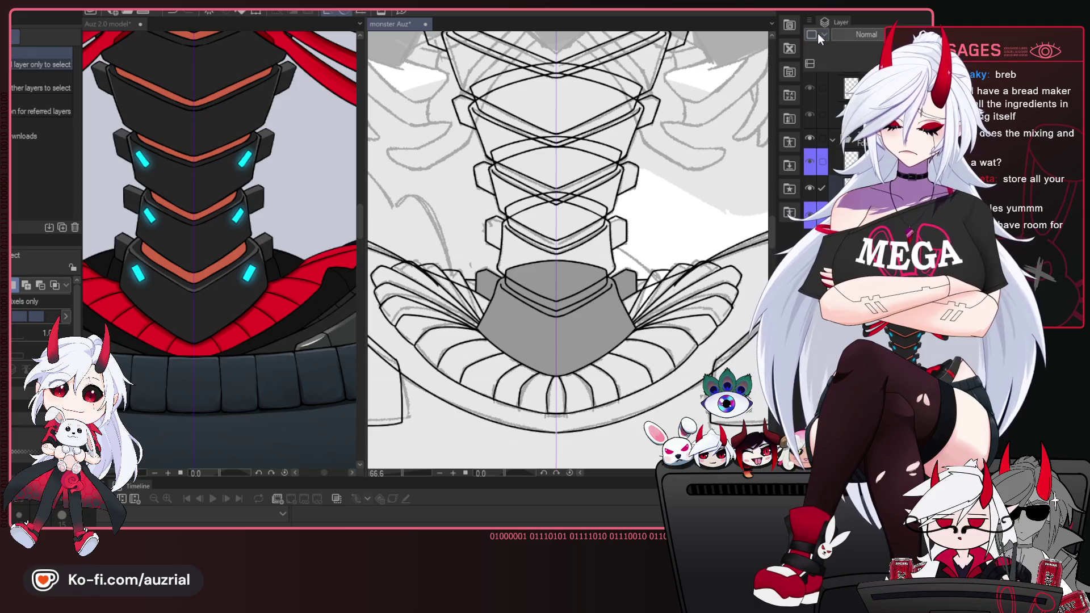
{"action": "left_click", "coordinate": [851, 188]}
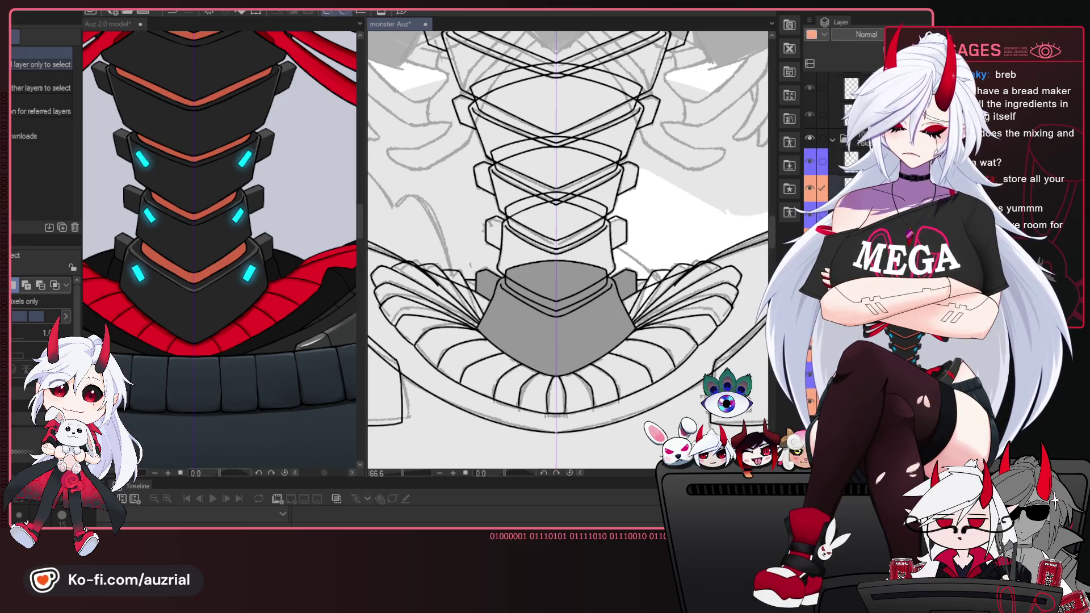
{"action": "left_click", "coordinate": [822, 188]}
{"action": "left_click", "coordinate": [851, 161]}
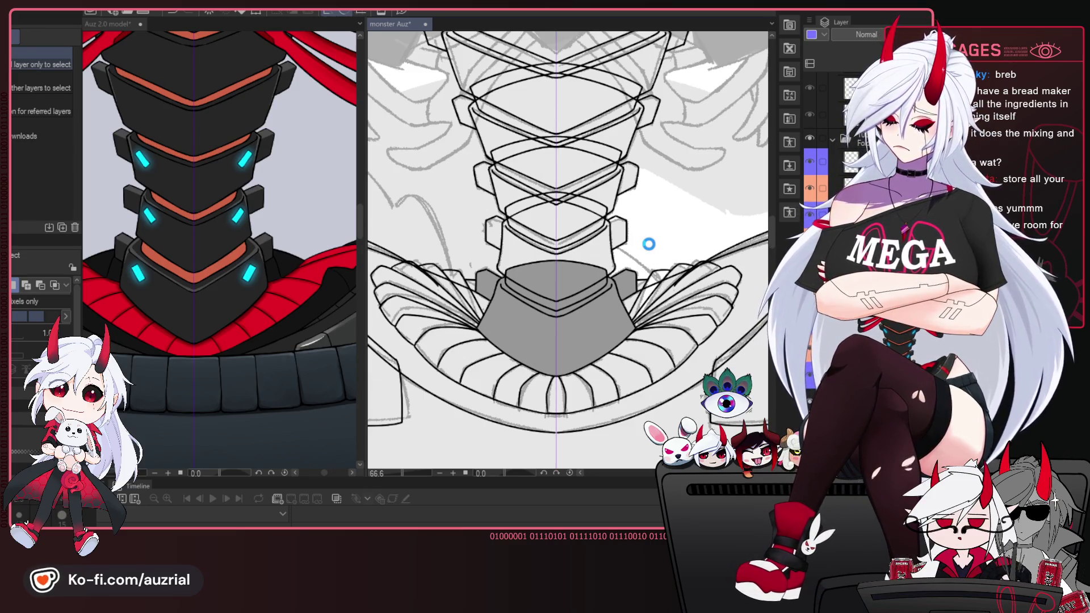
Select the central lower neck segment and fill it flat grey.
{"action": "key", "text": "ctrl+shift+l"}
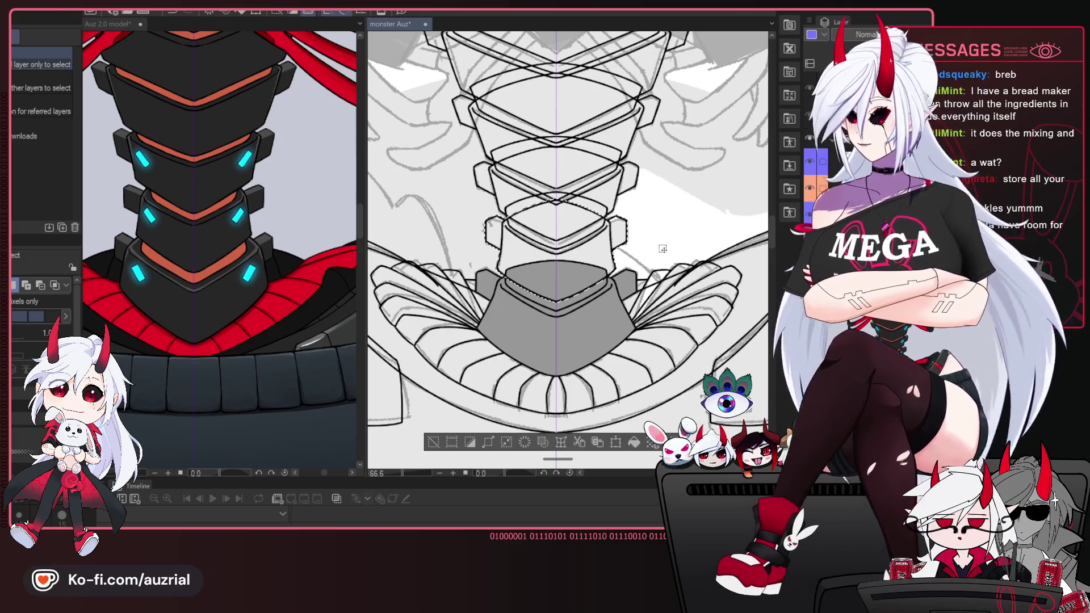
{"action": "left_click_drag", "start_coordinate": [522, 447], "coordinate": [522, 329]}
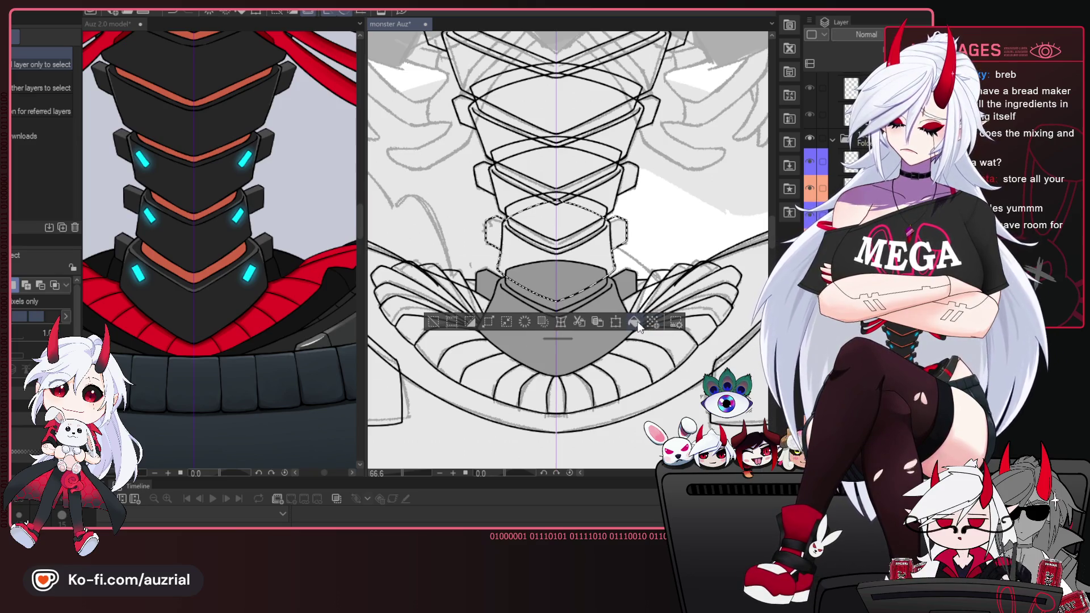
{"action": "scroll", "coordinate": [525, 239], "scroll_direction": "up", "scroll_amount": 2}
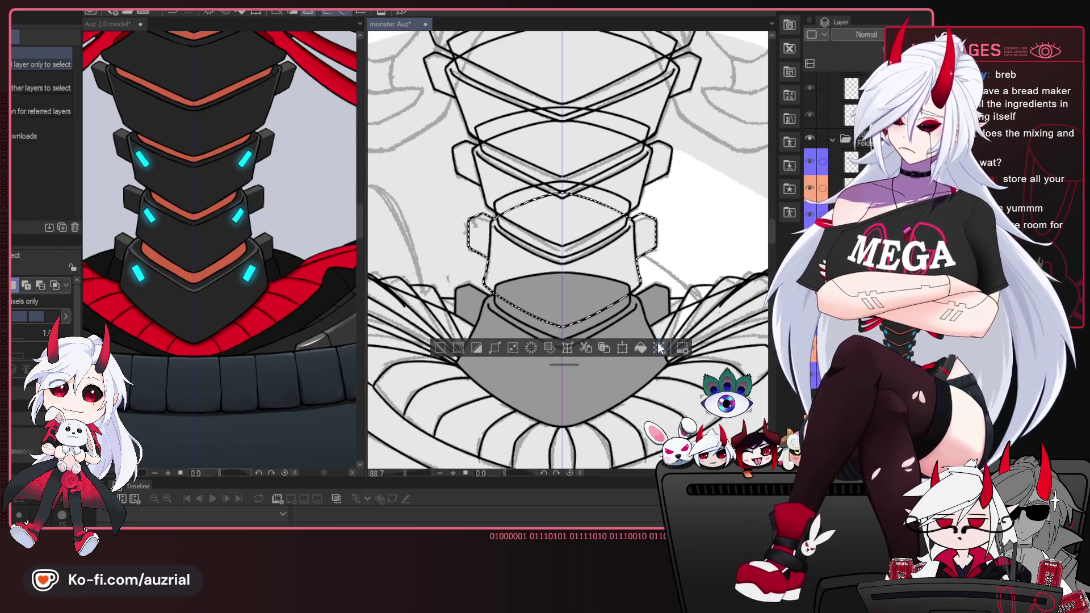
{"action": "left_click", "coordinate": [636, 346]}
{"action": "scroll", "coordinate": [650, 281], "scroll_direction": "down", "scroll_amount": 2}
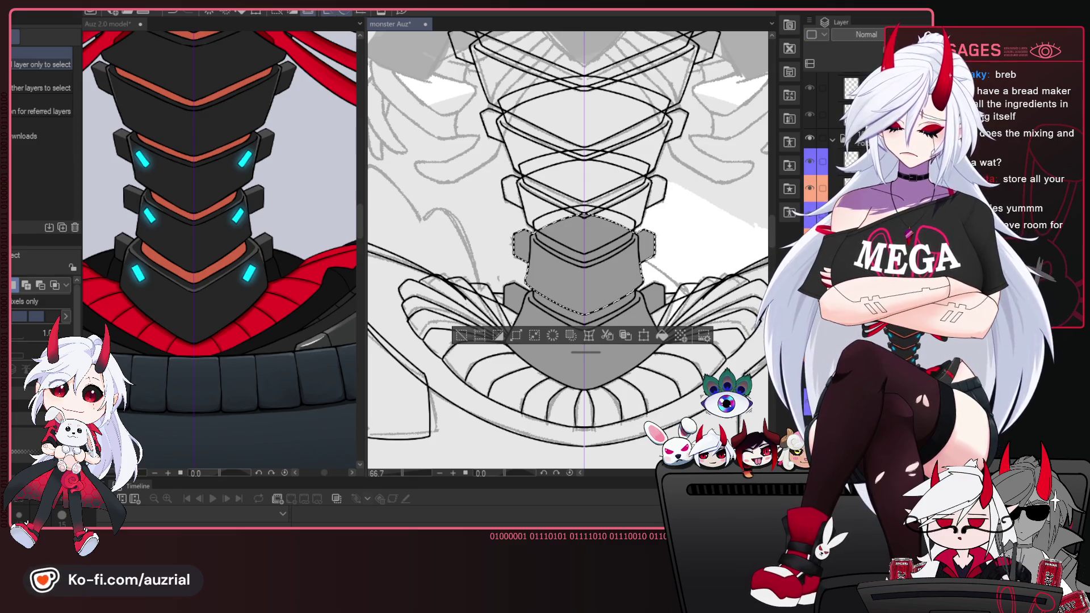
{"action": "key", "text": "ctrl+d"}
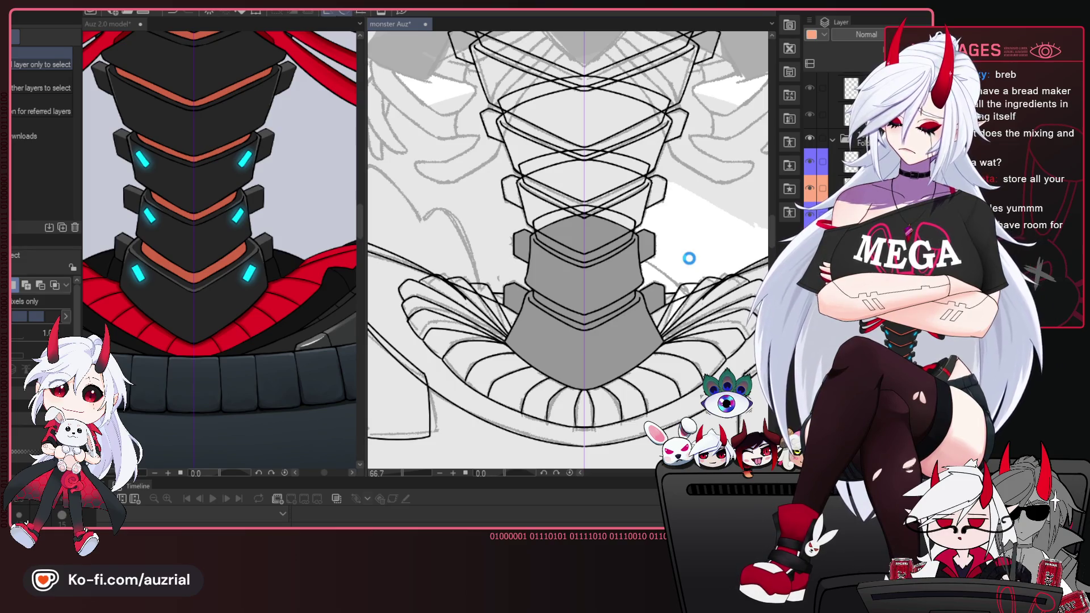
Reselect and fill the next neck segment grey, then select the segment above.
{"action": "key", "text": "ctrl+shift+d"}
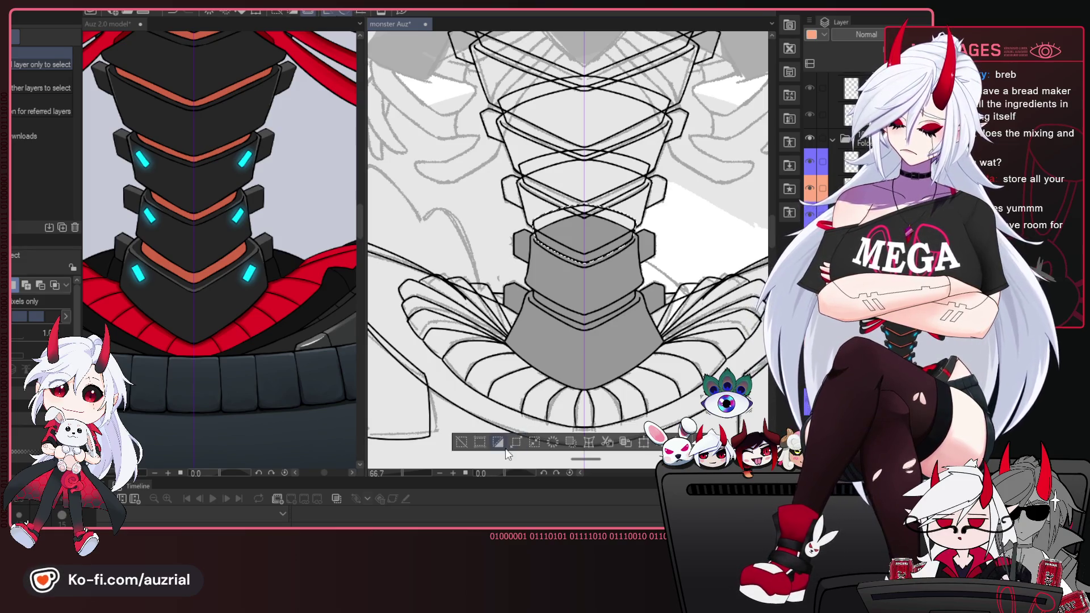
{"action": "left_click_drag", "start_coordinate": [507, 454], "coordinate": [595, 281]}
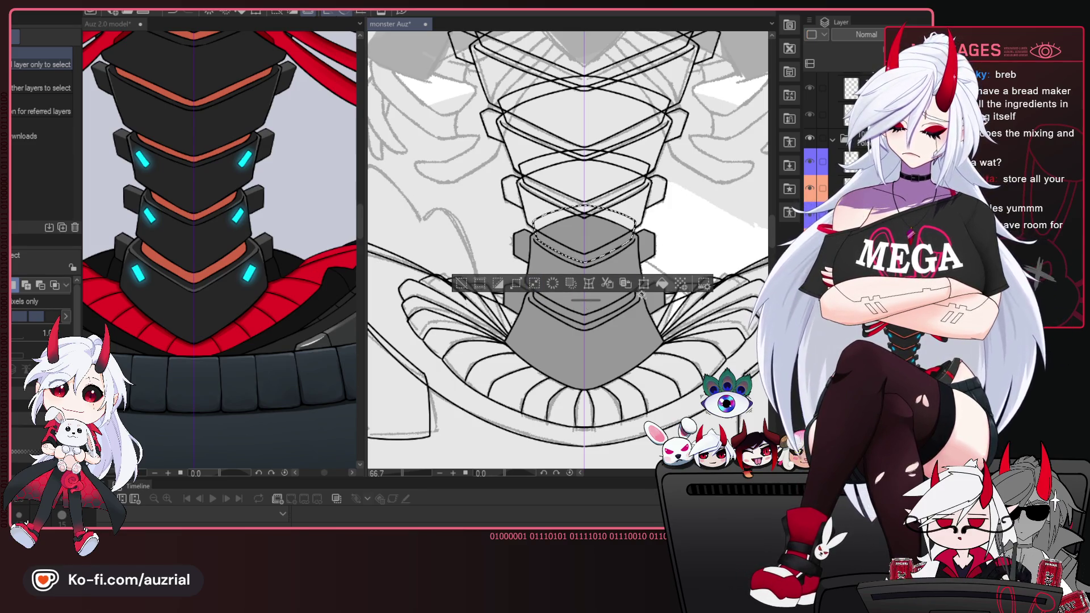
{"action": "left_click", "coordinate": [663, 284]}
{"action": "key", "text": "ctrl+d"}
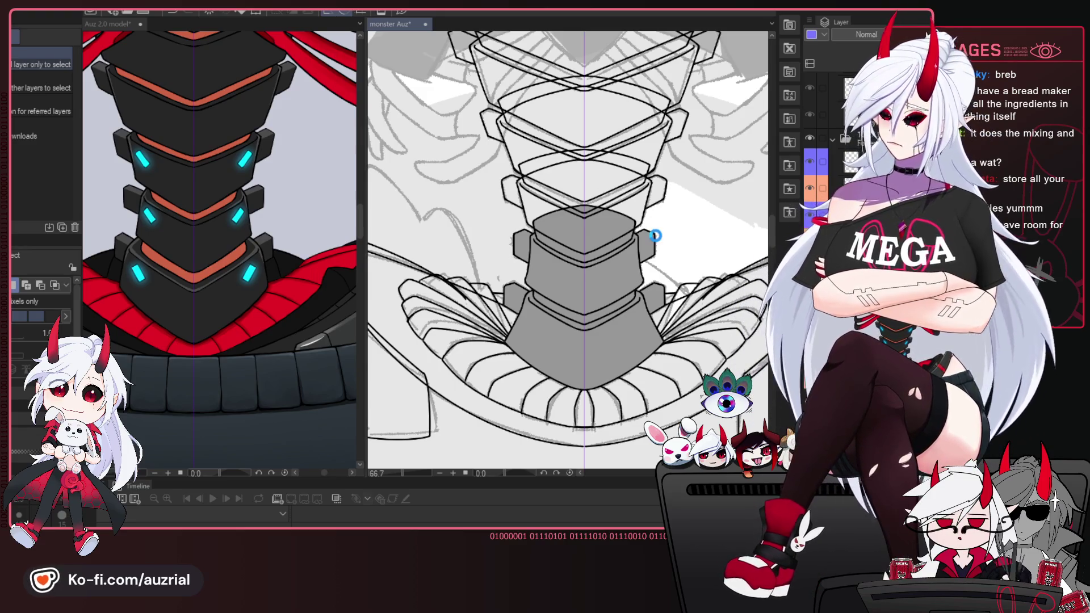
{"action": "left_click", "coordinate": [655, 236]}
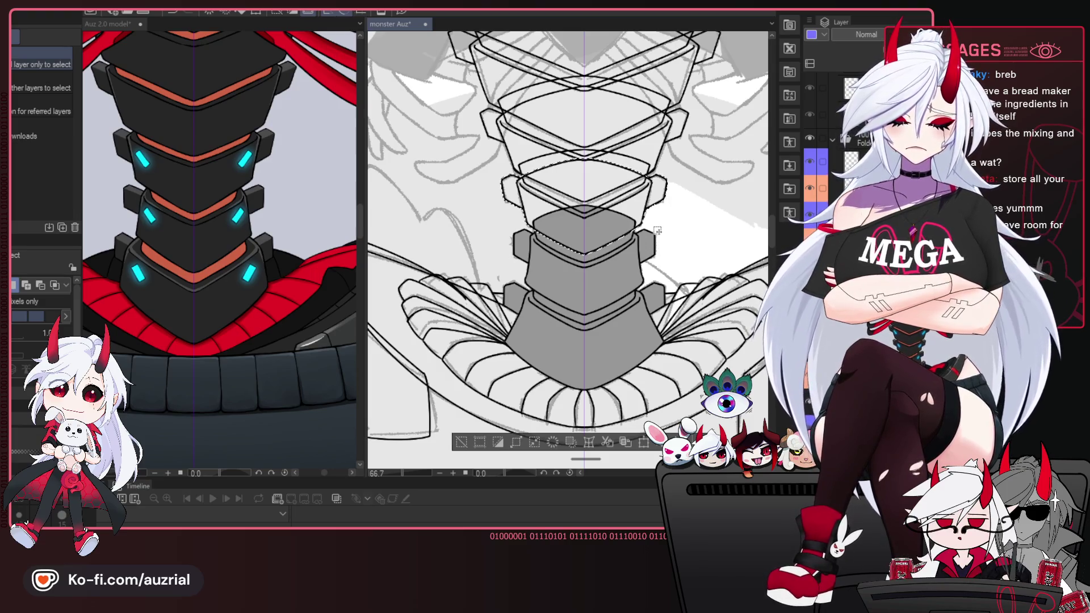
Fill the next hexagonal neck plate grey, narrowed to the upper plate, then pan toward the upper plates.
{"action": "left_click", "coordinate": [499, 444]}
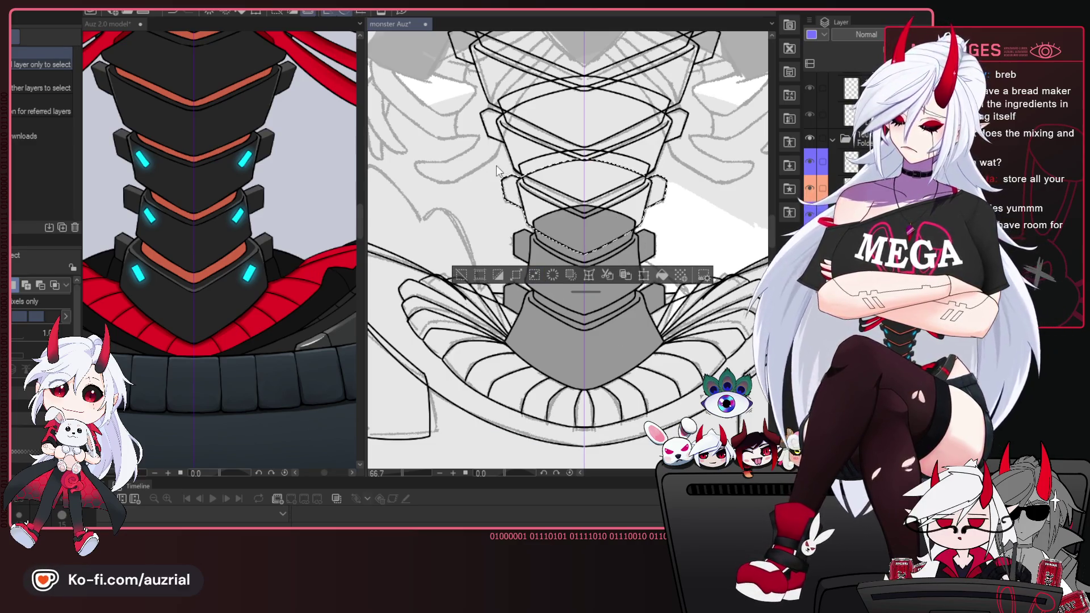
{"action": "left_click", "coordinate": [662, 275]}
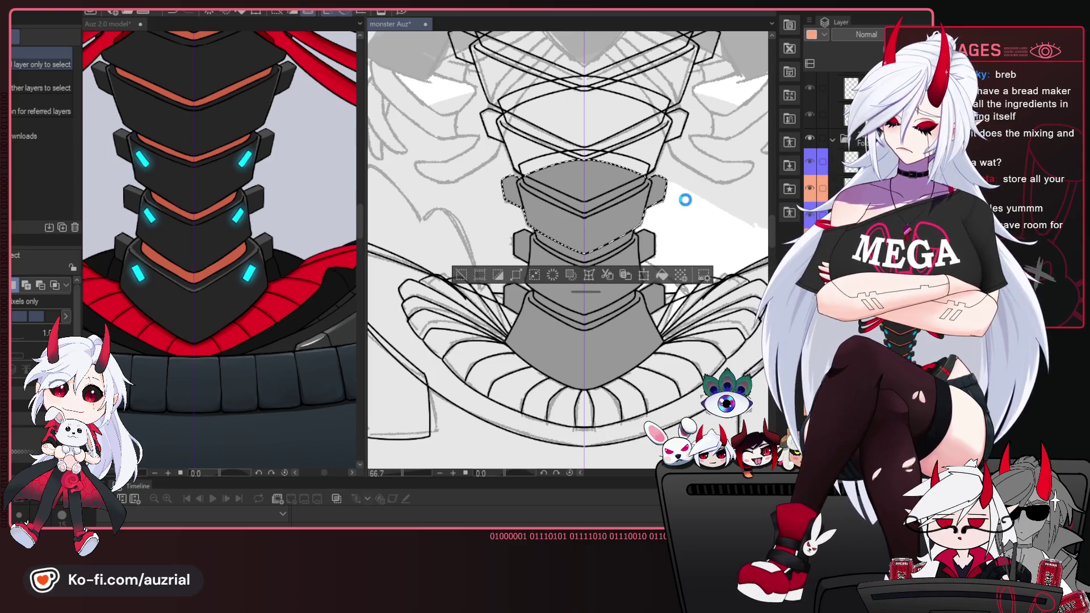
{"action": "key", "text": "ctrl+z"}
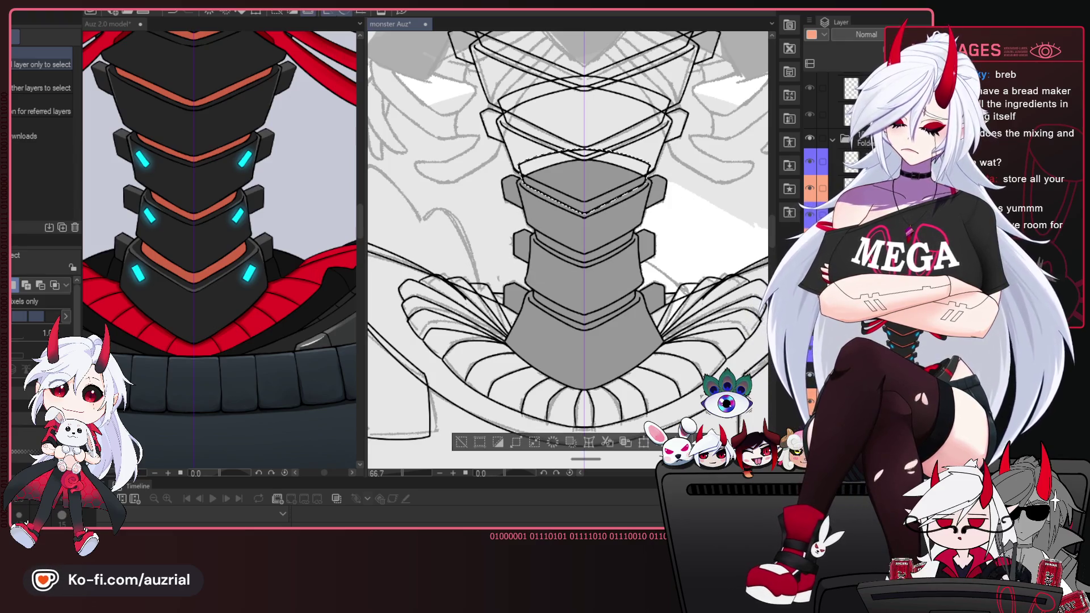
{"action": "left_click", "coordinate": [496, 444]}
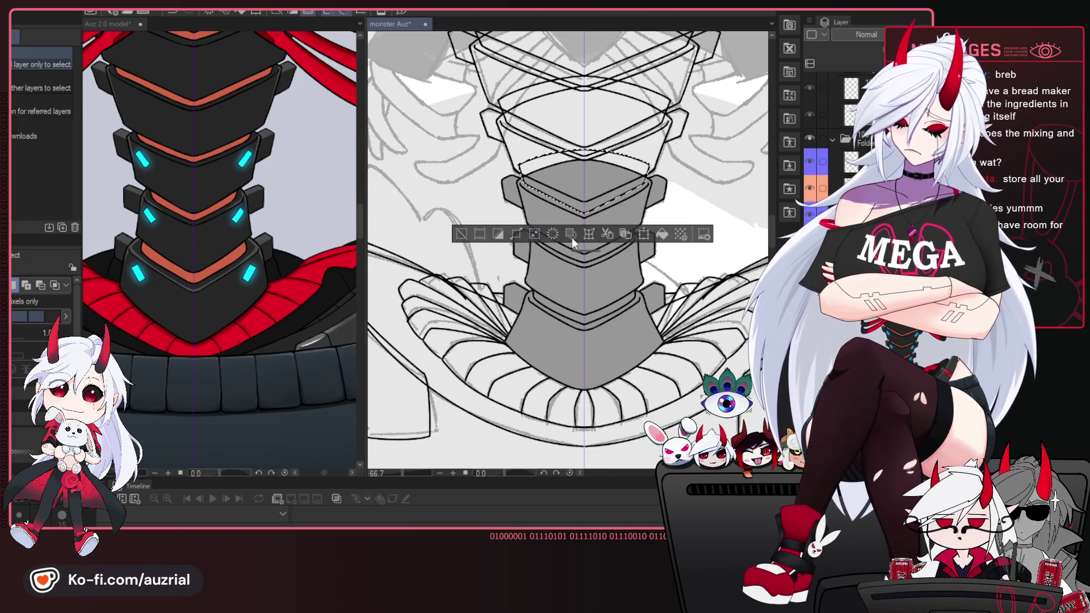
{"action": "left_click", "coordinate": [662, 236]}
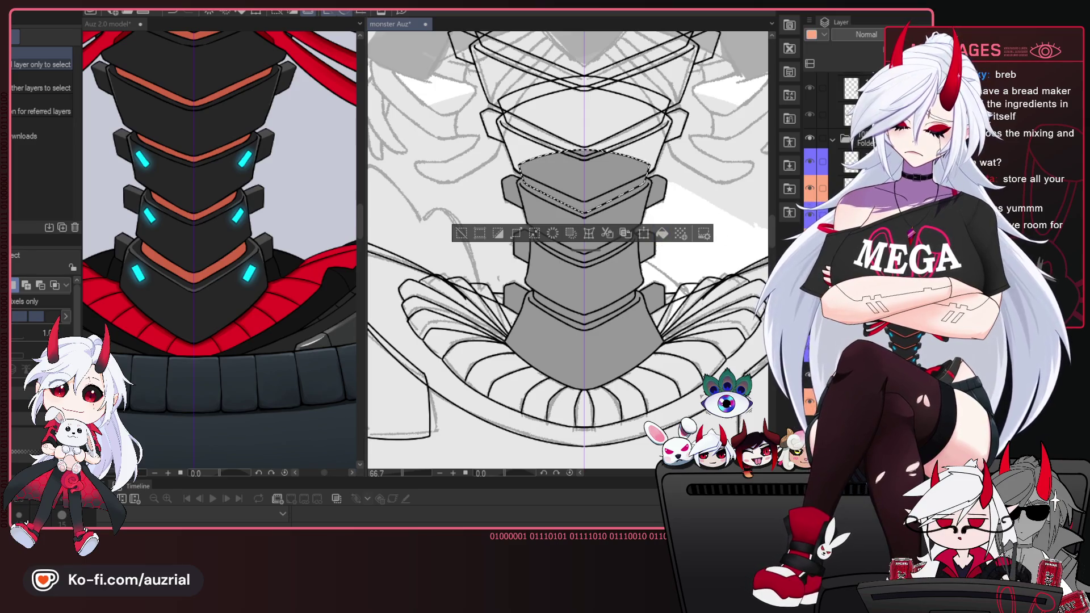
{"action": "key", "text": "ctrl+d"}
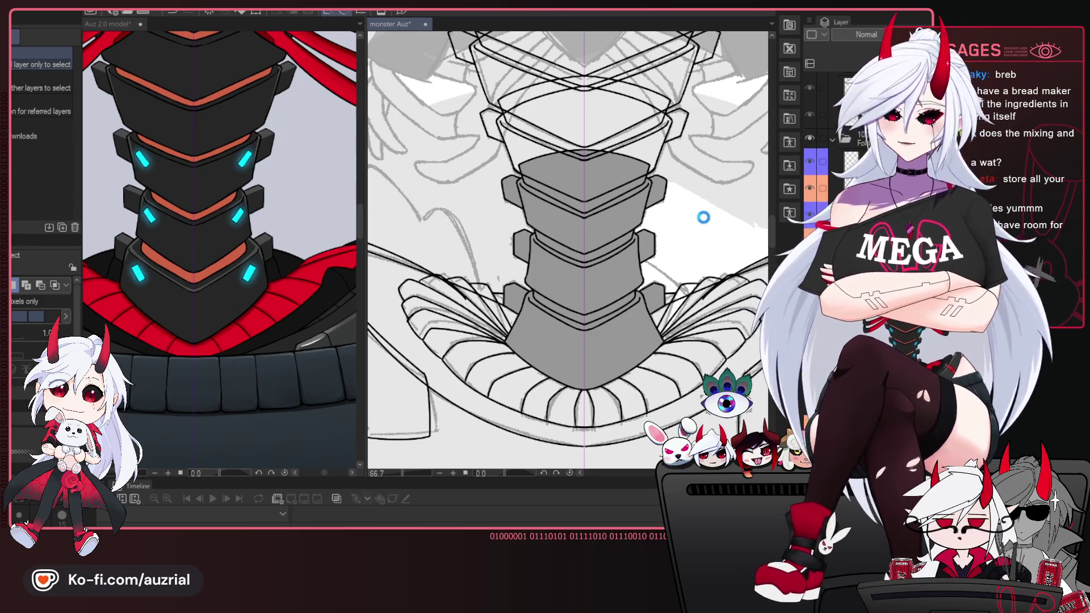
{"action": "key", "text": "ctrl+a"}
{"action": "left_click_drag", "start_coordinate": [702, 193], "coordinate": [671, 227]}
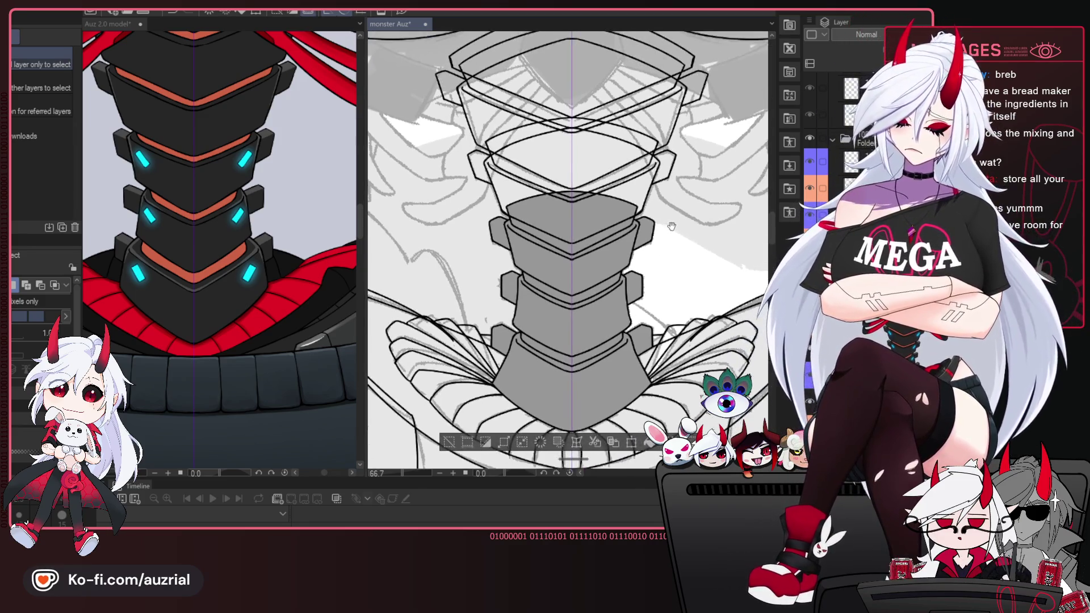
Reselect the upper diamond neck plate and fill it grey.
{"action": "key", "text": "ctrl+d"}
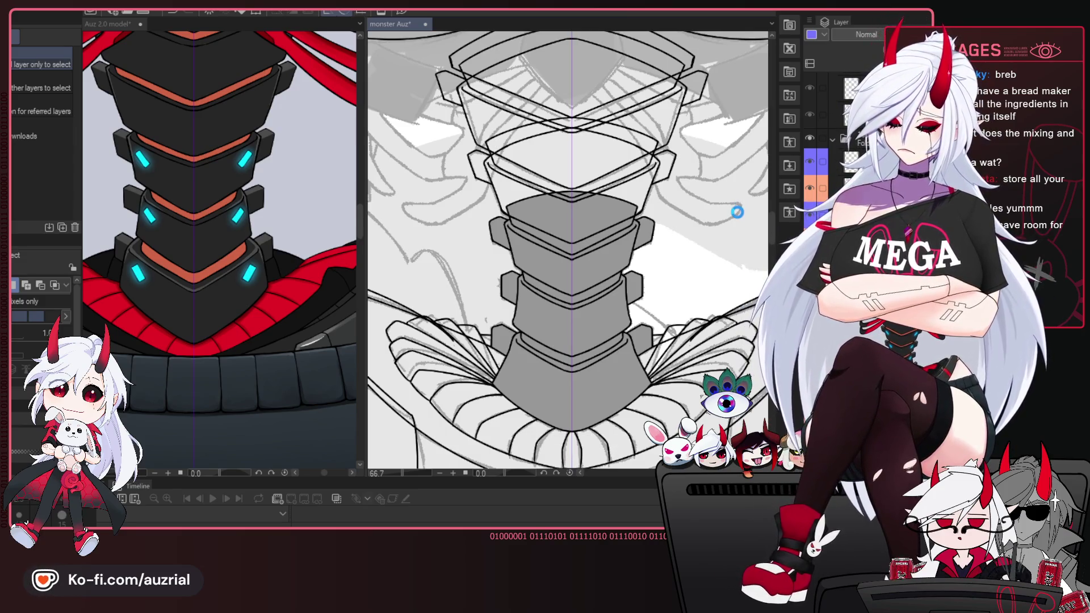
{"action": "key", "text": "ctrl+shift+d"}
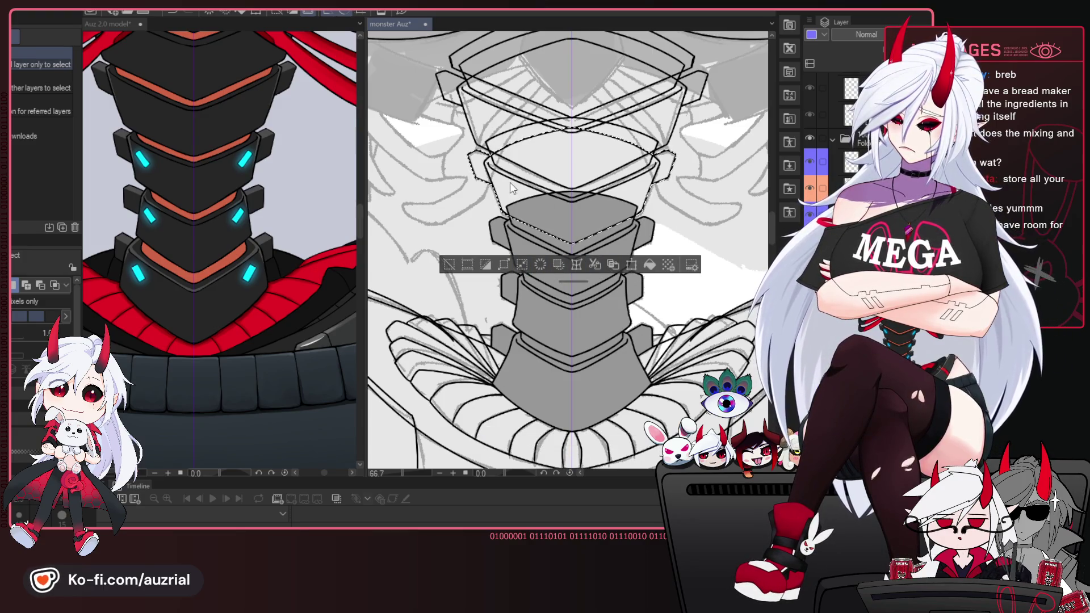
{"action": "left_click", "coordinate": [649, 267]}
{"action": "key", "text": "ctrl+d"}
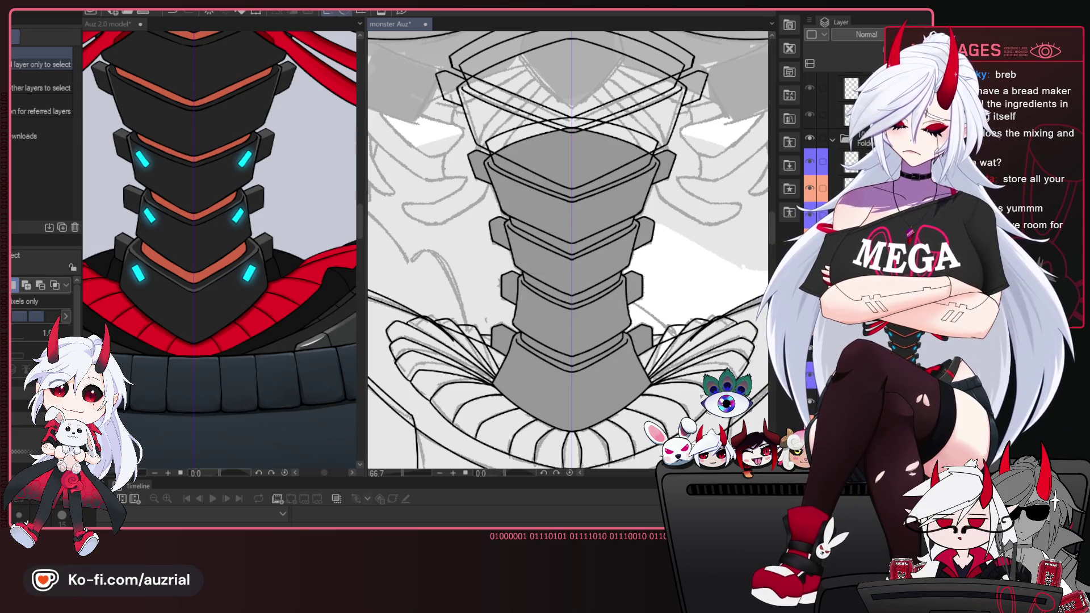
Select the top diamond of the neck and fill it grey on the orange-tagged layer.
{"action": "left_click", "coordinate": [710, 195], "text": "ctrl+shift"}
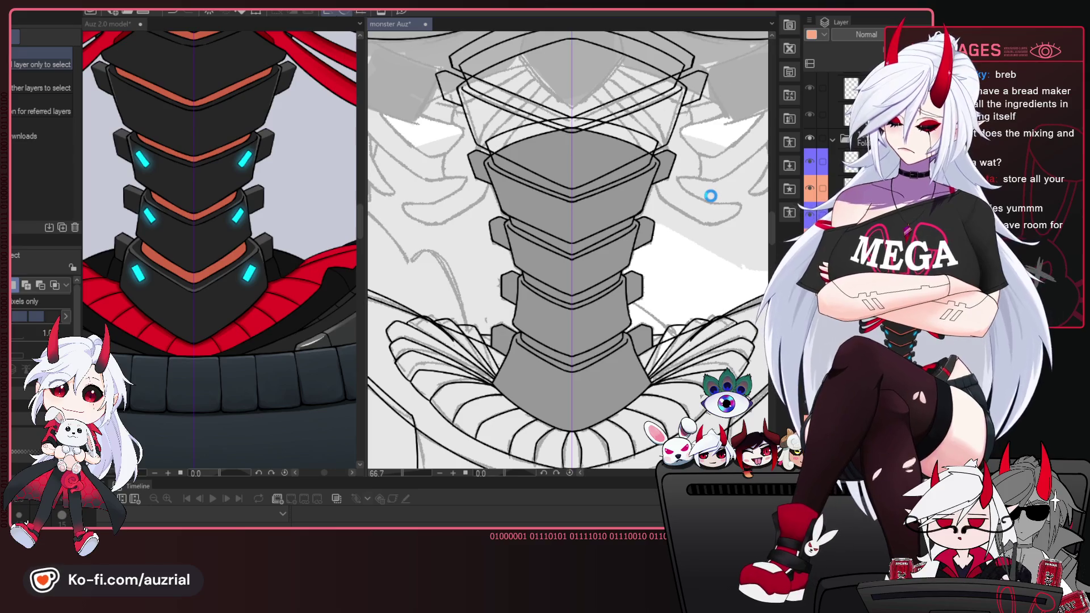
{"action": "key", "text": "ctrl+shift+d"}
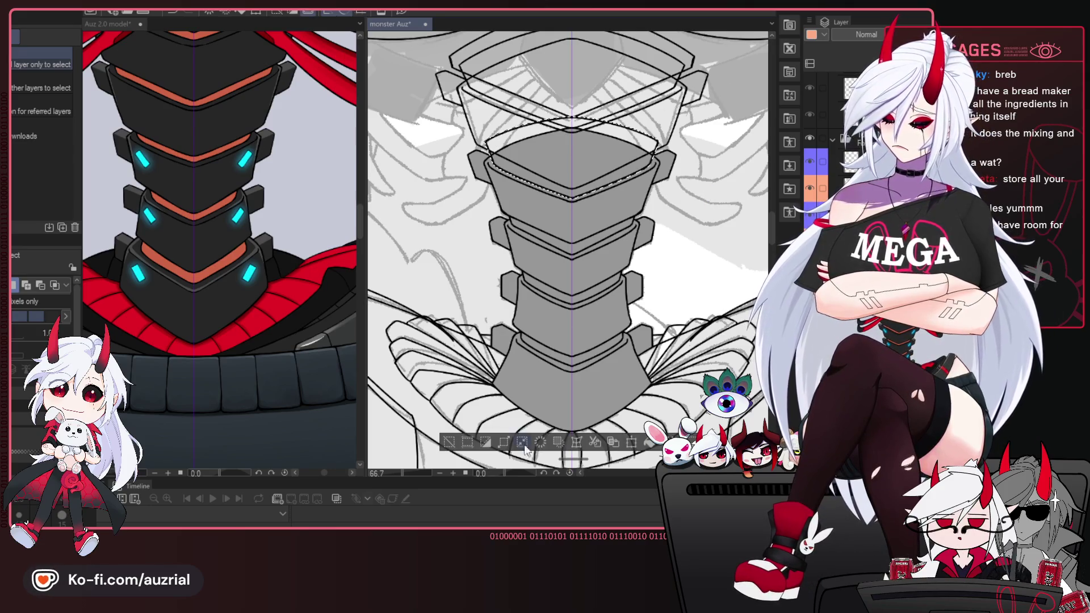
{"action": "left_click_drag", "start_coordinate": [525, 450], "coordinate": [528, 221]}
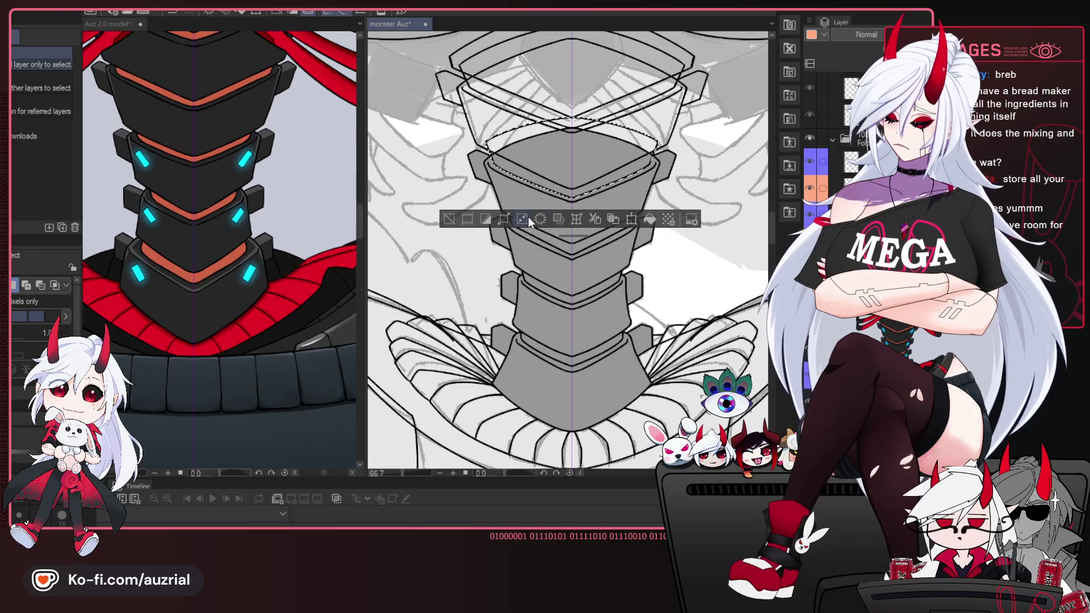
{"action": "left_click", "coordinate": [851, 162]}
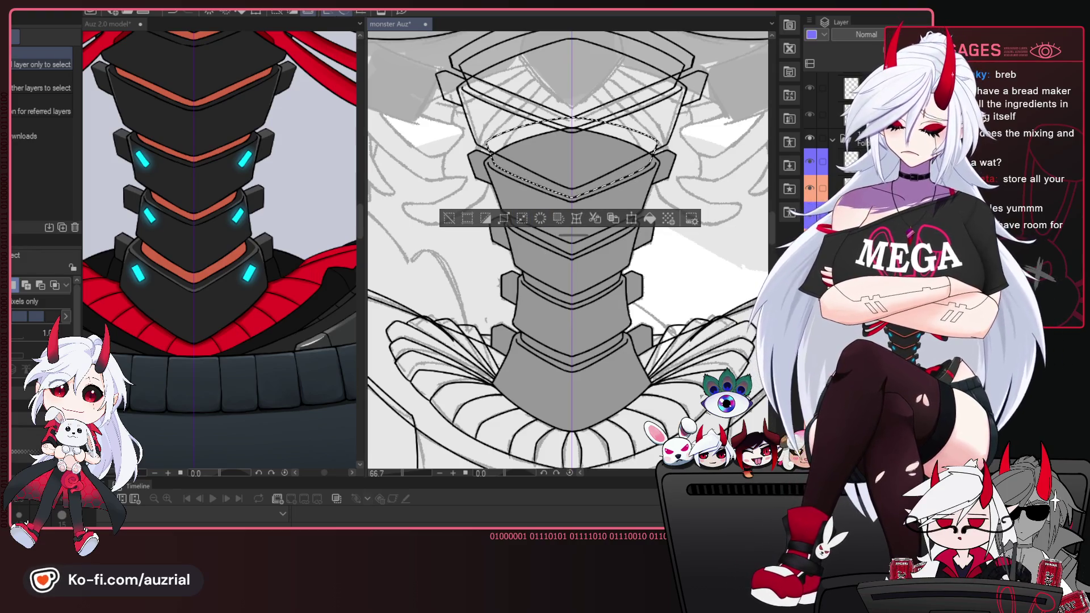
{"action": "left_click", "coordinate": [851, 139]}
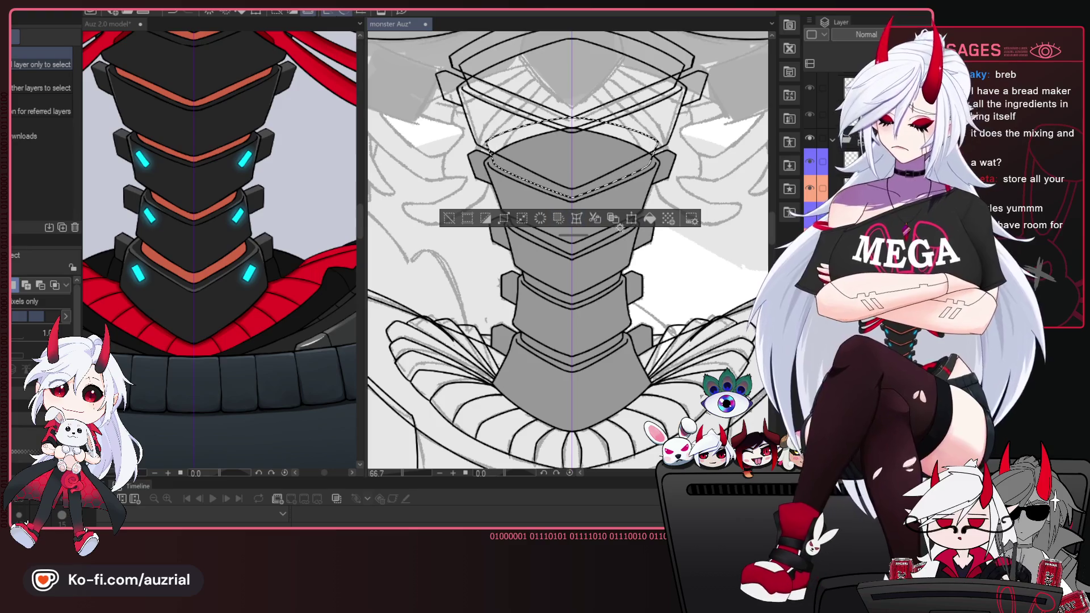
{"action": "left_click", "coordinate": [852, 188]}
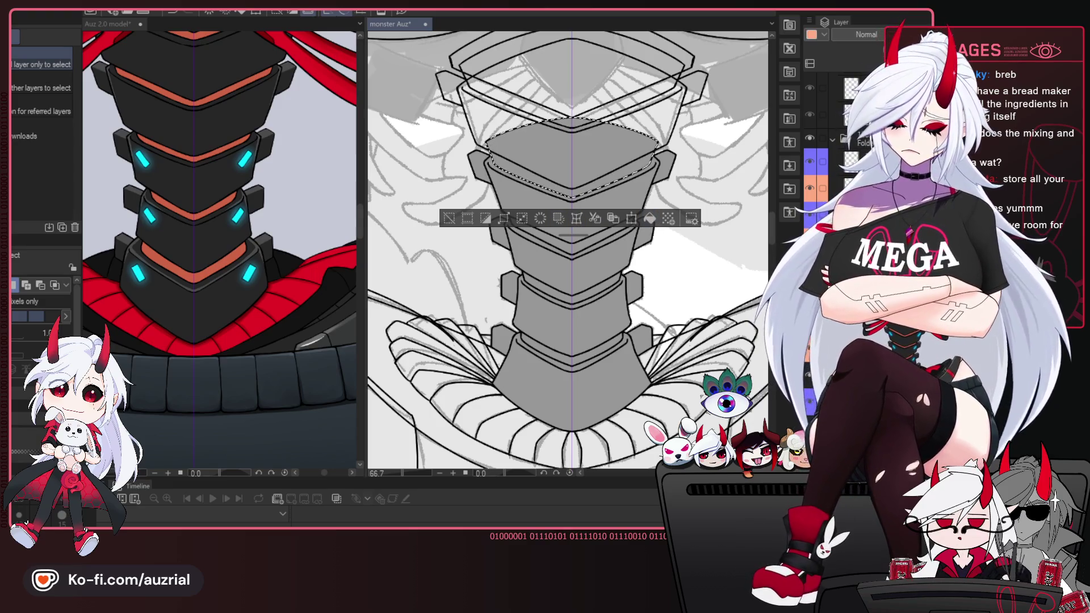
{"action": "left_click", "coordinate": [852, 162]}
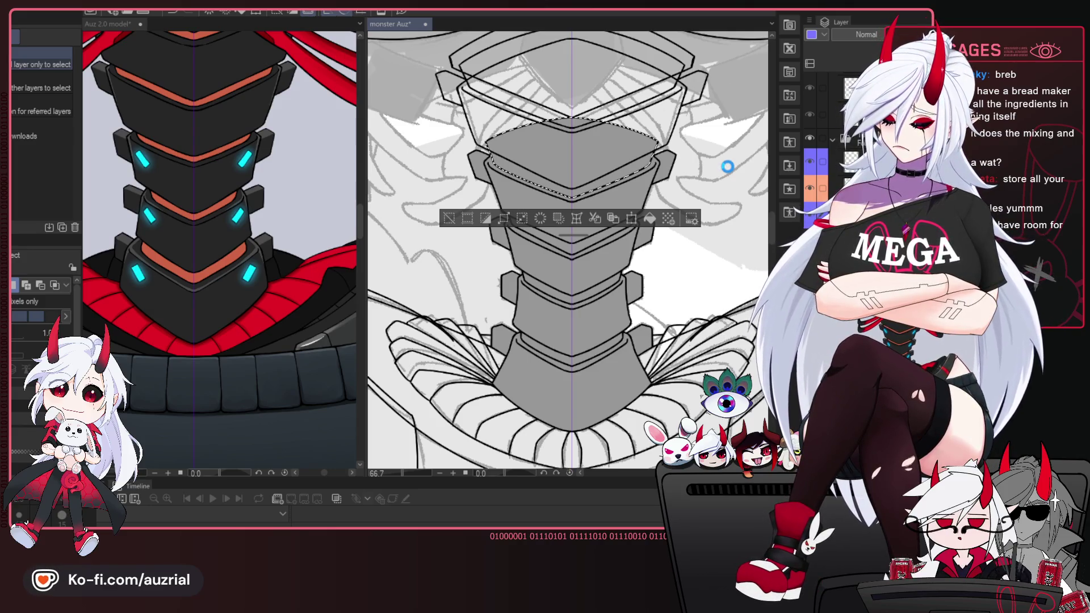
{"action": "left_click_drag", "start_coordinate": [511, 386], "coordinate": [507, 438]}
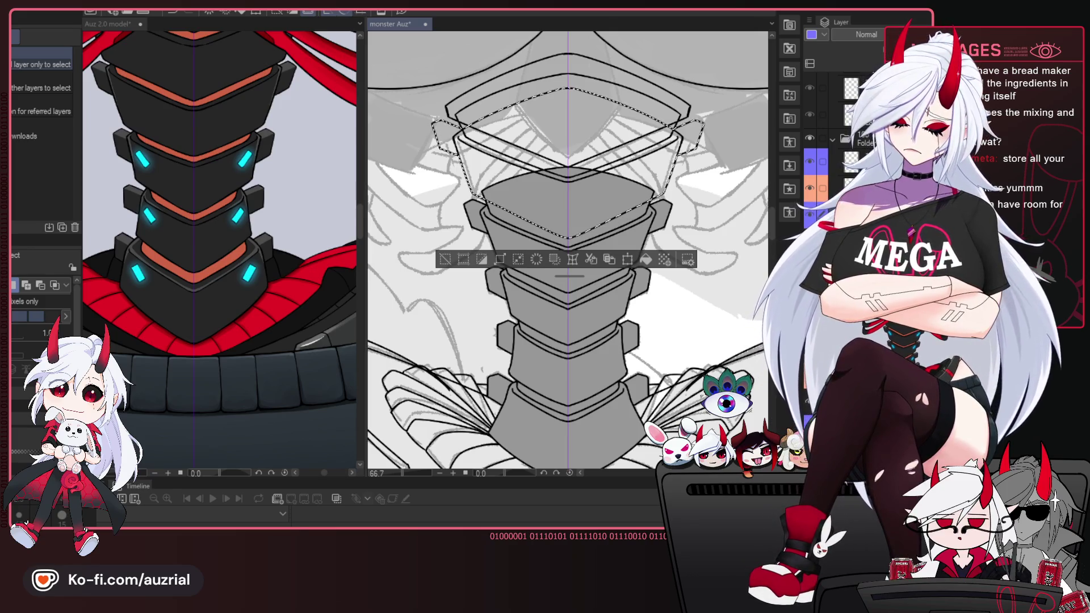
Fill the topmost neck plate grey, then refill it darker grey on the orange-coded layer.
{"action": "left_click", "coordinate": [645, 259]}
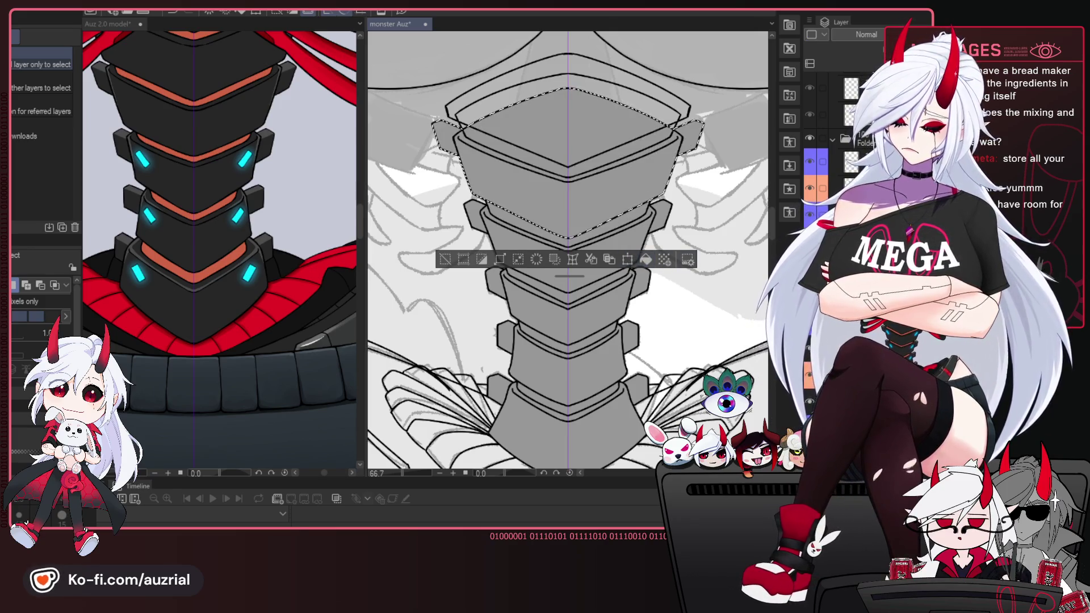
{"action": "left_click", "coordinate": [857, 188]}
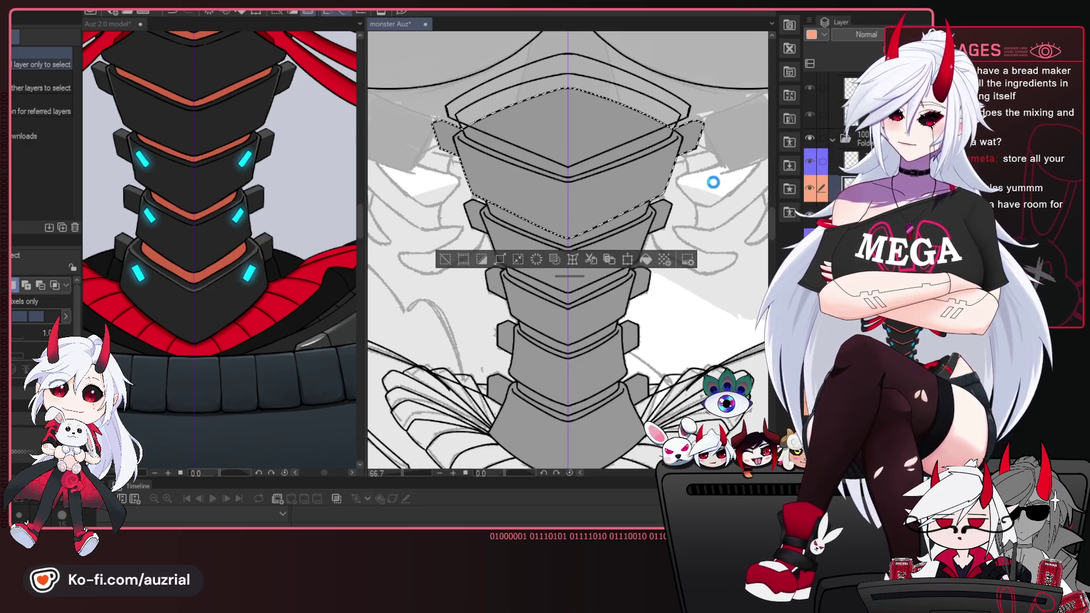
{"action": "key", "text": "ctrl+z"}
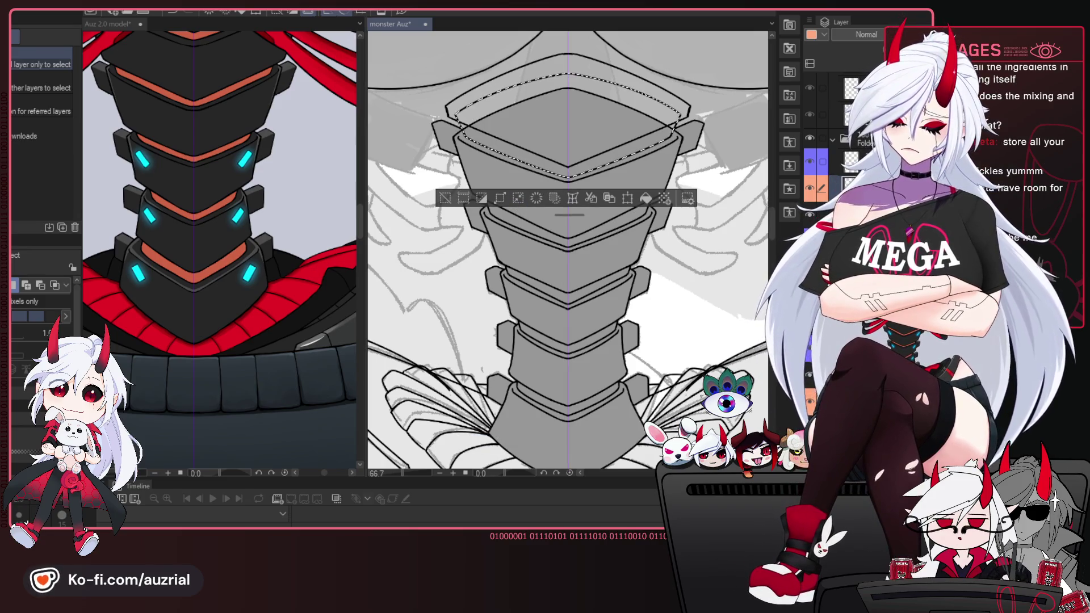
{"action": "left_click", "coordinate": [646, 199]}
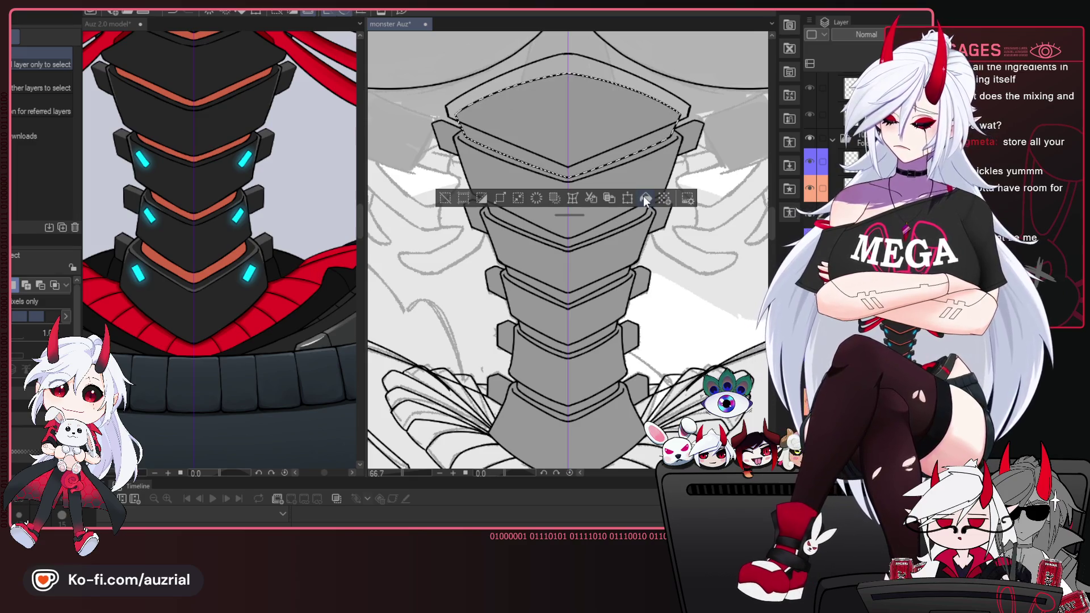
{"action": "key", "text": "ctrl+d"}
{"action": "key", "text": "alt+bracketright"}
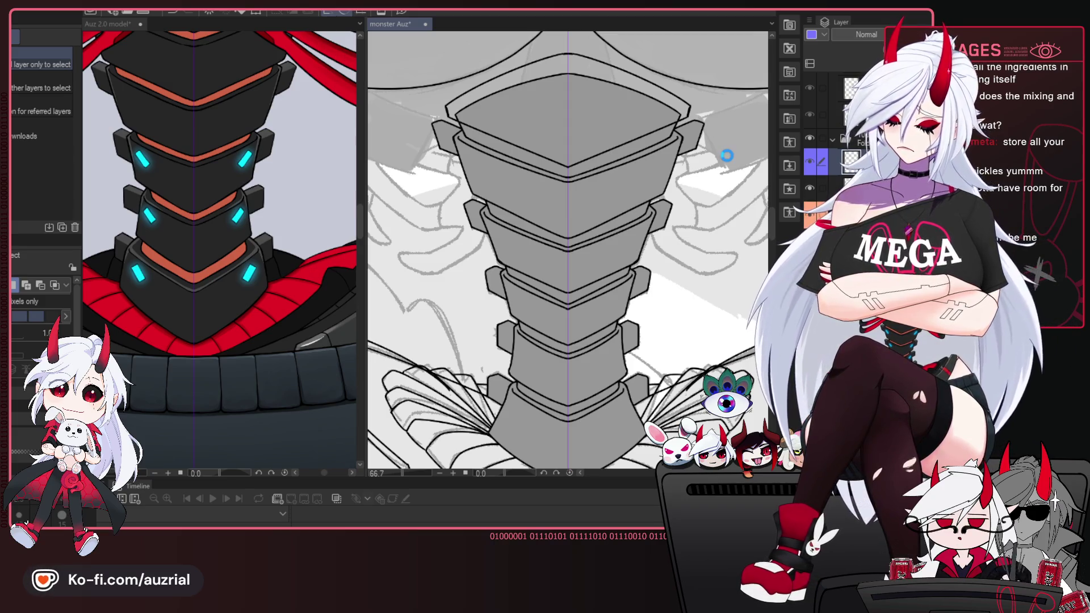
{"action": "key", "text": "ctrl+shift+d"}
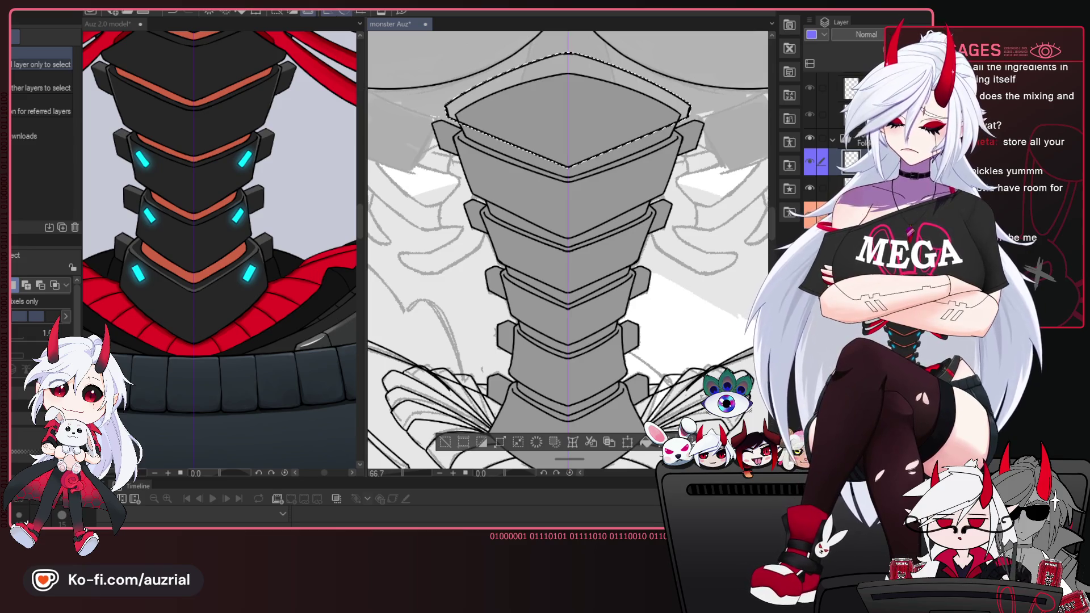
{"action": "left_click_drag", "start_coordinate": [482, 439], "coordinate": [483, 186]}
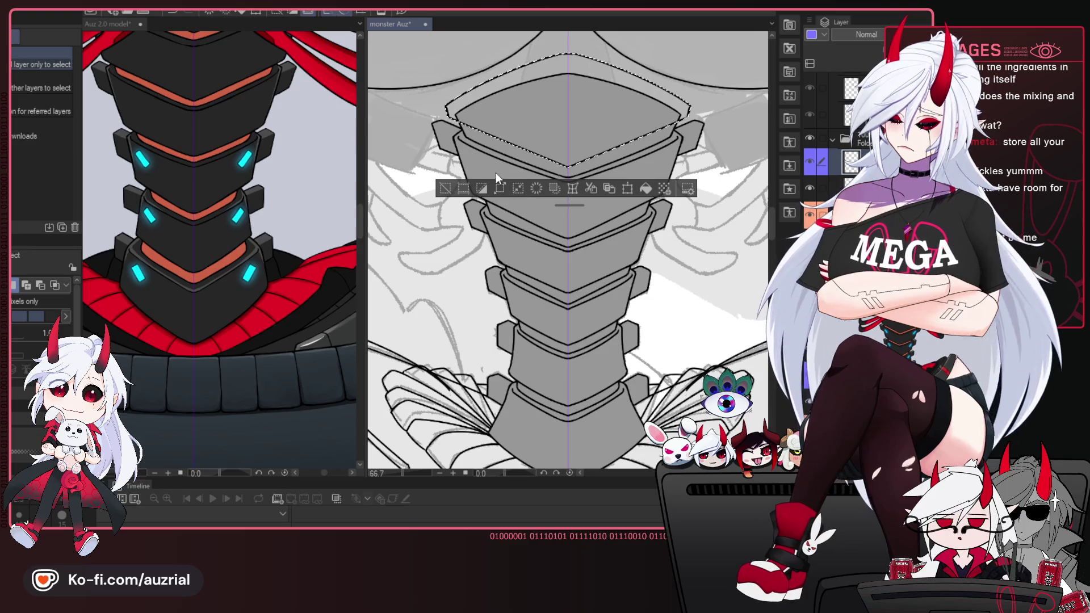
{"action": "left_click", "coordinate": [851, 187]}
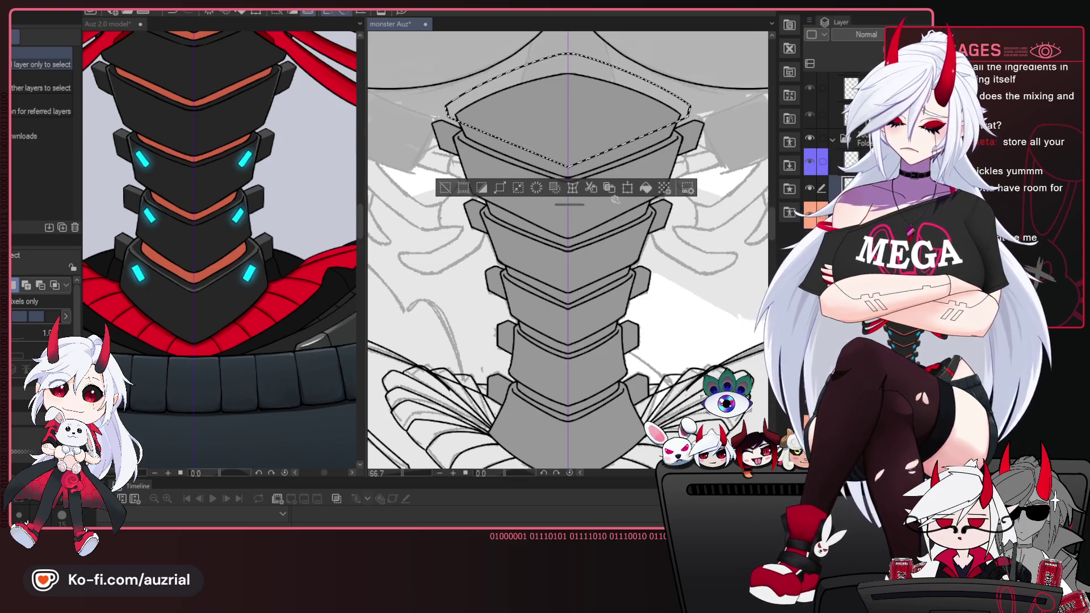
{"action": "key", "text": "ctrl+d"}
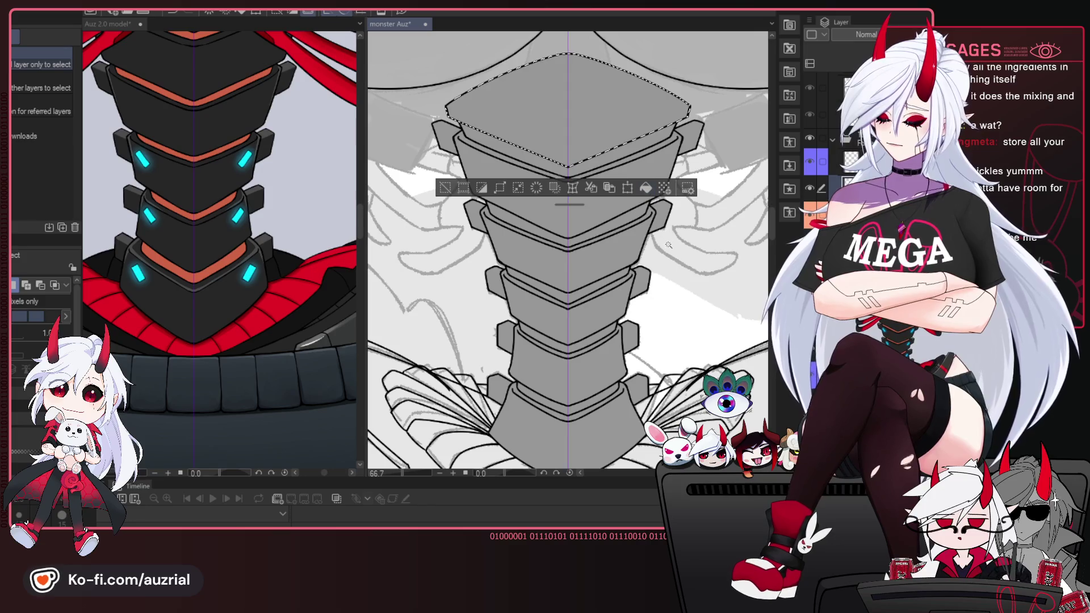
{"action": "scroll", "coordinate": [668, 244], "scroll_direction": "down", "scroll_amount": 1}
{"action": "scroll", "coordinate": [653, 253], "scroll_direction": "down", "scroll_amount": 1}
{"action": "scroll", "coordinate": [641, 260], "scroll_direction": "down", "scroll_amount": 1}
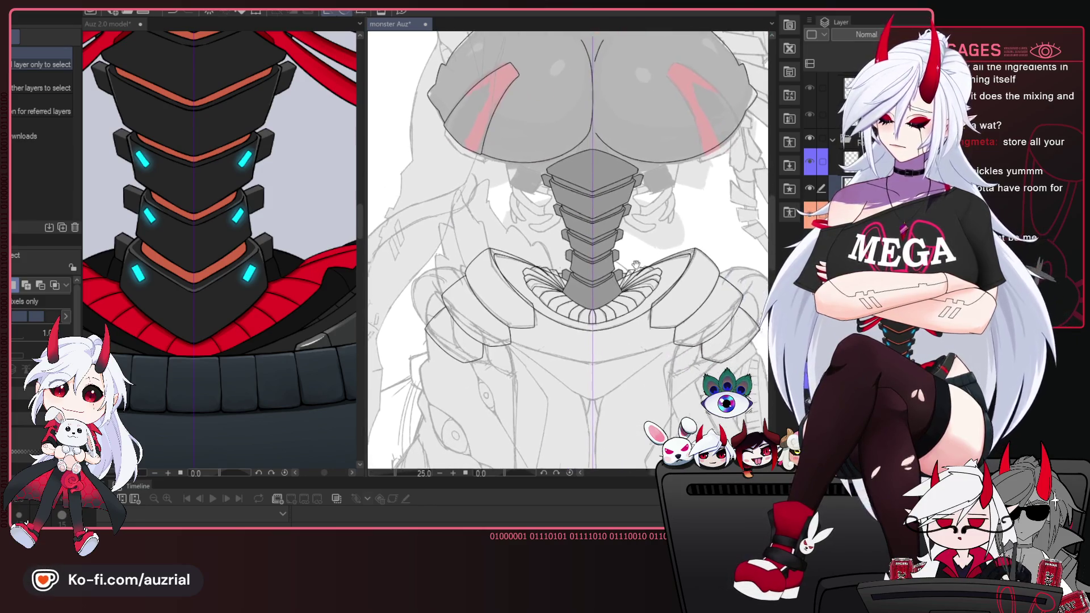
{"action": "scroll", "coordinate": [629, 263], "scroll_direction": "down", "scroll_amount": 1}
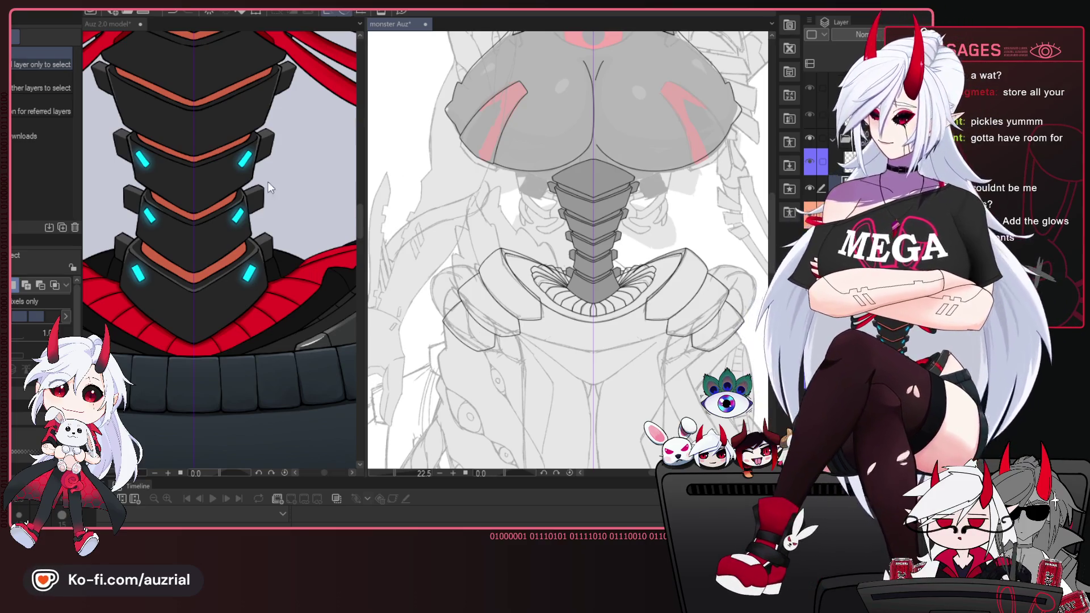
{"action": "left_click", "coordinate": [249, 165]}
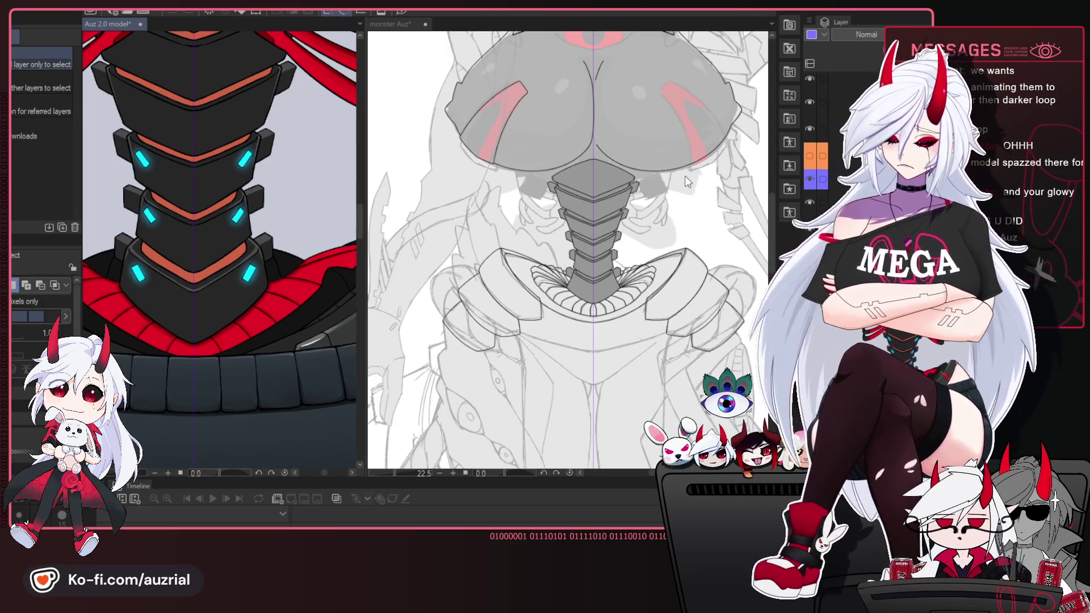
{"action": "scroll", "coordinate": [596, 308], "scroll_direction": "down", "scroll_amount": 4}
Expand the layer folder and turn on the arm and claw lineart layer.
{"action": "left_click_drag", "start_coordinate": [596, 308], "coordinate": [511, 130]}
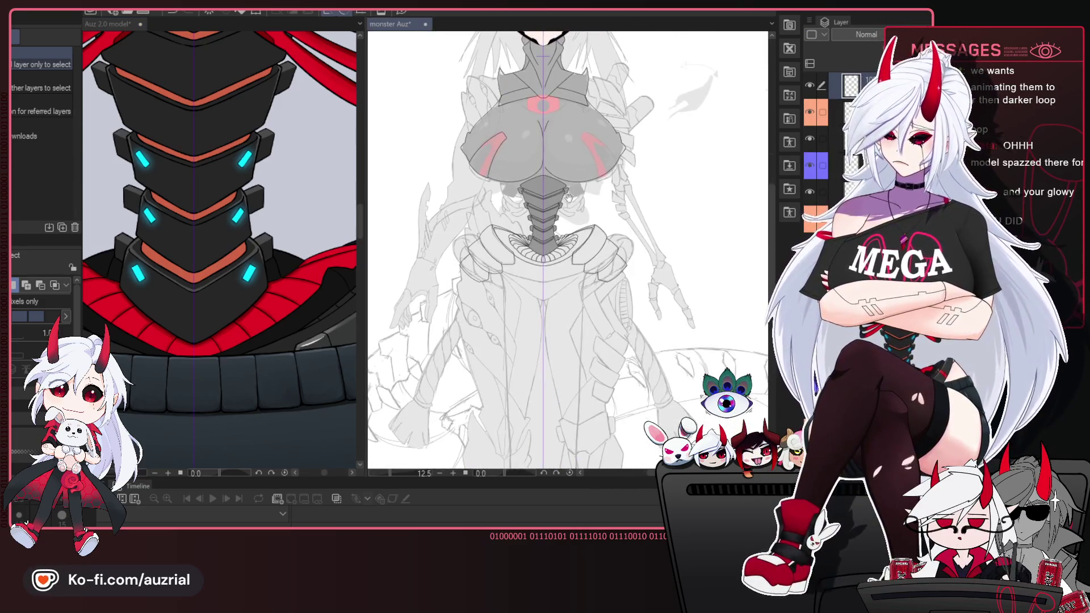
{"action": "scroll", "coordinate": [527, 169], "scroll_direction": "down", "scroll_amount": 2}
{"action": "scroll", "coordinate": [546, 174], "scroll_direction": "up", "scroll_amount": 6}
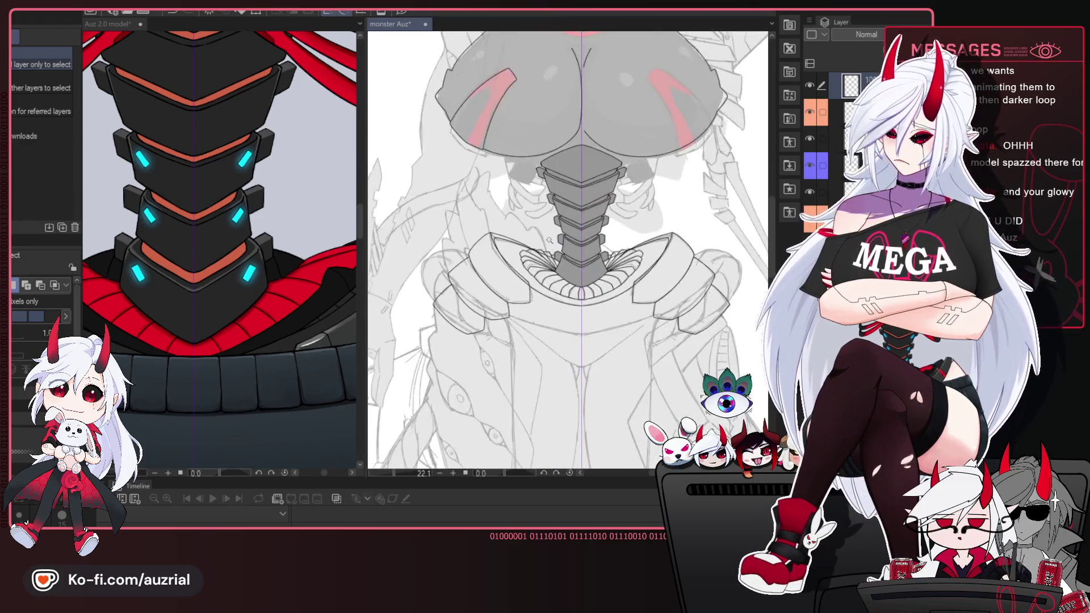
{"action": "left_click_drag", "start_coordinate": [627, 133], "coordinate": [618, 239]}
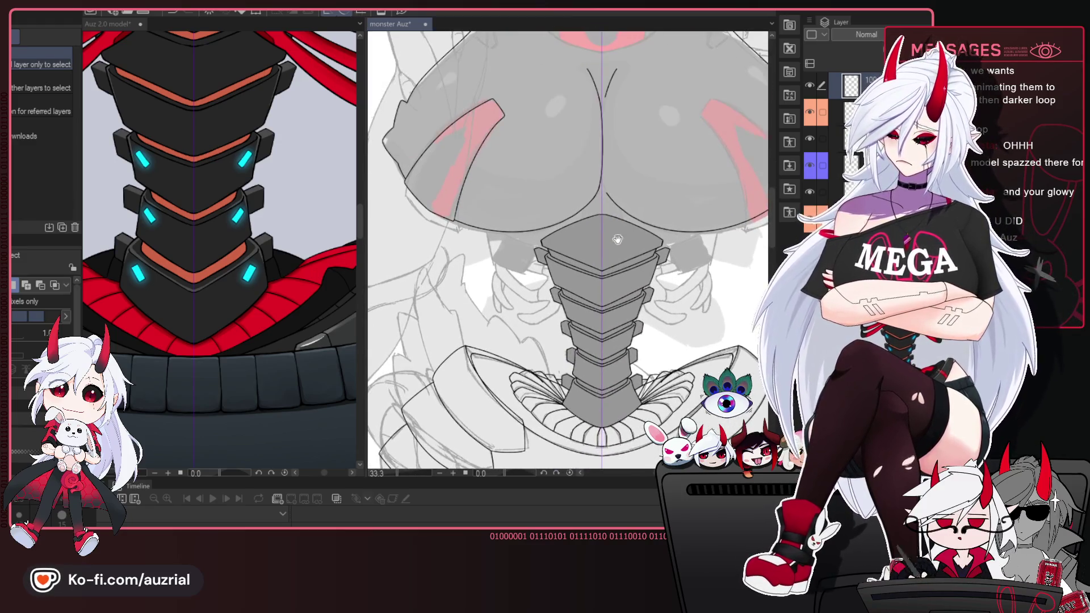
{"action": "left_click", "coordinate": [644, 186]}
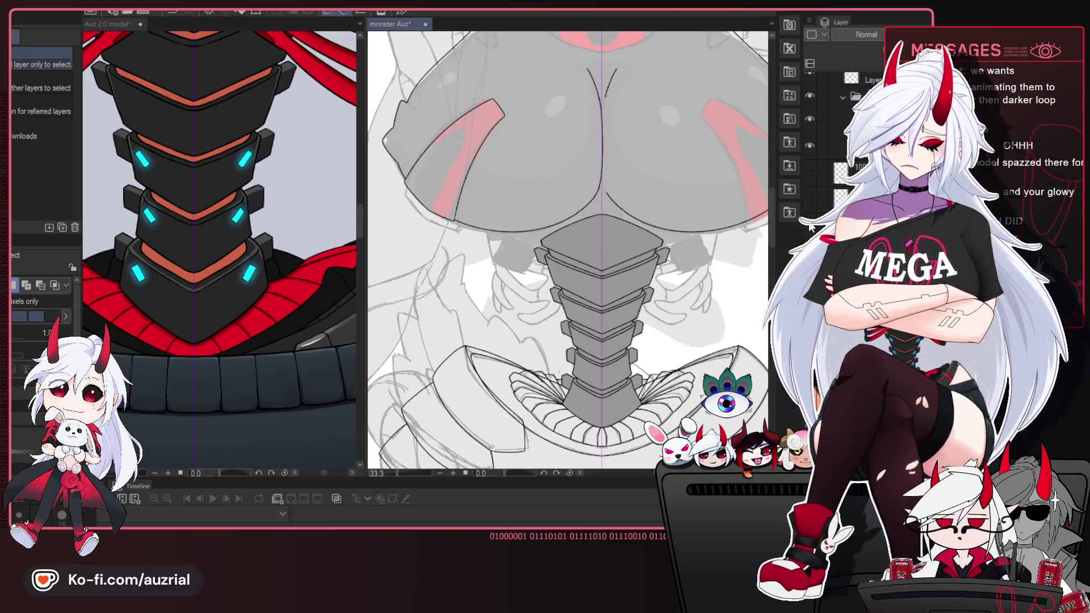
{"action": "left_click", "coordinate": [811, 227]}
Compare with the reference model's collar and select the claw and upper-neck lineart.
{"action": "left_click_drag", "start_coordinate": [681, 324], "coordinate": [646, 293]}
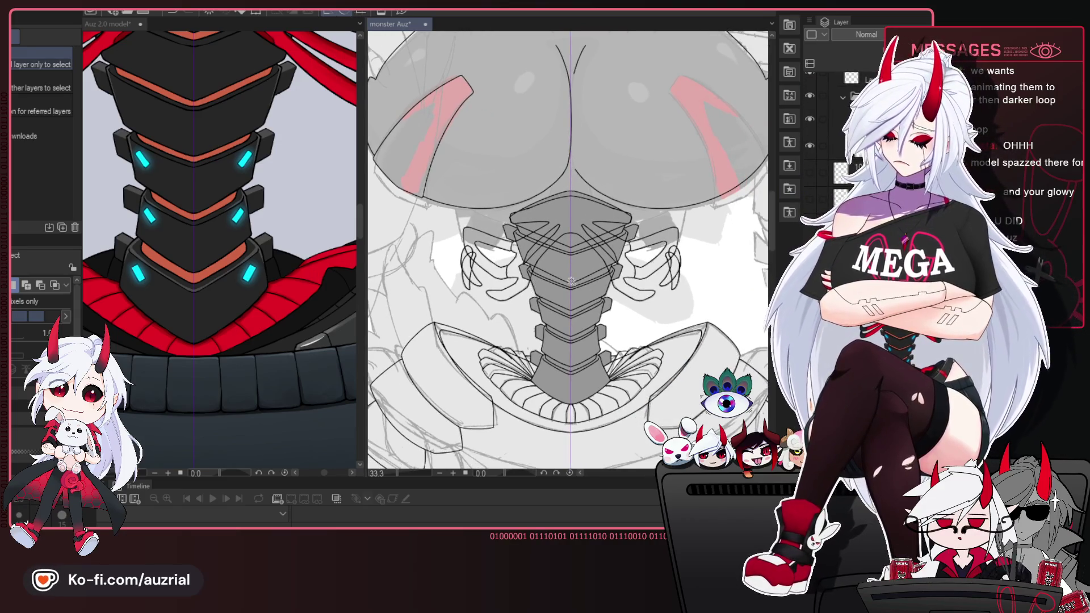
{"action": "scroll", "coordinate": [667, 268], "scroll_direction": "down", "scroll_amount": 1}
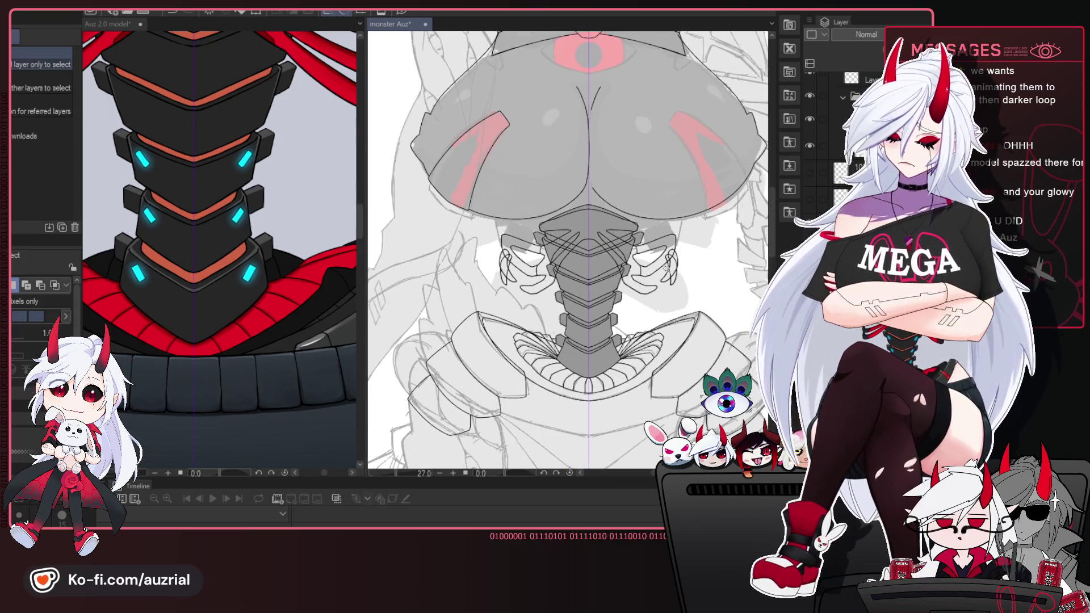
{"action": "scroll", "coordinate": [634, 280], "scroll_direction": "down", "scroll_amount": 1}
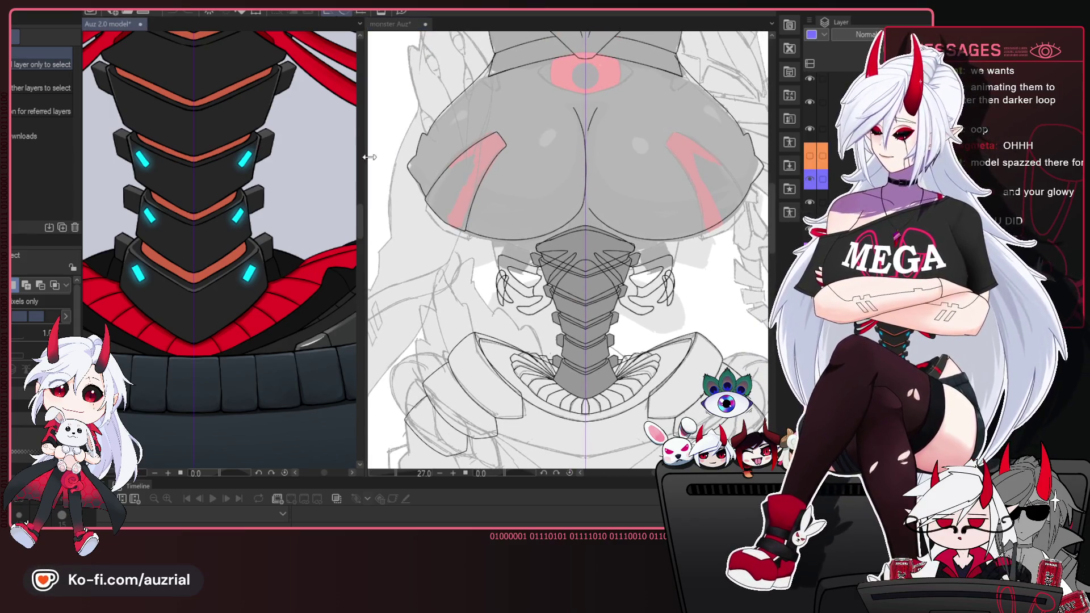
{"action": "left_click_drag", "start_coordinate": [492, 186], "coordinate": [503, 277]}
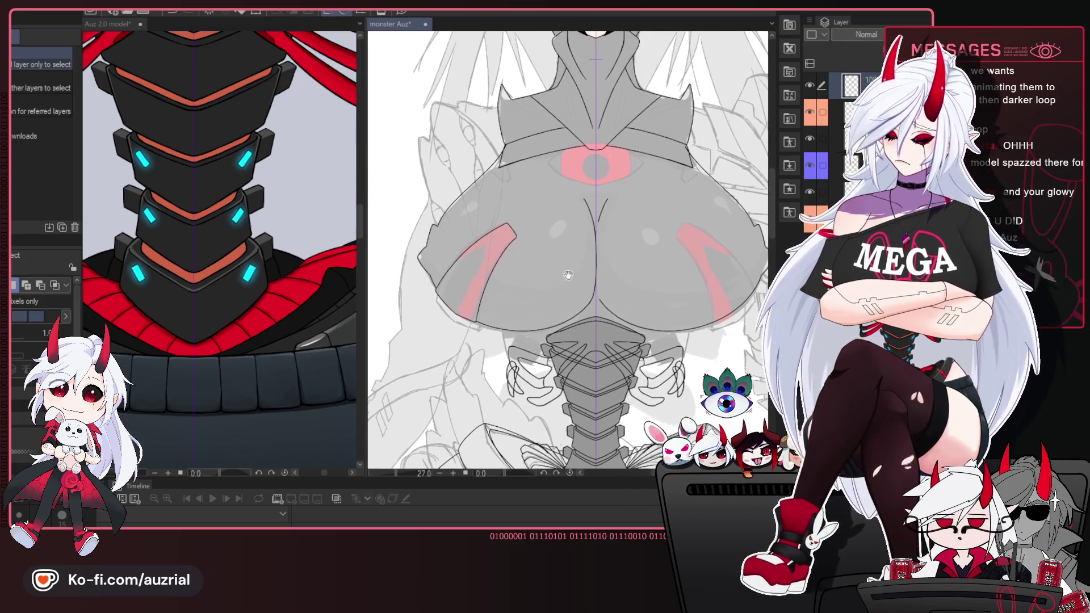
{"action": "left_click_drag", "start_coordinate": [300, 96], "coordinate": [293, 194]}
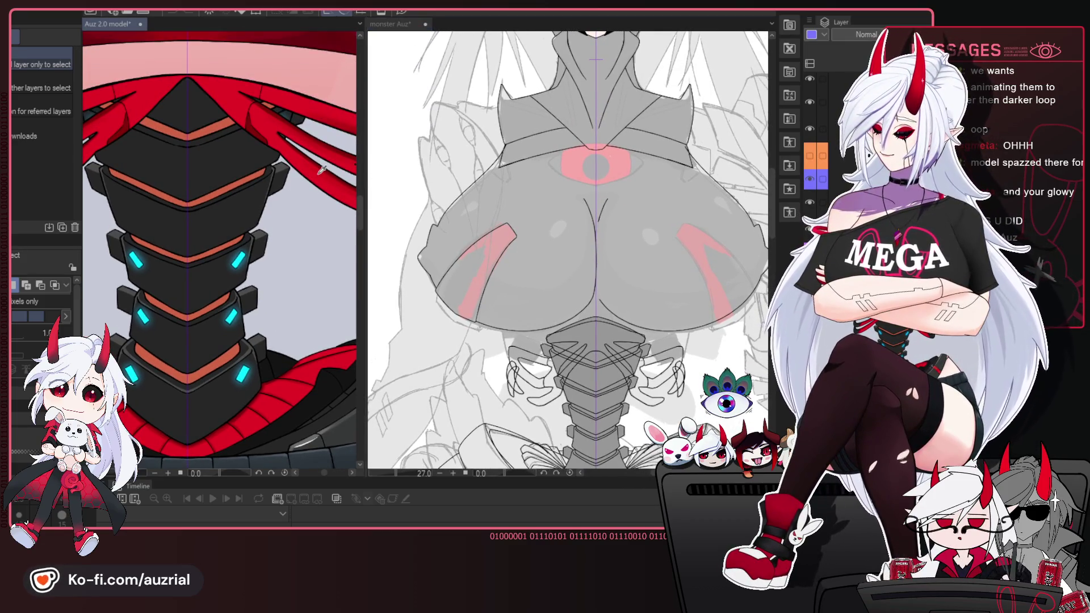
{"action": "scroll", "coordinate": [736, 210], "scroll_direction": "down", "scroll_amount": 1}
{"action": "scroll", "coordinate": [738, 193], "scroll_direction": "down", "scroll_amount": 4}
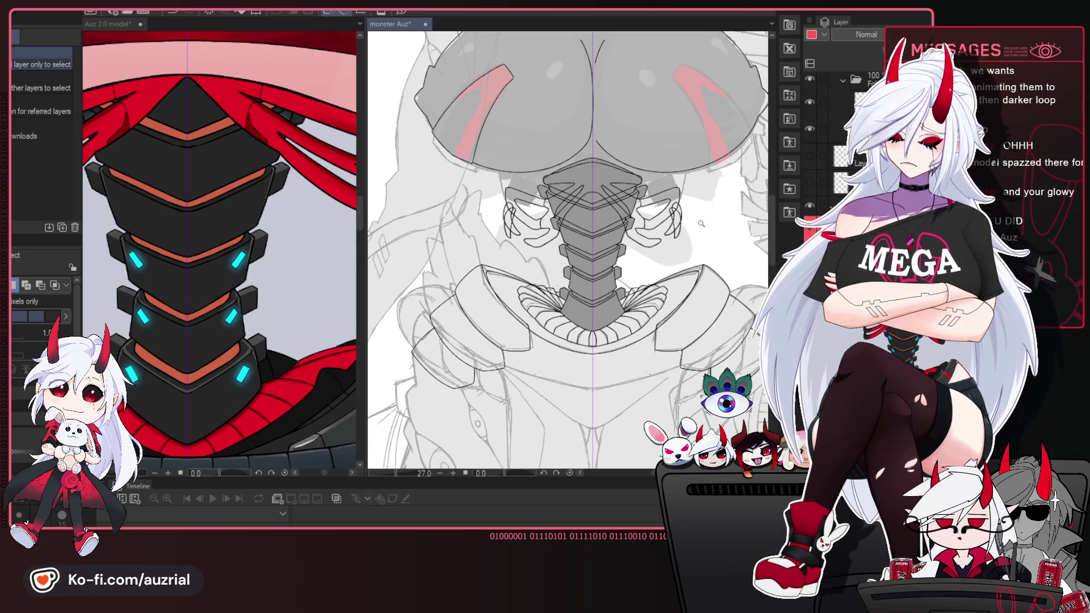
{"action": "left_click", "coordinate": [546, 206]}
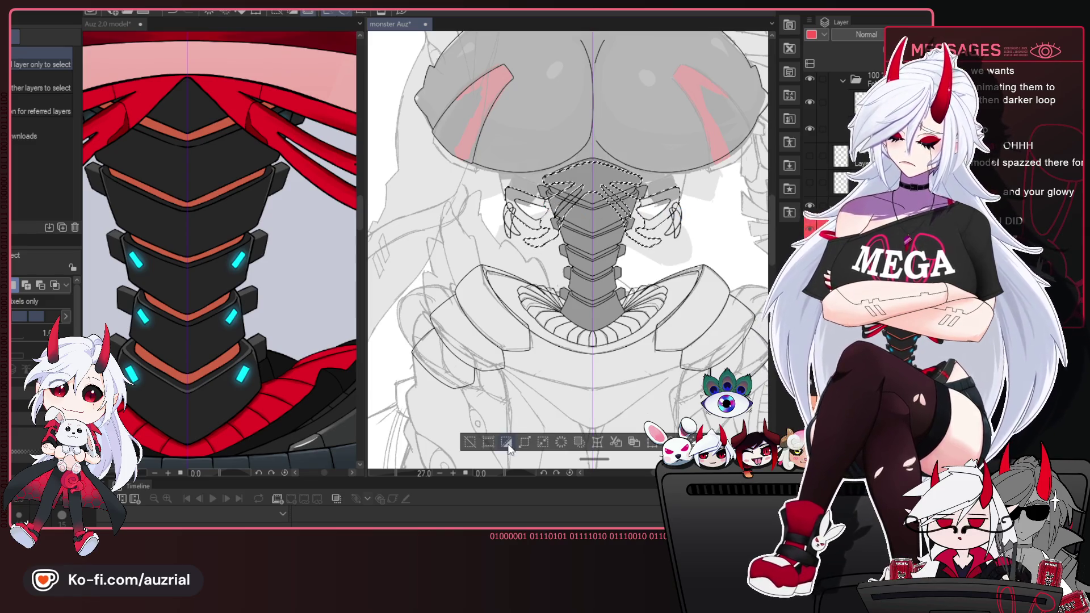
Fill the selected rib-like collar claw shapes beside the neck with flat red.
{"action": "scroll", "coordinate": [545, 199], "scroll_direction": "up", "scroll_amount": 5}
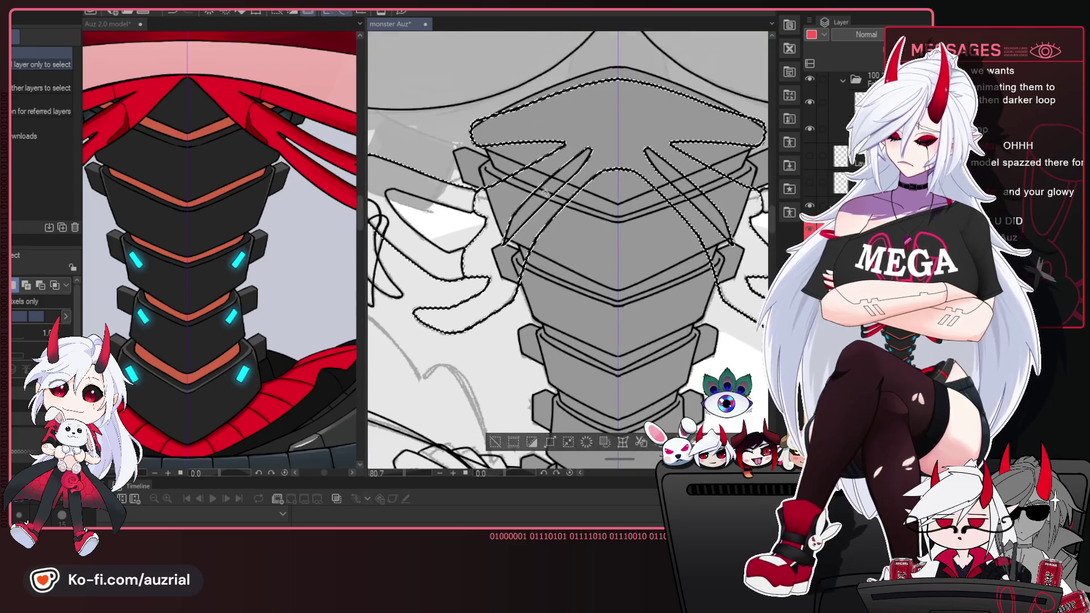
{"action": "left_click_drag", "start_coordinate": [545, 199], "coordinate": [565, 184]}
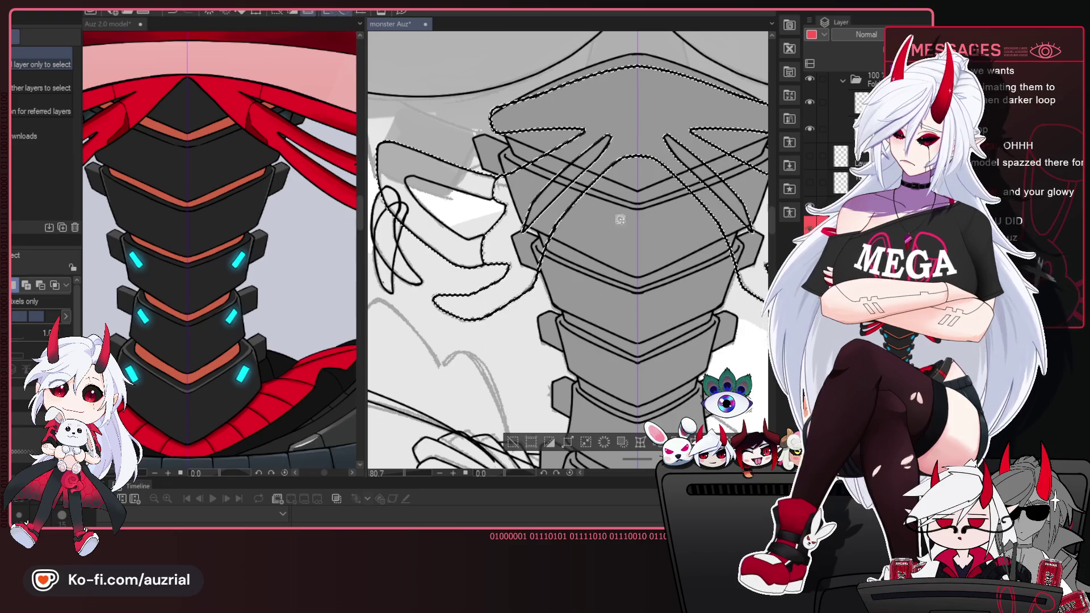
{"action": "key", "text": "ctrl+d"}
{"action": "scroll", "coordinate": [471, 244], "scroll_direction": "up", "scroll_amount": 2}
{"action": "mouse_move", "coordinate": [457, 233]}
{"action": "left_mouse_down"}
{"action": "mouse_move", "coordinate": [470, 246]}
{"action": "mouse_move", "coordinate": [542, 232]}
{"action": "mouse_move", "coordinate": [416, 223]}
{"action": "left_mouse_up"}
{"action": "left_click_drag", "start_coordinate": [546, 223], "coordinate": [371, 220]}
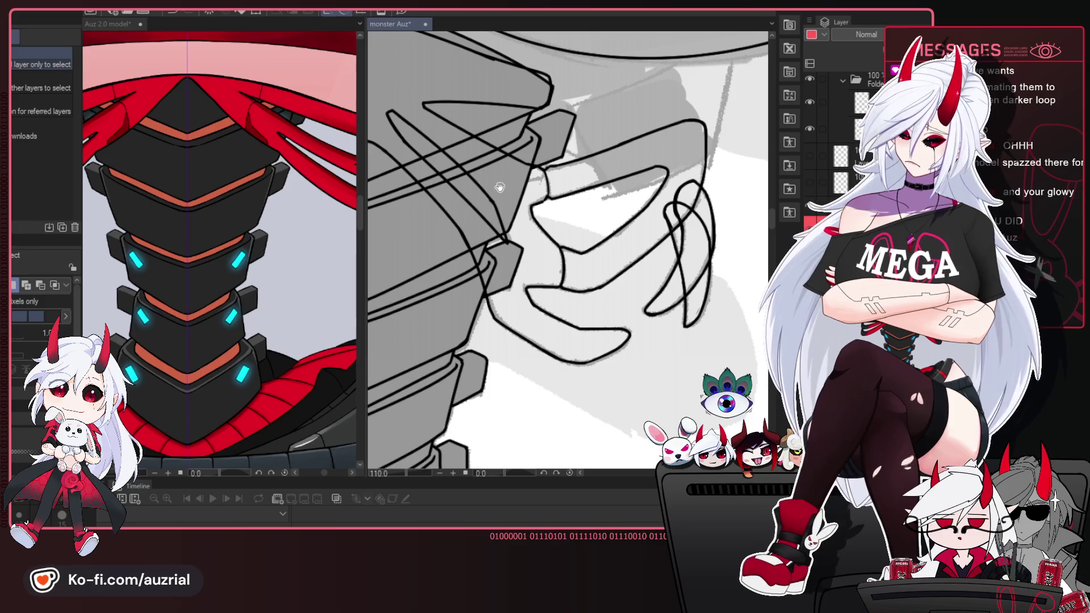
{"action": "left_click_drag", "start_coordinate": [455, 191], "coordinate": [565, 206]}
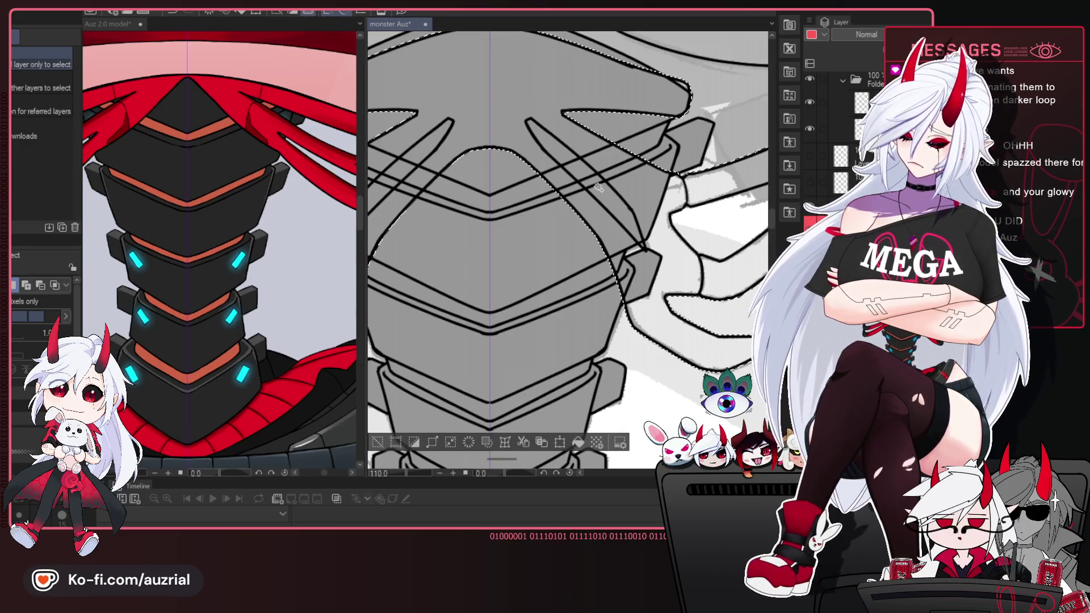
{"action": "left_click_drag", "start_coordinate": [732, 210], "coordinate": [559, 192]}
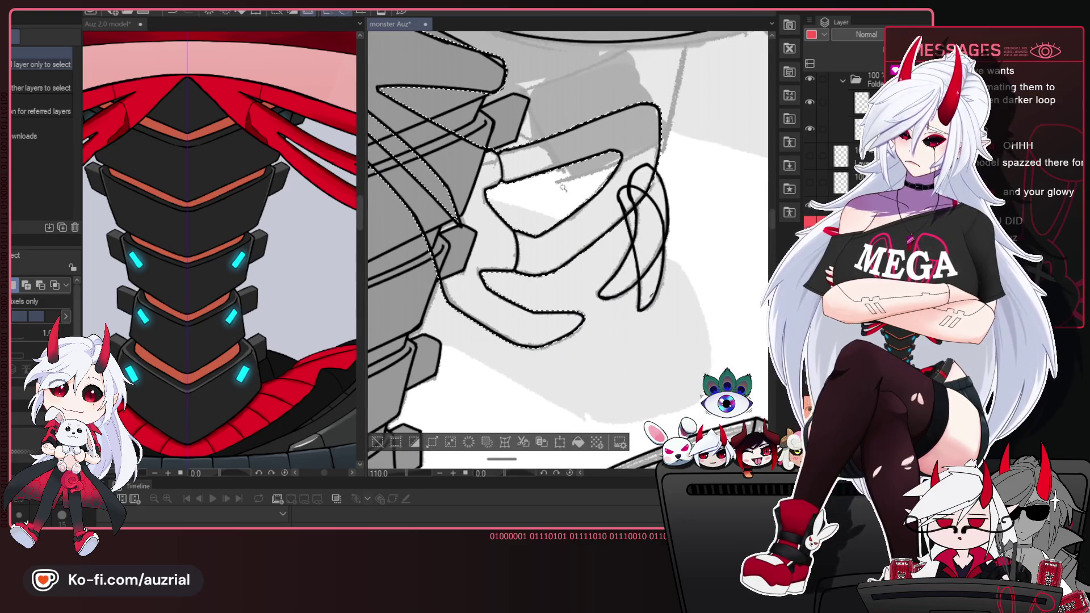
{"action": "scroll", "coordinate": [564, 188], "scroll_direction": "down", "scroll_amount": 2}
{"action": "scroll", "coordinate": [563, 188], "scroll_direction": "down", "scroll_amount": 1}
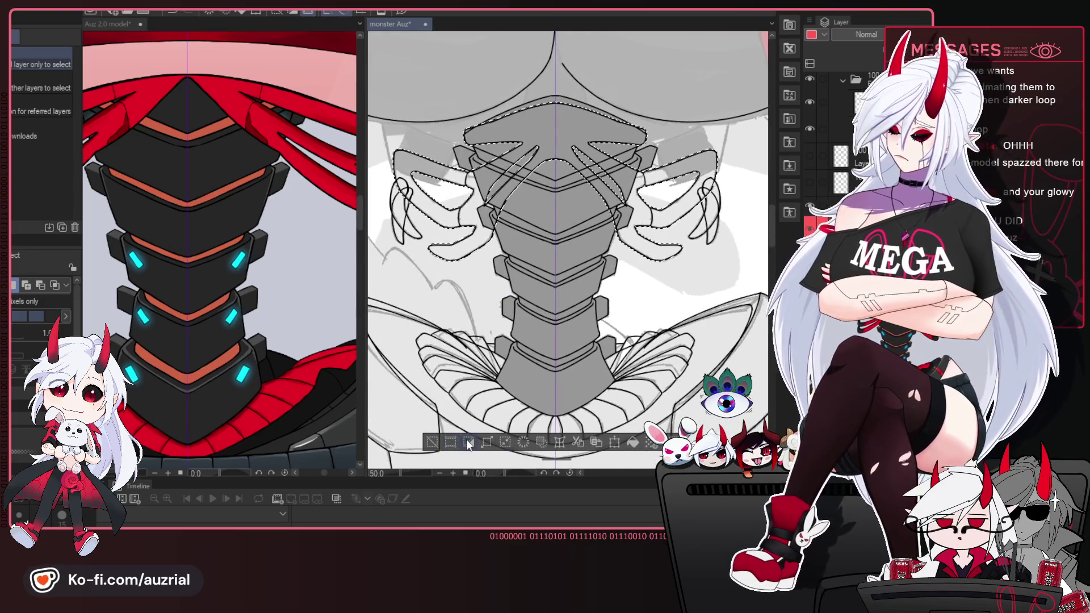
{"action": "left_click_drag", "start_coordinate": [468, 444], "coordinate": [479, 291]}
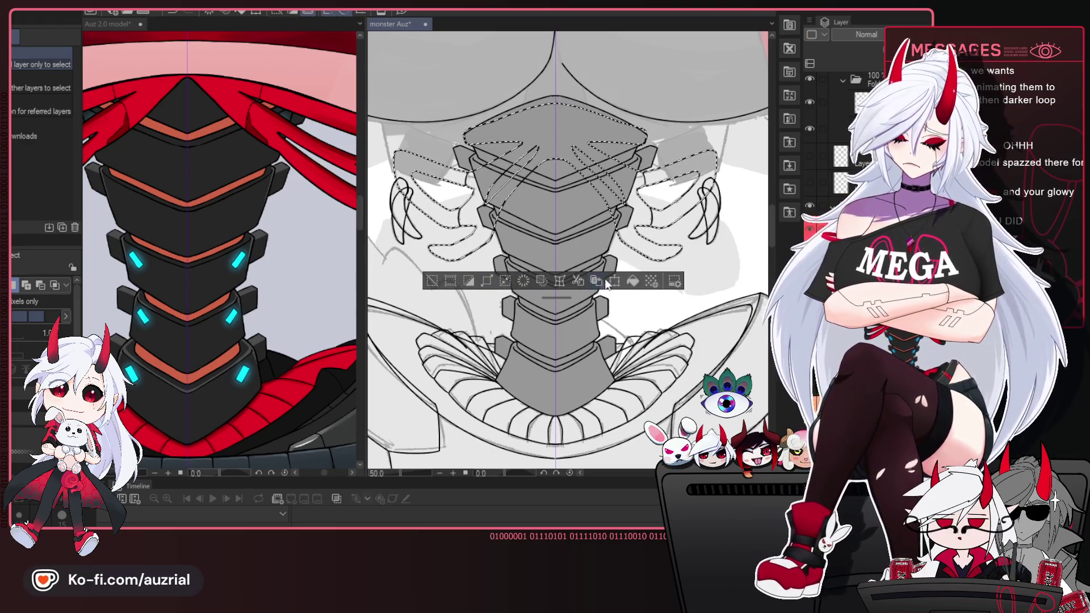
{"action": "left_click", "coordinate": [631, 282]}
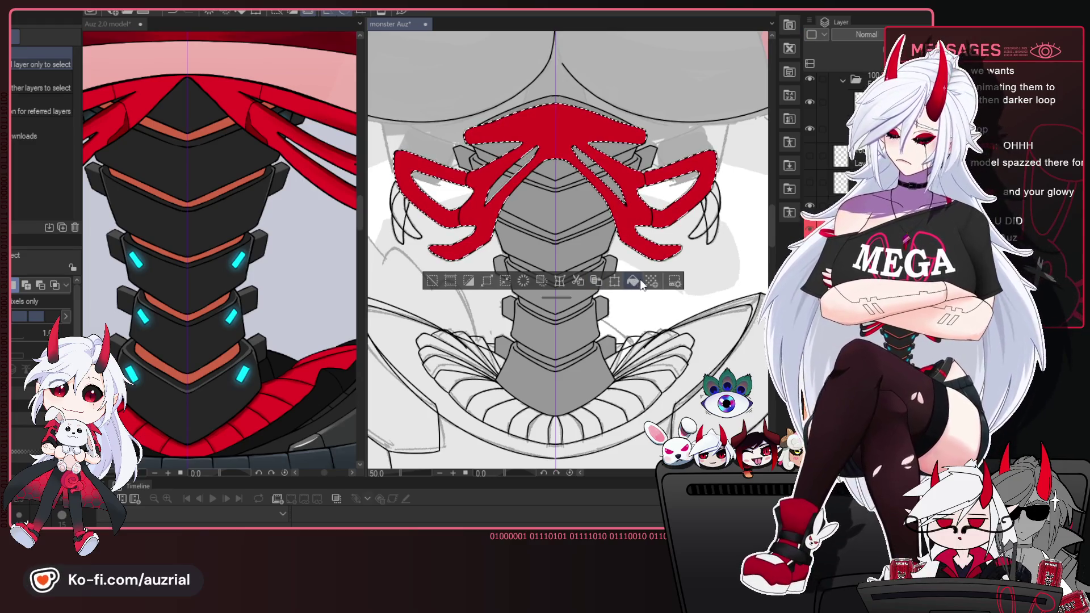
Select the unfilled hooked claw tips on both side loops and fill them red.
{"action": "key", "text": "ctrl+d"}
{"action": "scroll", "coordinate": [638, 256], "scroll_direction": "down", "scroll_amount": 1}
{"action": "scroll", "coordinate": [637, 235], "scroll_direction": "down", "scroll_amount": 1}
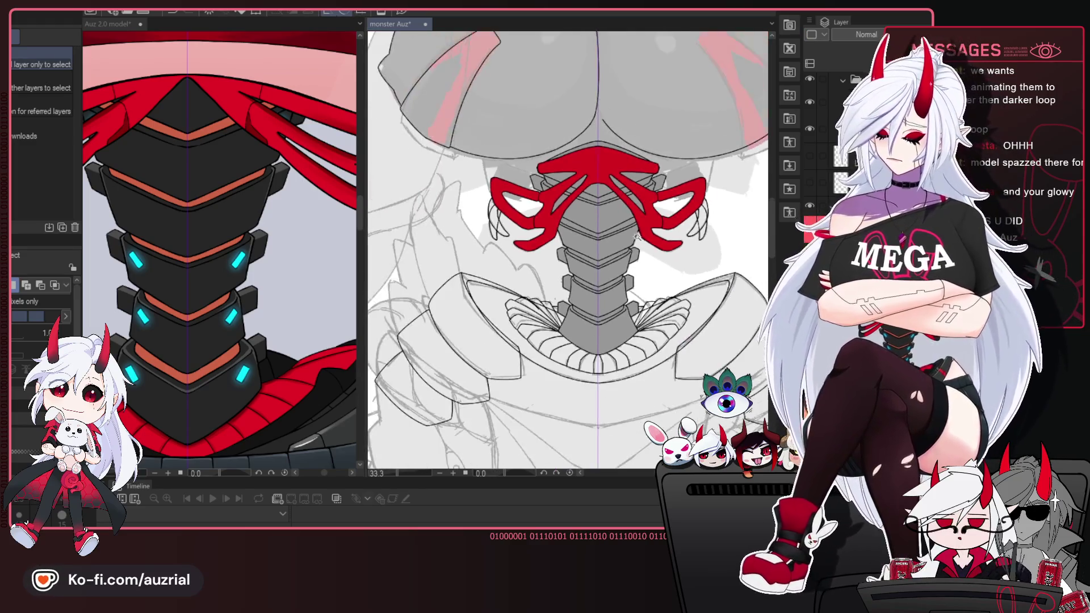
{"action": "scroll", "coordinate": [637, 236], "scroll_direction": "up", "scroll_amount": 1}
{"action": "scroll", "coordinate": [675, 233], "scroll_direction": "up", "scroll_amount": 1}
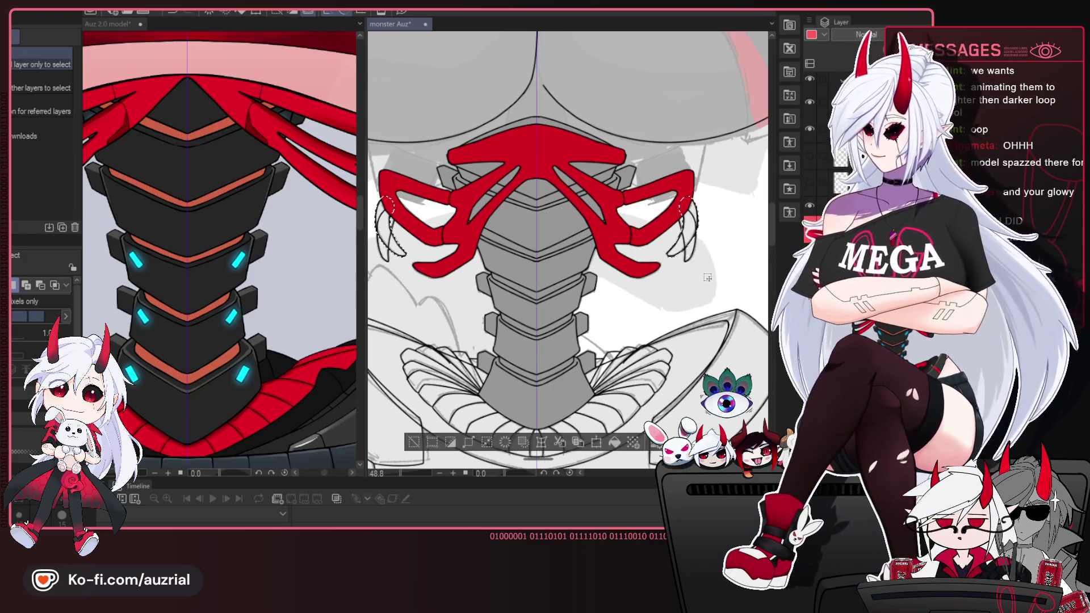
{"action": "left_click", "coordinate": [592, 302]}
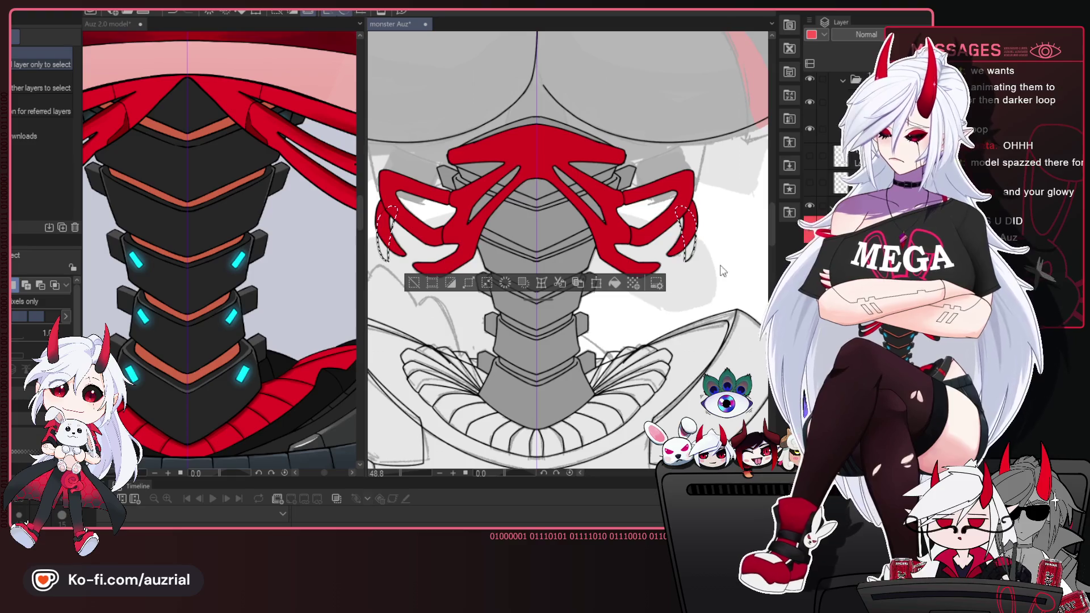
{"action": "left_click", "coordinate": [615, 283]}
{"action": "key", "text": "ctrl+d"}
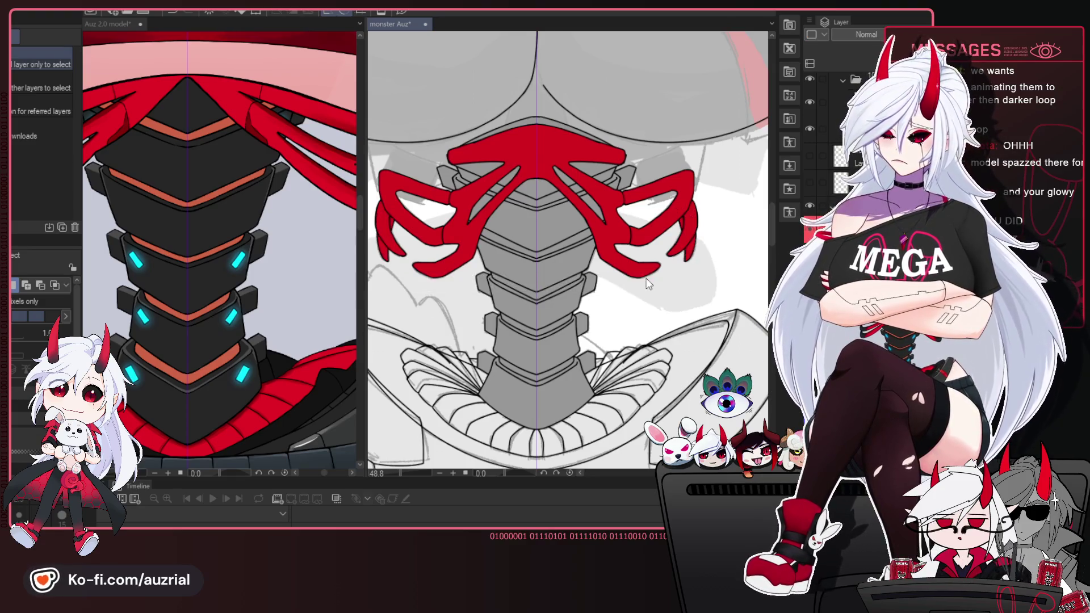
{"action": "scroll", "coordinate": [648, 284], "scroll_direction": "down", "scroll_amount": 3}
{"action": "scroll", "coordinate": [268, 216], "scroll_direction": "down", "scroll_amount": 3}
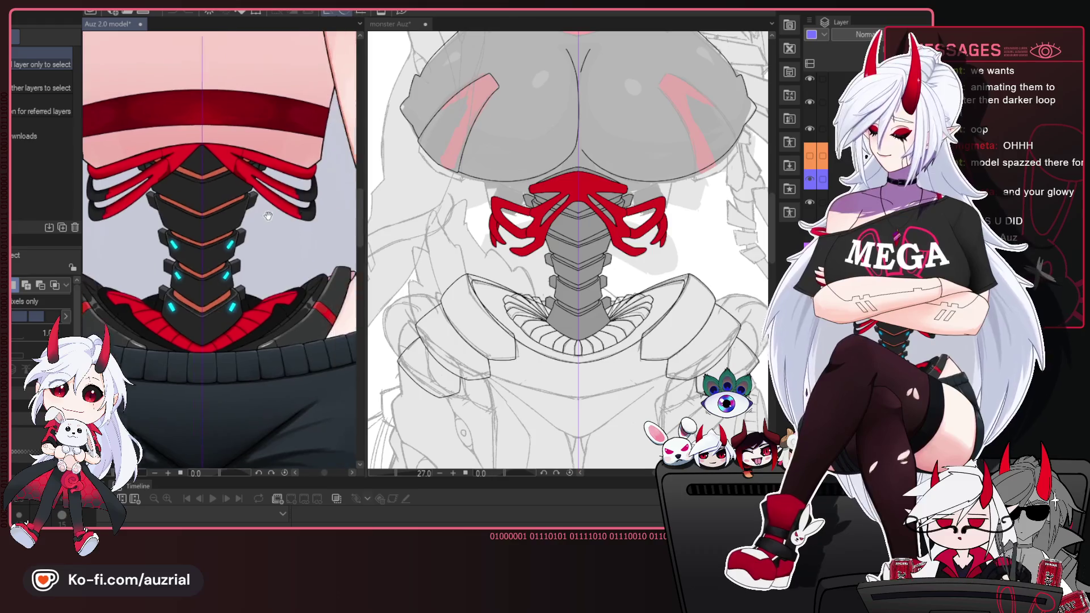
Pick the dark colour from the Auz 2.0 reference, then select and fill the collar claw tips with it.
{"action": "scroll", "coordinate": [268, 215], "scroll_direction": "up", "scroll_amount": 3}
{"action": "scroll", "coordinate": [281, 206], "scroll_direction": "up", "scroll_amount": 3}
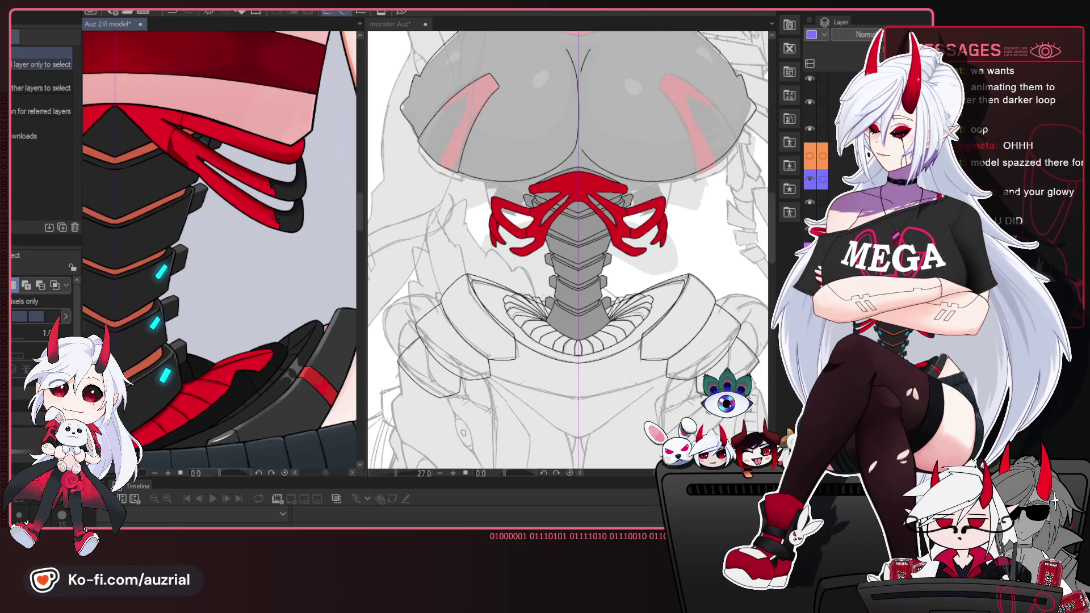
{"action": "key", "text": "i"}
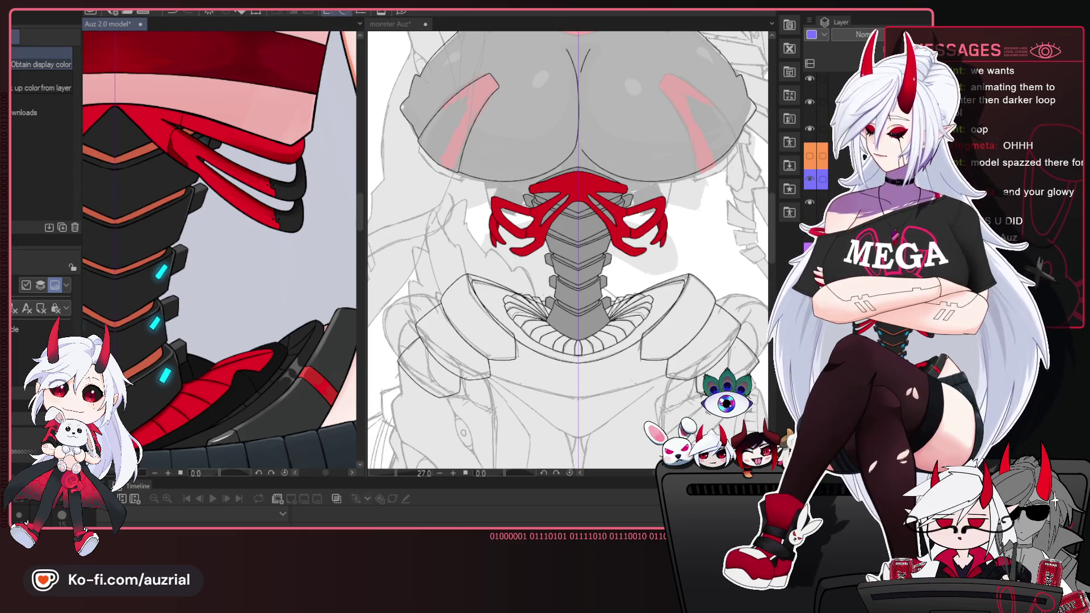
{"action": "left_click", "coordinate": [852, 179]}
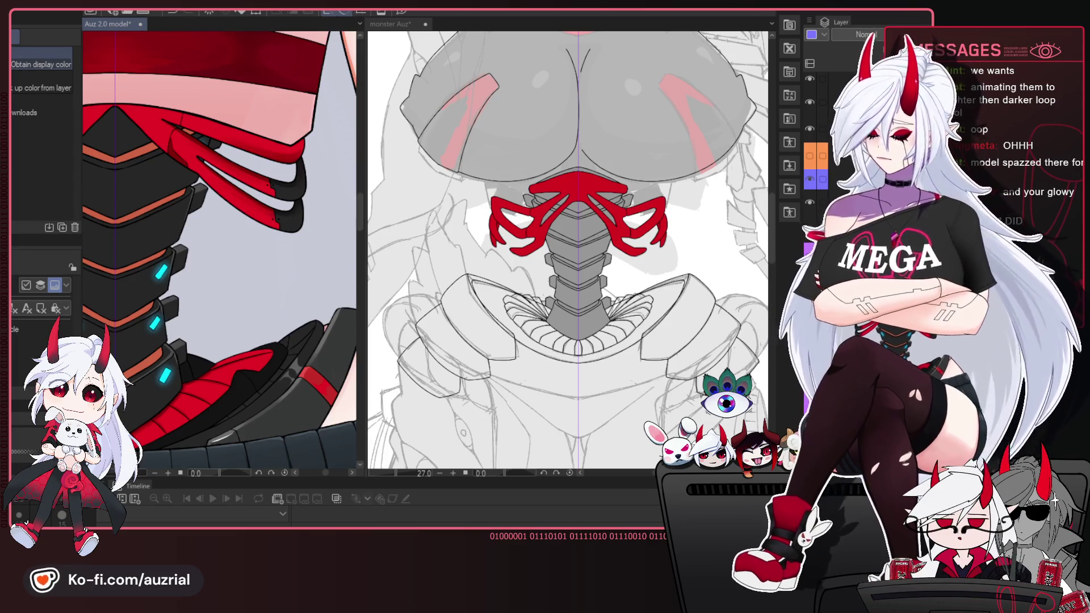
{"action": "left_click", "coordinate": [627, 261]}
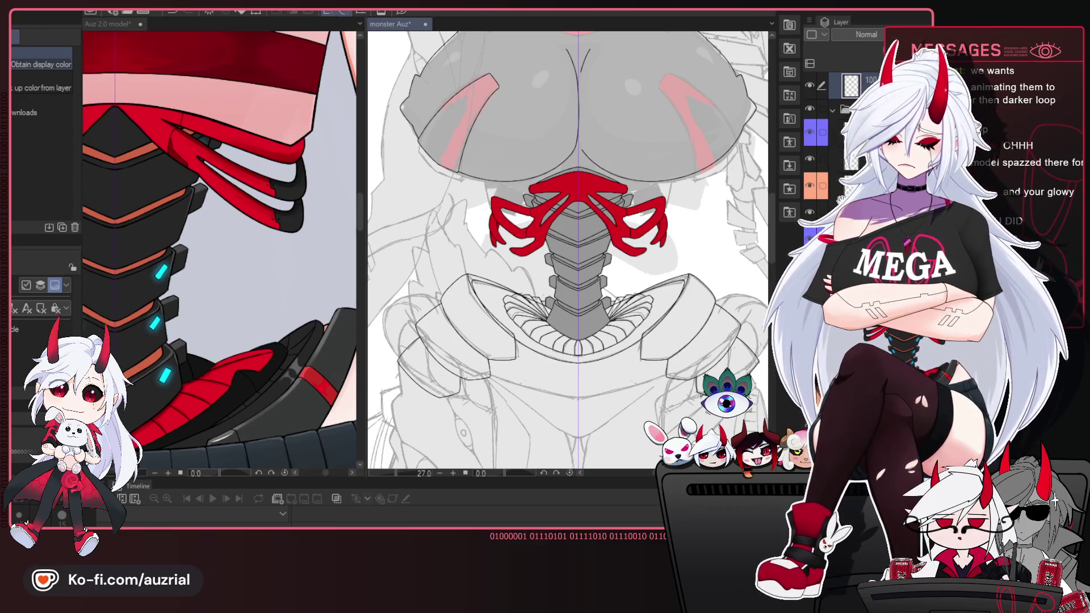
{"action": "left_click", "coordinate": [818, 174], "text": "ctrl"}
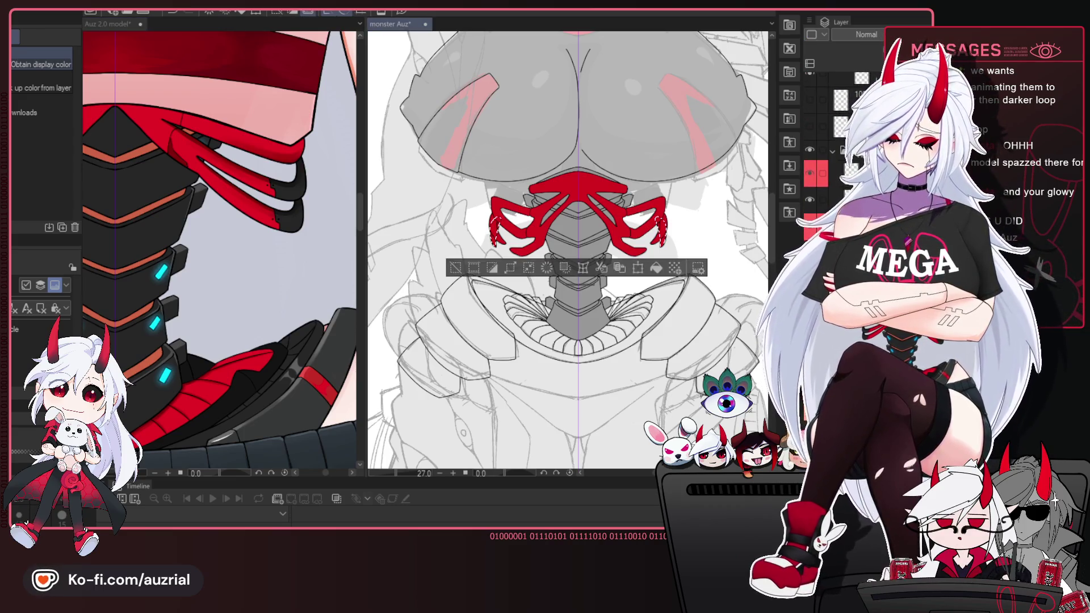
{"action": "left_click", "coordinate": [657, 268]}
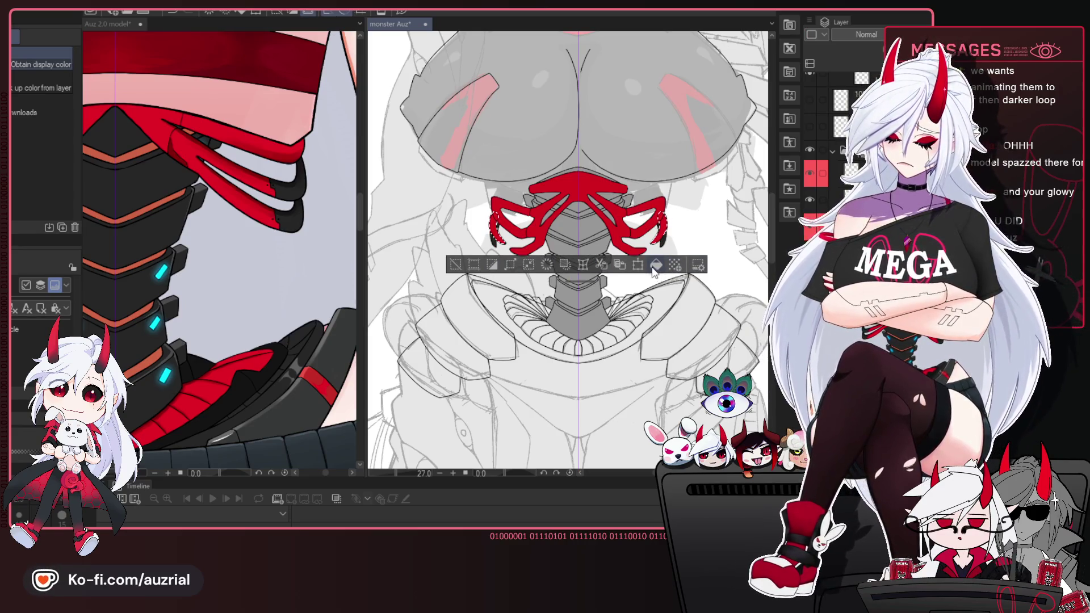
Recolour the claw tips black and centre the view on both dark claw shapes.
{"action": "key", "text": "ctrl+d"}
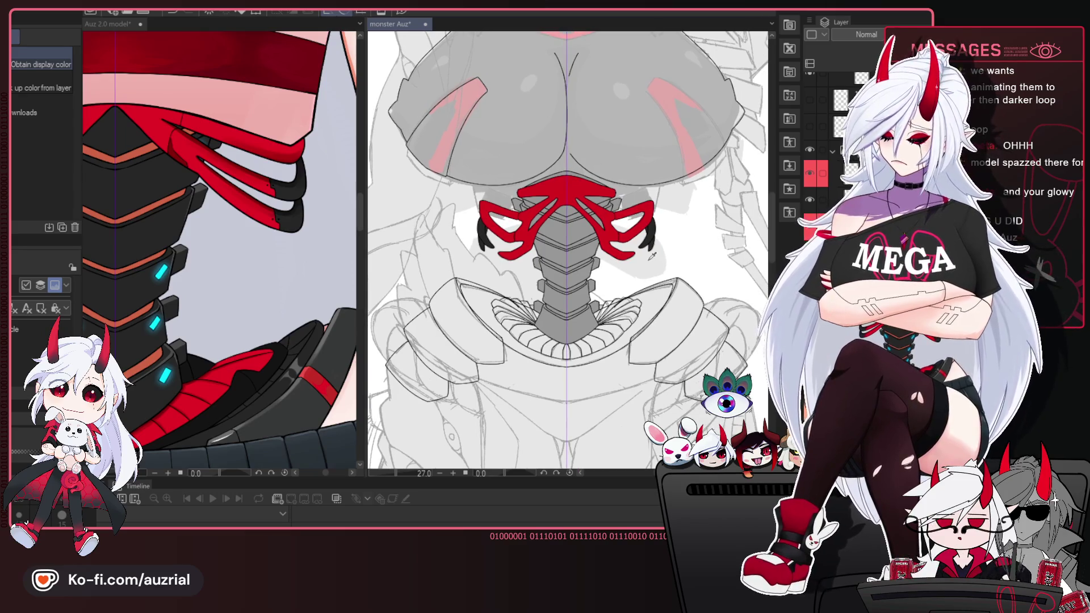
{"action": "scroll", "coordinate": [650, 256], "scroll_direction": "up", "scroll_amount": 2}
{"action": "scroll", "coordinate": [644, 255], "scroll_direction": "up", "scroll_amount": 2}
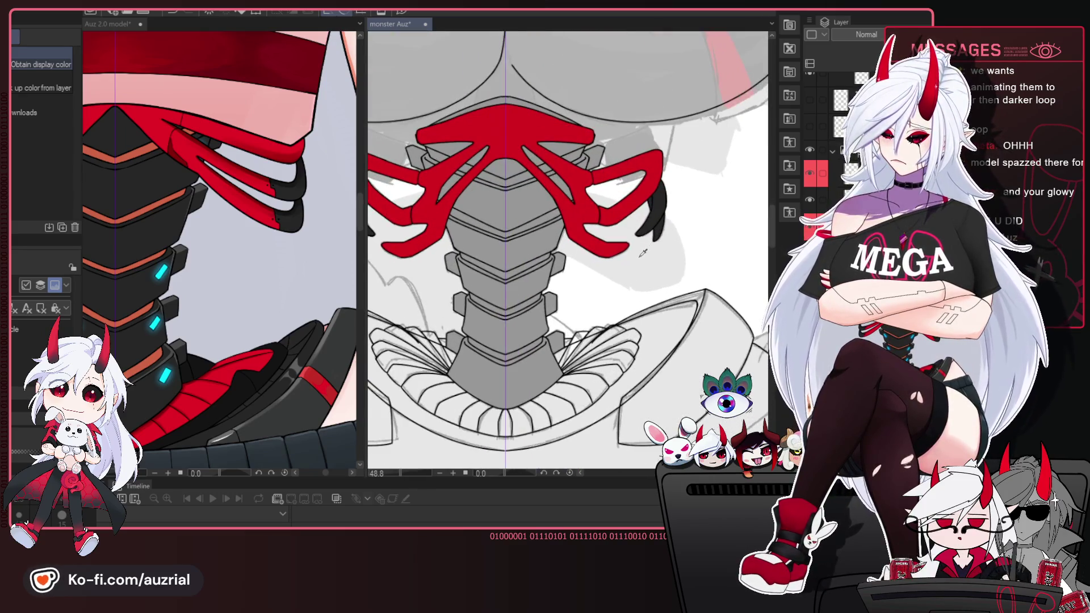
{"action": "left_click_drag", "start_coordinate": [643, 254], "coordinate": [716, 270]}
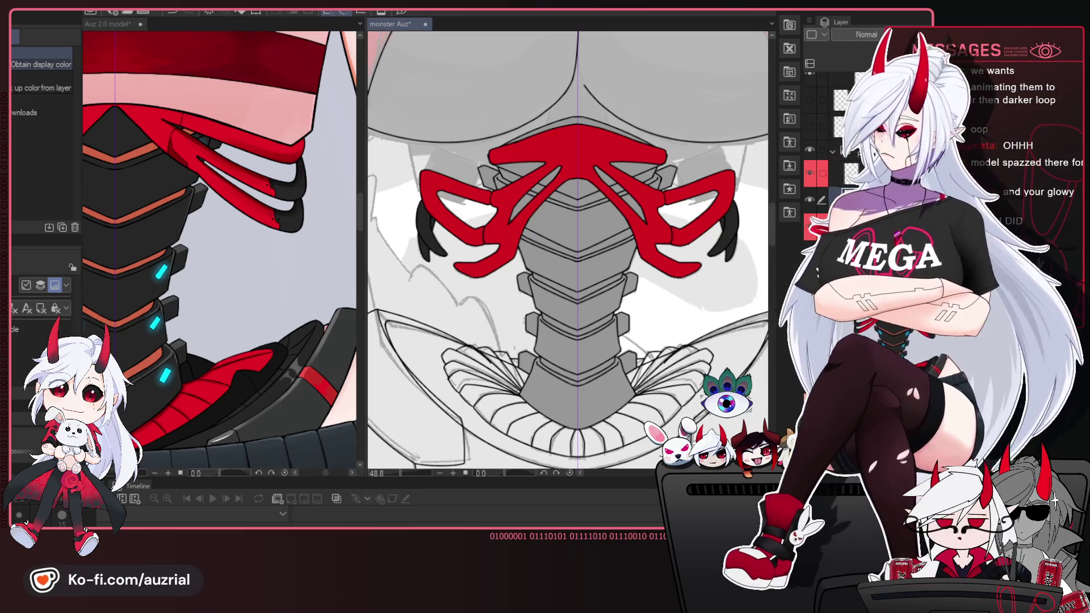
{"action": "left_click", "coordinate": [748, 290]}
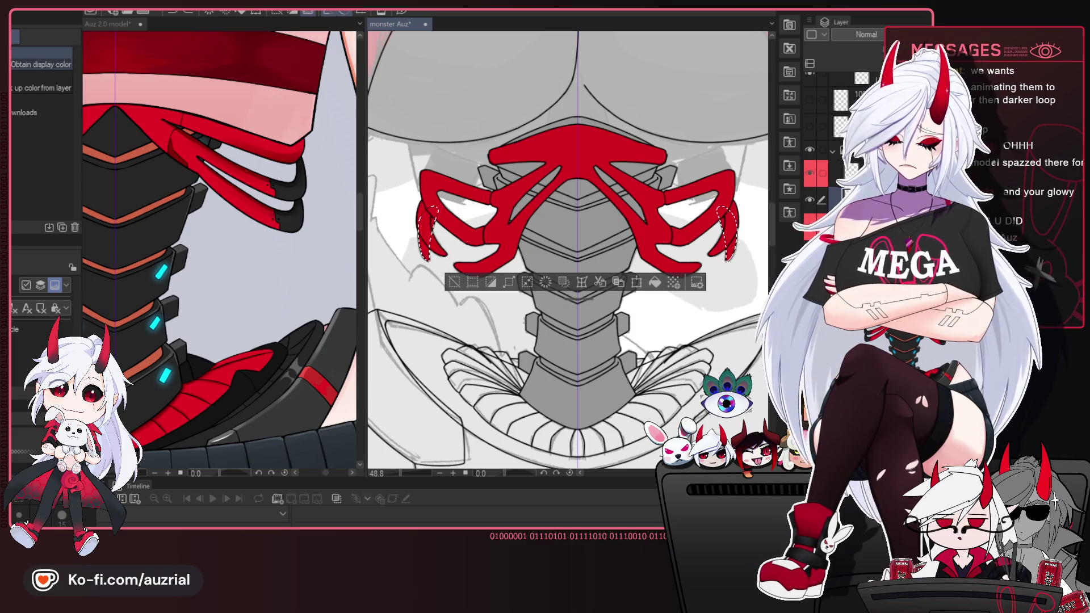
{"action": "key", "text": "ctrl+d"}
With the pen at size 17, paint dark bands along the right red collar arm.
{"action": "key", "text": "p"}
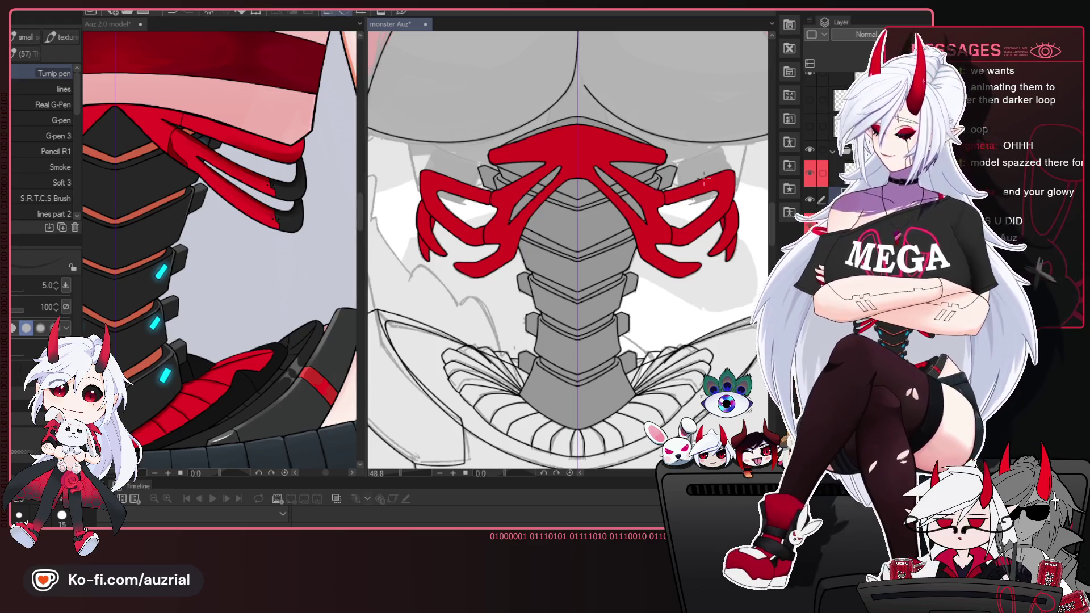
{"action": "scroll", "coordinate": [704, 178], "scroll_direction": "up", "scroll_amount": 2}
{"action": "key", "text": "bracketleft"}
{"action": "key", "text": "bracketright"}
{"action": "key", "text": "bracketright"}
{"action": "key", "text": "bracketright"}
{"action": "left_click_drag", "start_coordinate": [660, 214], "coordinate": [656, 195]}
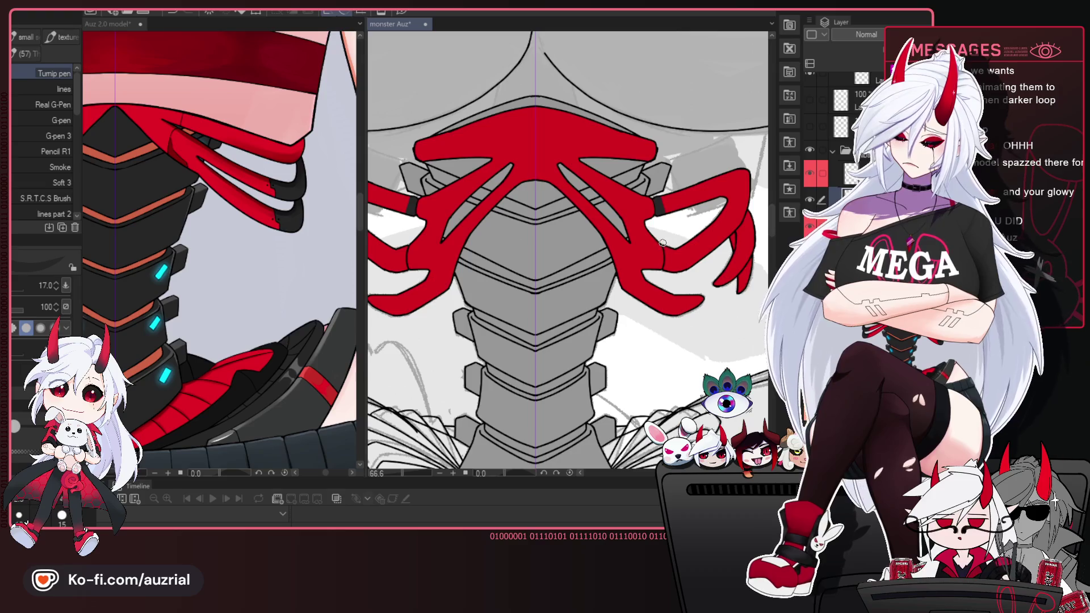
{"action": "left_click_drag", "start_coordinate": [664, 250], "coordinate": [676, 265]}
{"action": "mouse_move", "coordinate": [717, 193]}
{"action": "left_mouse_down"}
{"action": "mouse_move", "coordinate": [660, 266]}
{"action": "mouse_move", "coordinate": [731, 228]}
{"action": "left_mouse_up"}
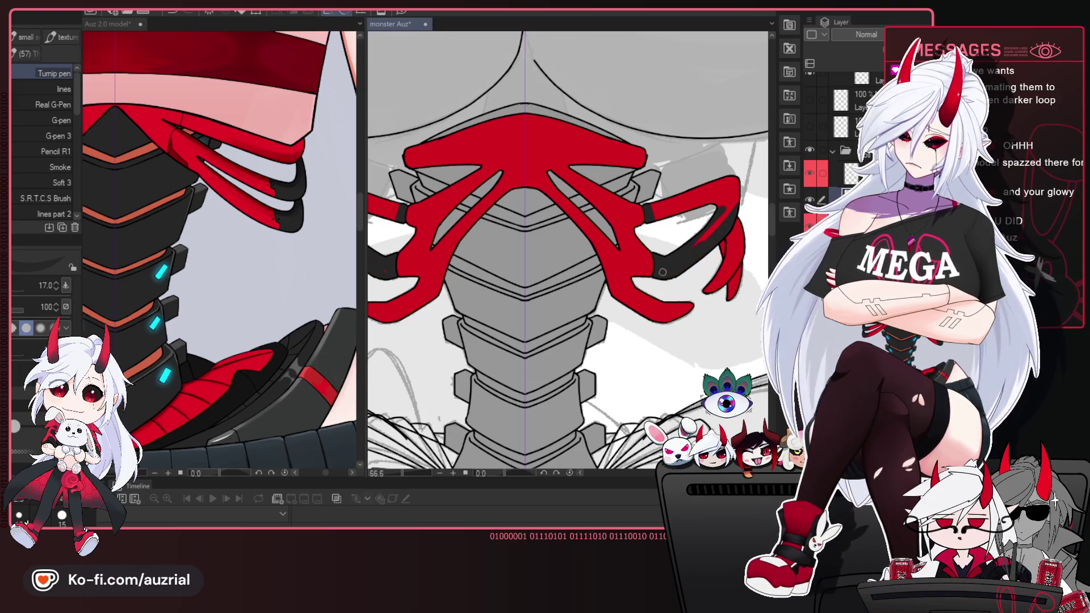
{"action": "left_click_drag", "start_coordinate": [674, 265], "coordinate": [736, 195]}
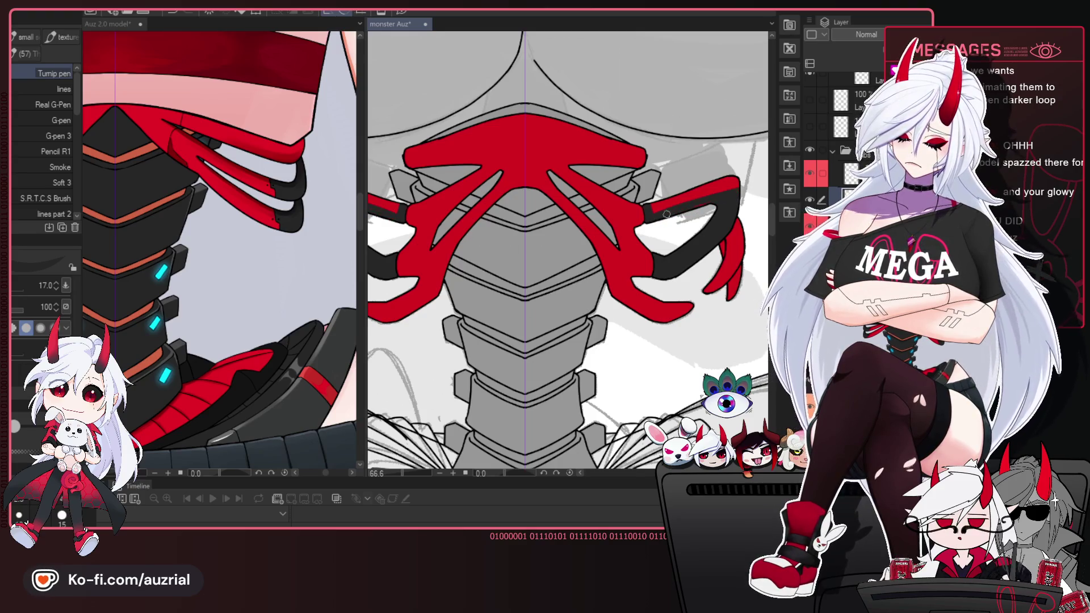
Switch to another drawing layer and frame the whole torso in view.
{"action": "scroll", "coordinate": [742, 177], "scroll_direction": "down", "scroll_amount": 5}
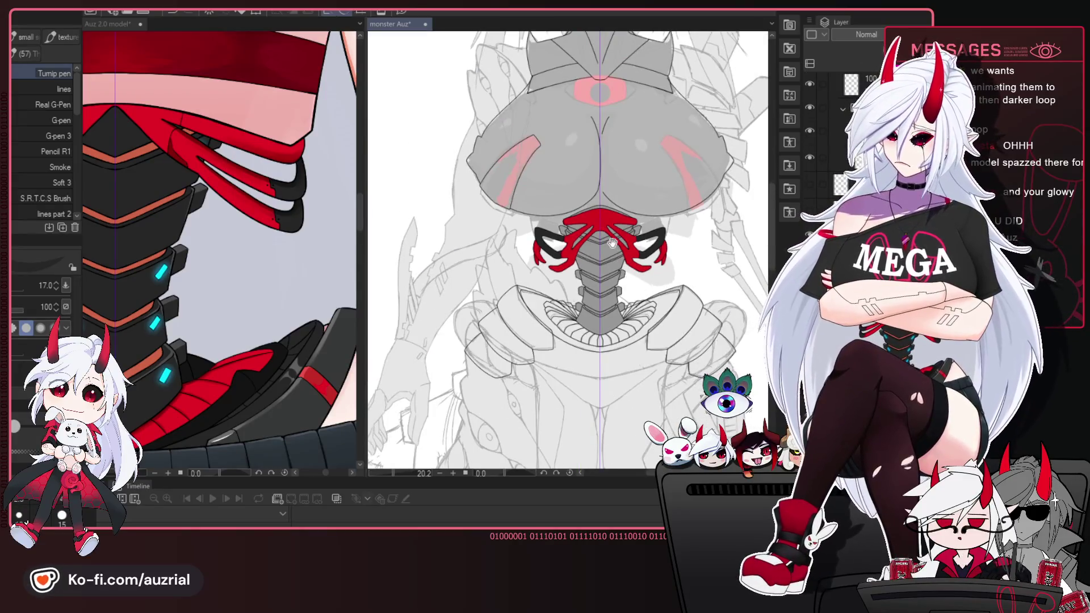
{"action": "left_click_drag", "start_coordinate": [628, 276], "coordinate": [606, 316]}
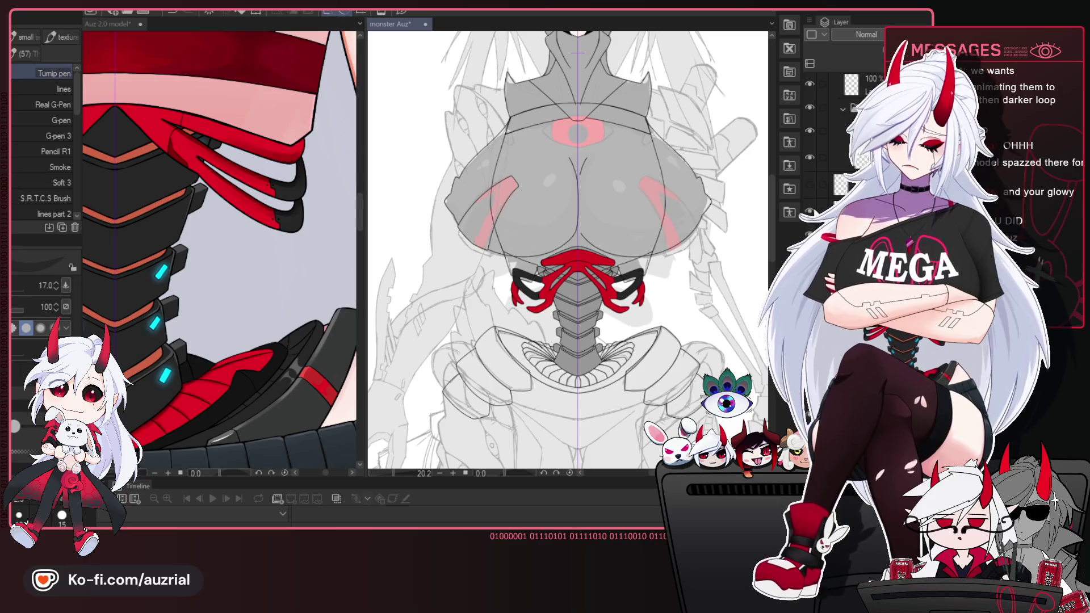
{"action": "left_click", "coordinate": [827, 184]}
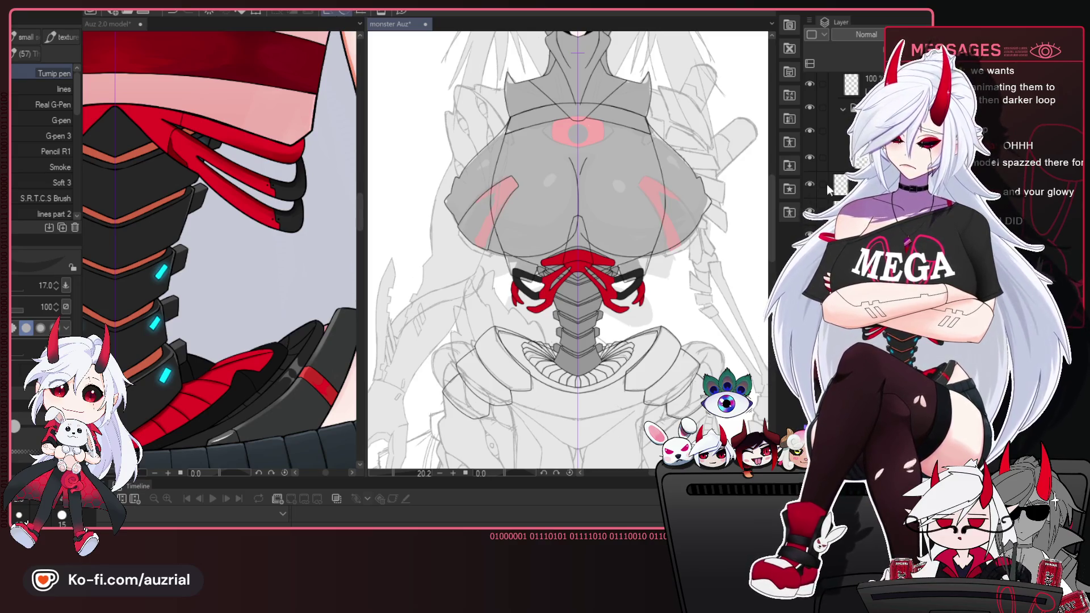
{"action": "scroll", "coordinate": [631, 243], "scroll_direction": "up", "scroll_amount": 3}
{"action": "scroll", "coordinate": [630, 243], "scroll_direction": "down", "scroll_amount": 1}
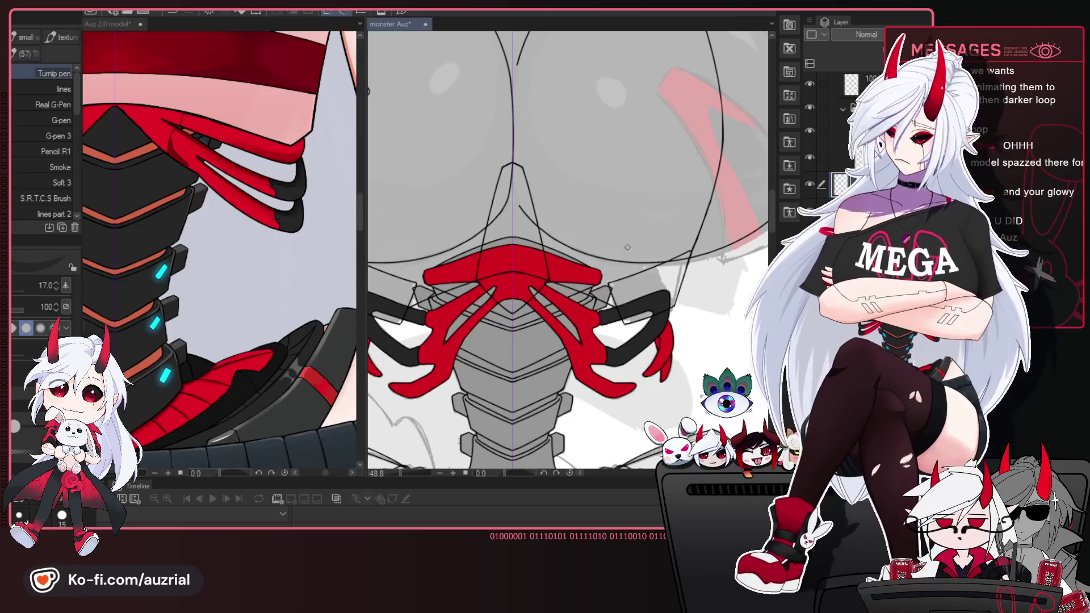
{"action": "scroll", "coordinate": [604, 194], "scroll_direction": "down", "scroll_amount": 1}
{"action": "left_click_drag", "start_coordinate": [604, 194], "coordinate": [634, 286]}
{"action": "scroll", "coordinate": [607, 191], "scroll_direction": "down", "scroll_amount": 2}
{"action": "scroll", "coordinate": [607, 188], "scroll_direction": "up", "scroll_amount": 3}
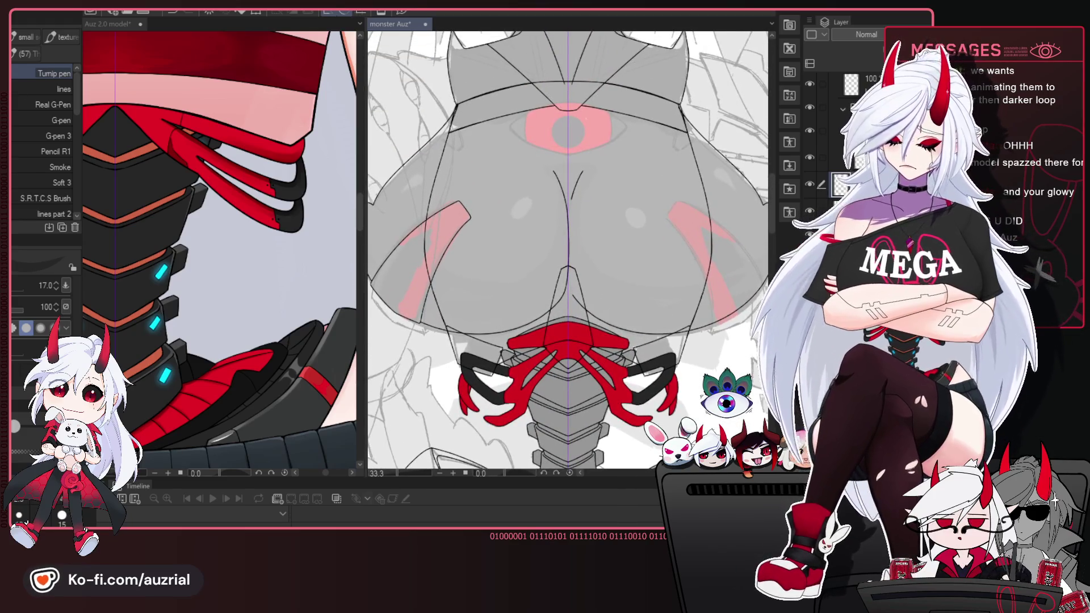
{"action": "left_click", "coordinate": [809, 184]}
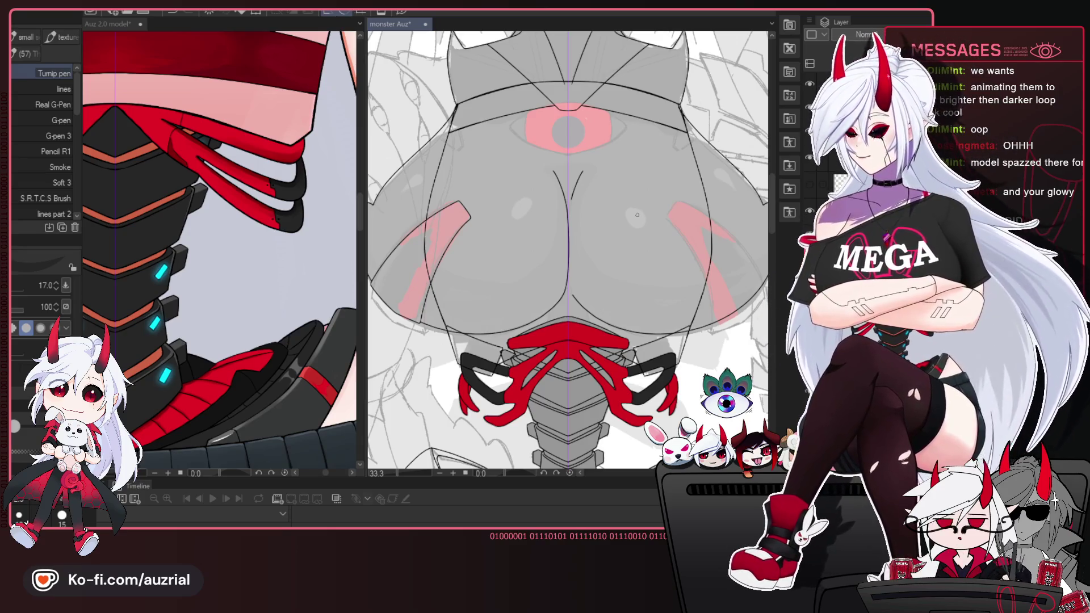
{"action": "scroll", "coordinate": [493, 133], "scroll_direction": "down", "scroll_amount": 1}
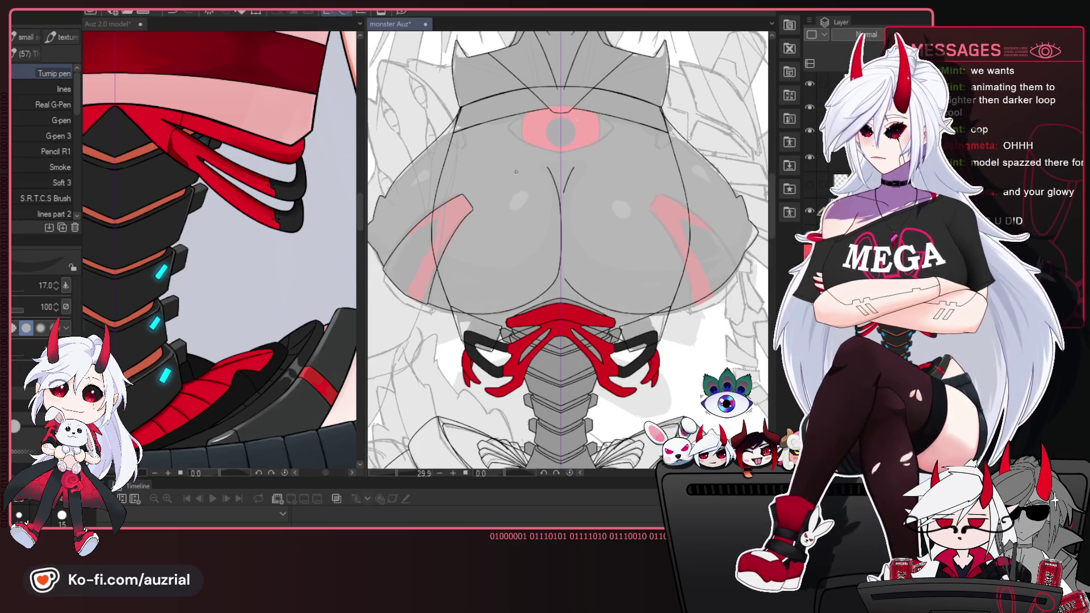
{"action": "scroll", "coordinate": [493, 133], "scroll_direction": "up", "scroll_amount": 2}
{"action": "mouse_move", "coordinate": [549, 233]}
{"action": "left_mouse_down"}
{"action": "mouse_move", "coordinate": [572, 255]}
{"action": "mouse_move", "coordinate": [640, 190]}
{"action": "left_mouse_up"}
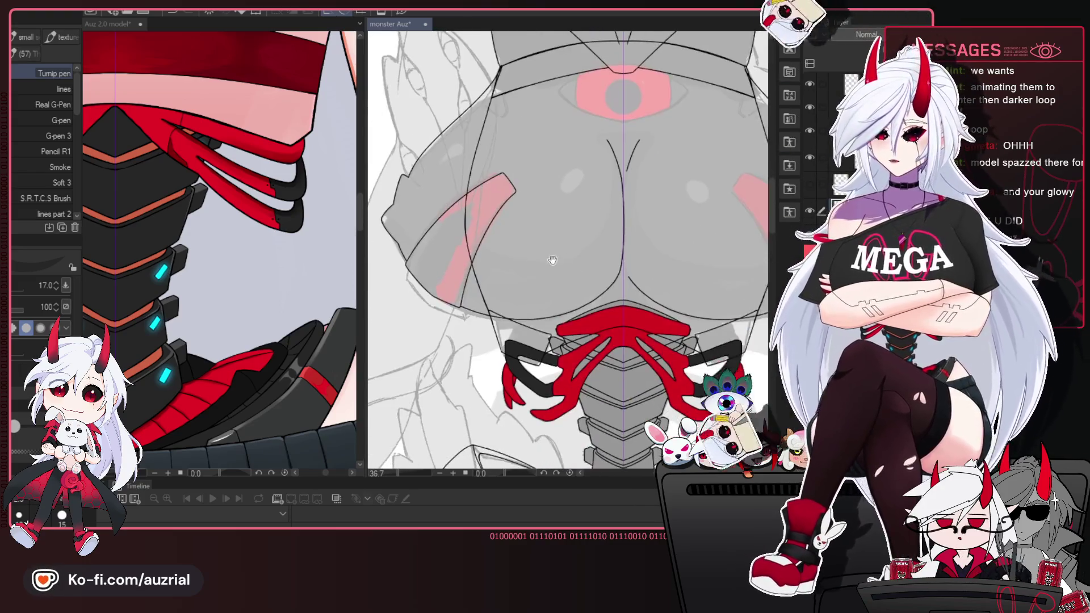
{"action": "scroll", "coordinate": [640, 190], "scroll_direction": "down", "scroll_amount": 2}
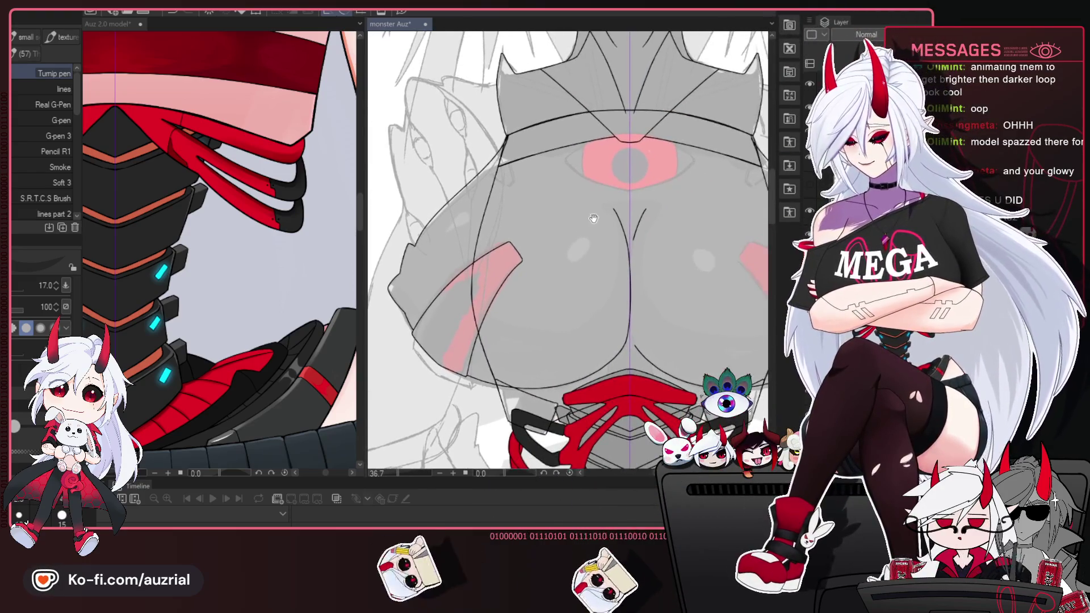
{"action": "scroll", "coordinate": [641, 187], "scroll_direction": "down", "scroll_amount": 3}
{"action": "left_click_drag", "start_coordinate": [646, 179], "coordinate": [627, 213]}
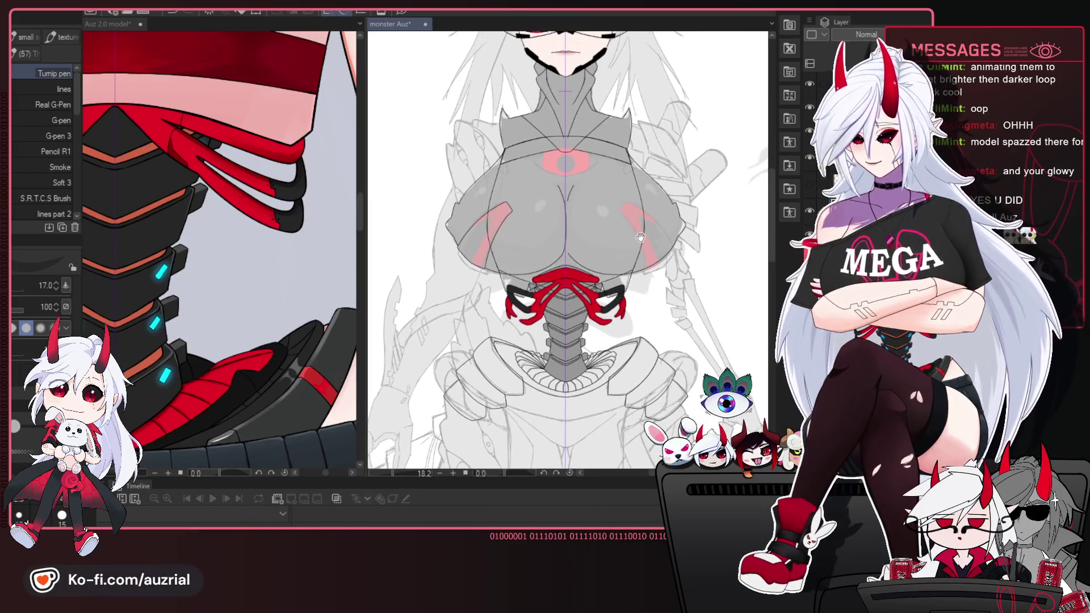
{"action": "scroll", "coordinate": [667, 237], "scroll_direction": "up", "scroll_amount": 2}
{"action": "scroll", "coordinate": [624, 227], "scroll_direction": "up", "scroll_amount": 2}
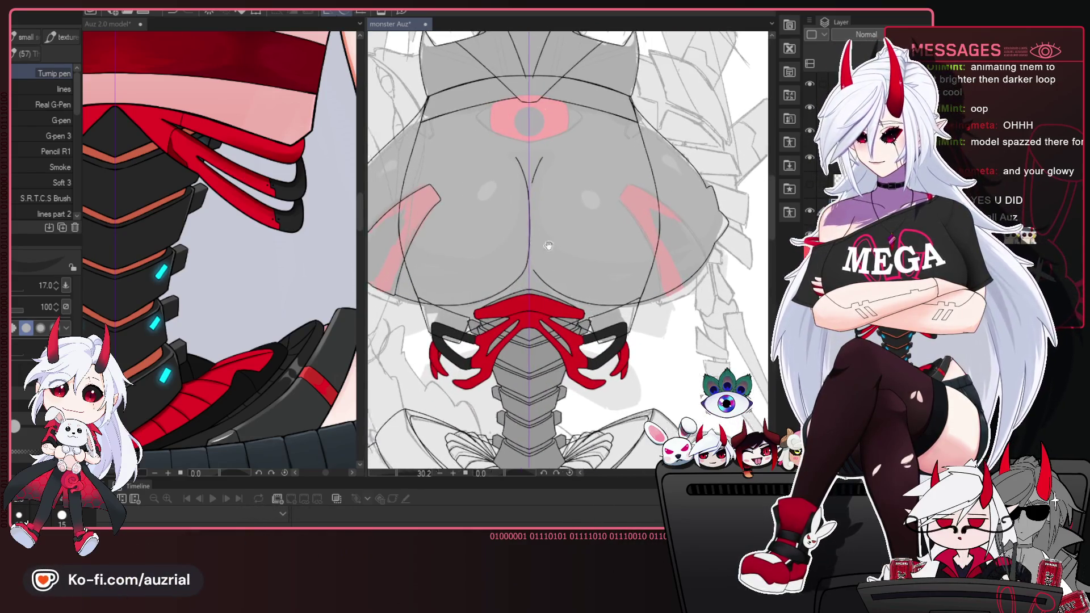
{"action": "scroll", "coordinate": [573, 218], "scroll_direction": "up", "scroll_amount": 1}
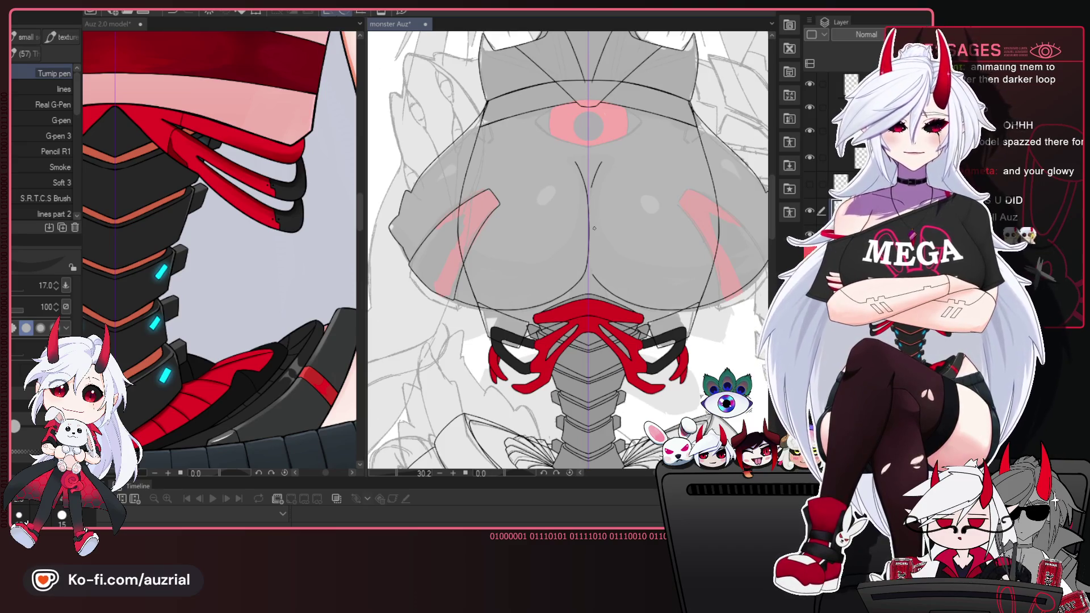
{"action": "scroll", "coordinate": [581, 203], "scroll_direction": "down", "scroll_amount": 3}
{"action": "scroll", "coordinate": [585, 221], "scroll_direction": "up", "scroll_amount": 3}
{"action": "mouse_move", "coordinate": [638, 309]}
{"action": "left_mouse_down"}
{"action": "mouse_move", "coordinate": [607, 243]}
{"action": "mouse_move", "coordinate": [586, 248]}
{"action": "mouse_move", "coordinate": [577, 220]}
{"action": "left_mouse_up"}
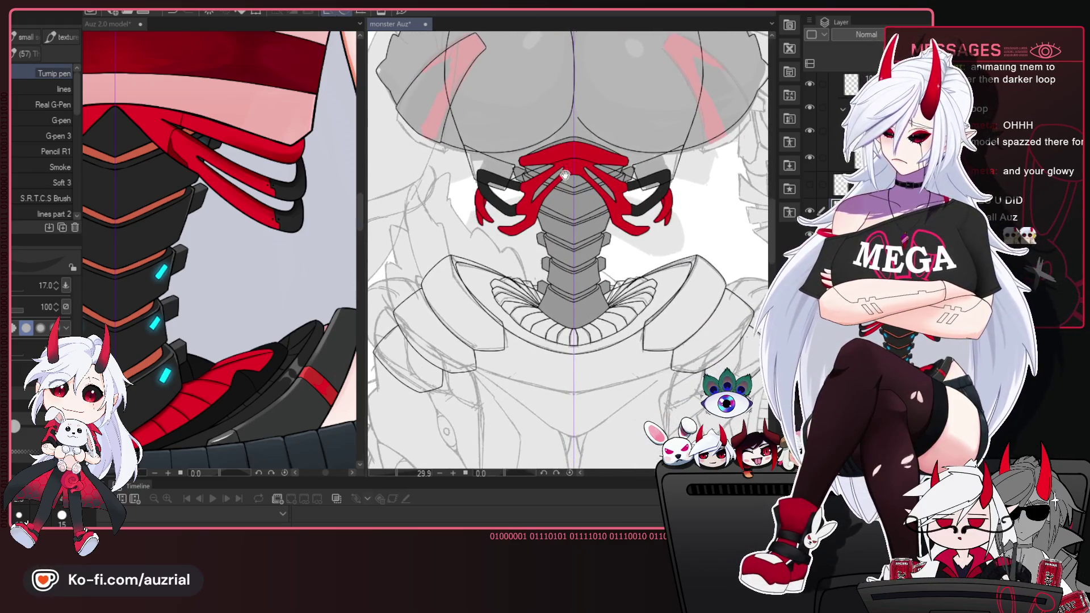
{"action": "mouse_move", "coordinate": [564, 179]}
{"action": "left_mouse_down"}
{"action": "mouse_move", "coordinate": [558, 243]}
{"action": "mouse_move", "coordinate": [544, 213]}
{"action": "mouse_move", "coordinate": [568, 267]}
{"action": "mouse_move", "coordinate": [644, 255]}
{"action": "left_mouse_up"}
{"action": "scroll", "coordinate": [556, 240], "scroll_direction": "down", "scroll_amount": 1}
{"action": "scroll", "coordinate": [599, 277], "scroll_direction": "up", "scroll_amount": 2}
{"action": "scroll", "coordinate": [607, 277], "scroll_direction": "up", "scroll_amount": 1}
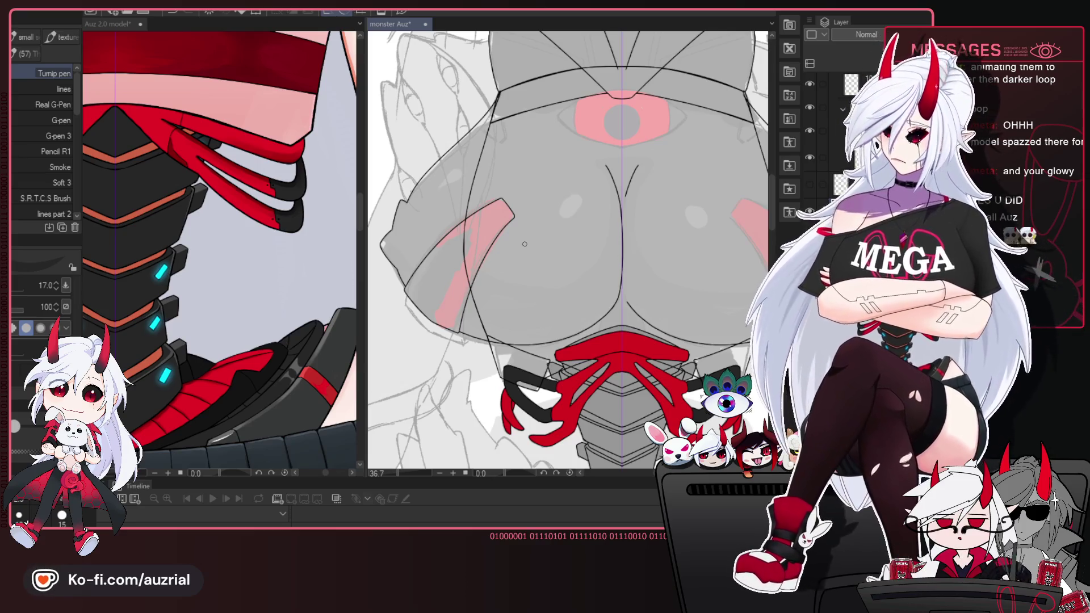
{"action": "scroll", "coordinate": [525, 244], "scroll_direction": "up", "scroll_amount": 5}
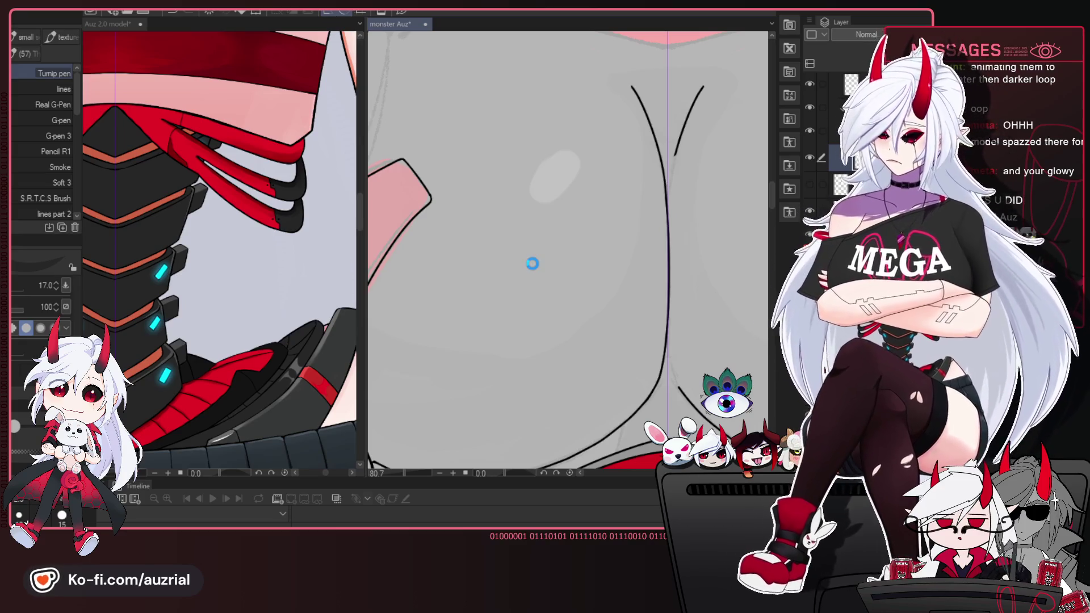
{"action": "scroll", "coordinate": [531, 264], "scroll_direction": "down", "scroll_amount": 2}
{"action": "scroll", "coordinate": [531, 264], "scroll_direction": "down", "scroll_amount": 1}
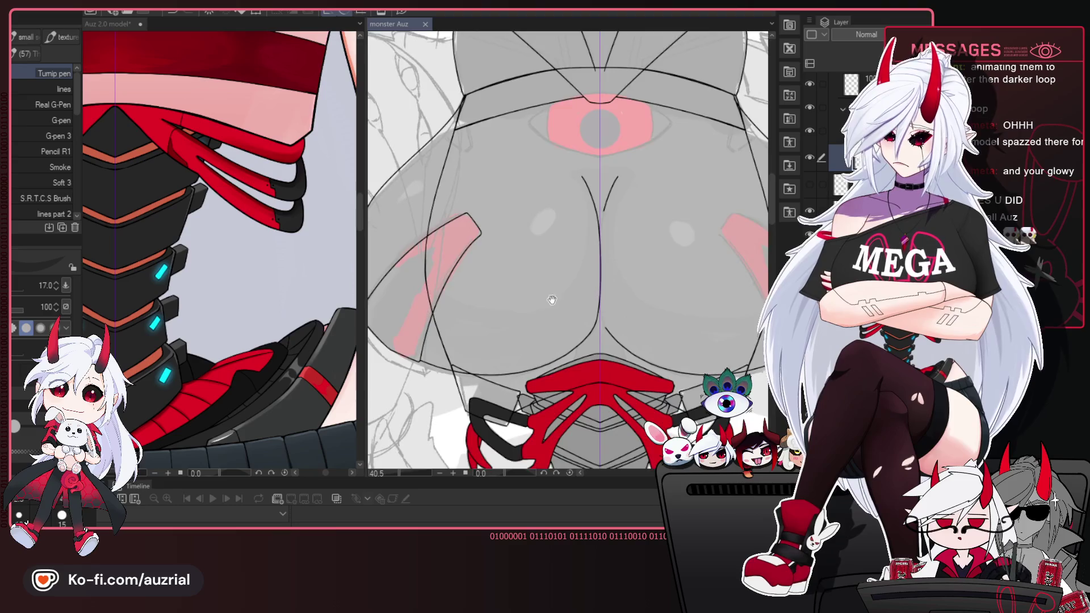
{"action": "scroll", "coordinate": [531, 264], "scroll_direction": "down", "scroll_amount": 2}
Make the lineart layer active, hide a reference layer, and test then undo a chest outline stroke.
{"action": "left_click", "coordinate": [810, 157]}
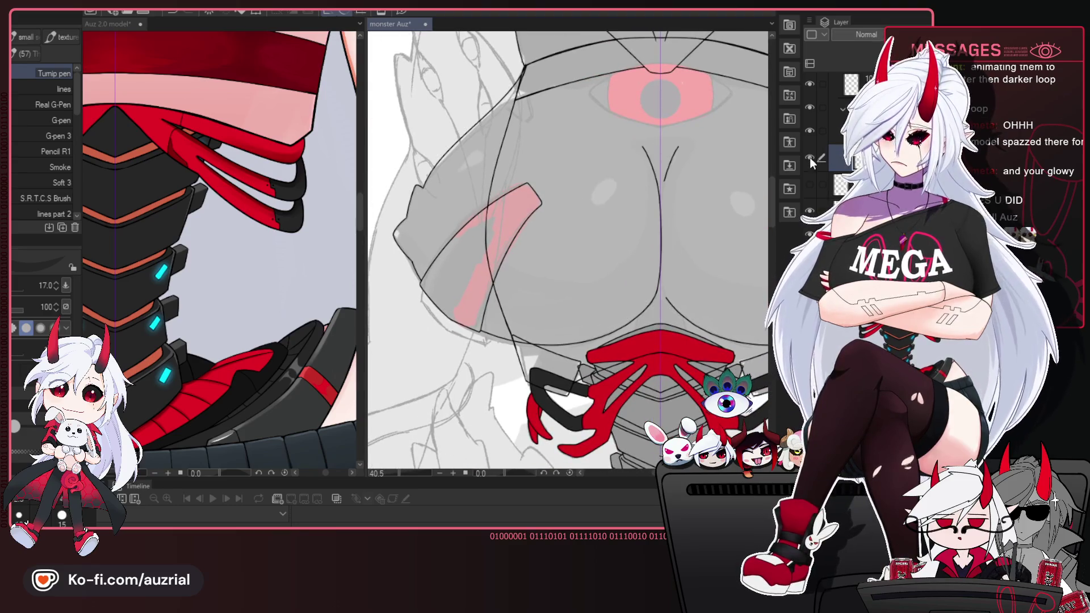
{"action": "left_click_drag", "start_coordinate": [631, 223], "coordinate": [731, 217]}
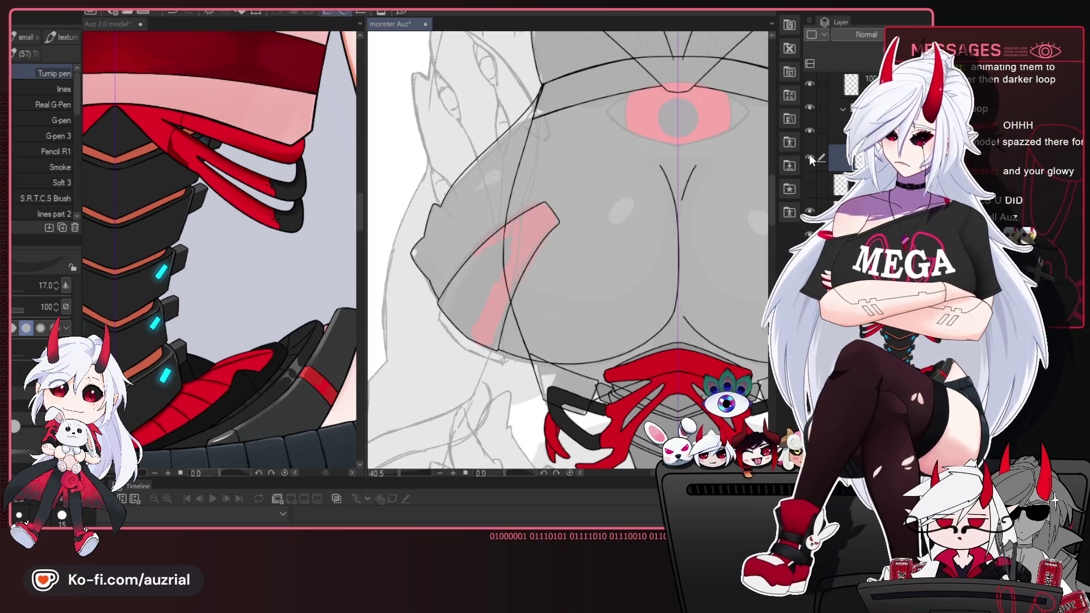
{"action": "left_click", "coordinate": [809, 131]}
{"action": "scroll", "coordinate": [536, 322], "scroll_direction": "up", "scroll_amount": 2}
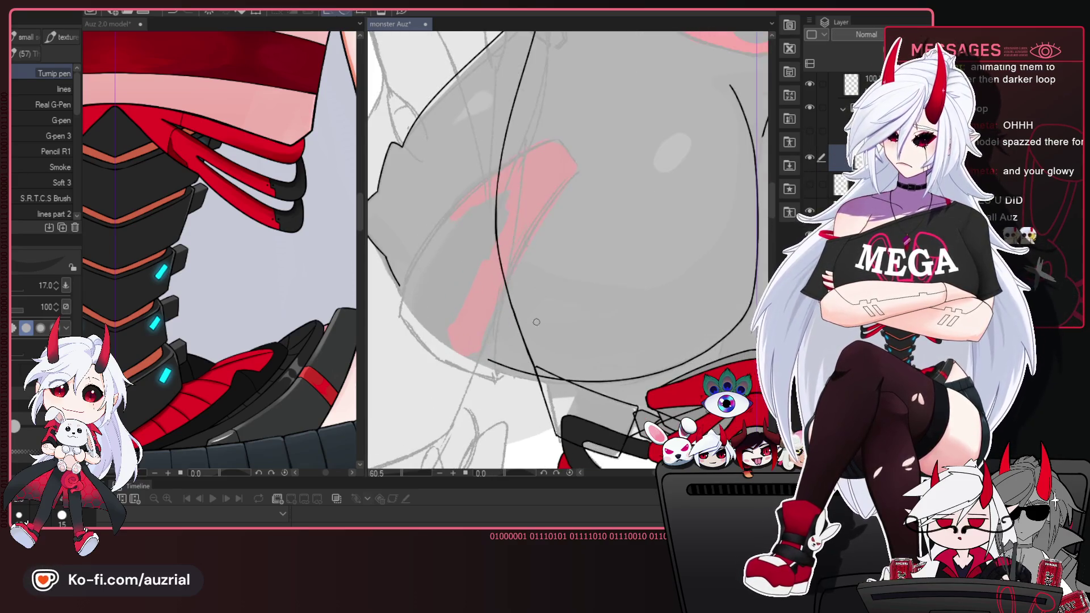
{"action": "key", "text": "h"}
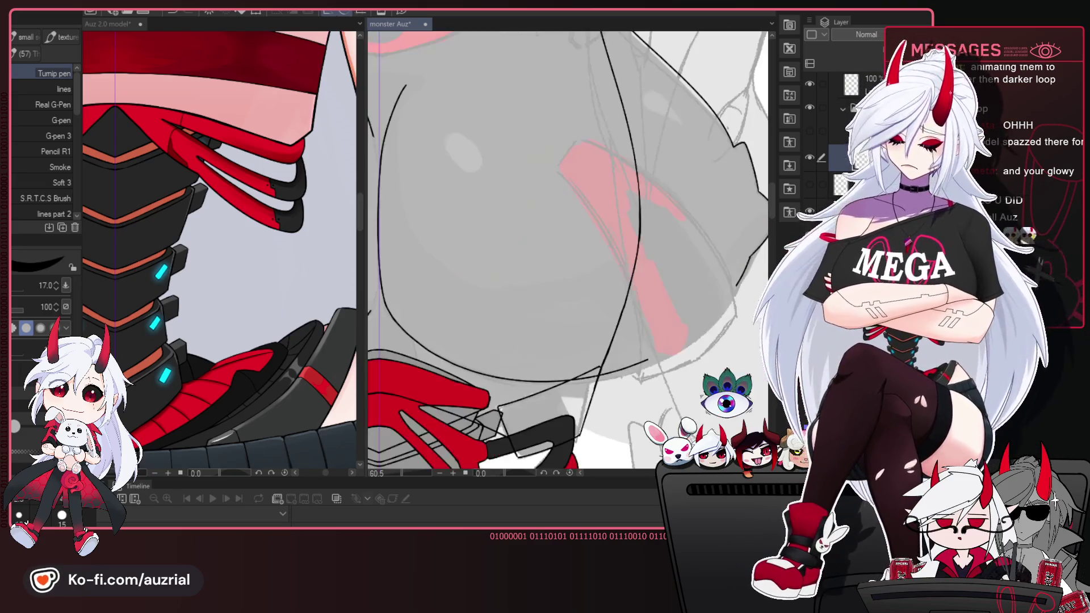
{"action": "scroll", "coordinate": [560, 339], "scroll_direction": "up", "scroll_amount": 2}
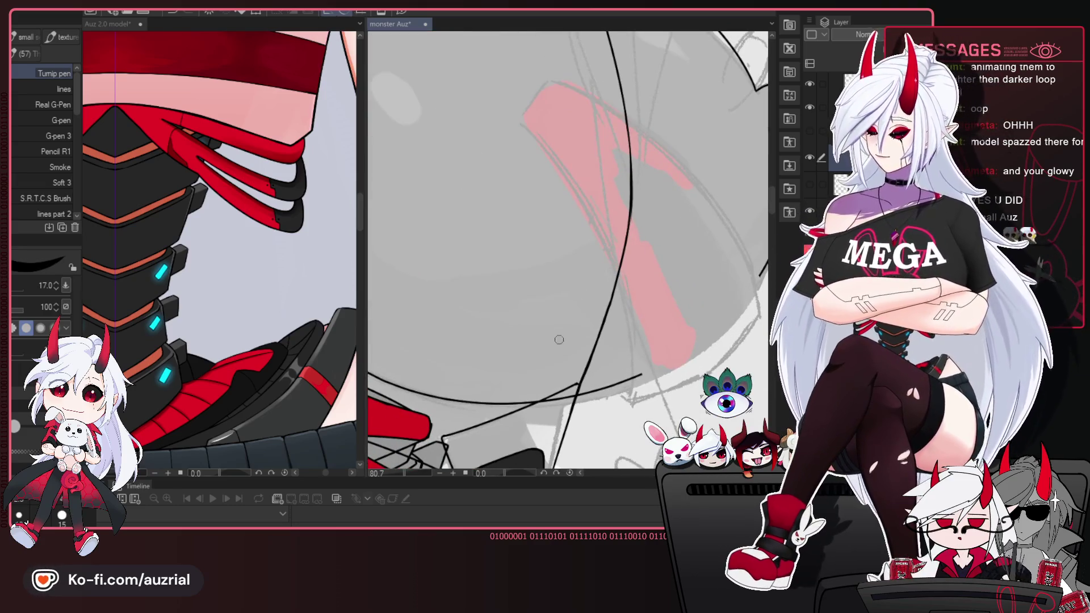
{"action": "left_click_drag", "start_coordinate": [745, 284], "coordinate": [661, 259]}
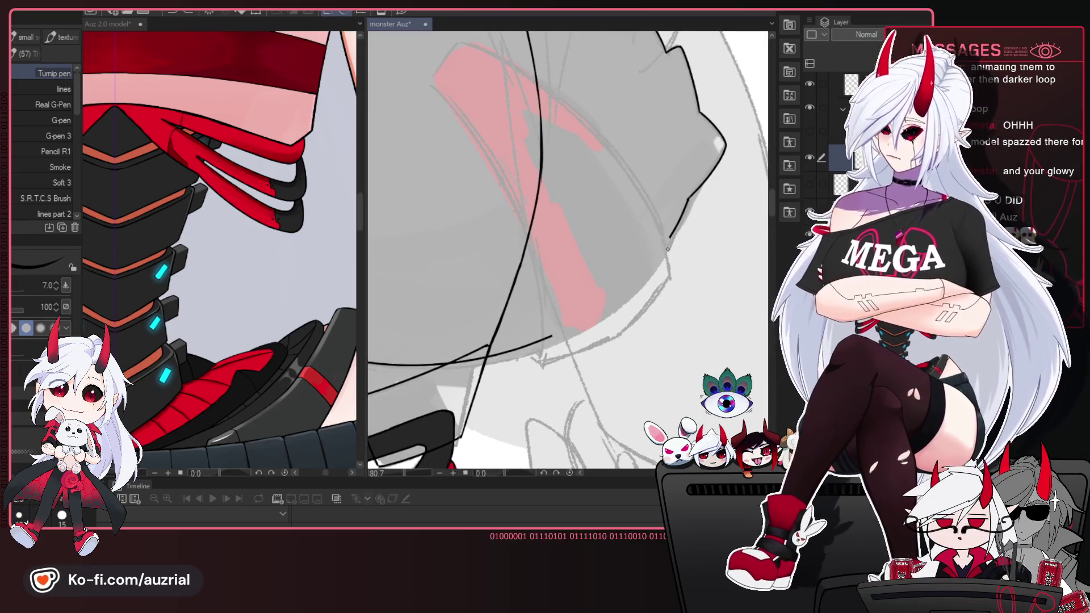
{"action": "key", "text": "bracketleft"}
{"action": "key", "text": "bracketleft"}
{"action": "left_click_drag", "start_coordinate": [669, 241], "coordinate": [552, 337]}
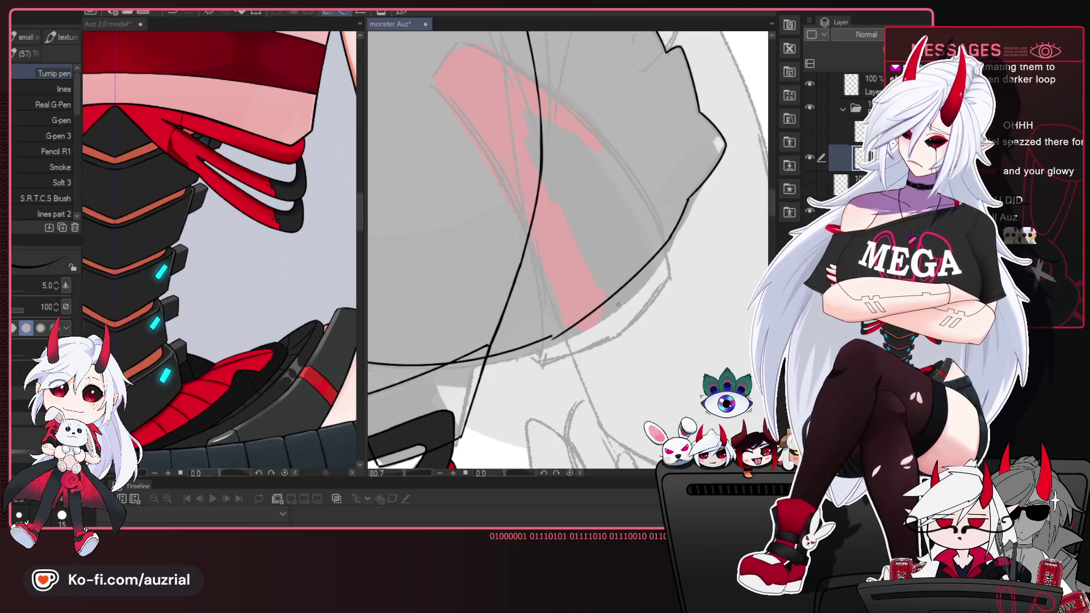
{"action": "key", "text": "ctrl+z"}
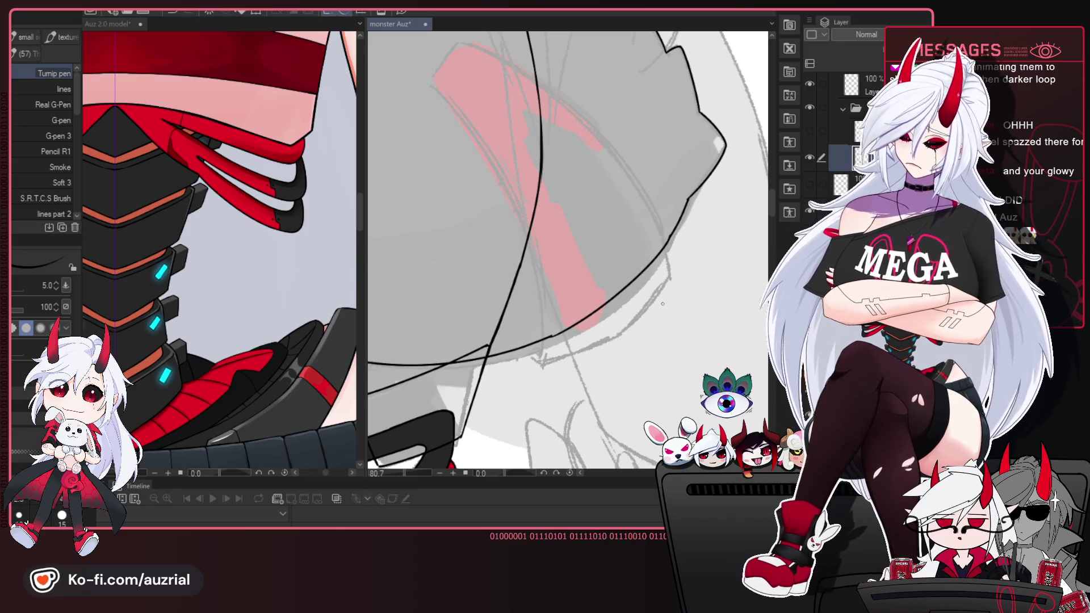
Mirror the view to compare both sides of the red collar claws, then flip it back.
{"action": "scroll", "coordinate": [568, 330], "scroll_direction": "down", "scroll_amount": 3}
{"action": "left_click_drag", "start_coordinate": [676, 375], "coordinate": [649, 320]}
{"action": "key", "text": "h"}
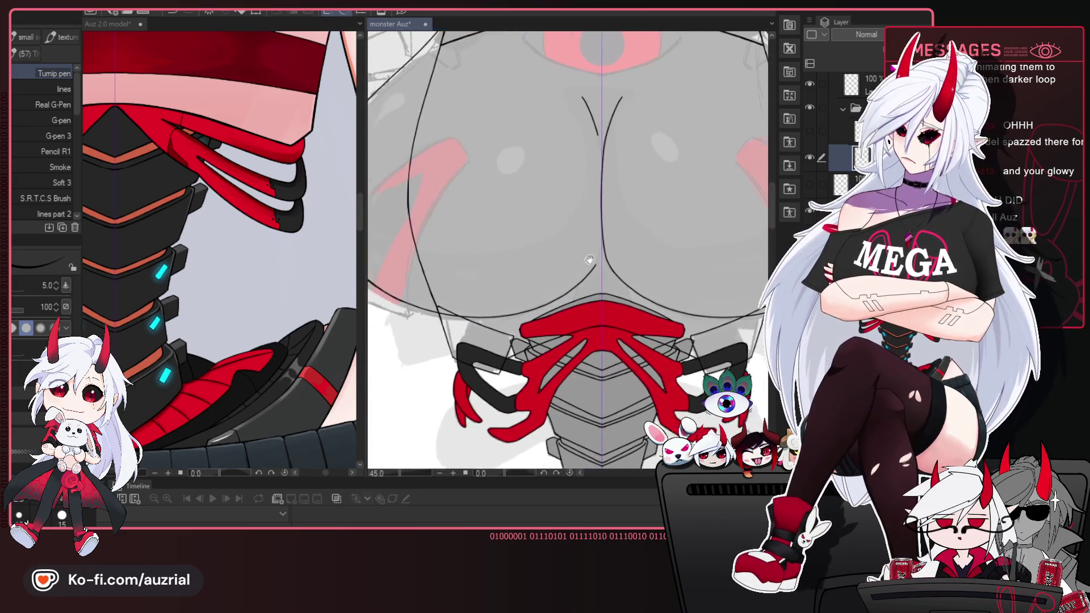
{"action": "scroll", "coordinate": [638, 252], "scroll_direction": "up", "scroll_amount": 2}
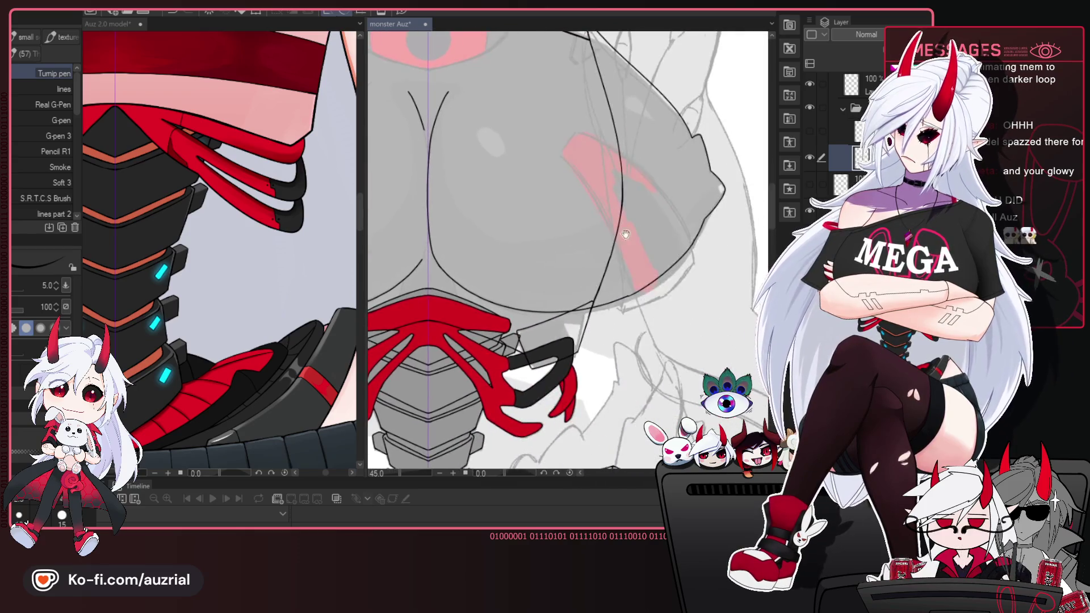
{"action": "key", "text": "h"}
{"action": "scroll", "coordinate": [612, 267], "scroll_direction": "down", "scroll_amount": 2}
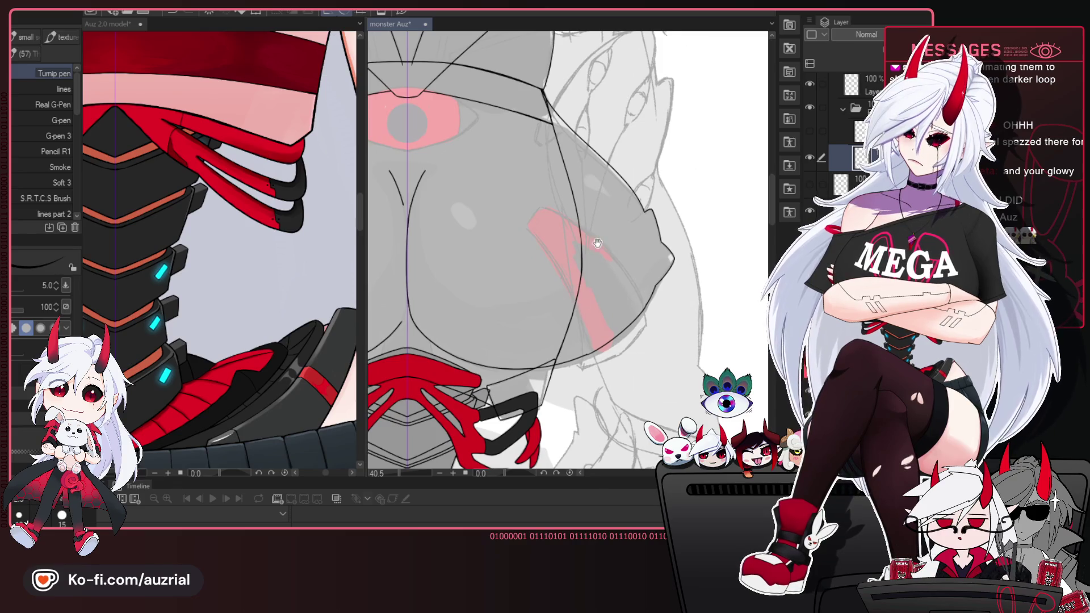
{"action": "scroll", "coordinate": [613, 253], "scroll_direction": "up", "scroll_amount": 1}
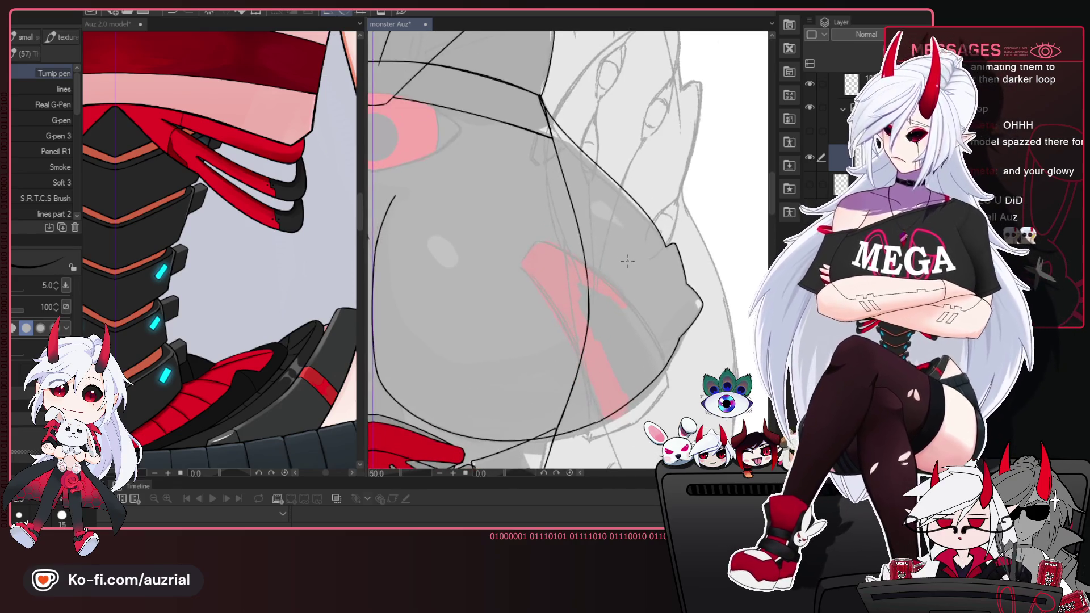
{"action": "scroll", "coordinate": [627, 261], "scroll_direction": "up", "scroll_amount": 1}
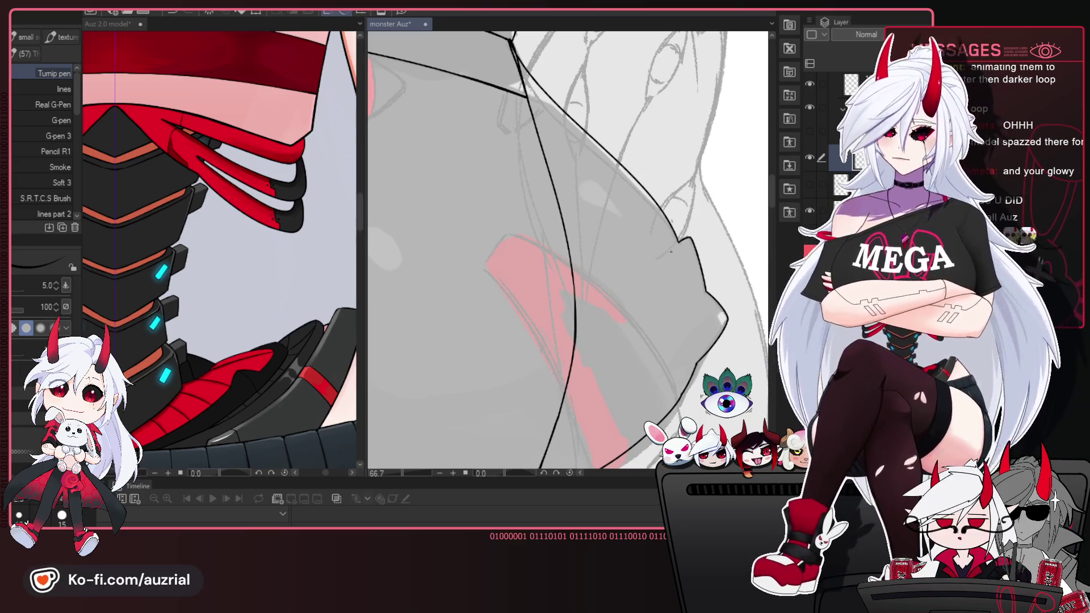
{"action": "left_click_drag", "start_coordinate": [614, 317], "coordinate": [613, 128]}
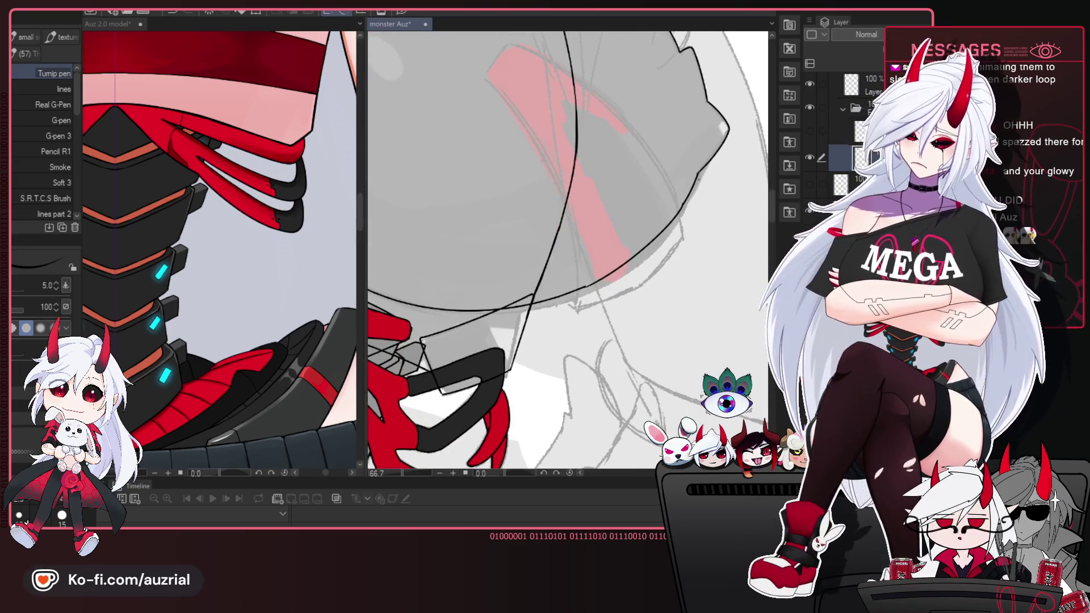
Reposition and straighten the canvas view over the chest plate, ending with the inking pen selected.
{"action": "key", "text": "e"}
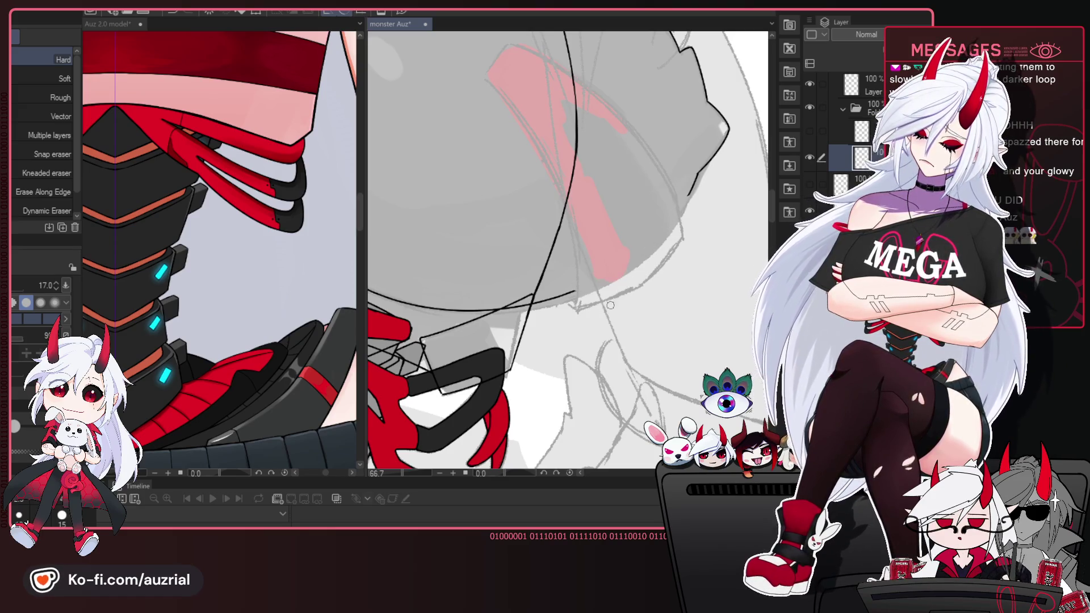
{"action": "left_click_drag", "start_coordinate": [611, 306], "coordinate": [647, 282]}
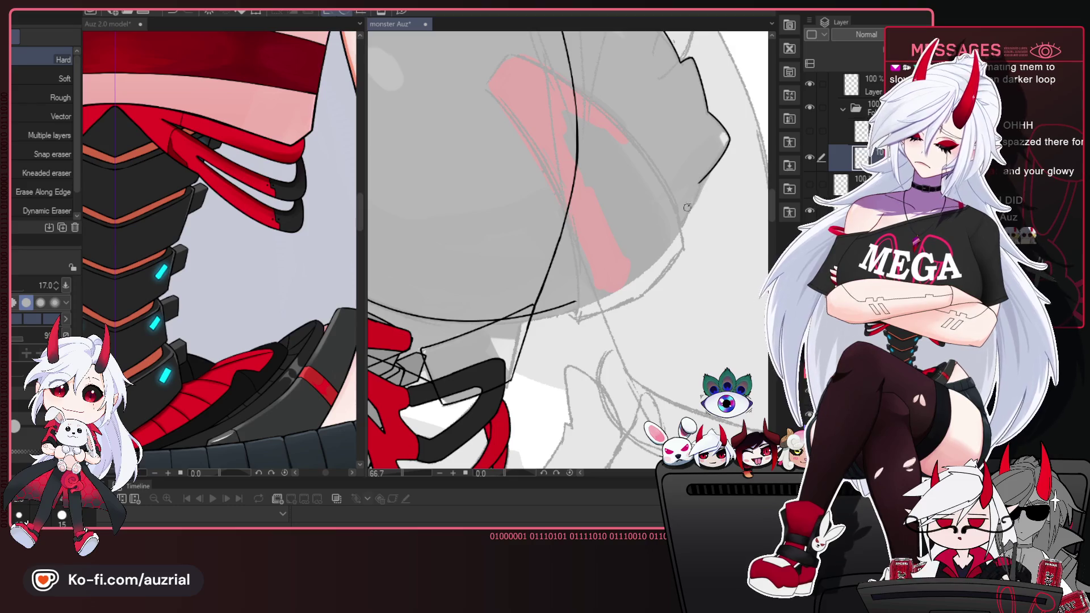
{"action": "left_click_drag", "start_coordinate": [650, 263], "coordinate": [556, 235]}
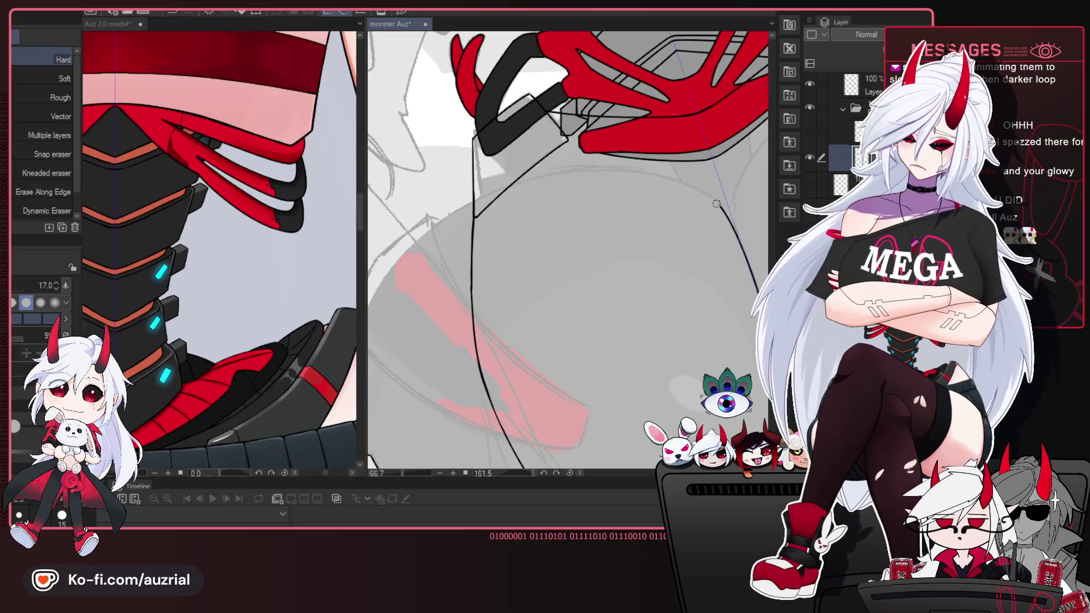
{"action": "key", "text": "ctrl+@"}
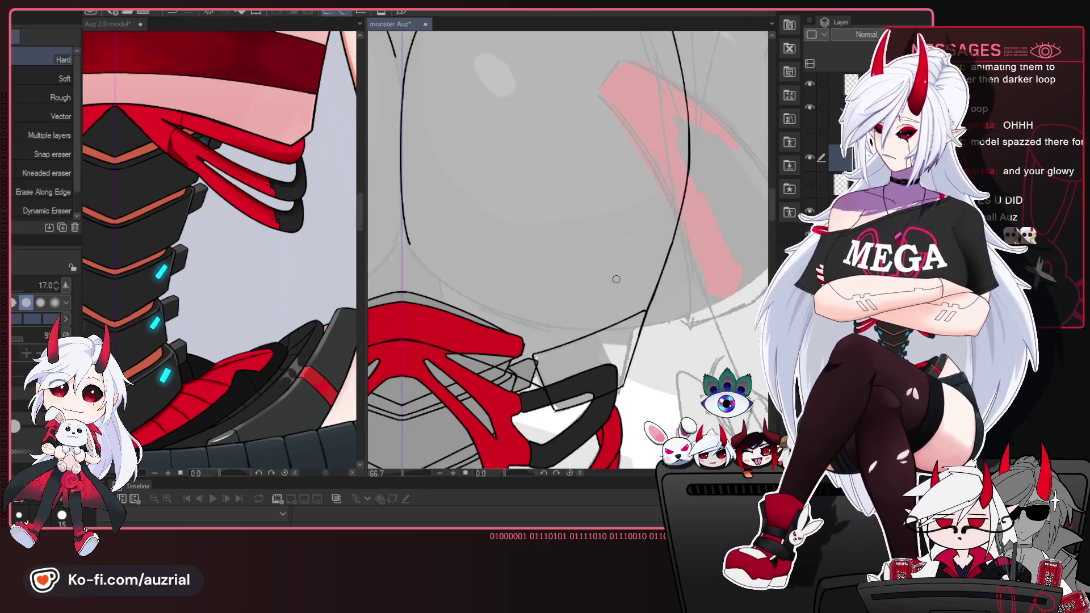
{"action": "key", "text": "p"}
{"action": "left_click_drag", "start_coordinate": [607, 329], "coordinate": [616, 278]}
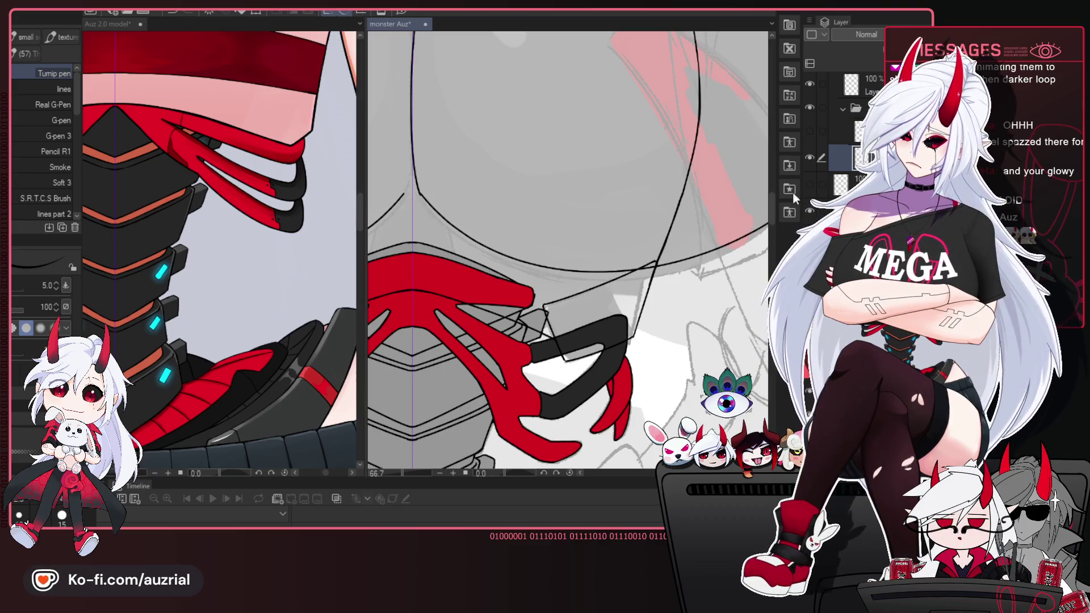
{"action": "left_click_drag", "start_coordinate": [624, 255], "coordinate": [568, 318]}
{"action": "scroll", "coordinate": [583, 283], "scroll_direction": "down", "scroll_amount": 3}
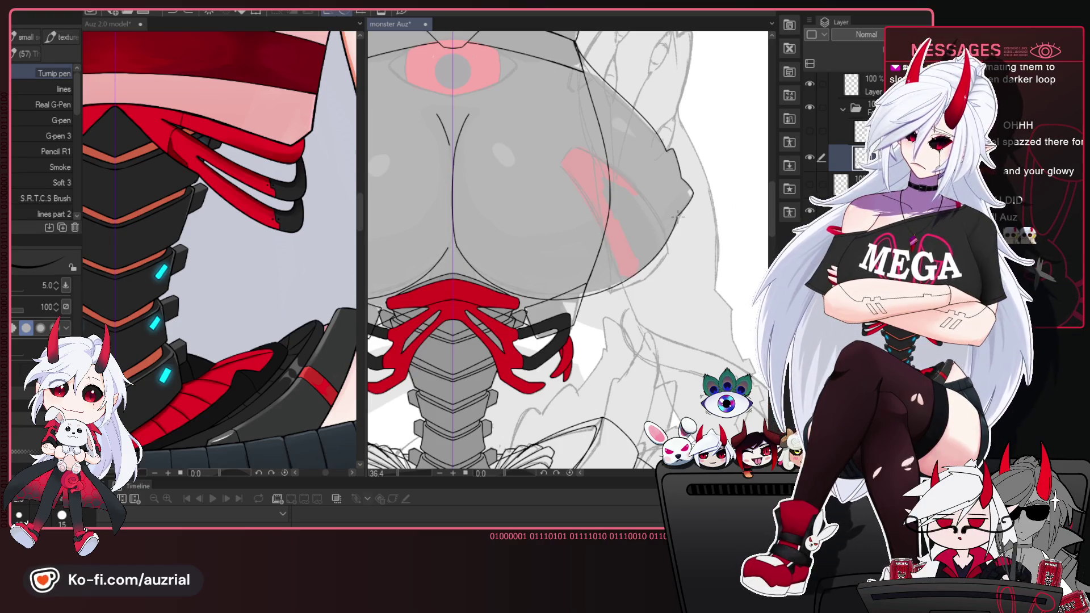
{"action": "scroll", "coordinate": [559, 322], "scroll_direction": "up", "scroll_amount": 3}
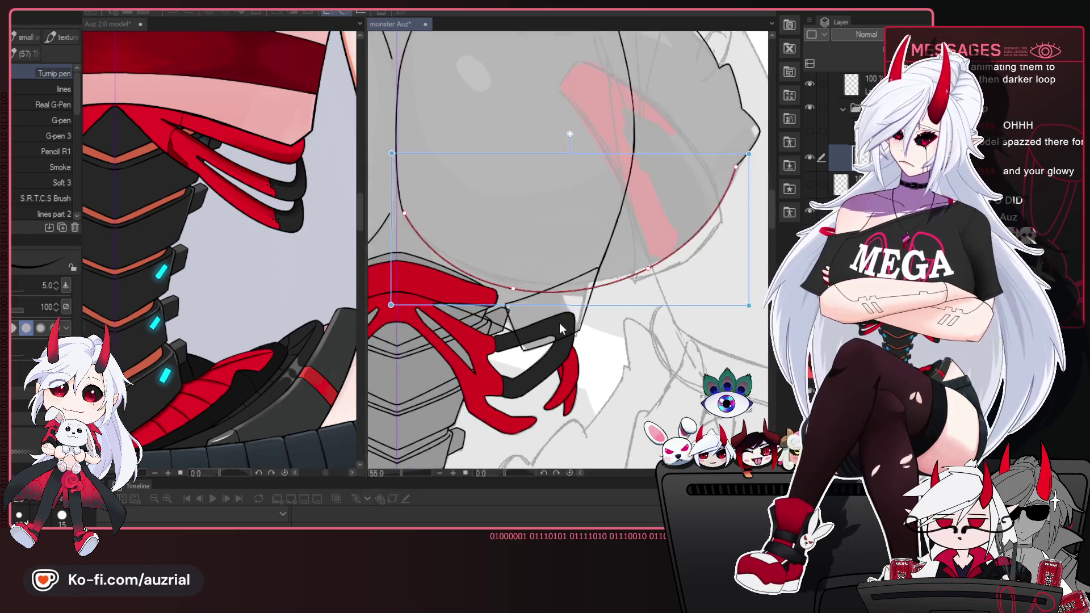
Raise and reshape the ellipse guide to fit the chest plate's lower edge, then ink it as a black arc.
{"action": "left_click_drag", "start_coordinate": [495, 277], "coordinate": [495, 272]}
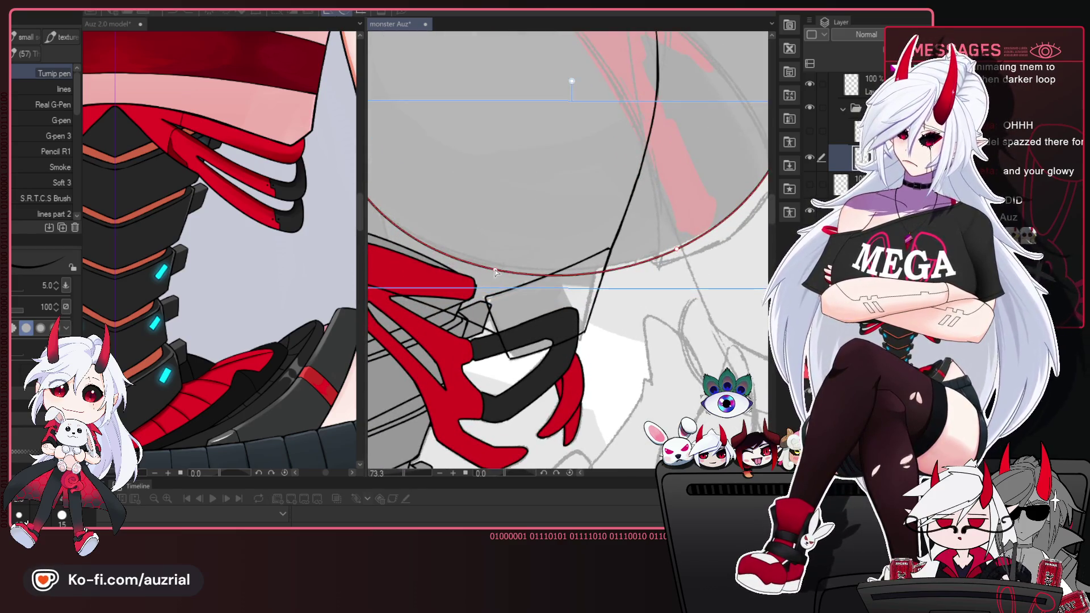
{"action": "left_click_drag", "start_coordinate": [677, 252], "coordinate": [674, 250]}
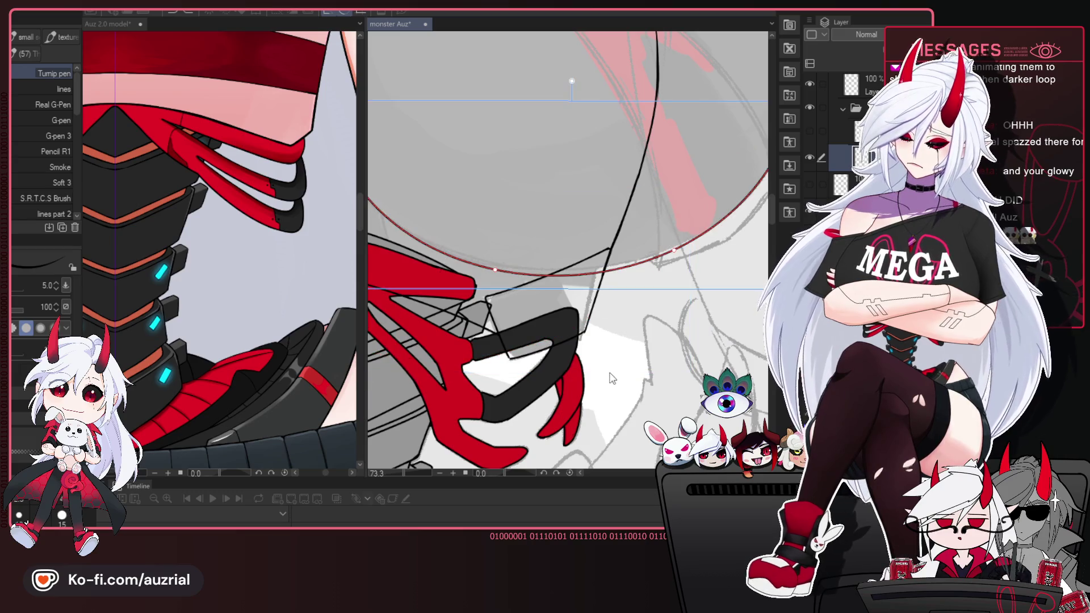
{"action": "scroll", "coordinate": [495, 283], "scroll_direction": "down", "scroll_amount": 2}
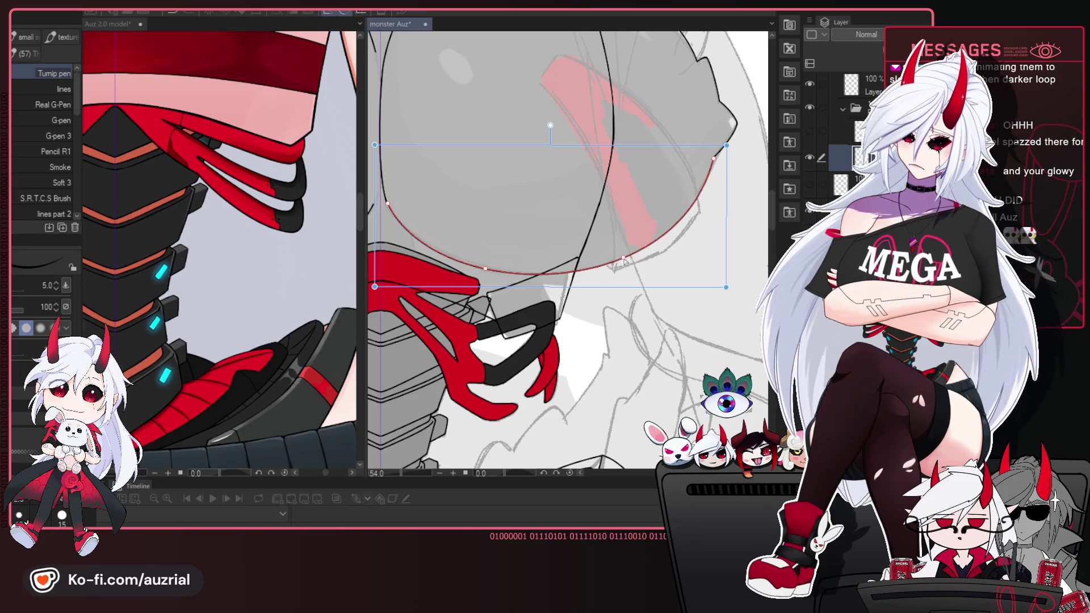
{"action": "key", "text": "p"}
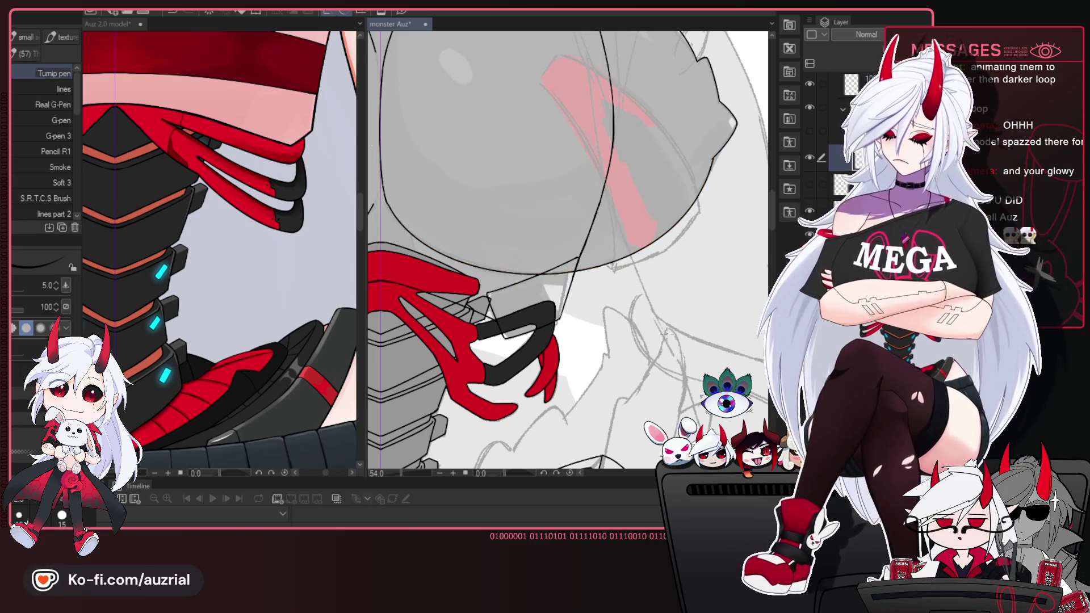
{"action": "scroll", "coordinate": [667, 334], "scroll_direction": "down", "scroll_amount": 2}
{"action": "scroll", "coordinate": [553, 234], "scroll_direction": "up", "scroll_amount": 2}
{"action": "scroll", "coordinate": [539, 243], "scroll_direction": "up", "scroll_amount": 2}
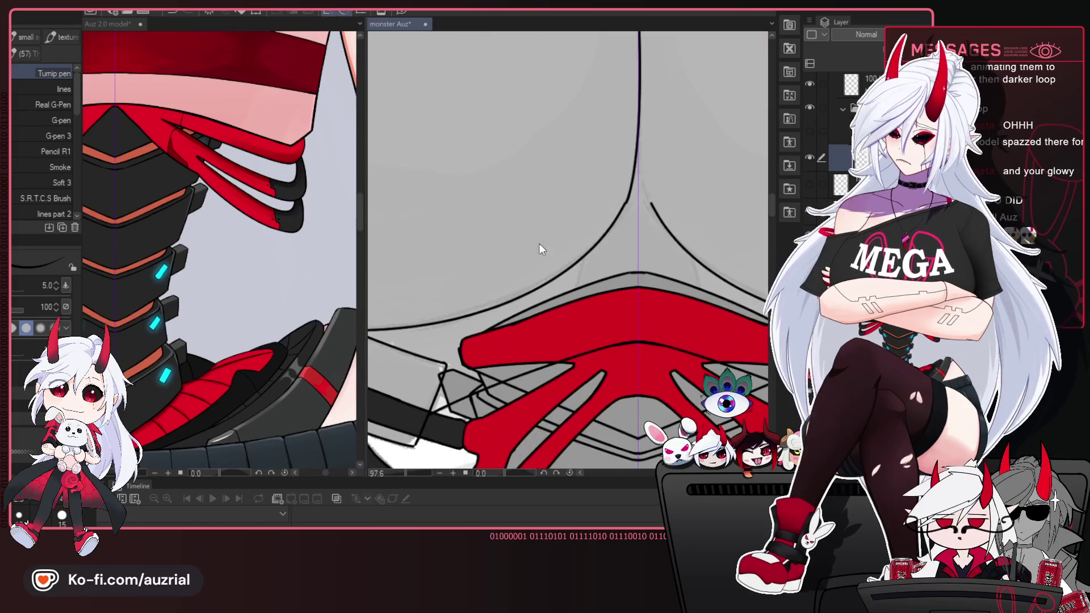
Erase the stray strokes where the centre line meets the V-shaped curves below the chest plates.
{"action": "scroll", "coordinate": [540, 244], "scroll_direction": "up", "scroll_amount": 1}
{"action": "scroll", "coordinate": [605, 228], "scroll_direction": "up", "scroll_amount": 1}
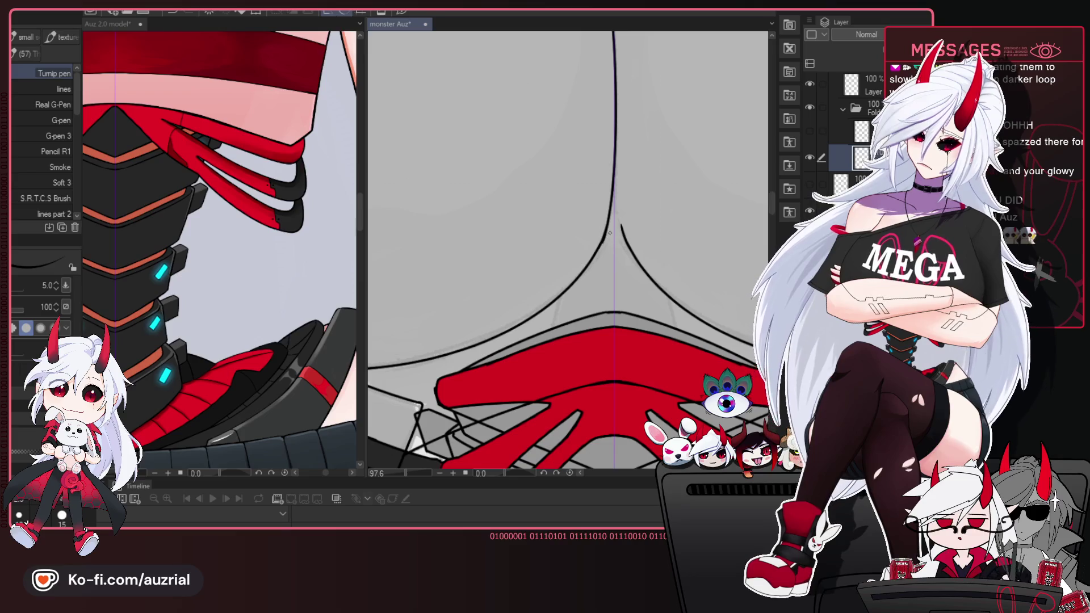
{"action": "key", "text": "e"}
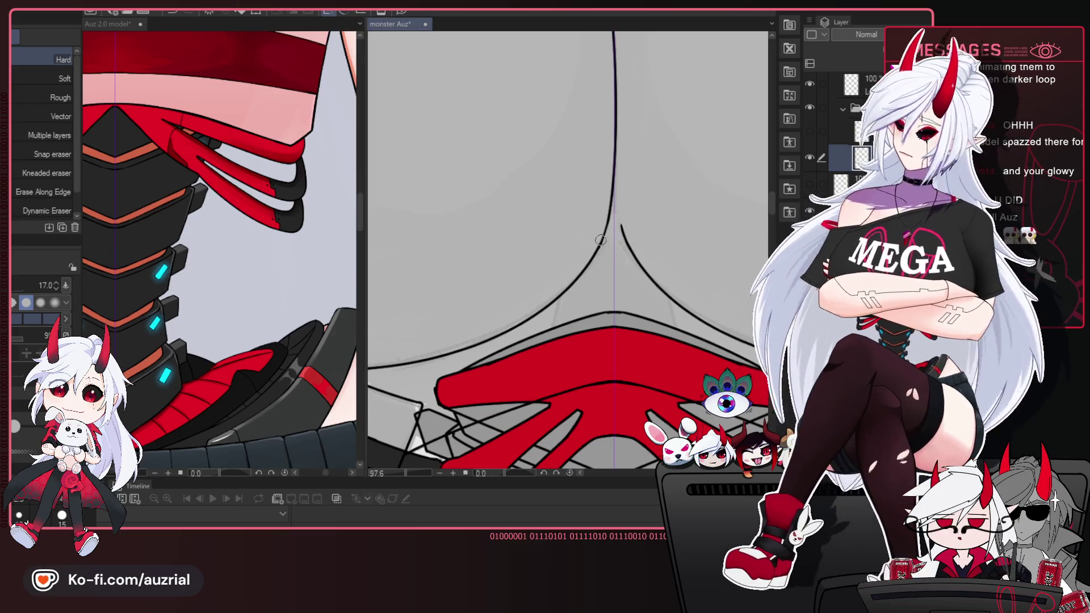
{"action": "key", "text": "p"}
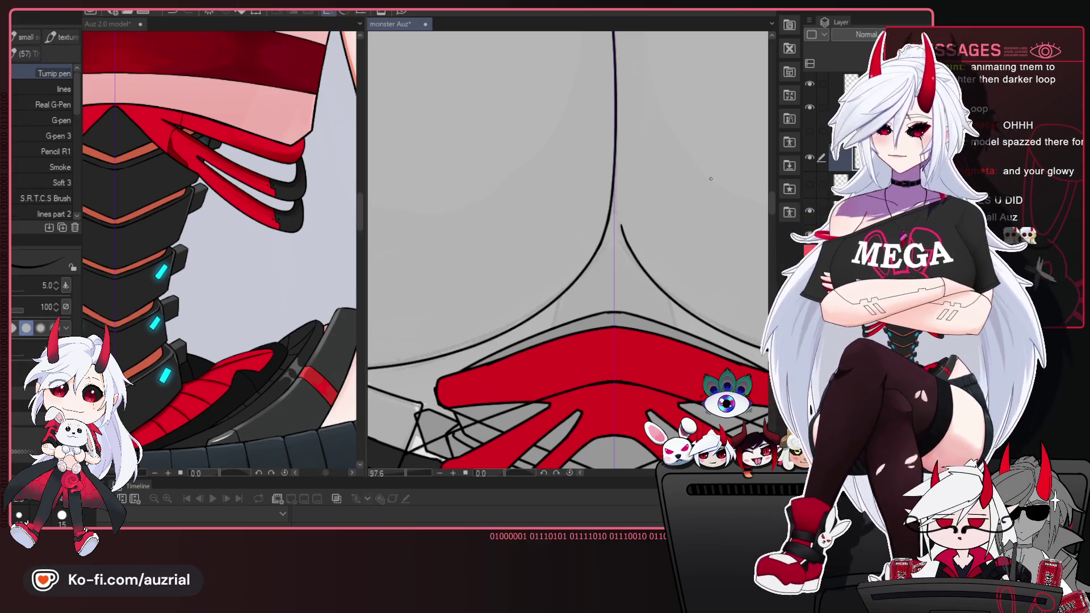
Zoom out over the chest plates and red claws and toggle the red markings layer's visibility.
{"action": "scroll", "coordinate": [598, 134], "scroll_direction": "down", "scroll_amount": 5}
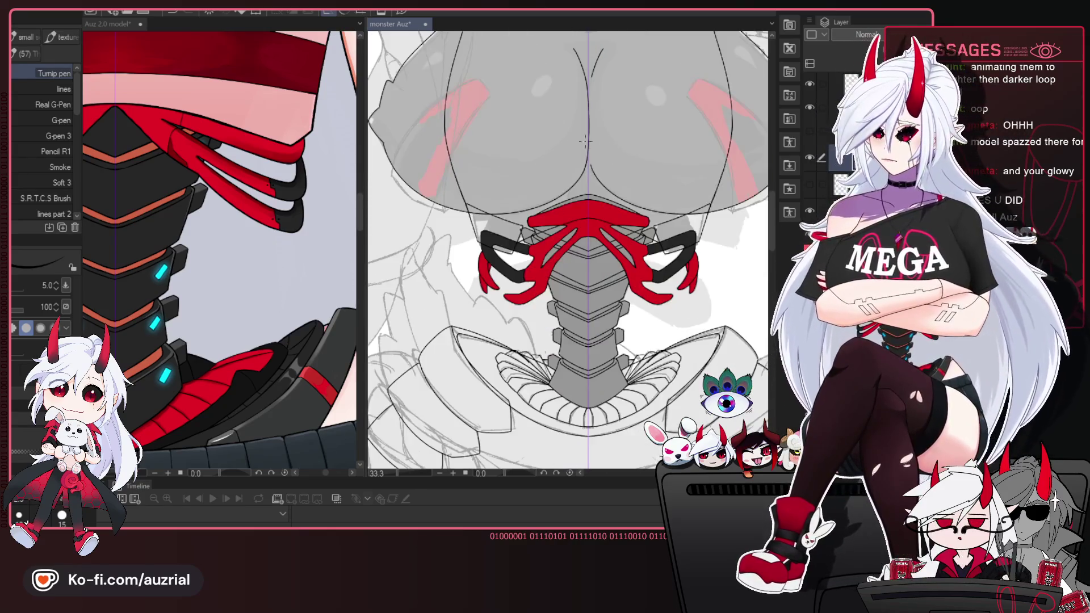
{"action": "scroll", "coordinate": [408, 90], "scroll_direction": "up", "scroll_amount": 2}
{"action": "left_click_drag", "start_coordinate": [409, 90], "coordinate": [423, 123]}
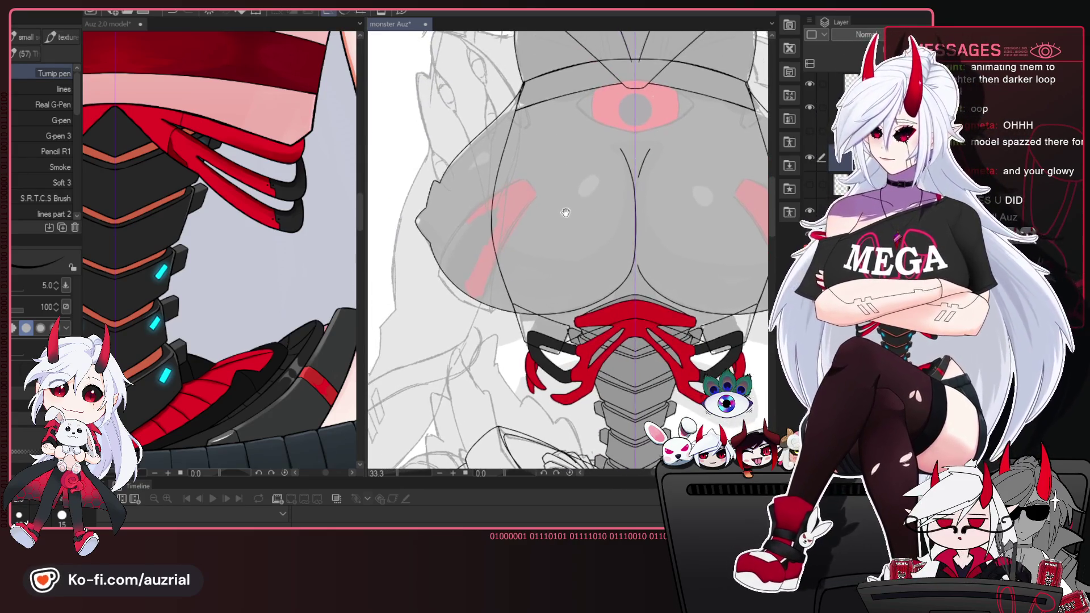
{"action": "left_click", "coordinate": [810, 131]}
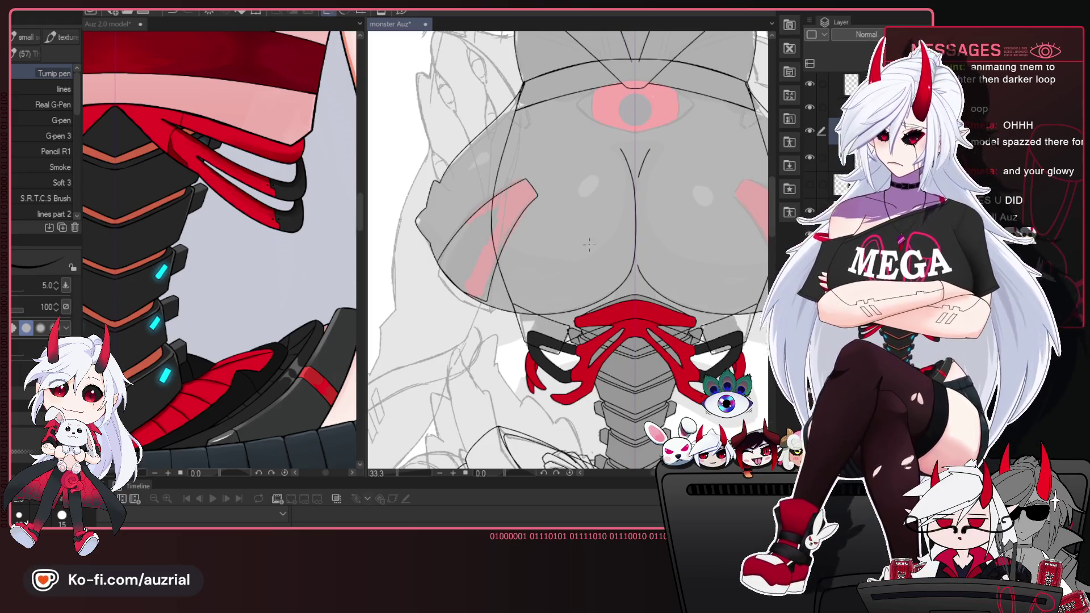
{"action": "scroll", "coordinate": [599, 220], "scroll_direction": "up", "scroll_amount": 2}
{"action": "key", "text": "k"}
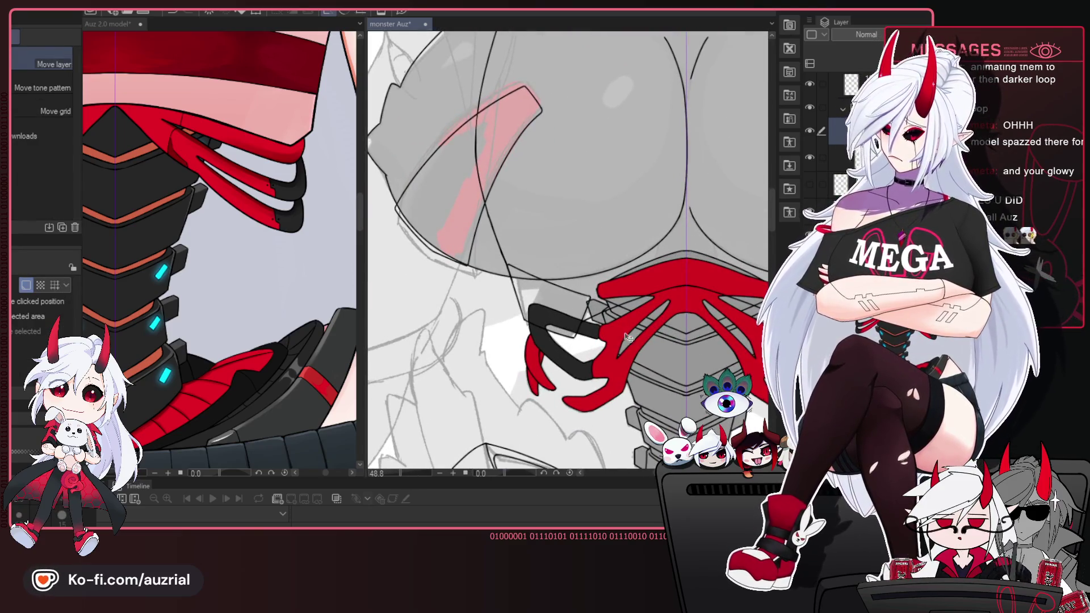
Rotate the pink left-chest marking counter-clockwise, nudge it up-right, enlarge it, and apply the transform.
{"action": "key", "text": "ctrl+t"}
{"action": "left_click_drag", "start_coordinate": [686, 319], "coordinate": [690, 313]}
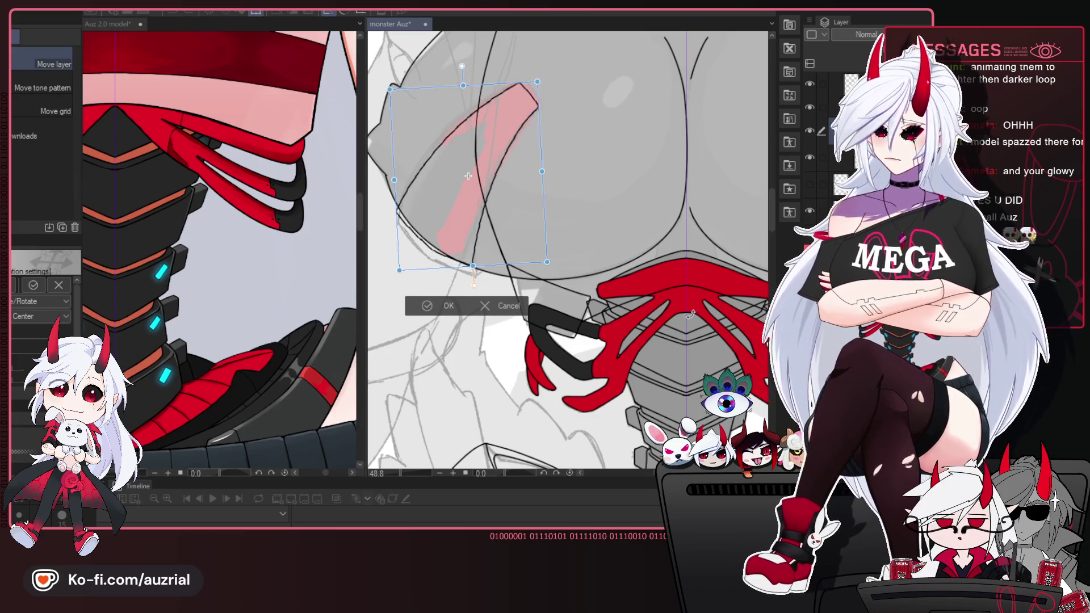
{"action": "left_click_drag", "start_coordinate": [517, 248], "coordinate": [521, 245]}
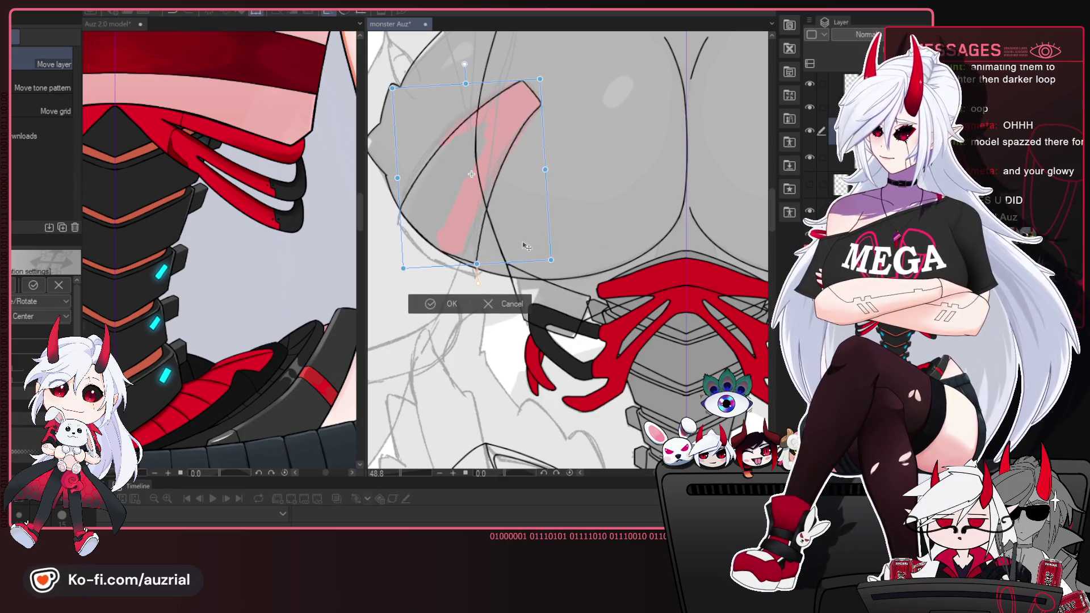
{"action": "left_click_drag", "start_coordinate": [402, 269], "coordinate": [398, 275]}
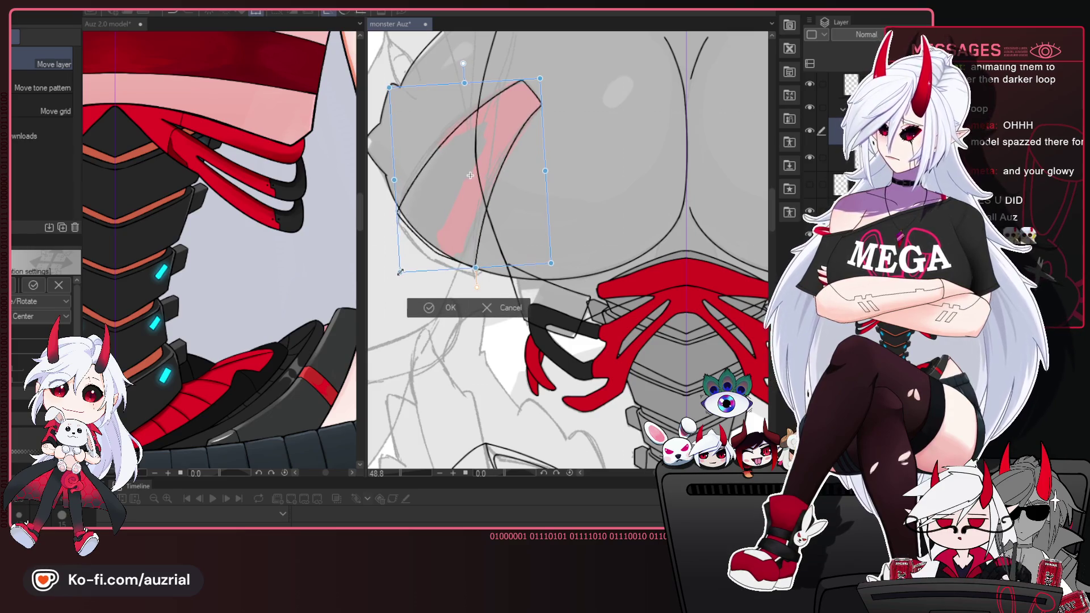
{"action": "left_click_drag", "start_coordinate": [551, 266], "coordinate": [548, 259]}
{"action": "left_click_drag", "start_coordinate": [401, 276], "coordinate": [399, 279]}
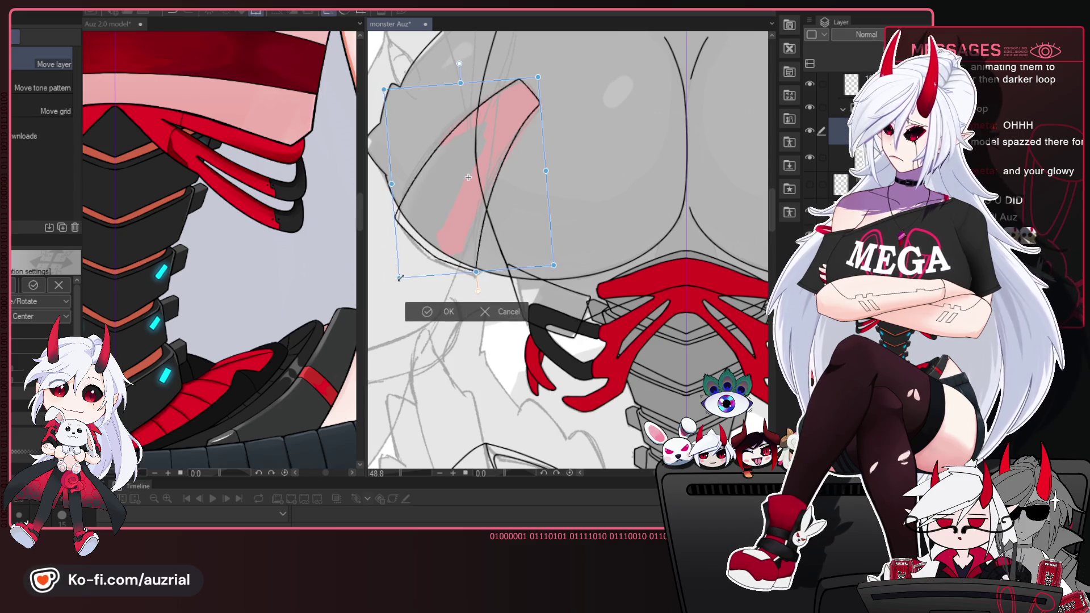
{"action": "left_click", "coordinate": [438, 318]}
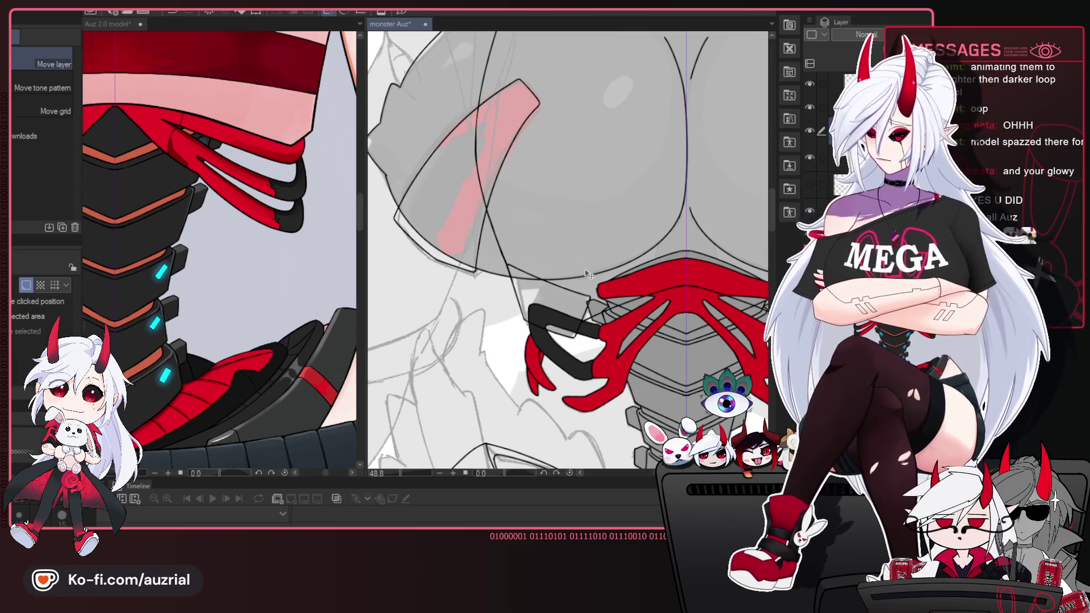
Frame the whole chest and briefly hide a line art layer to compare the outlines.
{"action": "scroll", "coordinate": [483, 269], "scroll_direction": "down", "scroll_amount": 3}
{"action": "left_click_drag", "start_coordinate": [483, 269], "coordinate": [551, 269]}
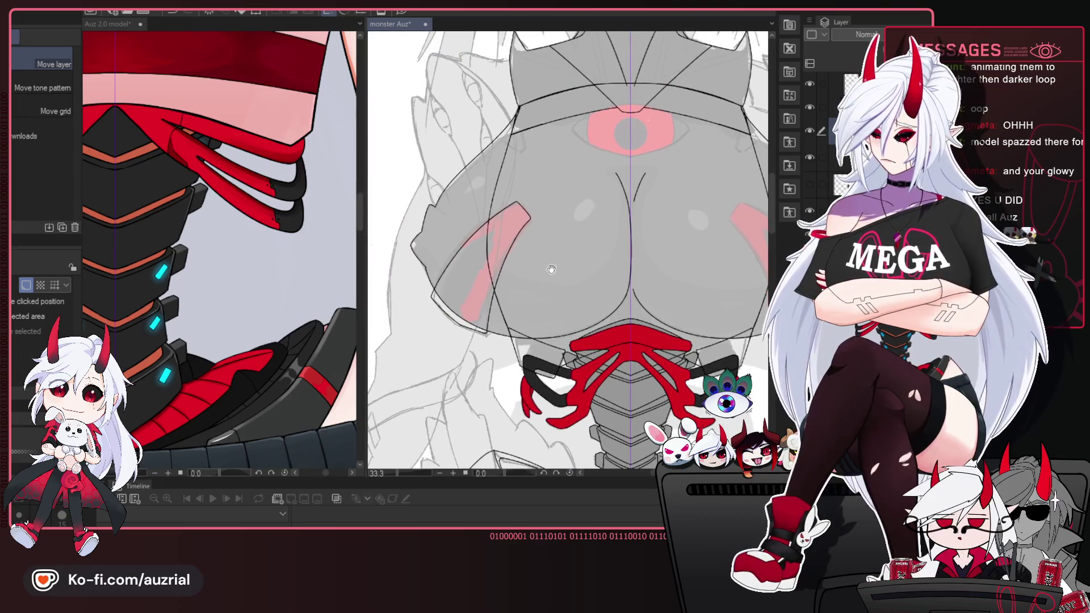
{"action": "scroll", "coordinate": [593, 256], "scroll_direction": "up", "scroll_amount": 3}
{"action": "left_click_drag", "start_coordinate": [558, 217], "coordinate": [591, 263]}
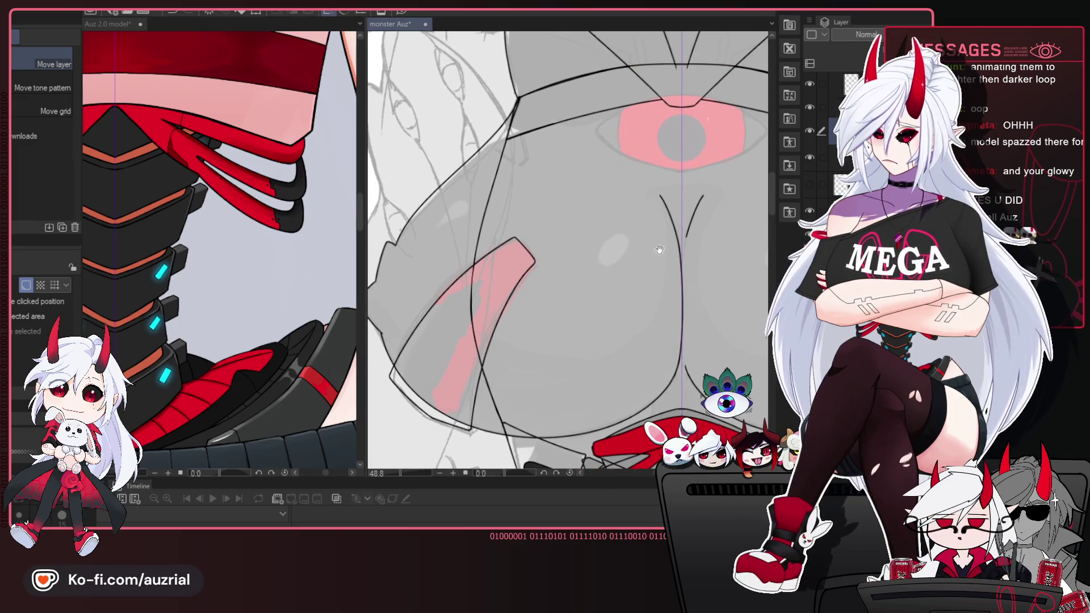
{"action": "left_click", "coordinate": [809, 155]}
{"action": "left_click", "coordinate": [809, 157]}
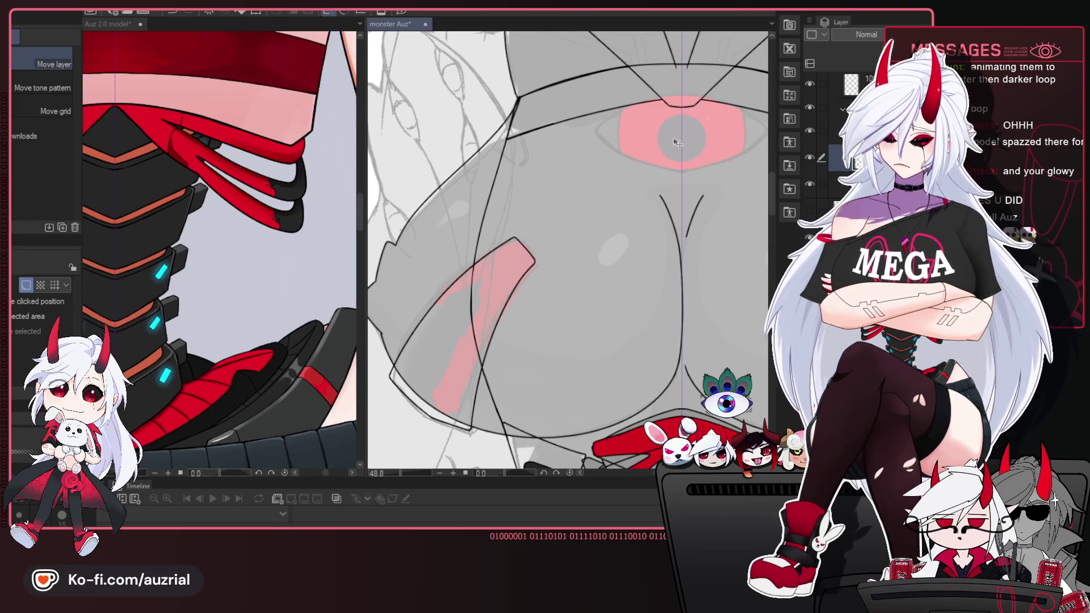
Hide the brow sketch lines and pick the layer below the outline layer for the new right-plate curve.
{"action": "left_click_drag", "start_coordinate": [891, 187], "coordinate": [661, 187]}
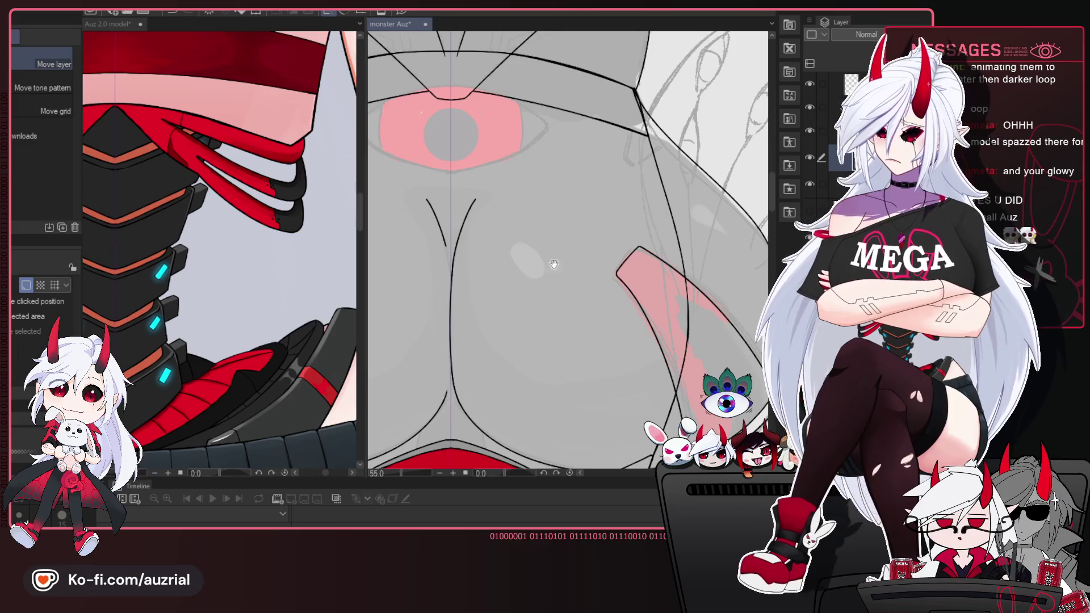
{"action": "key", "text": "p"}
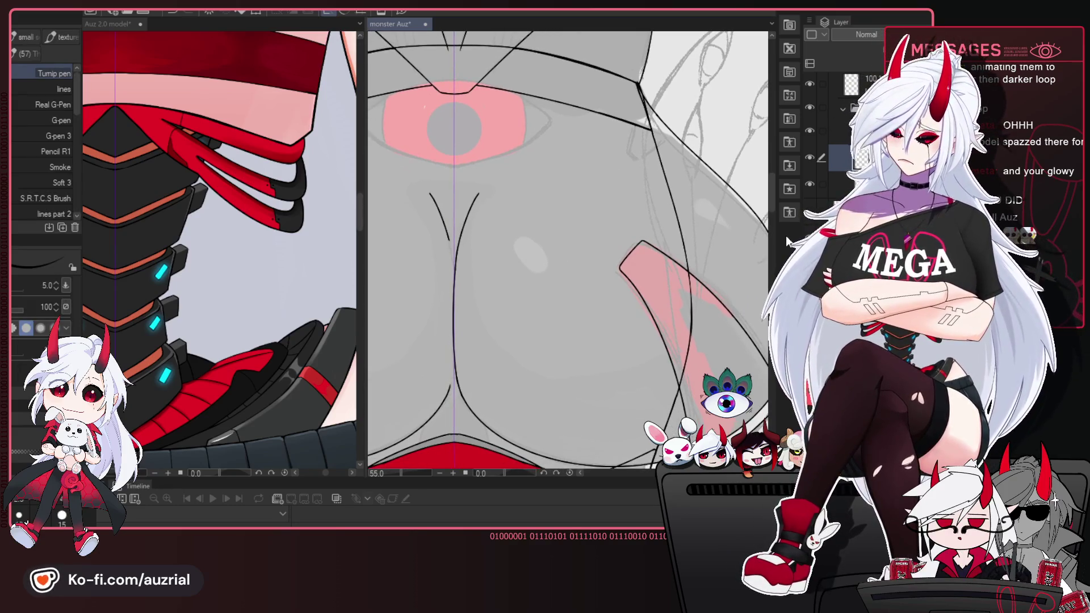
{"action": "left_click_drag", "start_coordinate": [729, 290], "coordinate": [722, 284]}
{"action": "left_click_drag", "start_coordinate": [611, 118], "coordinate": [582, 137]}
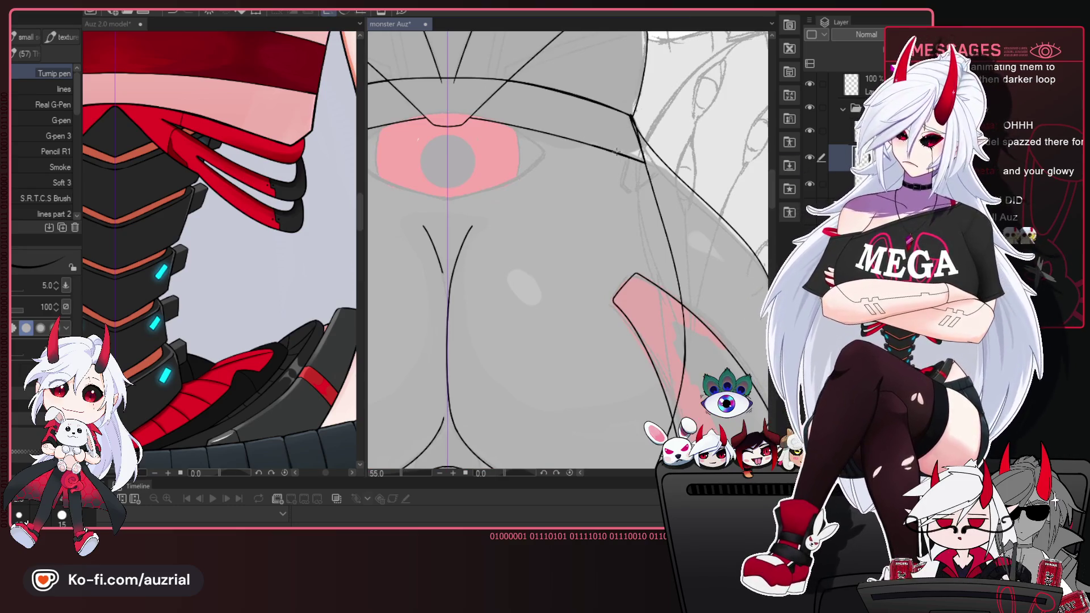
{"action": "left_click", "coordinate": [852, 85]}
{"action": "left_click", "coordinate": [810, 83]}
{"action": "left_click_drag", "start_coordinate": [640, 180], "coordinate": [645, 190]}
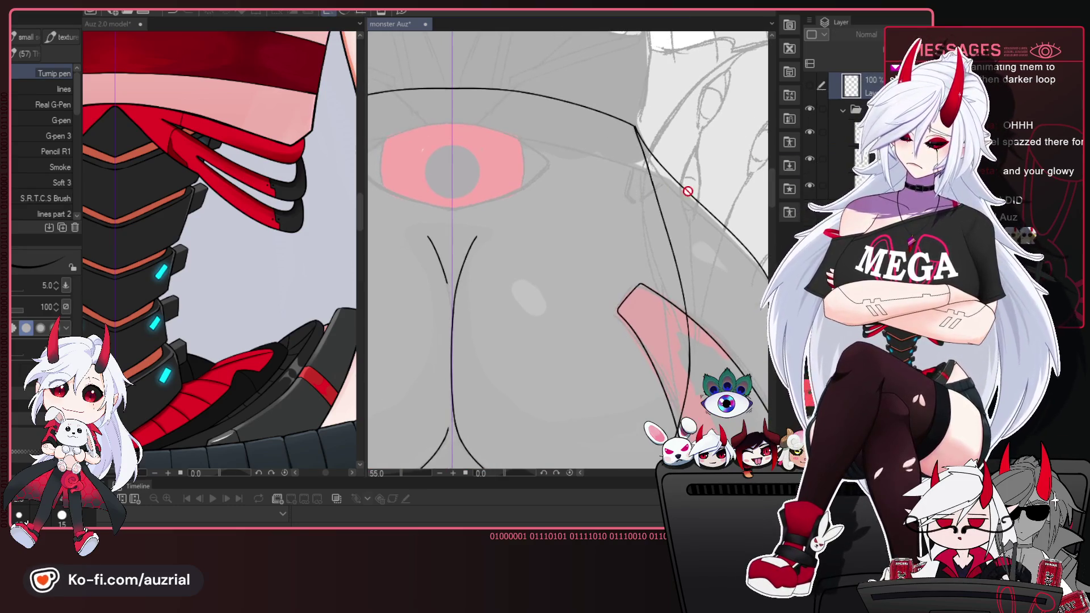
{"action": "left_click", "coordinate": [840, 132]}
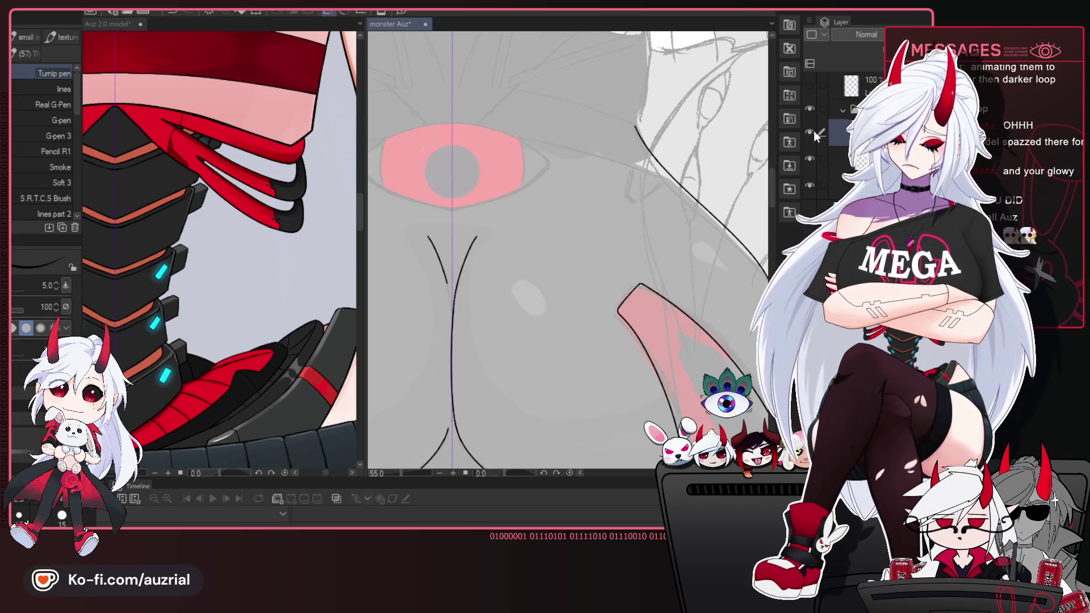
{"action": "left_click", "coordinate": [826, 159]}
{"action": "left_click", "coordinate": [810, 159]}
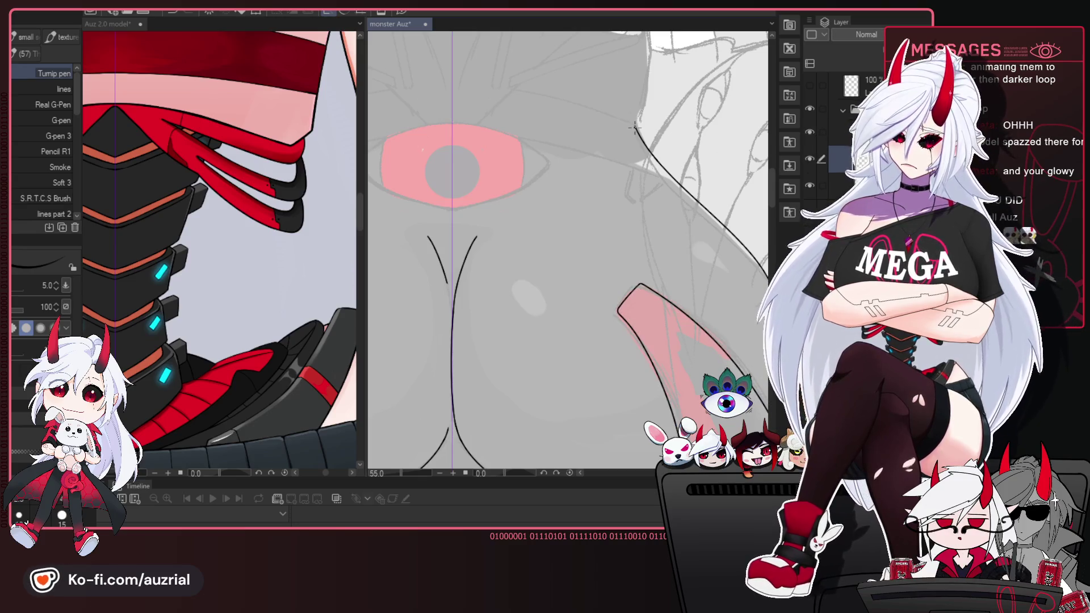
Draw the right plate's inner outline from its top edge to the centre V, redoing it as one long curve.
{"action": "left_click_drag", "start_coordinate": [519, 171], "coordinate": [476, 241]}
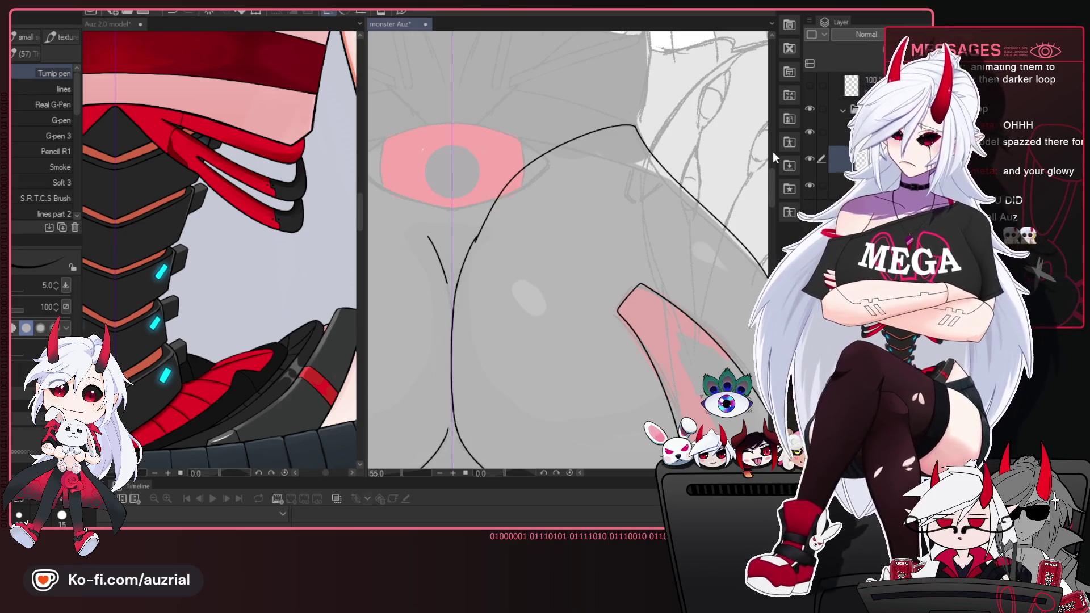
{"action": "key", "text": "ctrl+z"}
{"action": "scroll", "coordinate": [517, 155], "scroll_direction": "up", "scroll_amount": 1}
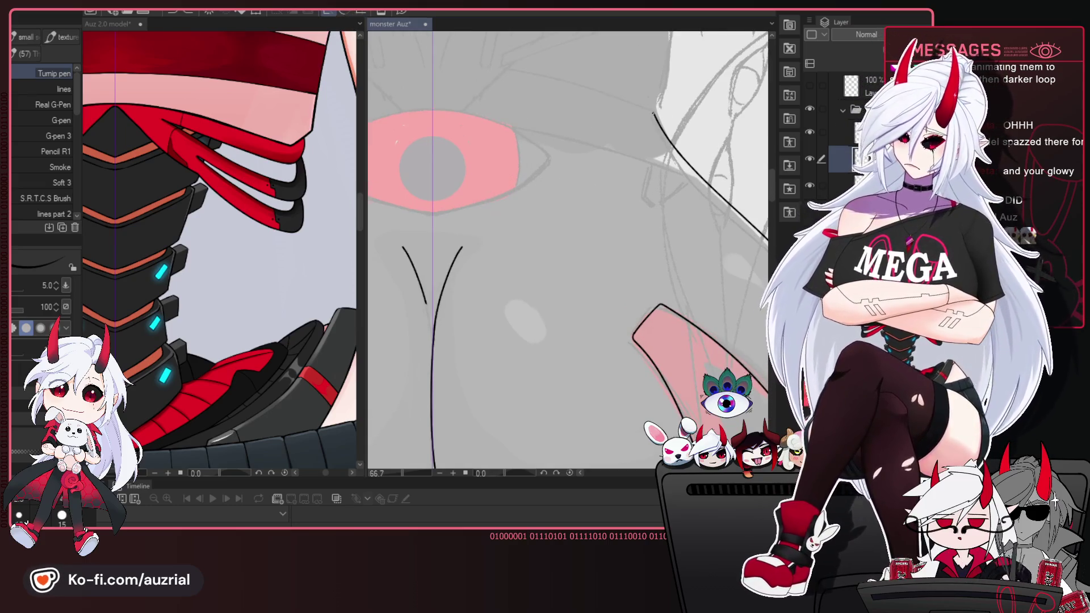
{"action": "left_click_drag", "start_coordinate": [653, 114], "coordinate": [464, 245]}
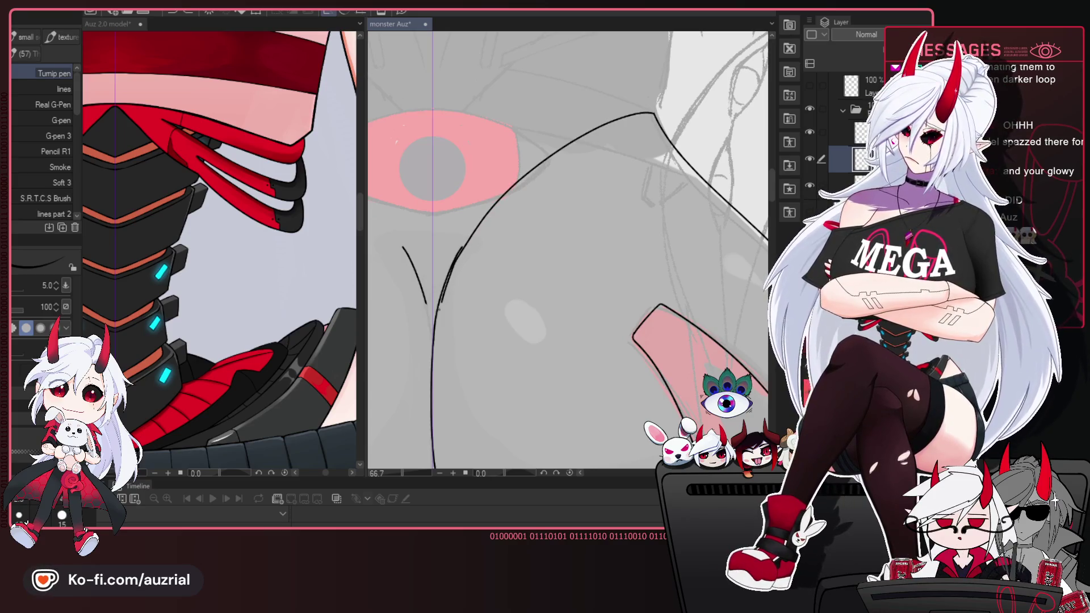
{"action": "key", "text": "ctrl+z"}
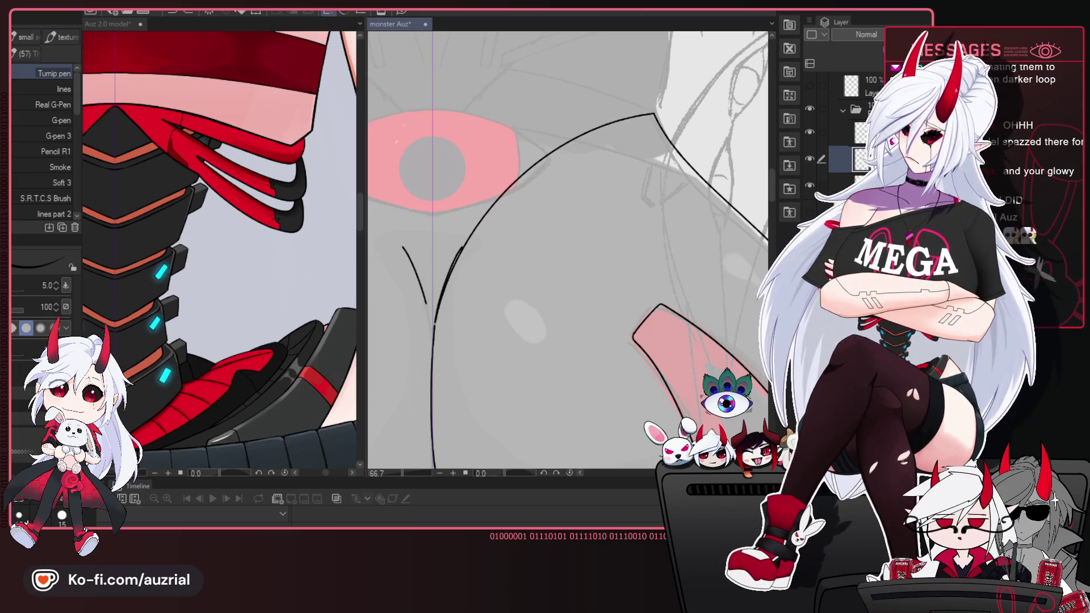
{"action": "left_click_drag", "start_coordinate": [653, 114], "coordinate": [437, 309]}
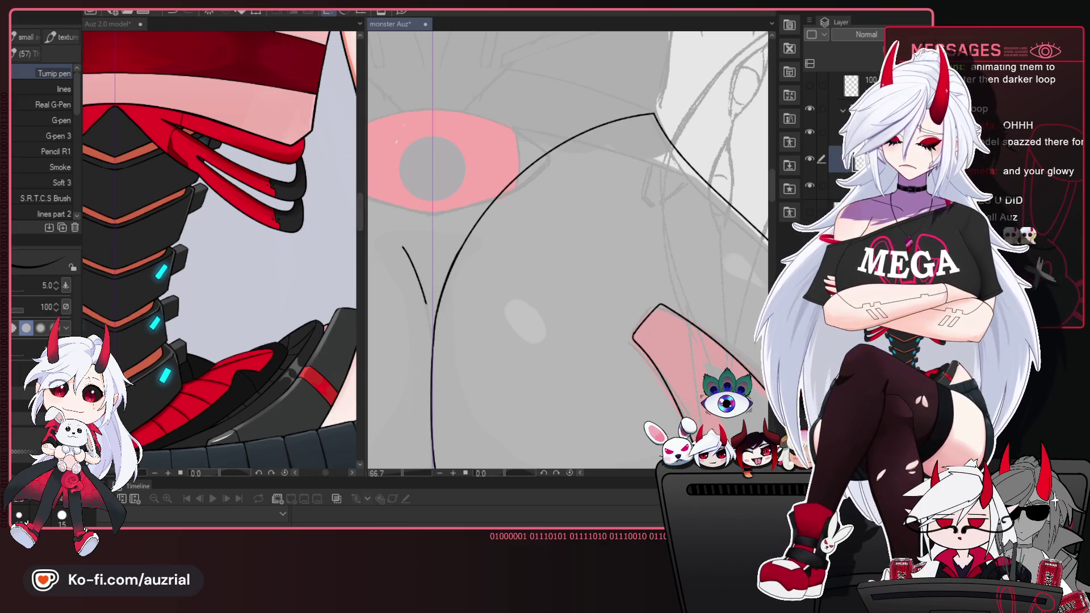
{"action": "left_click_drag", "start_coordinate": [658, 274], "coordinate": [657, 257]}
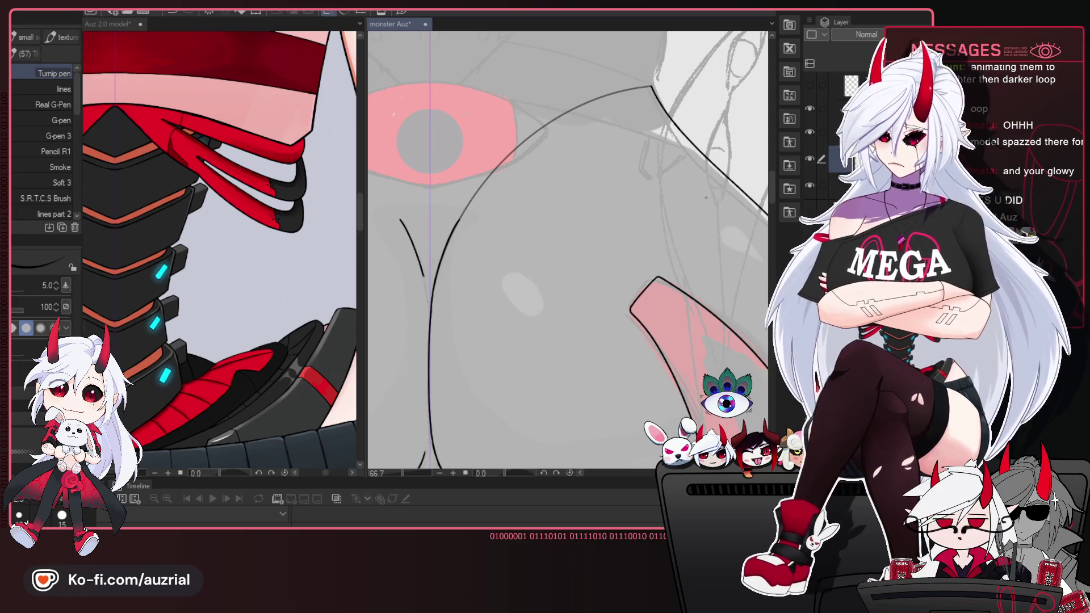
Mirror the canvas view to check proportions and erase around the outline's collar corner.
{"action": "scroll", "coordinate": [591, 234], "scroll_direction": "down", "scroll_amount": 1}
{"action": "scroll", "coordinate": [590, 235], "scroll_direction": "down", "scroll_amount": 1}
{"action": "scroll", "coordinate": [590, 235], "scroll_direction": "down", "scroll_amount": 1}
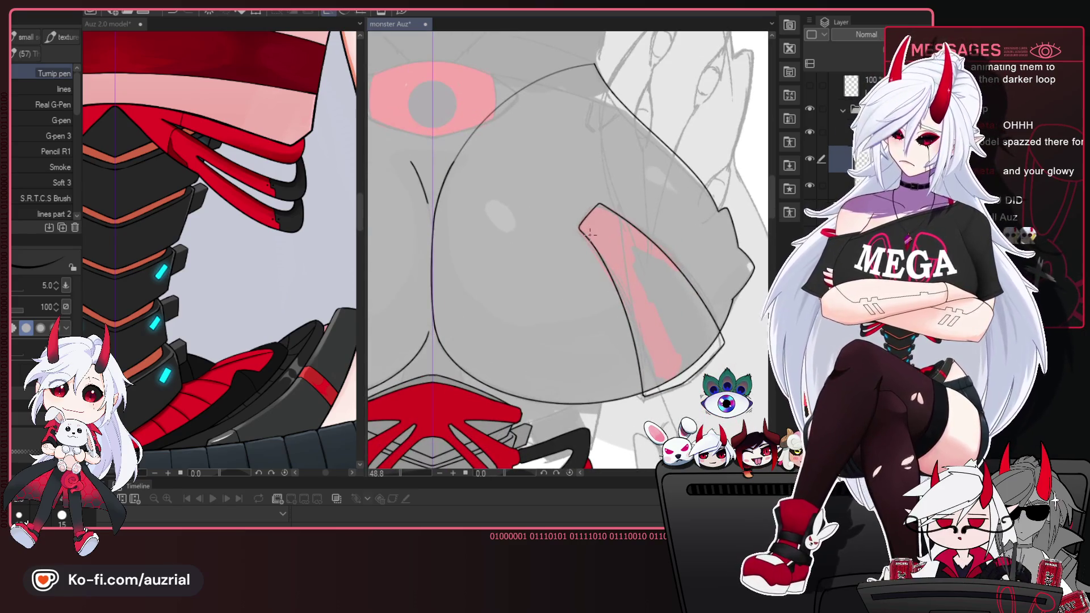
{"action": "left_click_drag", "start_coordinate": [568, 86], "coordinate": [611, 182]}
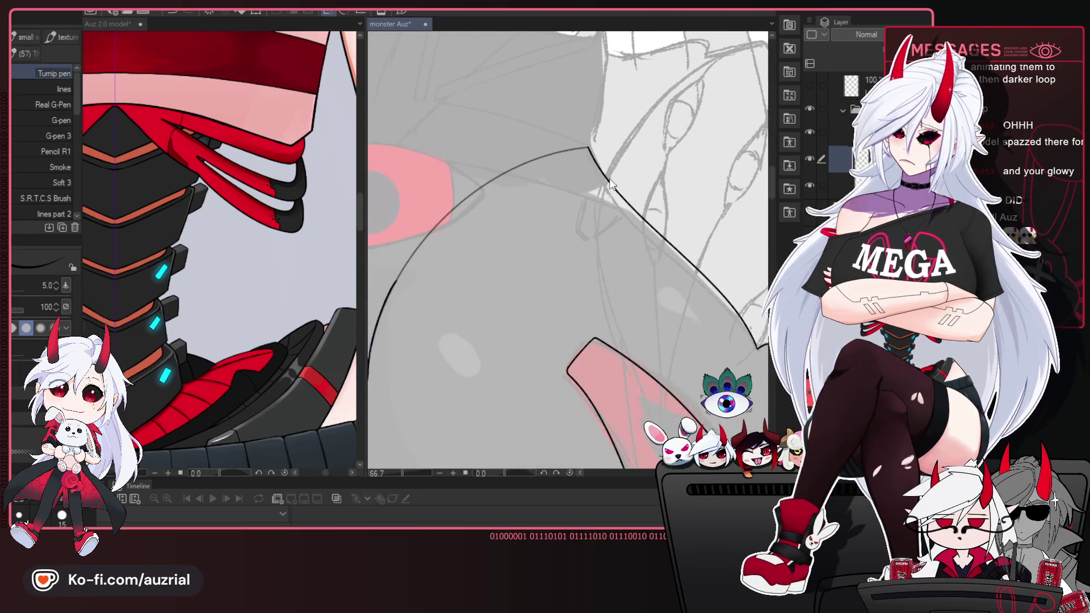
{"action": "scroll", "coordinate": [612, 182], "scroll_direction": "up", "scroll_amount": 1}
{"action": "key", "text": "h"}
{"action": "scroll", "coordinate": [550, 179], "scroll_direction": "up", "scroll_amount": 1}
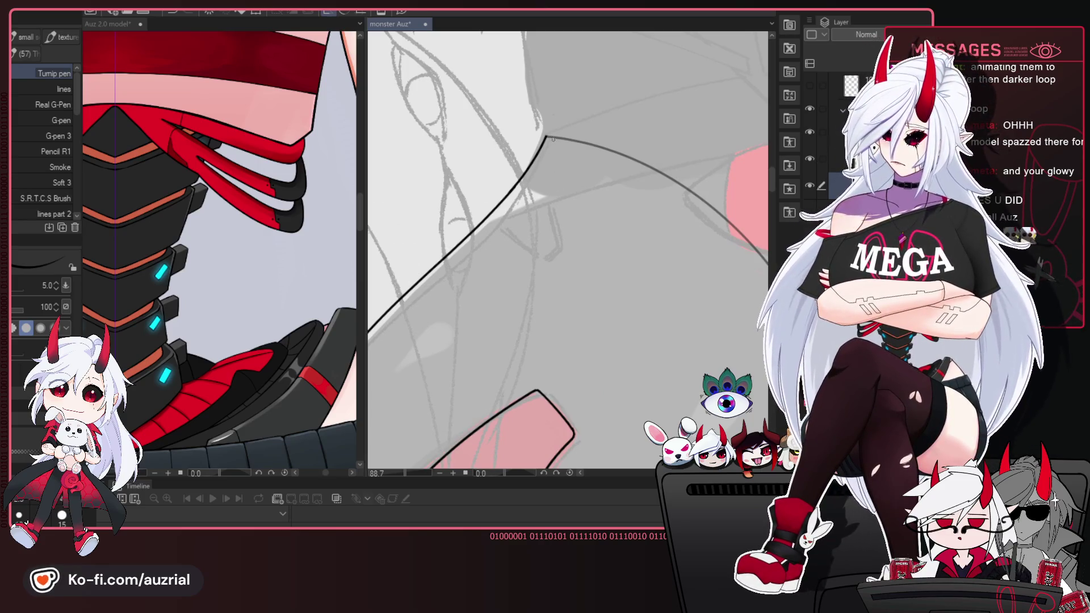
{"action": "left_click_drag", "start_coordinate": [552, 147], "coordinate": [616, 175]}
{"action": "key", "text": "e"}
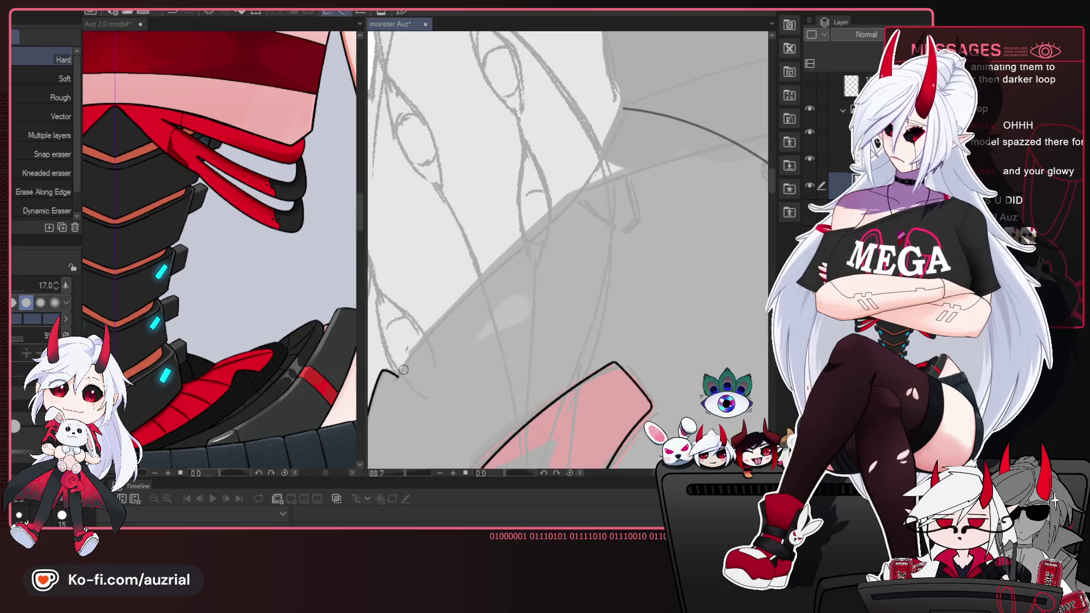
{"action": "key", "text": "p"}
{"action": "left_click_drag", "start_coordinate": [594, 265], "coordinate": [628, 250]}
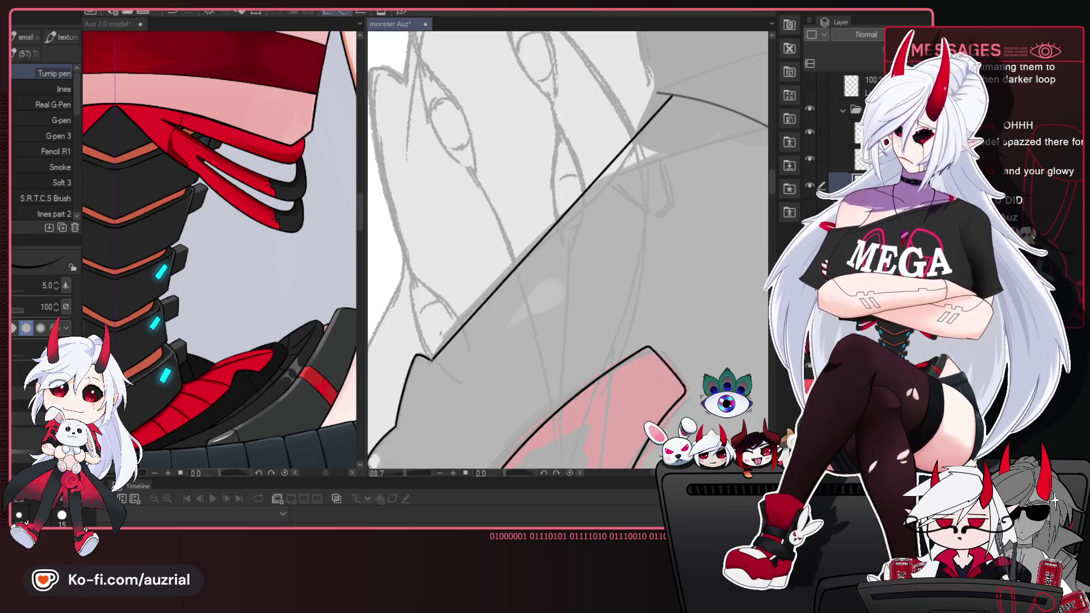
Reshape the long diagonal vector outline, bending its middle down-left and pulling its top end left.
{"action": "left_click", "coordinate": [568, 210]}
{"action": "key", "text": "ctrl+z"}
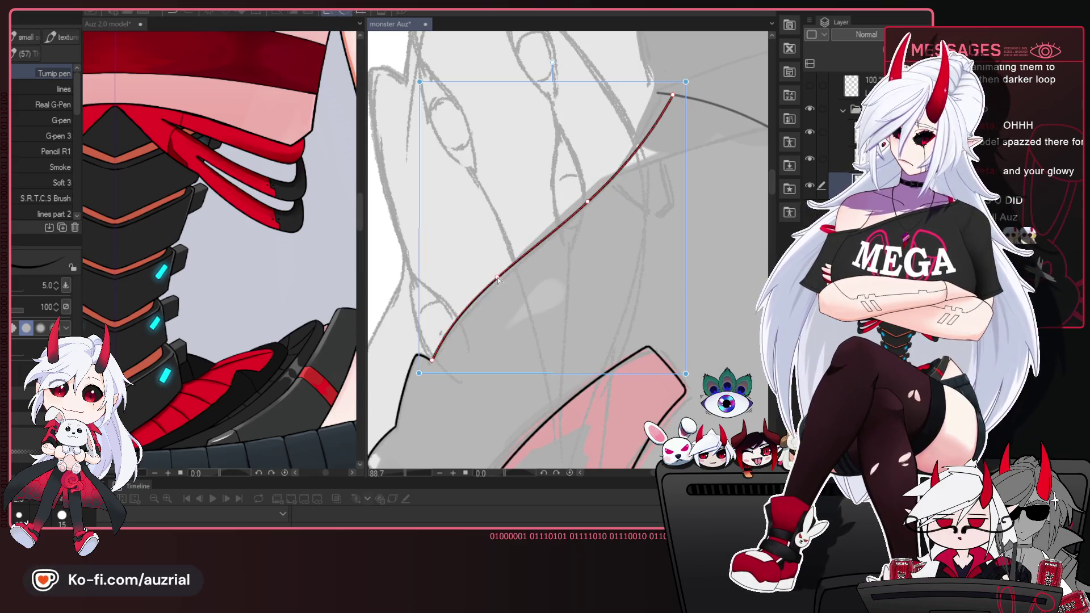
{"action": "left_click_drag", "start_coordinate": [589, 205], "coordinate": [587, 210]}
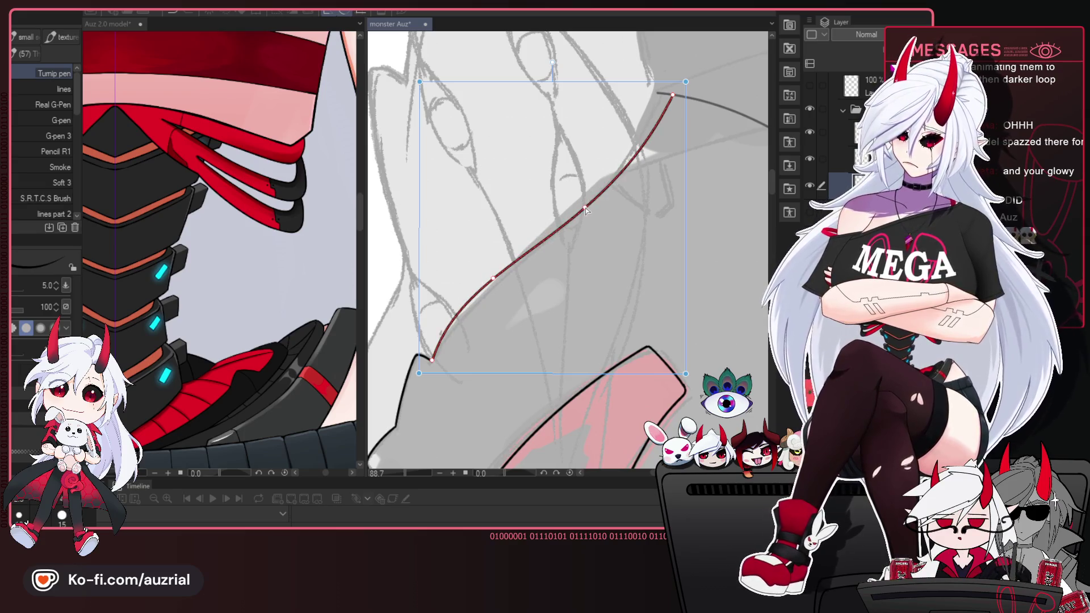
{"action": "left_click_drag", "start_coordinate": [673, 96], "coordinate": [660, 102]}
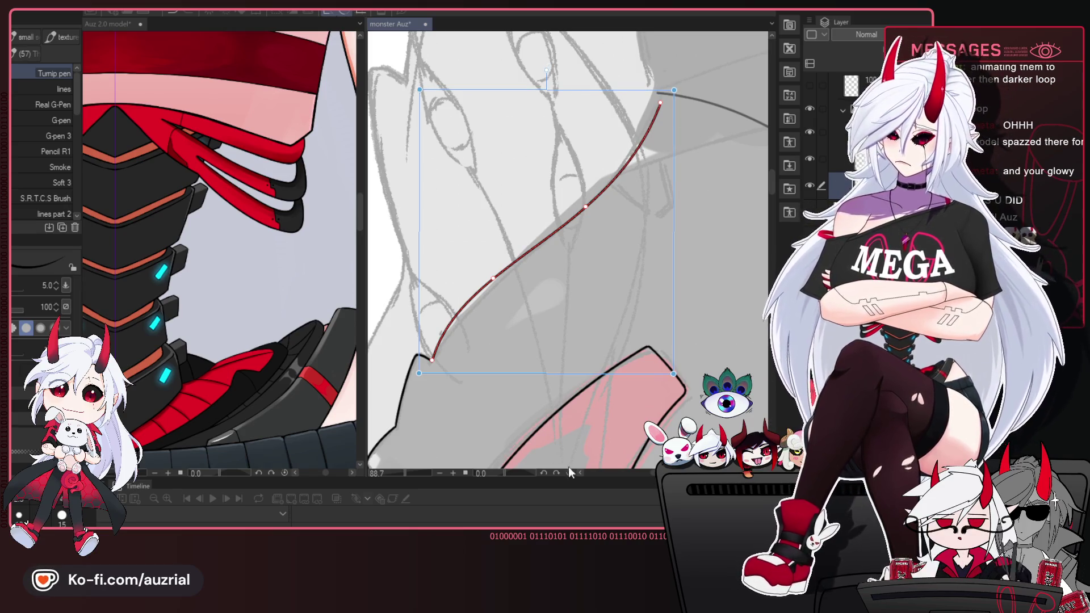
{"action": "key", "text": "Return"}
Extend the outline's top end to meet the line above, tidy it with the eraser, and view the whole torso.
{"action": "left_click_drag", "start_coordinate": [607, 204], "coordinate": [589, 246]}
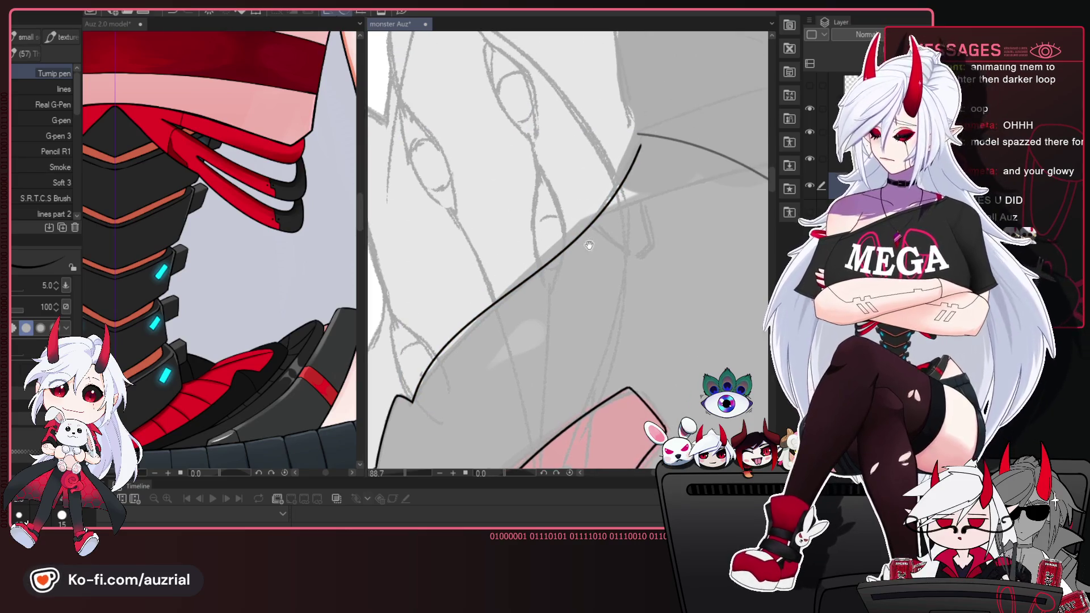
{"action": "left_click_drag", "start_coordinate": [652, 135], "coordinate": [640, 149]}
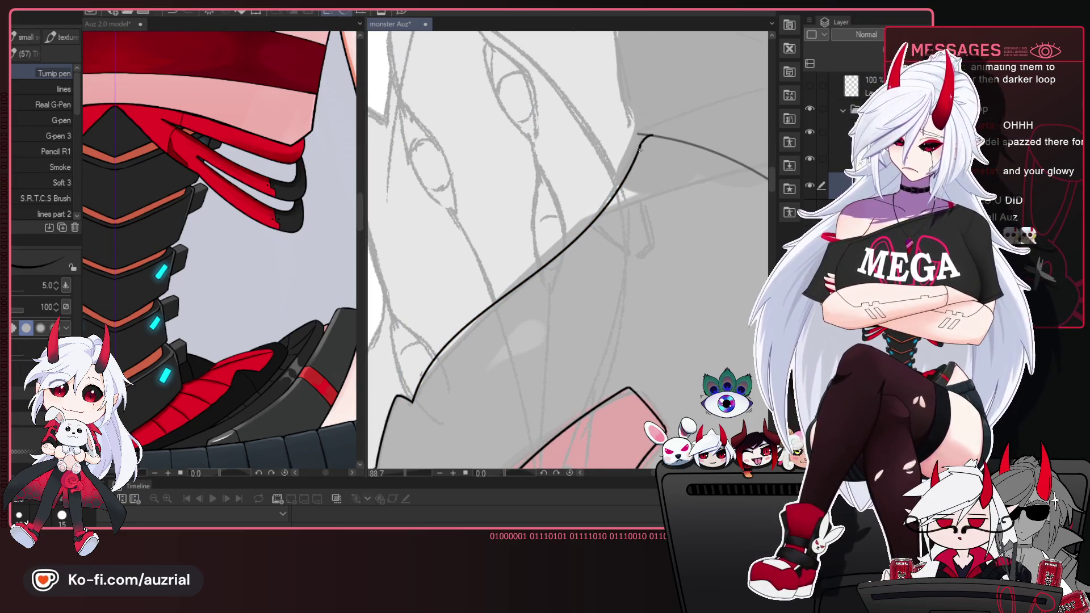
{"action": "left_click", "coordinate": [822, 159]}
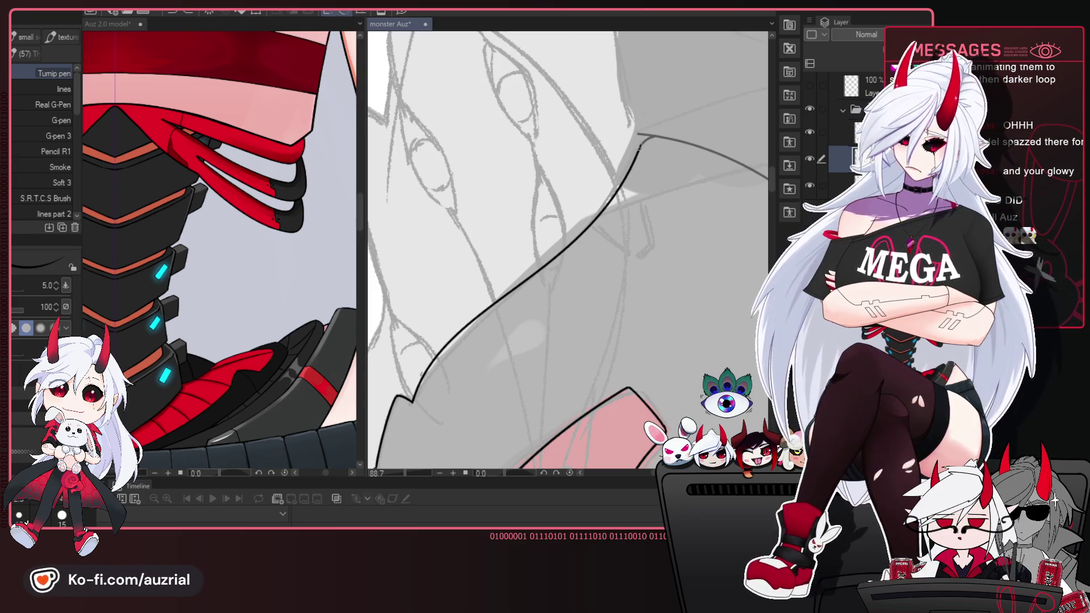
{"action": "key", "text": "e"}
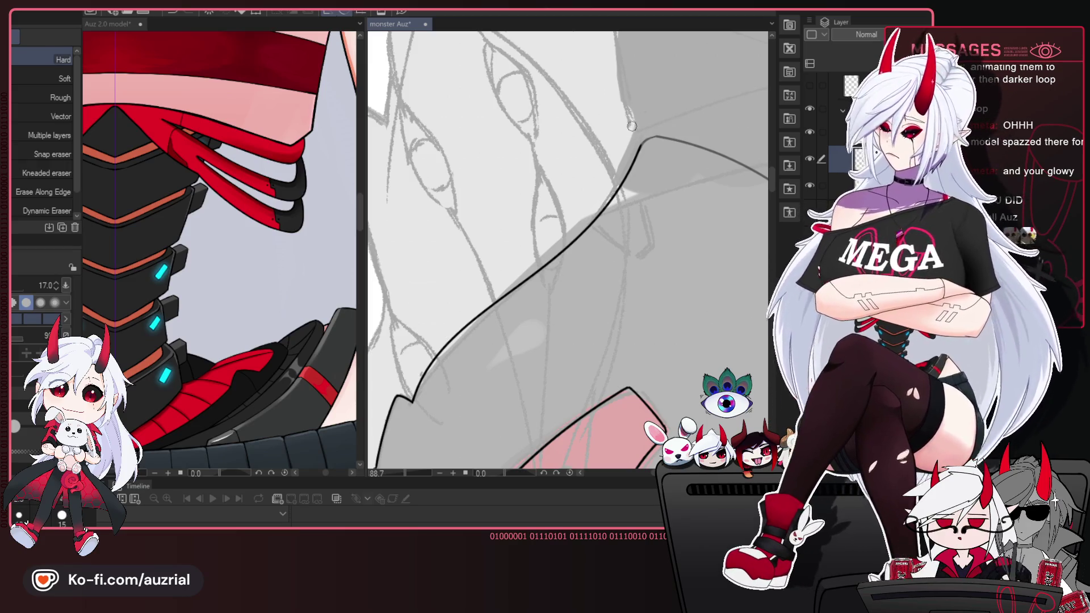
{"action": "key", "text": "p"}
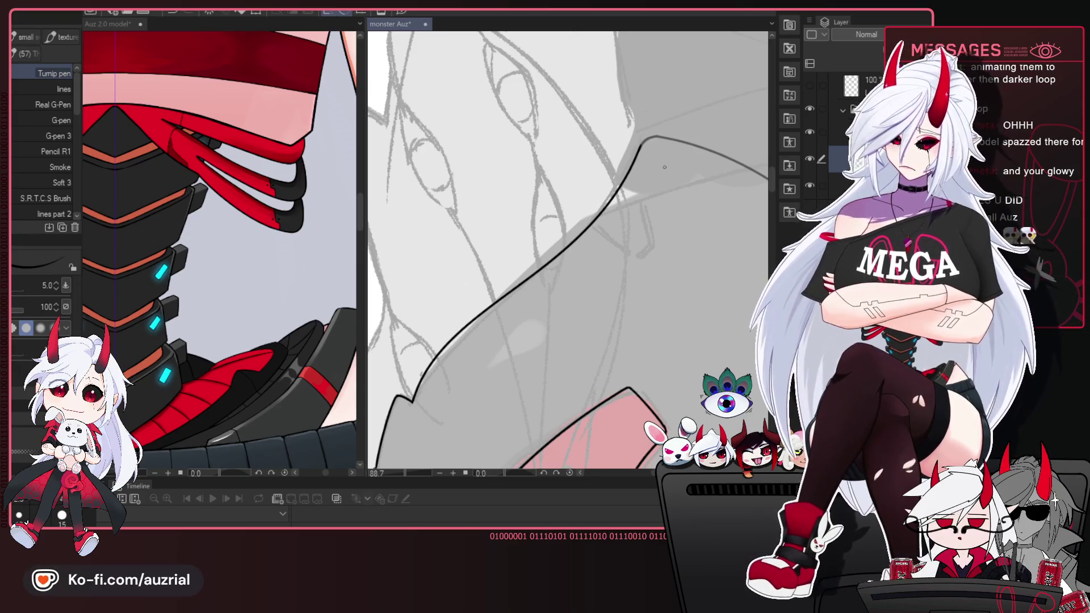
{"action": "scroll", "coordinate": [664, 167], "scroll_direction": "down", "scroll_amount": 5}
{"action": "mouse_move", "coordinate": [653, 187]}
{"action": "left_mouse_down"}
{"action": "mouse_move", "coordinate": [609, 236]}
{"action": "mouse_move", "coordinate": [526, 239]}
{"action": "left_mouse_up"}
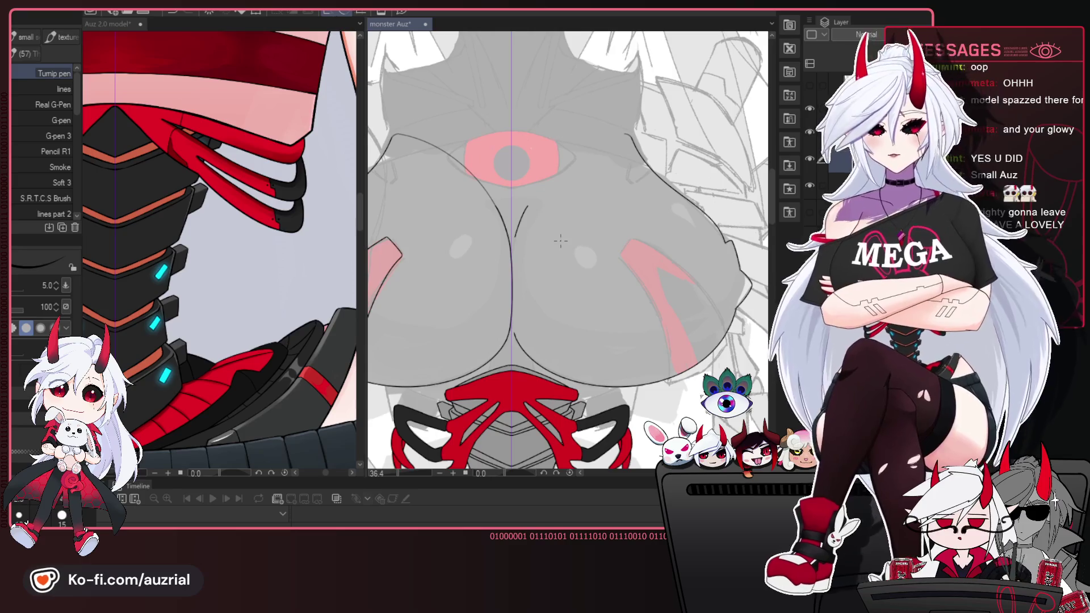
Zoom in close on the left chest plate with the red marking and switch to the Auto Select tool.
{"action": "left_click_drag", "start_coordinate": [426, 239], "coordinate": [549, 196]}
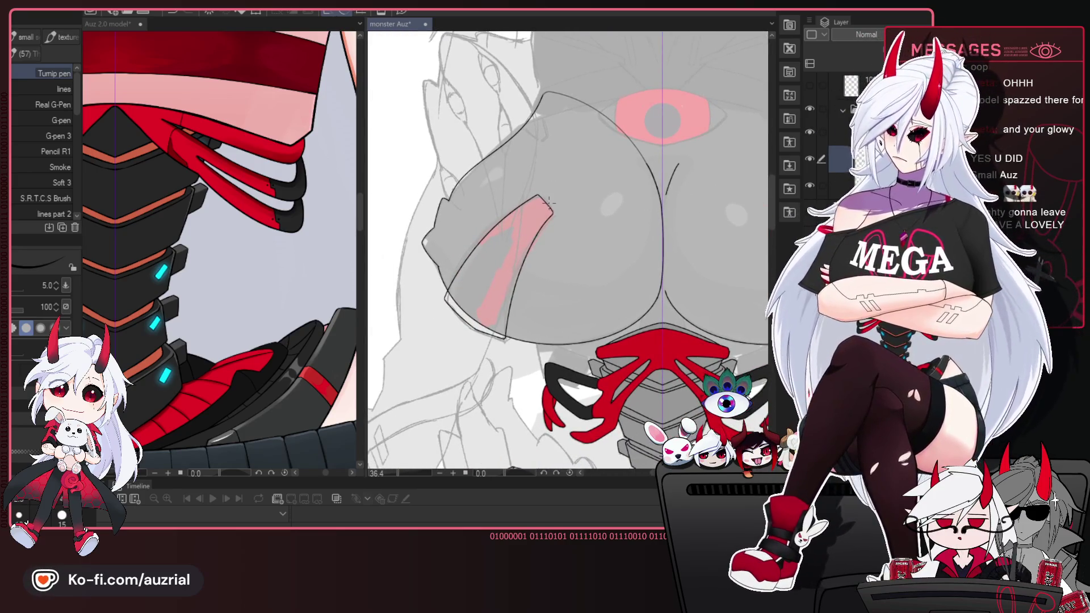
{"action": "scroll", "coordinate": [545, 167], "scroll_direction": "up", "scroll_amount": 3}
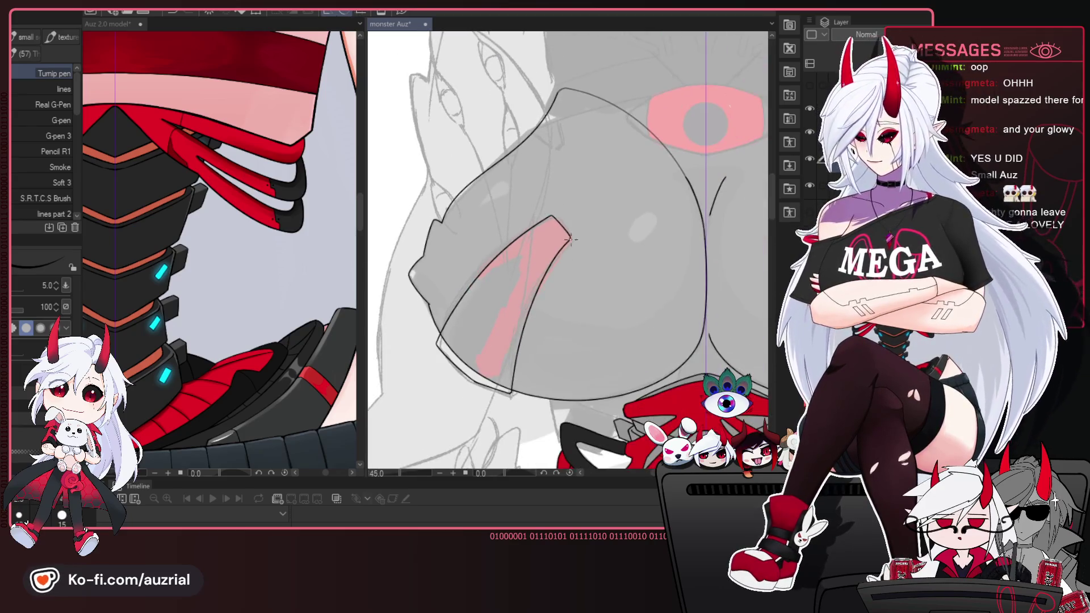
{"action": "scroll", "coordinate": [588, 214], "scroll_direction": "up", "scroll_amount": 1}
{"action": "scroll", "coordinate": [607, 214], "scroll_direction": "up", "scroll_amount": 1}
{"action": "scroll", "coordinate": [630, 216], "scroll_direction": "up", "scroll_amount": 1}
{"action": "scroll", "coordinate": [646, 218], "scroll_direction": "up", "scroll_amount": 1}
{"action": "left_click_drag", "start_coordinate": [646, 218], "coordinate": [606, 226]}
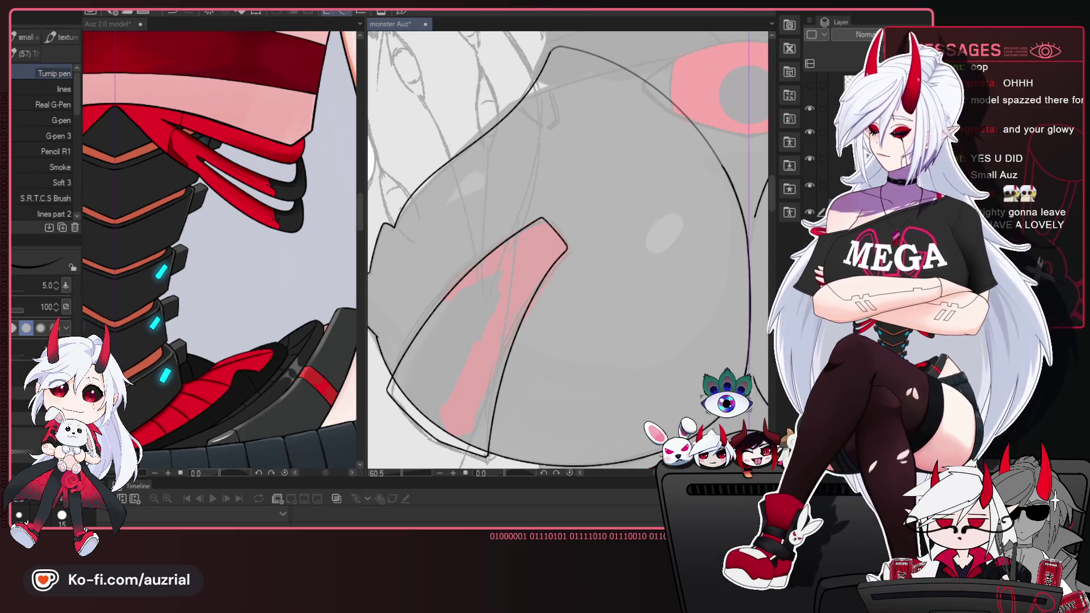
{"action": "key", "text": "w"}
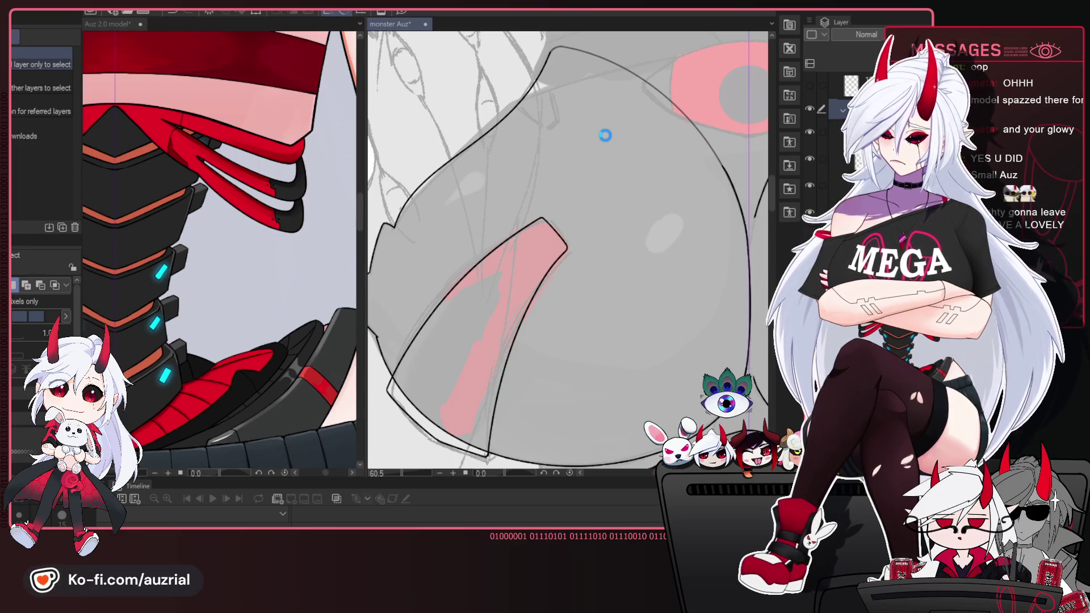
Auto-select the left chest plate's grey fill around the pink marking, clearing and redoing the selection once.
{"action": "left_click", "coordinate": [606, 136]}
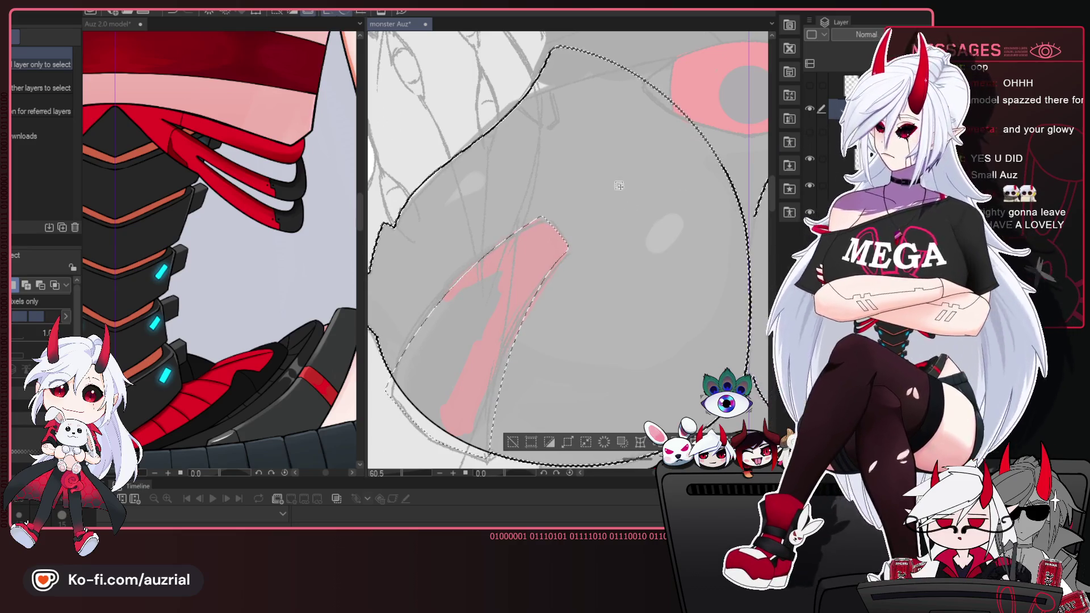
{"action": "key", "text": "ctrl+d"}
{"action": "key", "text": "b"}
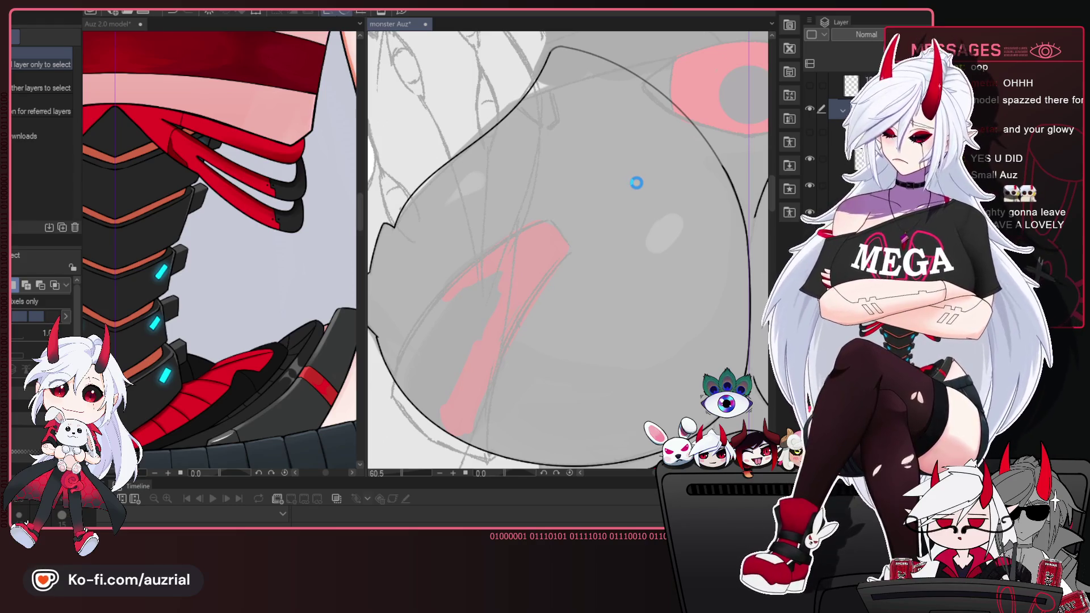
{"action": "key", "text": "w"}
{"action": "left_click", "coordinate": [637, 187]}
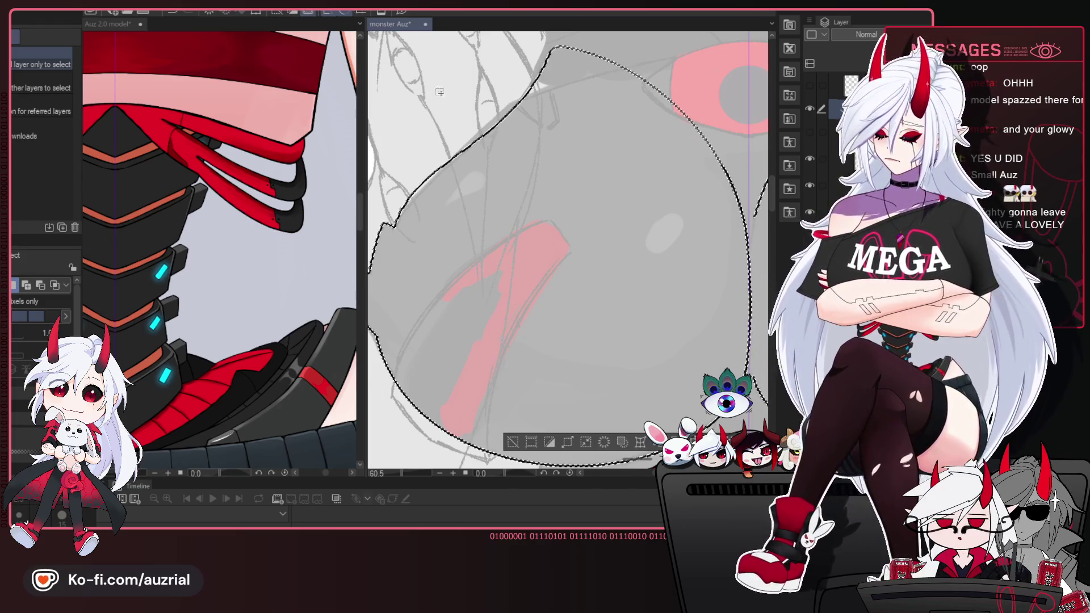
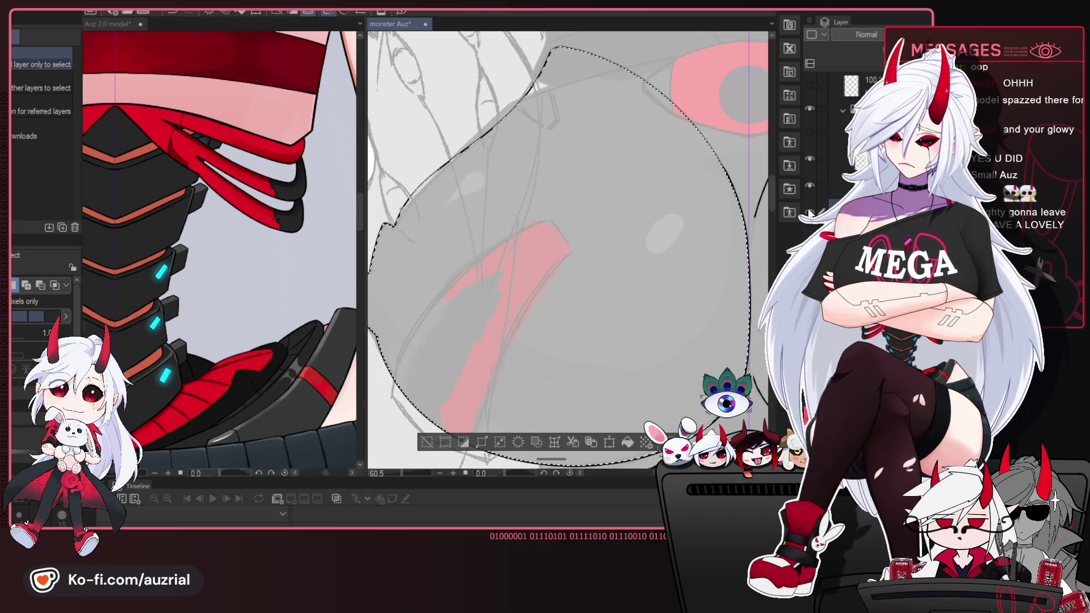
Fill the lasso-selected left chest piece dark grey, deselect, and restore its full opacity.
{"action": "left_click", "coordinate": [627, 440]}
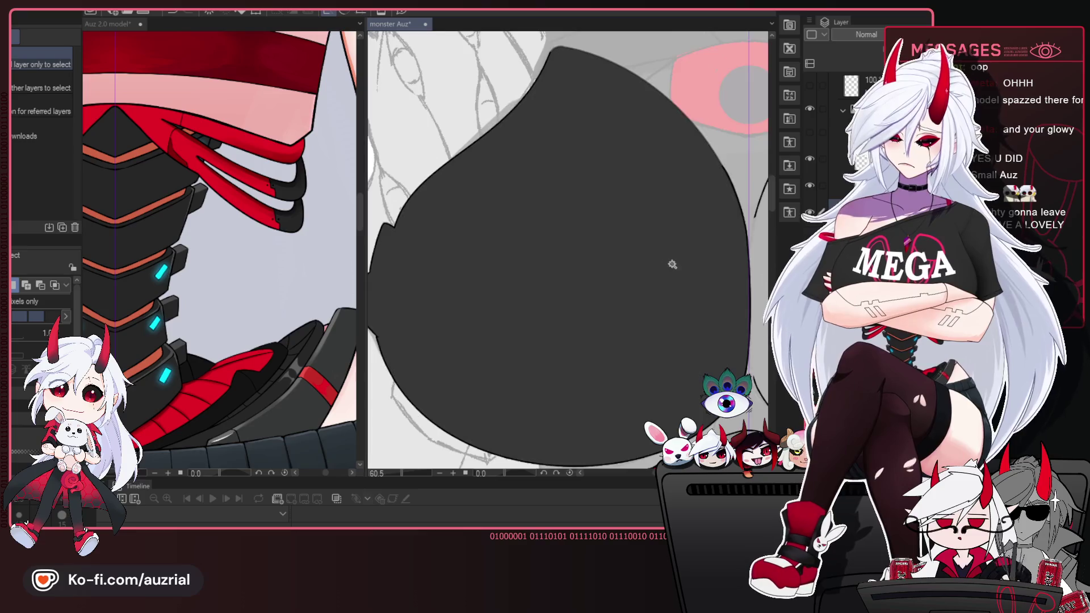
{"action": "key", "text": "ctrl+d"}
{"action": "scroll", "coordinate": [647, 251], "scroll_direction": "down", "scroll_amount": 3}
{"action": "scroll", "coordinate": [647, 252], "scroll_direction": "up", "scroll_amount": 2}
{"action": "left_click_drag", "start_coordinate": [638, 254], "coordinate": [646, 269]}
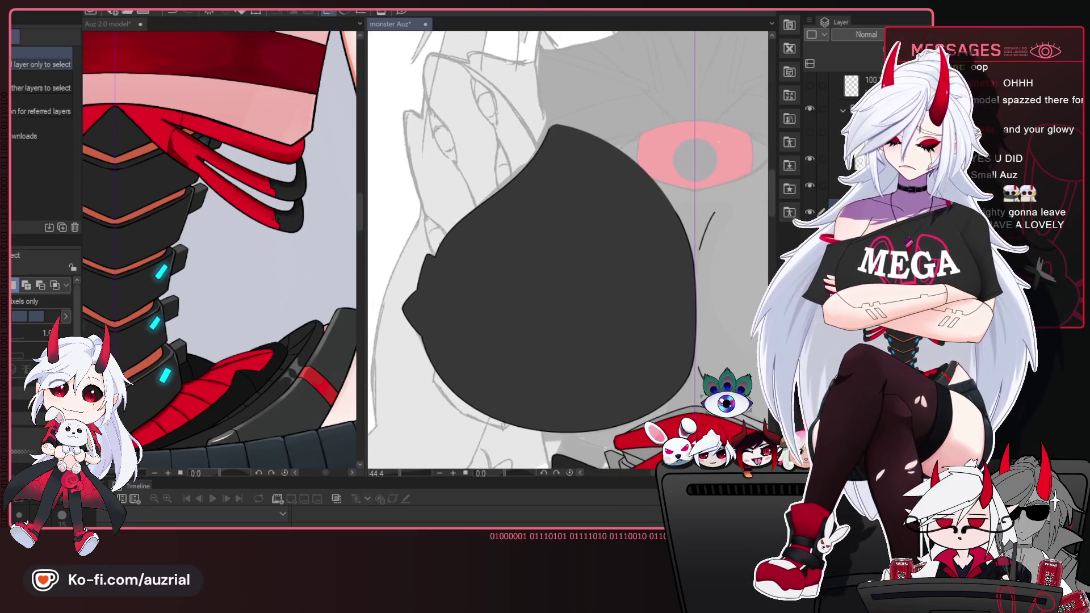
{"action": "scroll", "coordinate": [710, 189], "scroll_direction": "up", "scroll_amount": 2}
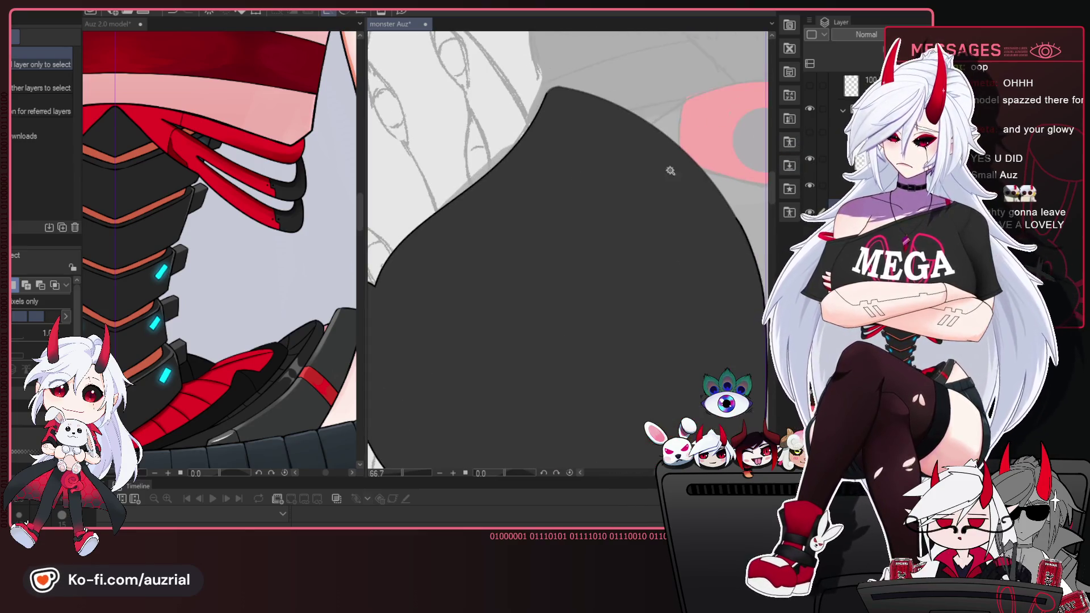
{"action": "left_click", "coordinate": [809, 214]}
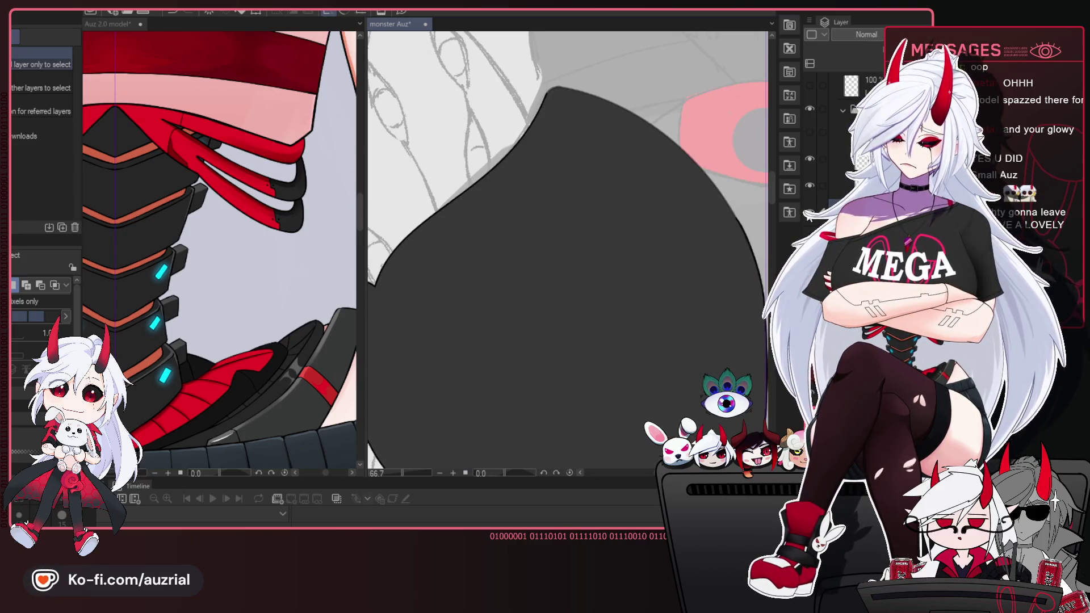
{"action": "scroll", "coordinate": [608, 155], "scroll_direction": "down", "scroll_amount": 2}
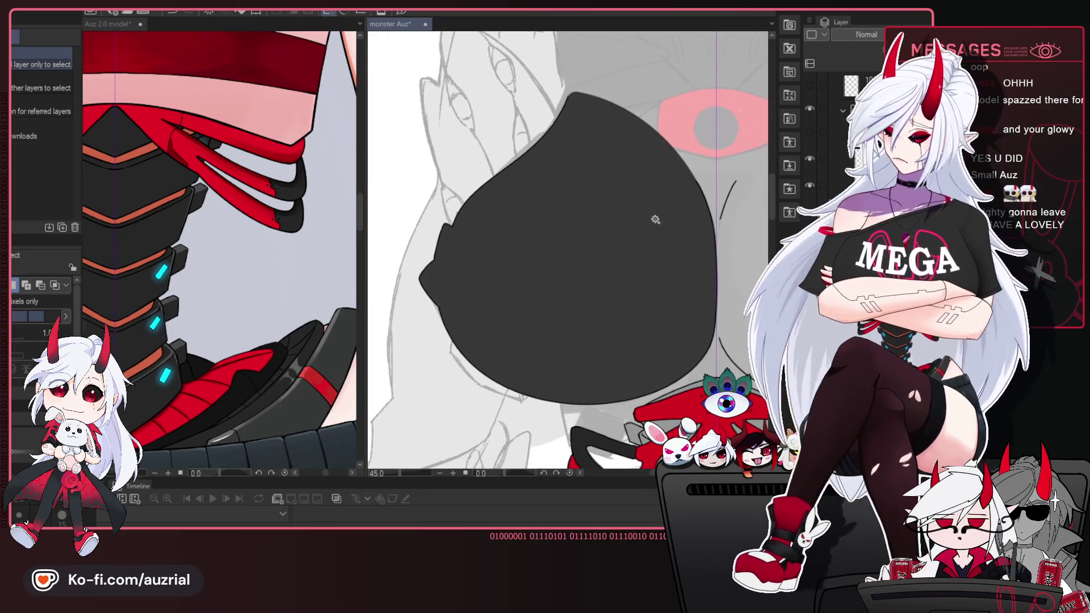
Compare against the reference model's upper back, then show the line art over the chest.
{"action": "mouse_move", "coordinate": [319, 166]}
{"action": "left_mouse_down"}
{"action": "mouse_move", "coordinate": [251, 305]}
{"action": "mouse_move", "coordinate": [255, 293]}
{"action": "left_mouse_up"}
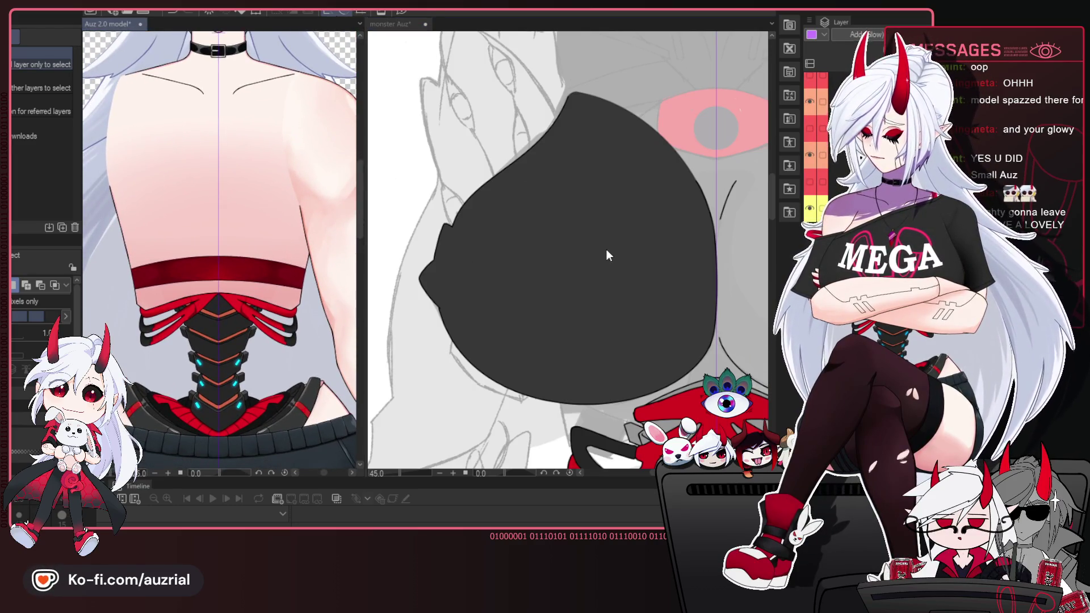
{"action": "left_click_drag", "start_coordinate": [607, 254], "coordinate": [611, 255]}
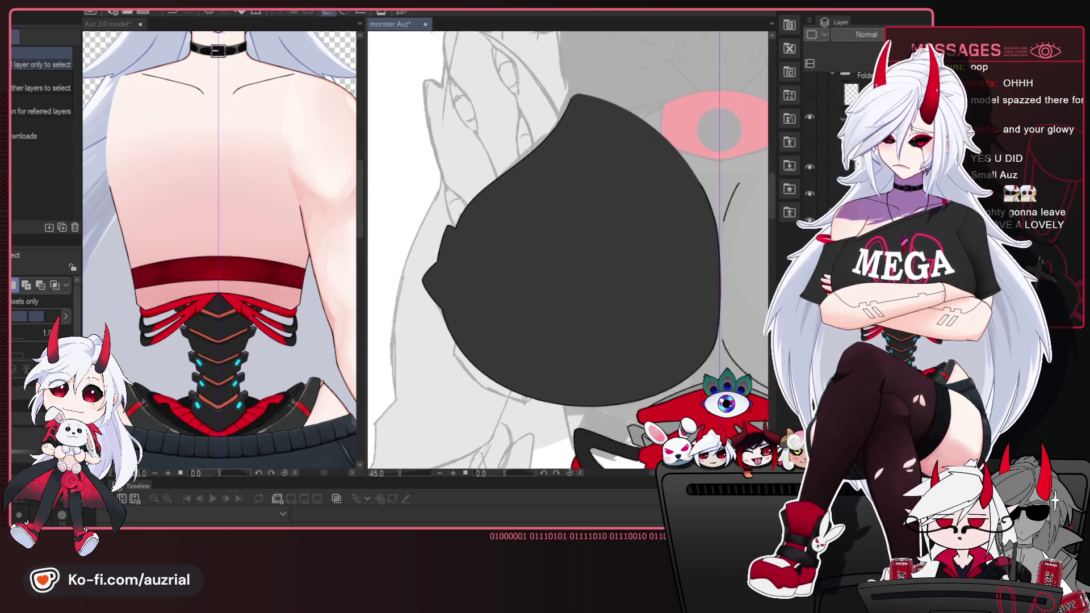
{"action": "left_click_drag", "start_coordinate": [582, 268], "coordinate": [586, 235]}
{"action": "left_click", "coordinate": [810, 142]}
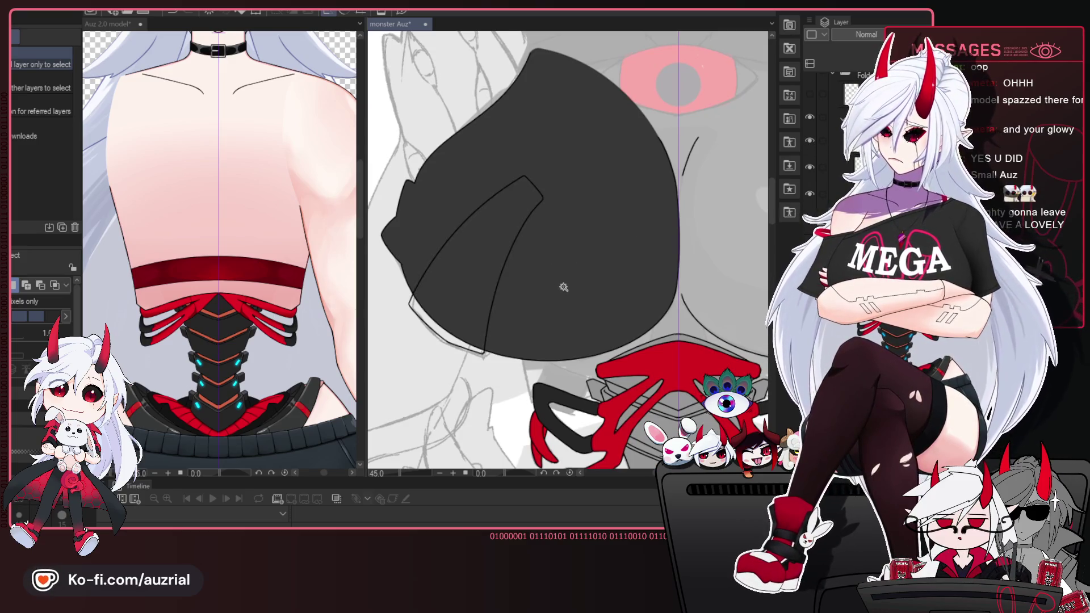
{"action": "scroll", "coordinate": [565, 285], "scroll_direction": "down", "scroll_amount": 1}
{"action": "mouse_move", "coordinate": [576, 280]}
{"action": "left_mouse_down"}
{"action": "mouse_move", "coordinate": [502, 302]}
{"action": "mouse_move", "coordinate": [557, 280]}
{"action": "left_mouse_up"}
{"action": "scroll", "coordinate": [525, 268], "scroll_direction": "up", "scroll_amount": 1}
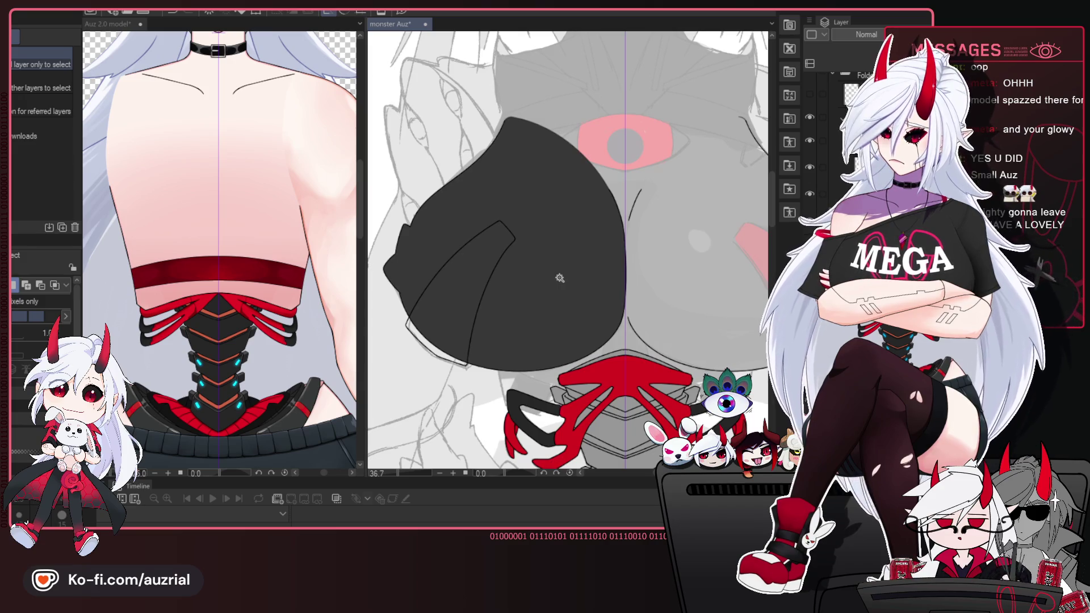
{"action": "mouse_move", "coordinate": [580, 276]}
{"action": "left_mouse_down"}
{"action": "mouse_move", "coordinate": [618, 282]}
{"action": "mouse_move", "coordinate": [486, 255]}
{"action": "left_mouse_up"}
{"action": "scroll", "coordinate": [619, 282], "scroll_direction": "up", "scroll_amount": 1}
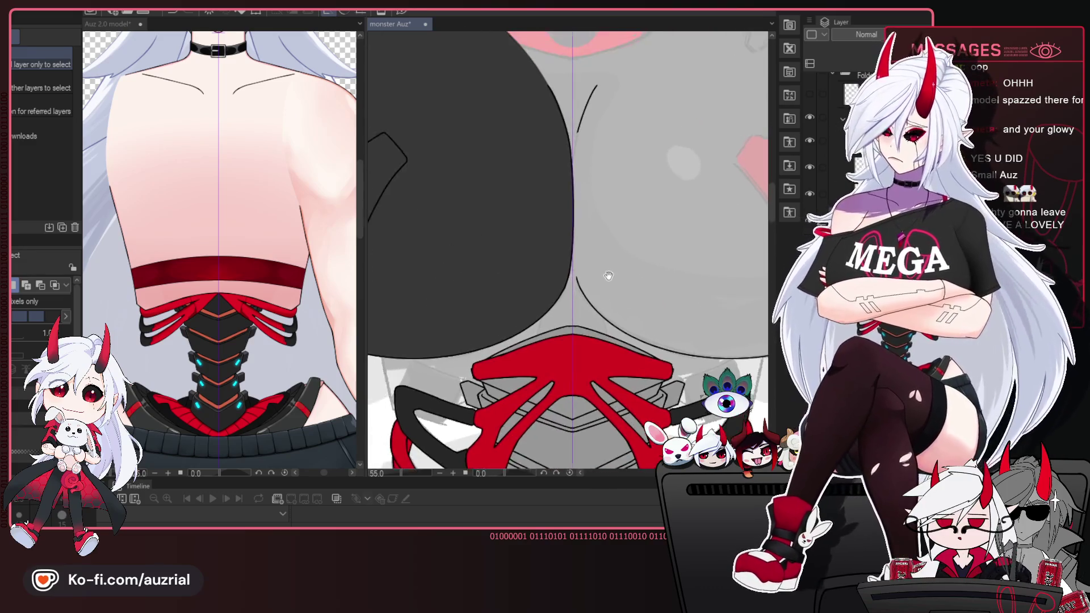
{"action": "scroll", "coordinate": [541, 268], "scroll_direction": "up", "scroll_amount": 1}
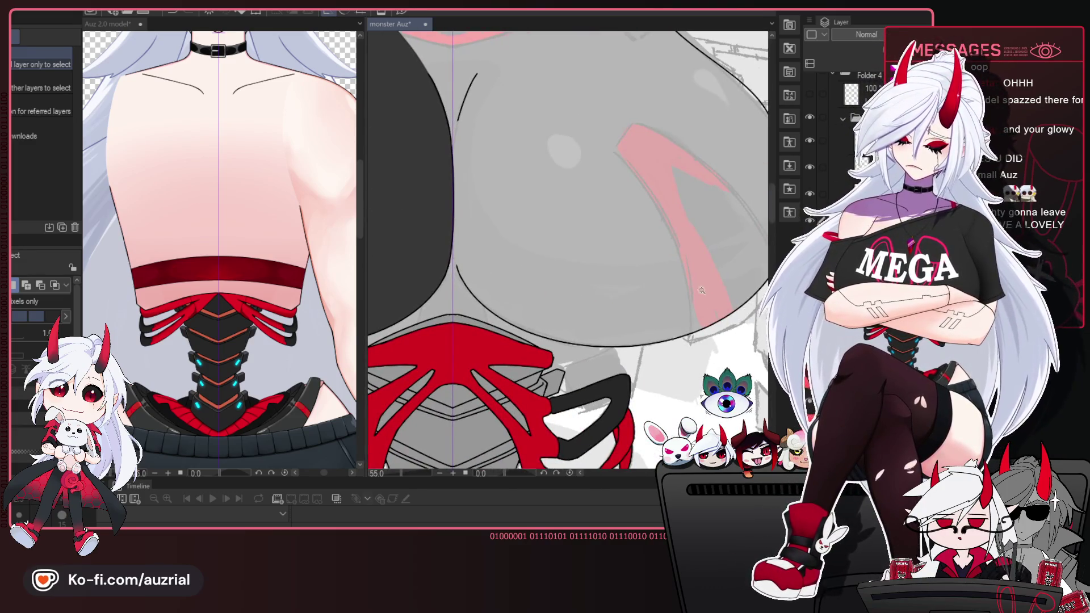
{"action": "scroll", "coordinate": [840, 141], "scroll_direction": "down", "scroll_amount": 3}
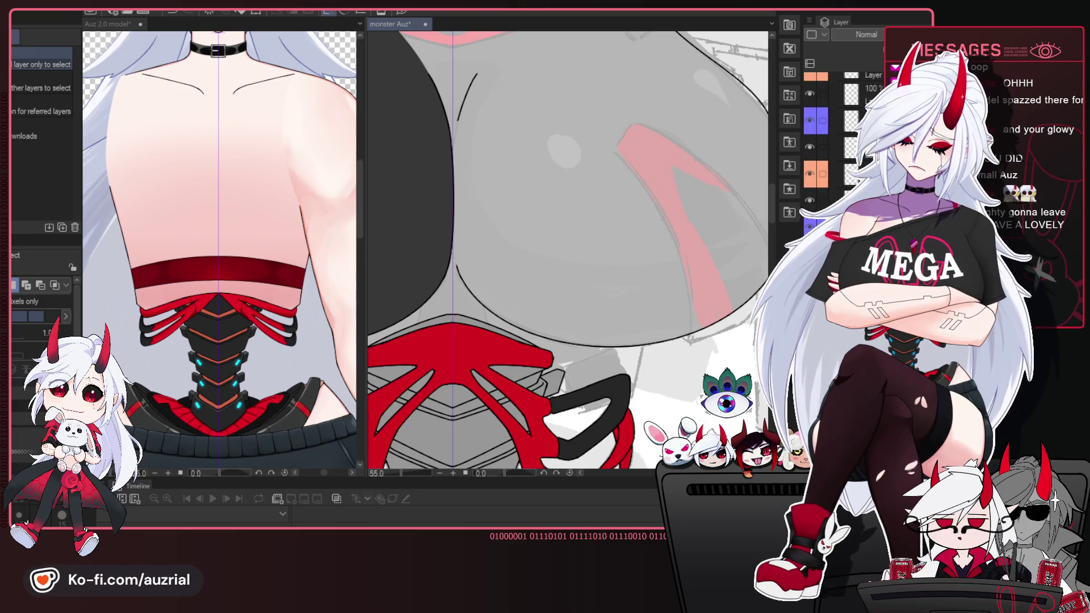
Hide the pale grey overlay layer, go to the line-art layer and select the inner stripe.
{"action": "left_click", "coordinate": [811, 200]}
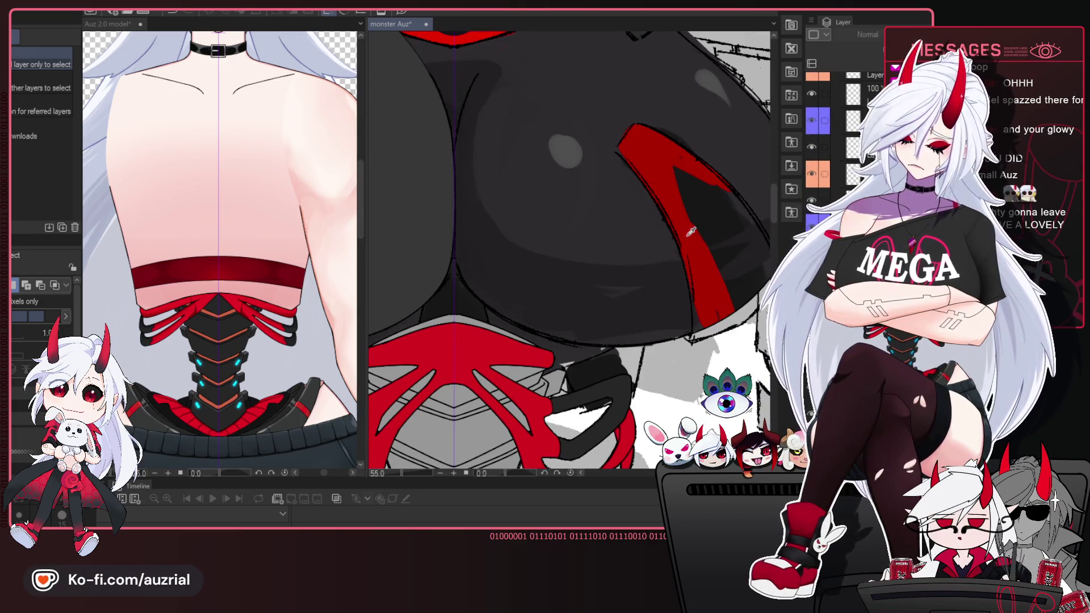
{"action": "left_click_drag", "start_coordinate": [567, 170], "coordinate": [601, 277]}
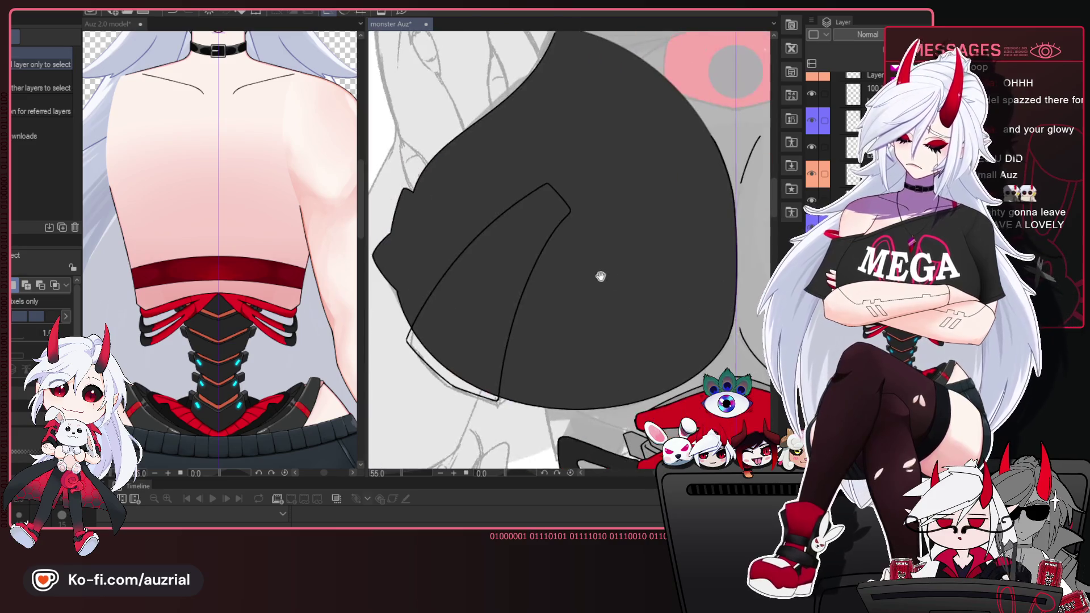
{"action": "left_click", "coordinate": [571, 219], "text": "ctrl+shift"}
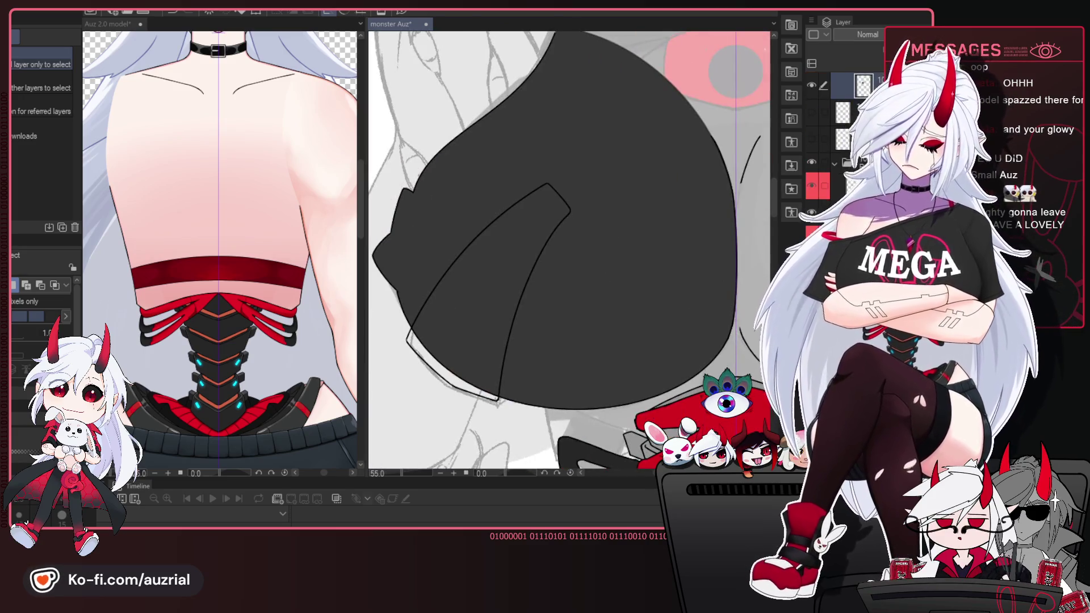
{"action": "left_click", "coordinate": [841, 133]}
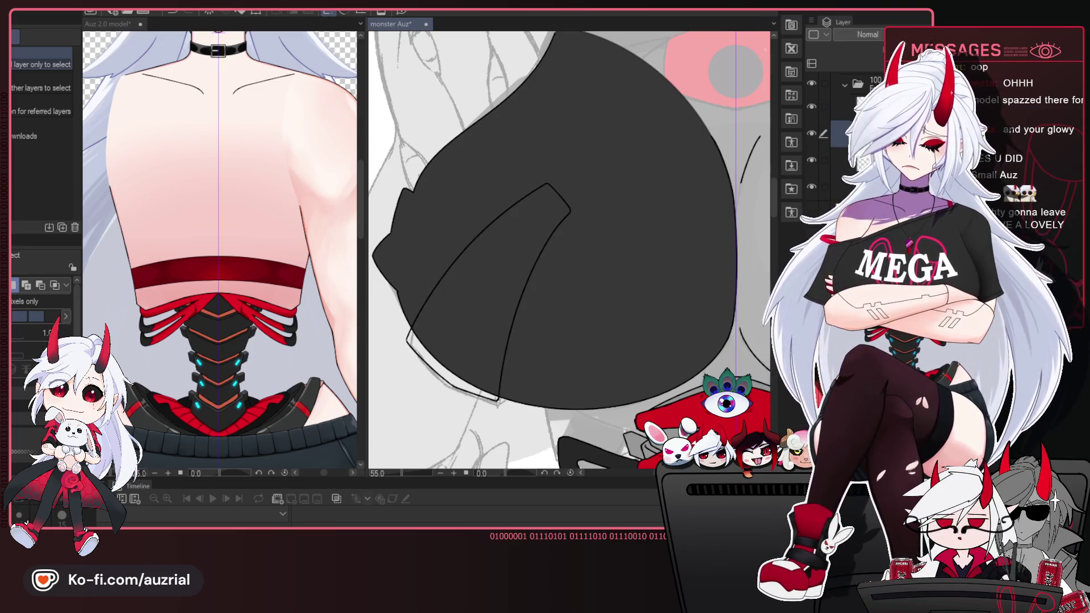
{"action": "left_click", "coordinate": [846, 107]}
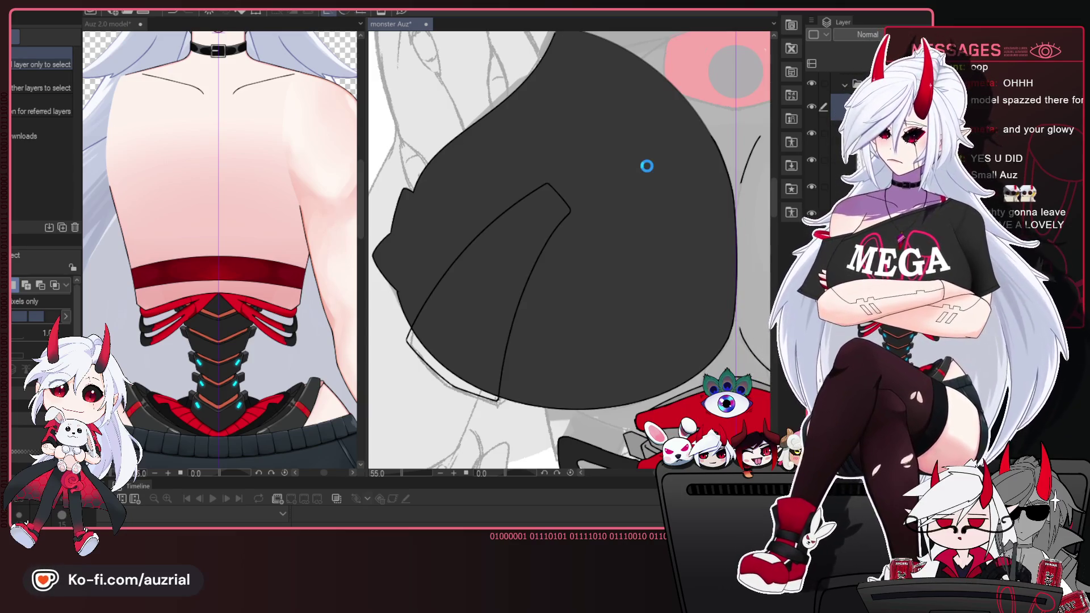
{"action": "left_click", "coordinate": [500, 284]}
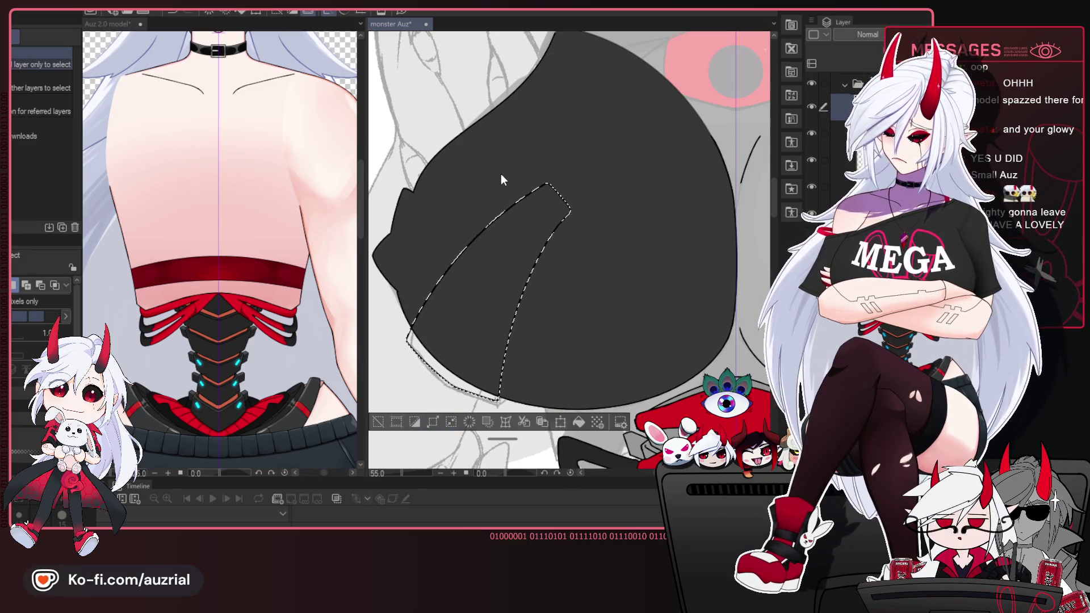
Fill the stripe selection with deep red on the colour layer below and deselect.
{"action": "left_click", "coordinate": [584, 359], "text": "ctrl+shift"}
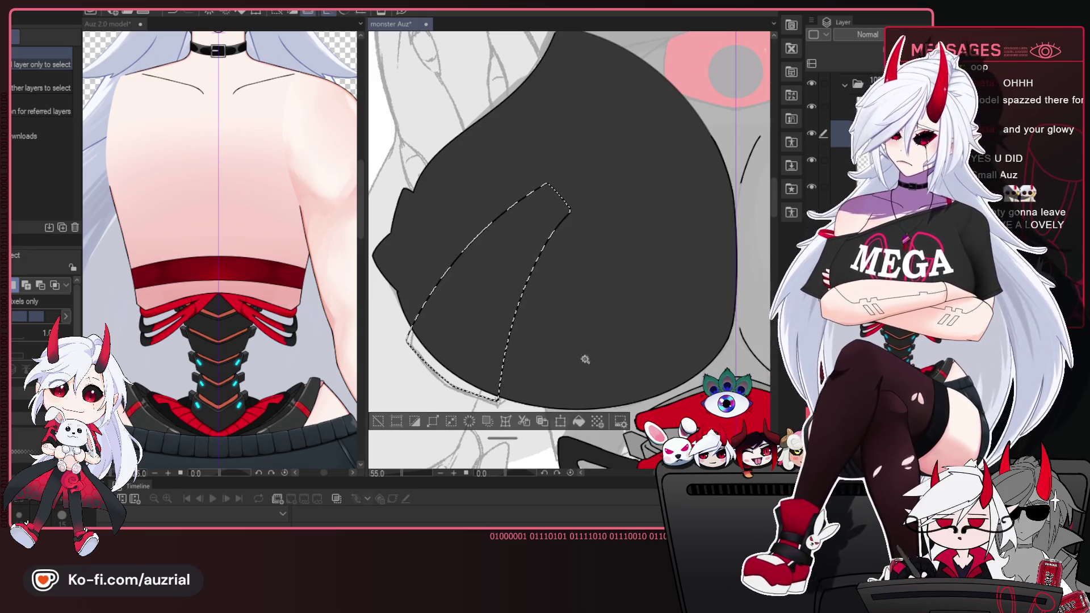
{"action": "left_click", "coordinate": [579, 421]}
{"action": "key", "text": "ctrl+d"}
{"action": "scroll", "coordinate": [583, 253], "scroll_direction": "down", "scroll_amount": 3}
{"action": "scroll", "coordinate": [583, 253], "scroll_direction": "up", "scroll_amount": 1}
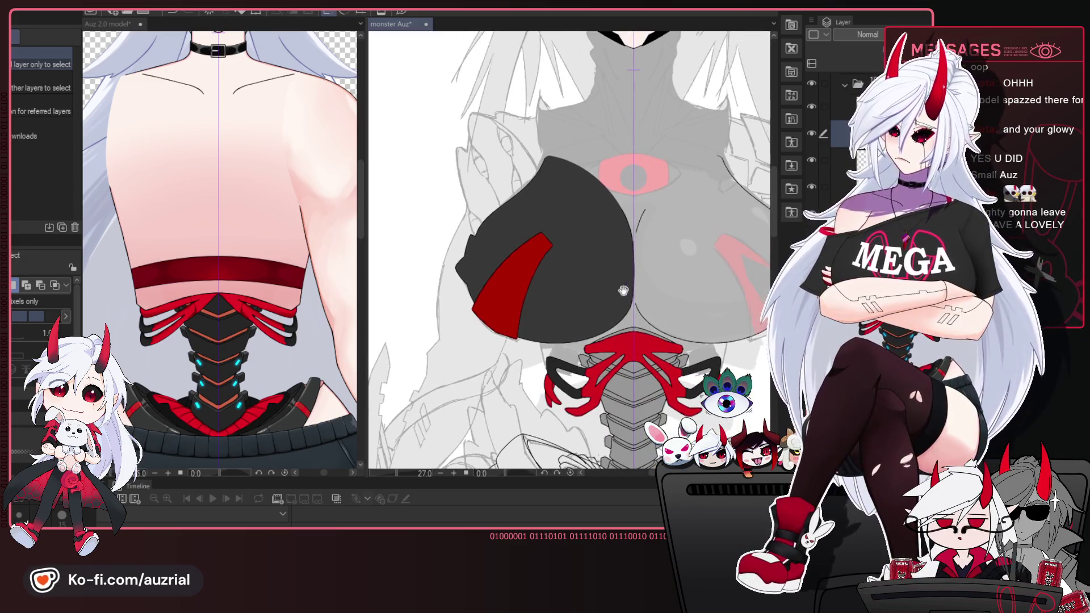
{"action": "scroll", "coordinate": [580, 267], "scroll_direction": "up", "scroll_amount": 2}
{"action": "scroll", "coordinate": [578, 281], "scroll_direction": "up", "scroll_amount": 1}
{"action": "scroll", "coordinate": [576, 290], "scroll_direction": "up", "scroll_amount": 1}
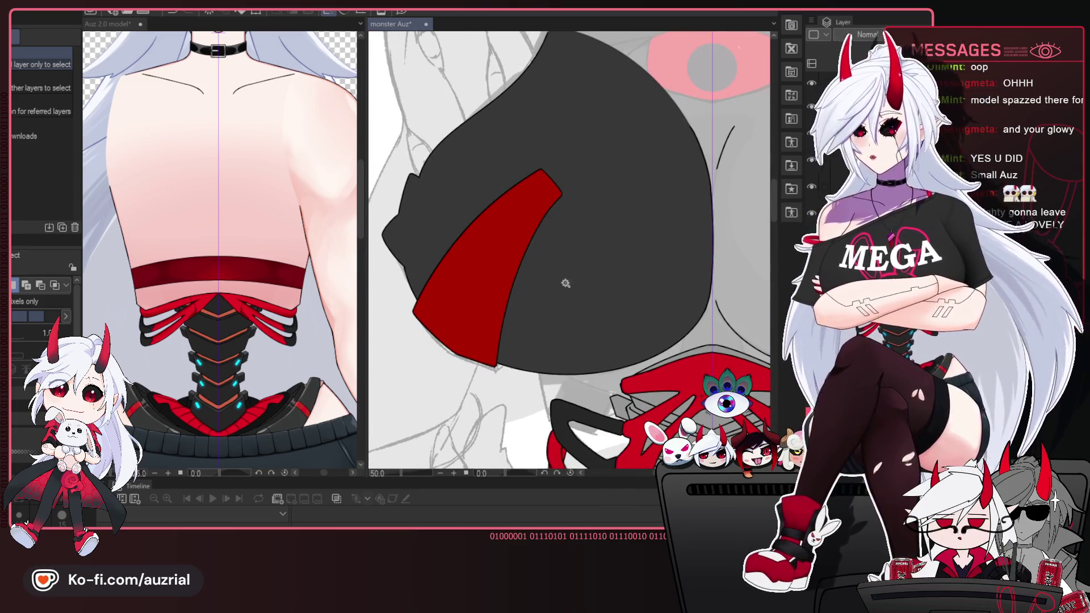
{"action": "scroll", "coordinate": [562, 285], "scroll_direction": "down", "scroll_amount": 1}
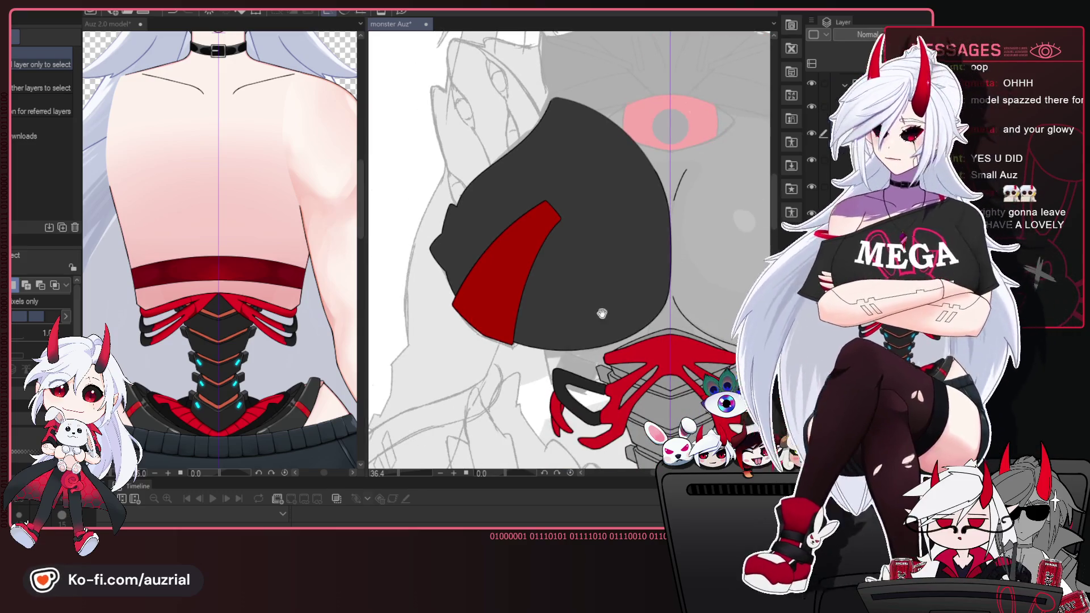
{"action": "scroll", "coordinate": [667, 231], "scroll_direction": "up", "scroll_amount": 2}
Pan along the new red stripe to check it against the dark chest piece.
{"action": "left_click_drag", "start_coordinate": [667, 231], "coordinate": [671, 251]}
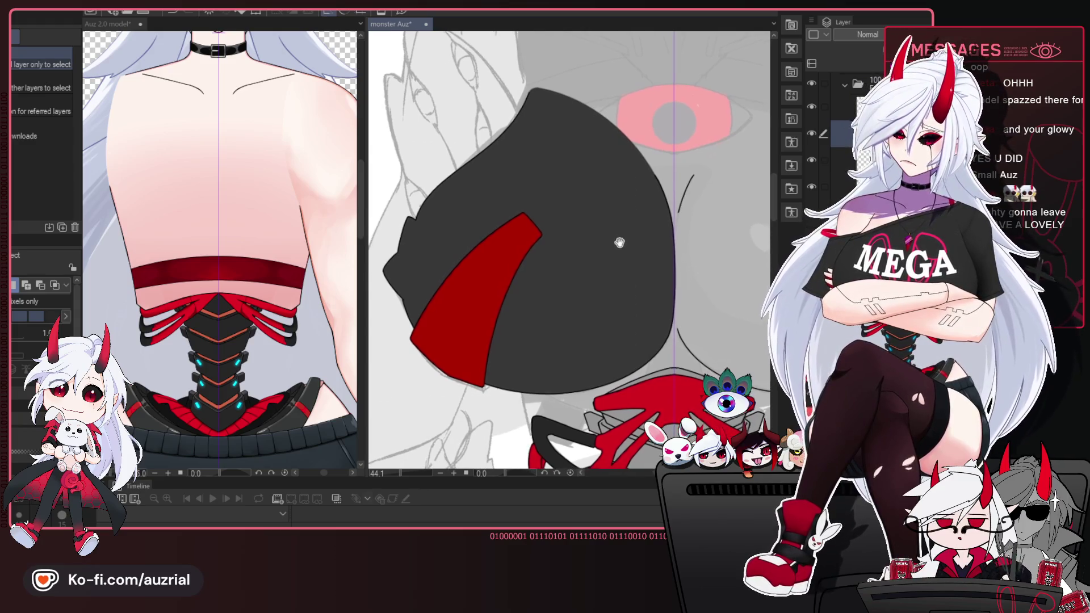
{"action": "scroll", "coordinate": [614, 247], "scroll_direction": "up", "scroll_amount": 2}
{"action": "mouse_move", "coordinate": [614, 247]}
{"action": "left_mouse_down"}
{"action": "mouse_move", "coordinate": [635, 224]}
{"action": "mouse_move", "coordinate": [681, 221]}
{"action": "mouse_move", "coordinate": [400, 227]}
{"action": "left_mouse_up"}
{"action": "scroll", "coordinate": [644, 238], "scroll_direction": "down", "scroll_amount": 2}
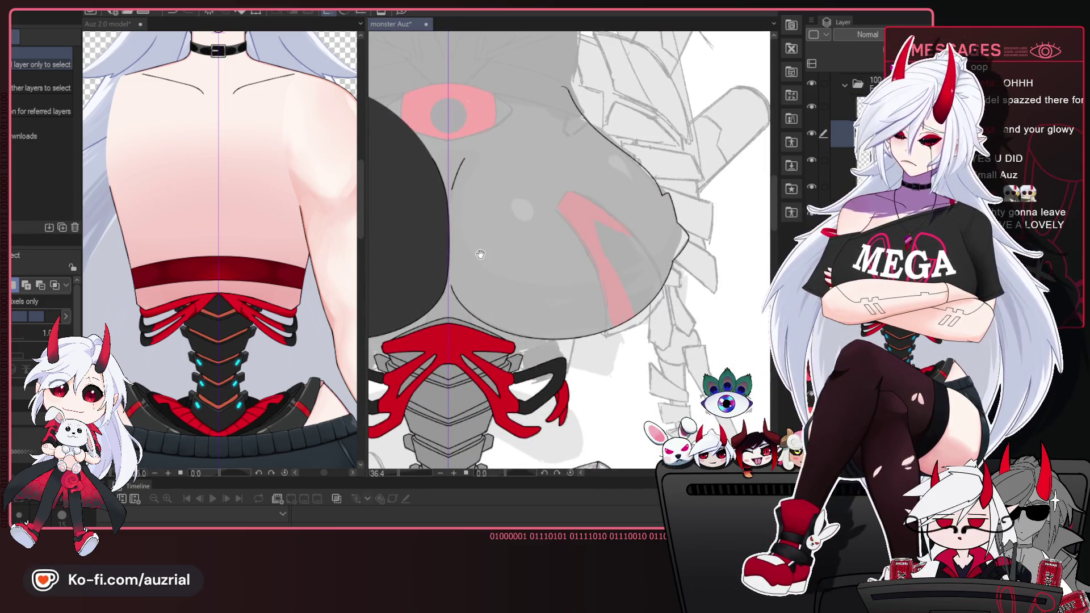
{"action": "left_click_drag", "start_coordinate": [470, 270], "coordinate": [639, 269]}
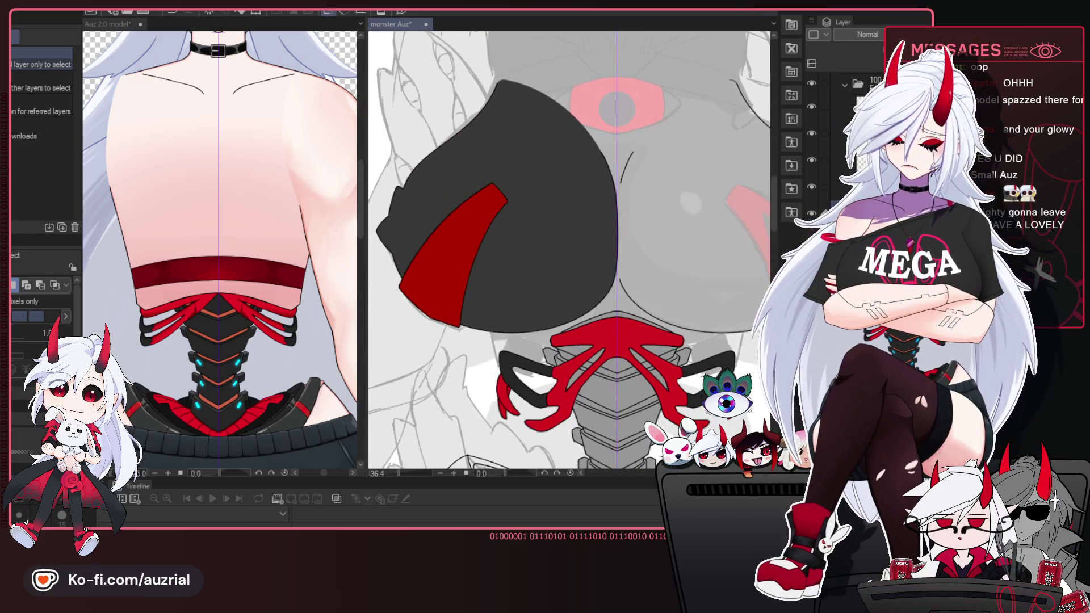
{"action": "scroll", "coordinate": [541, 236], "scroll_direction": "up", "scroll_amount": 2}
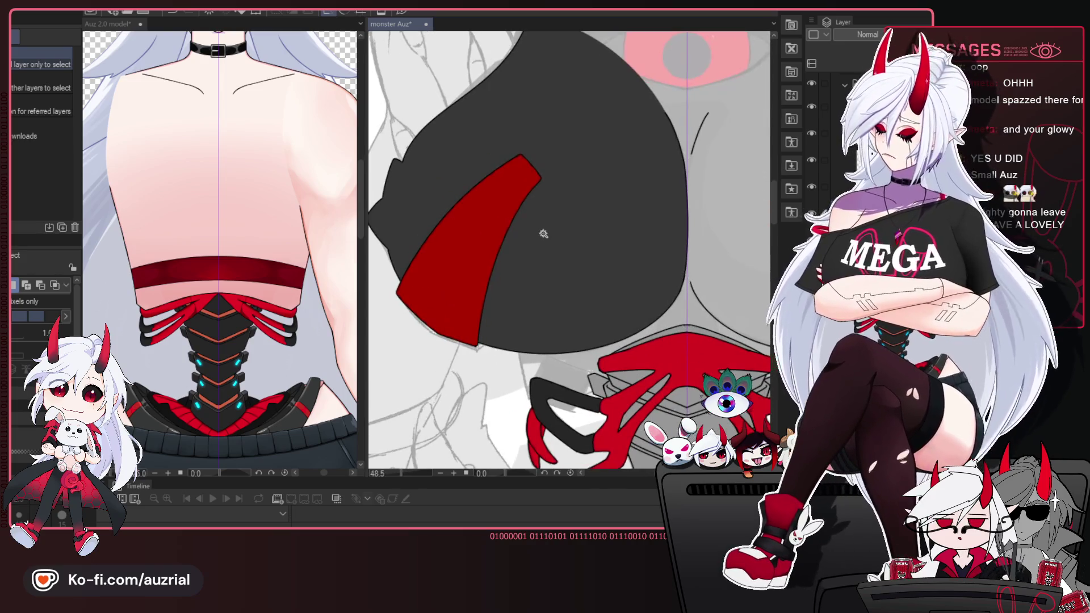
{"action": "key", "text": "p"}
{"action": "scroll", "coordinate": [547, 229], "scroll_direction": "up", "scroll_amount": 1}
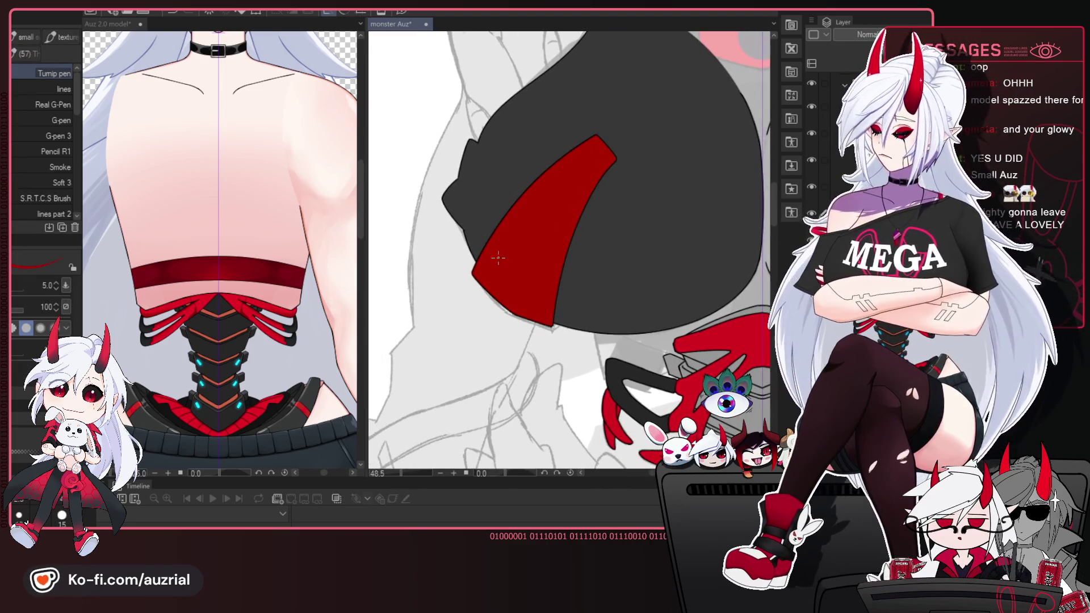
{"action": "key", "text": "m"}
{"action": "left_click_drag", "start_coordinate": [551, 305], "coordinate": [517, 314]}
{"action": "scroll", "coordinate": [601, 236], "scroll_direction": "down", "scroll_amount": 2}
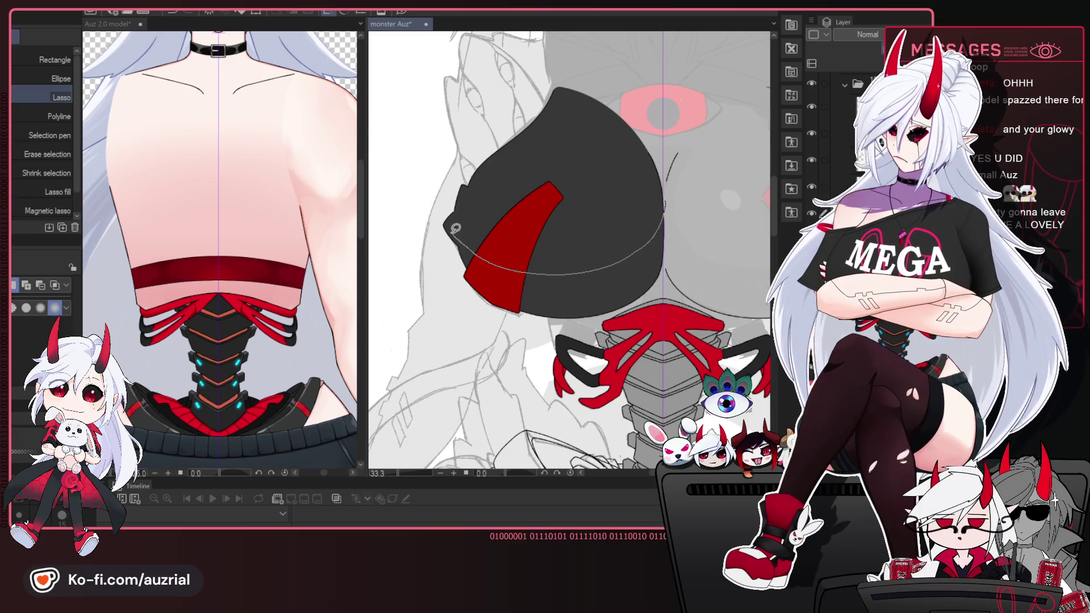
Draw a freehand selection below the chest piece, then clear it.
{"action": "left_click_drag", "start_coordinate": [664, 210], "coordinate": [716, 232]}
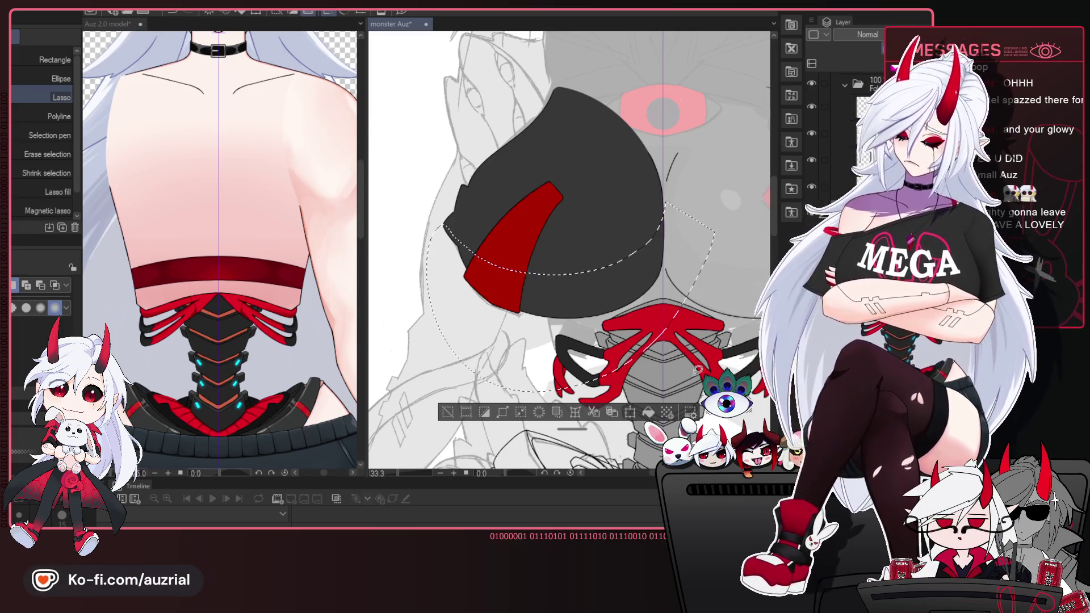
{"action": "left_click_drag", "start_coordinate": [697, 369], "coordinate": [648, 361]}
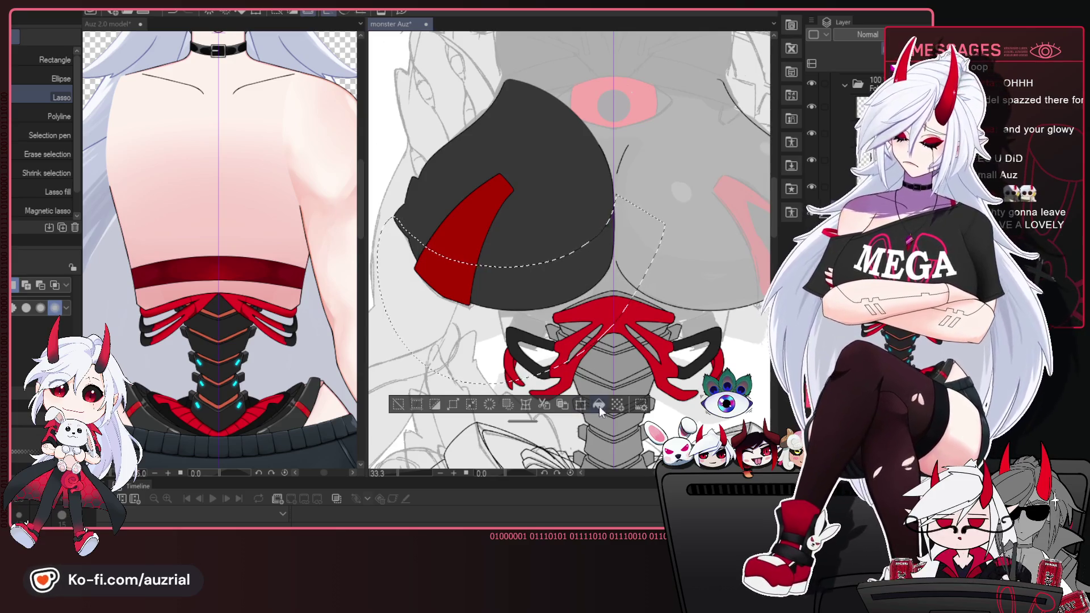
{"action": "key", "text": "ctrl+d"}
{"action": "left_click_drag", "start_coordinate": [635, 305], "coordinate": [630, 325]}
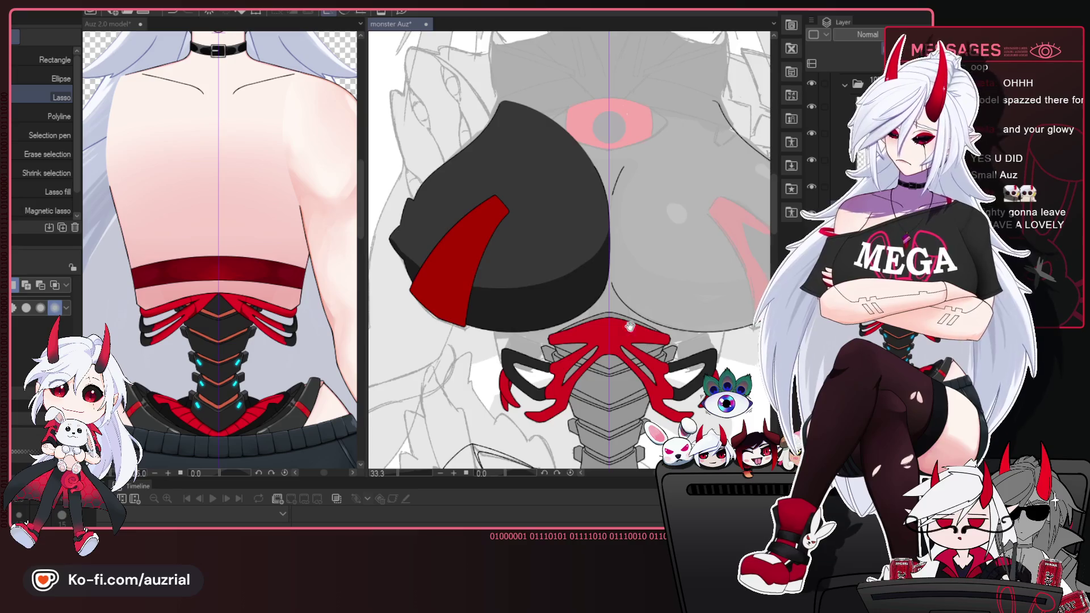
Shade the chest piece with the Soft 3 airbrush at size 170, alternating with a size-700 soft eraser.
{"action": "key", "text": "p"}
{"action": "left_click", "coordinate": [65, 182]}
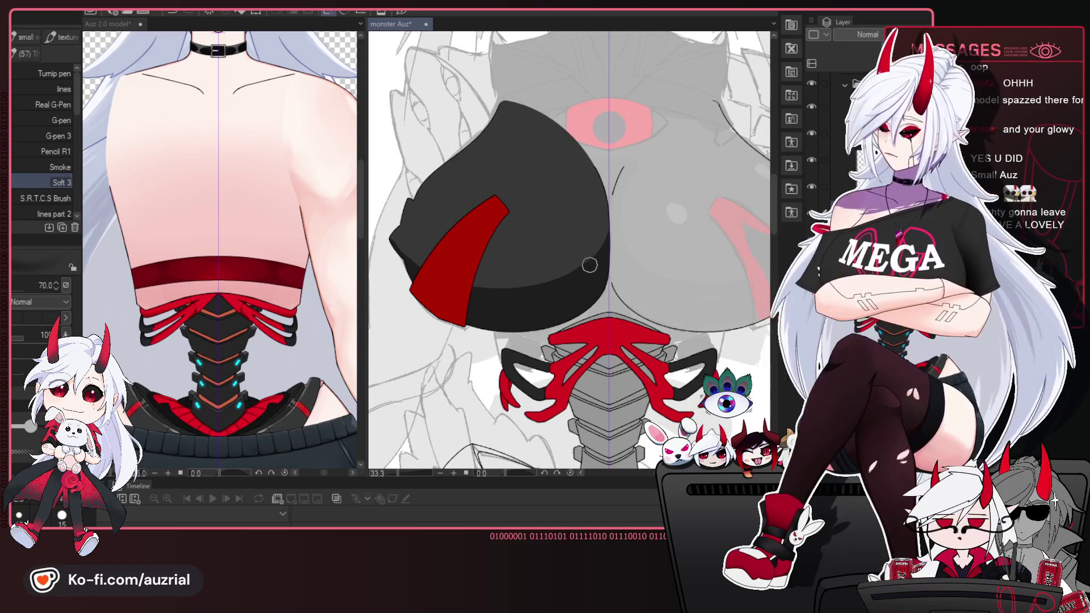
{"action": "key", "text": "bracketright"}
{"action": "key", "text": "bracketright"}
{"action": "key", "text": "bracketright"}
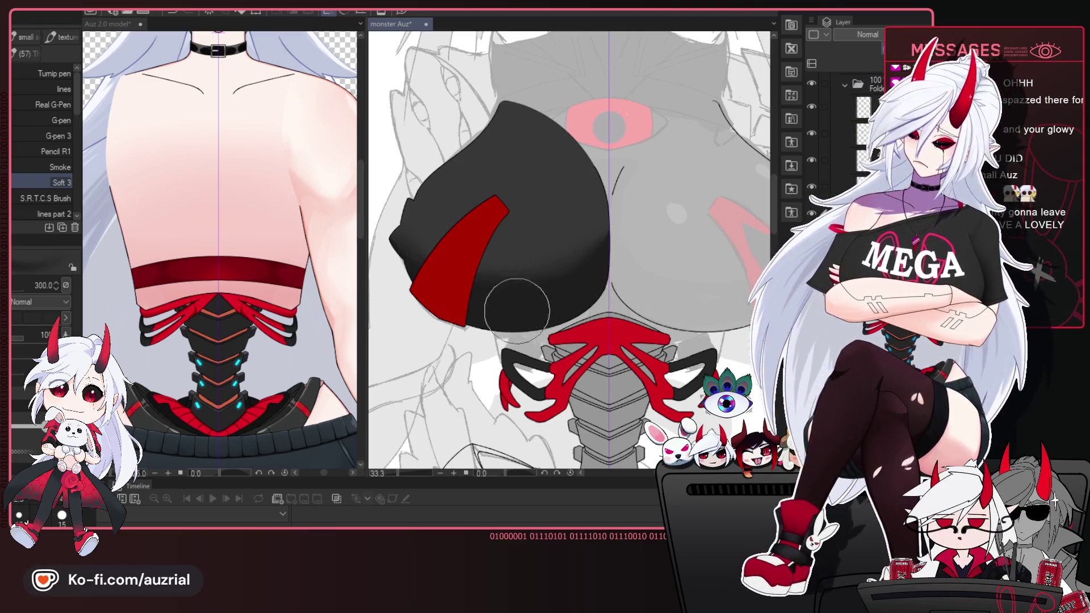
{"action": "key", "text": "e"}
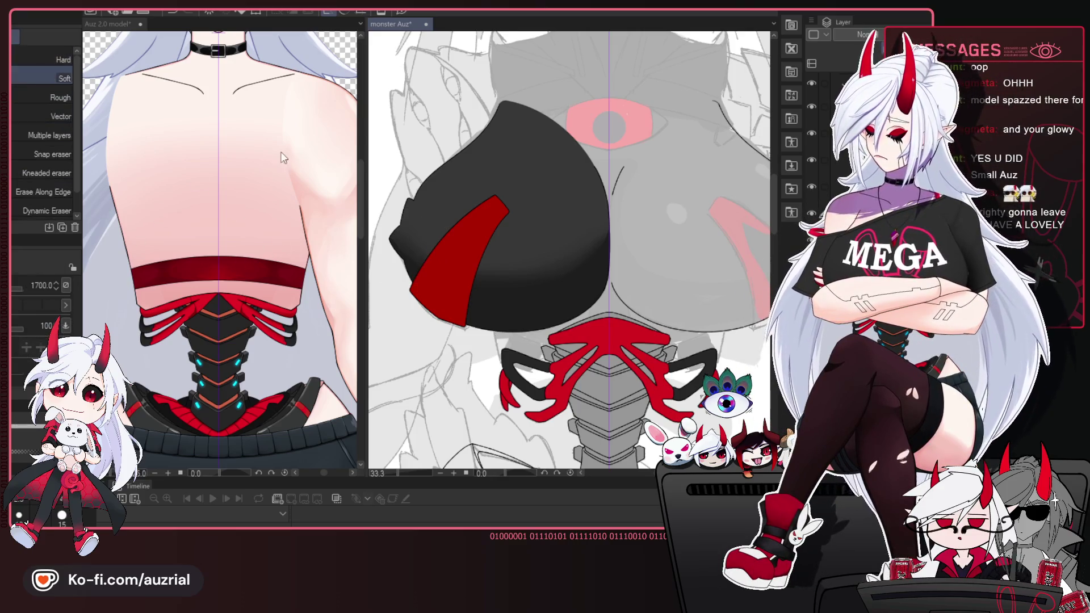
{"action": "key", "text": "bracketleft"}
{"action": "key", "text": "bracketleft"}
{"action": "key", "text": "bracketleft"}
{"action": "key", "text": "bracketleft"}
{"action": "key", "text": "bracketleft"}
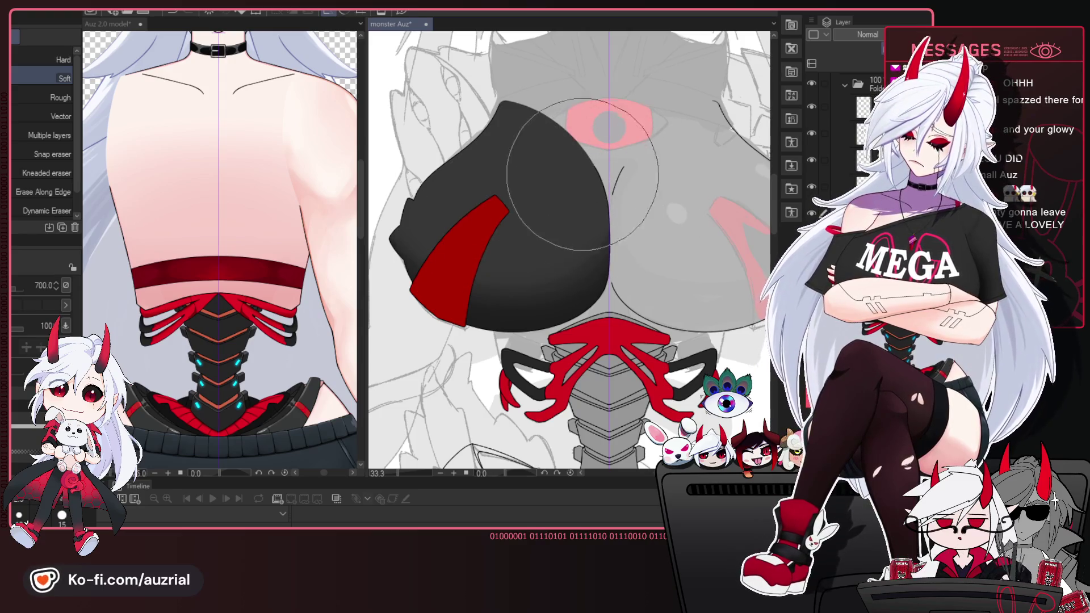
{"action": "left_click_drag", "start_coordinate": [613, 156], "coordinate": [600, 168]}
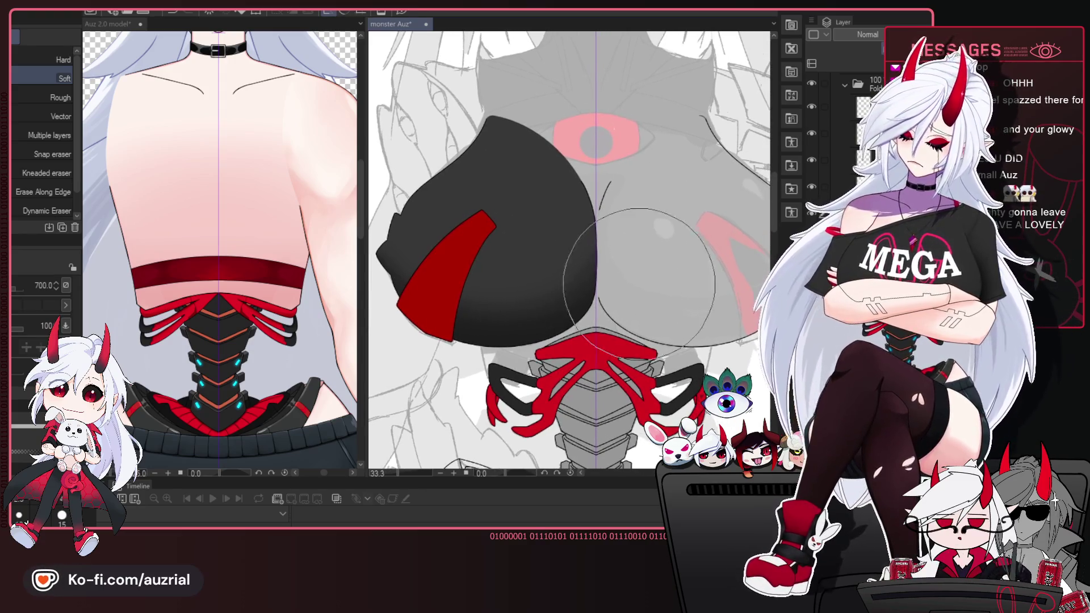
{"action": "key", "text": "p"}
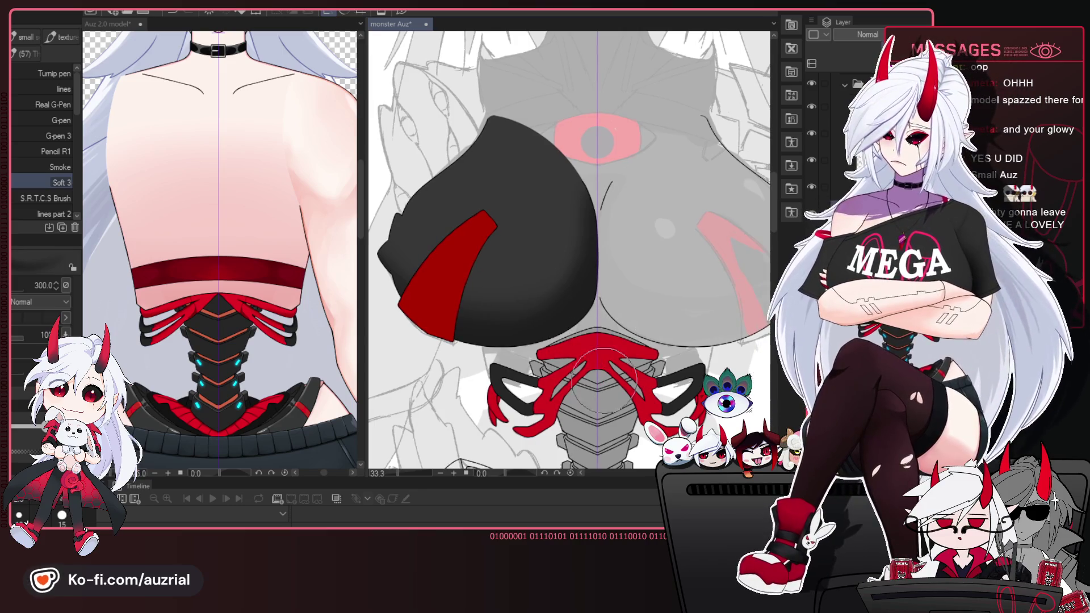
{"action": "left_click_drag", "start_coordinate": [590, 400], "coordinate": [604, 406]}
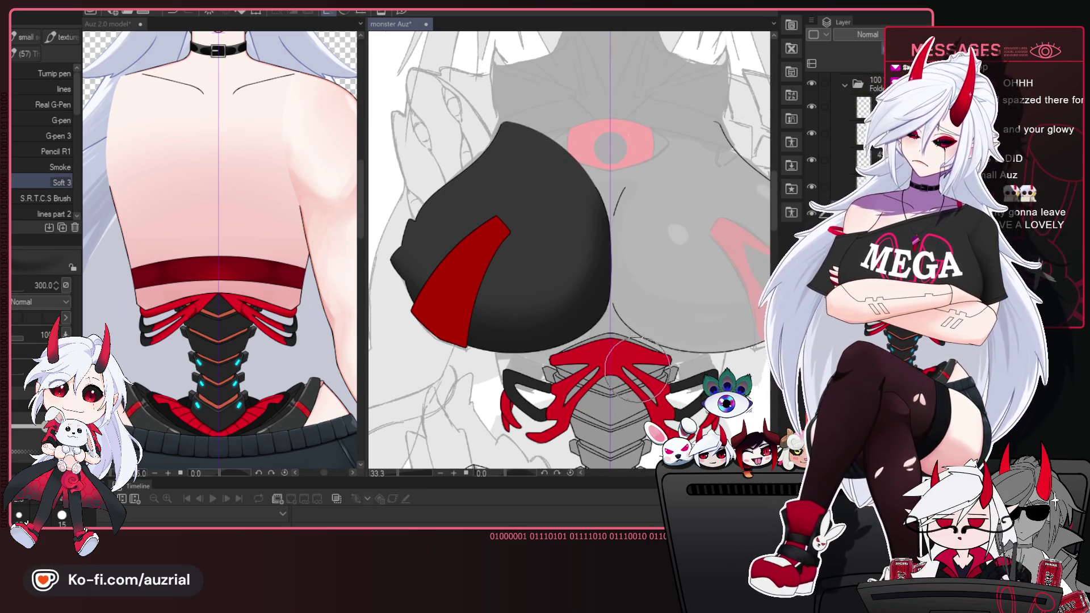
{"action": "key", "text": "e"}
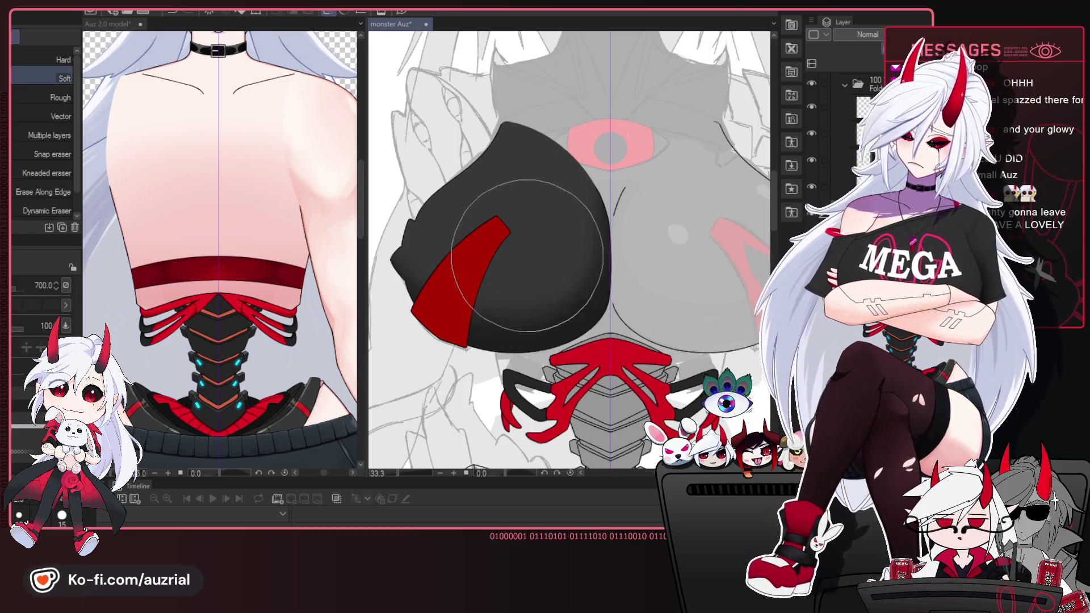
{"action": "left_click_drag", "start_coordinate": [520, 274], "coordinate": [516, 272]}
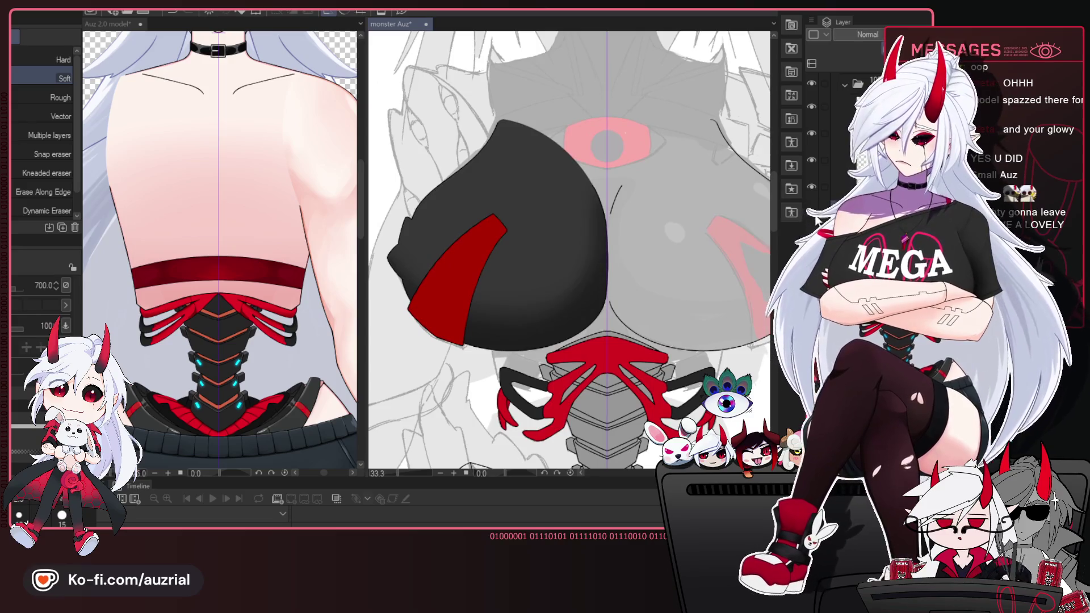
{"action": "left_click_drag", "start_coordinate": [613, 317], "coordinate": [585, 337]}
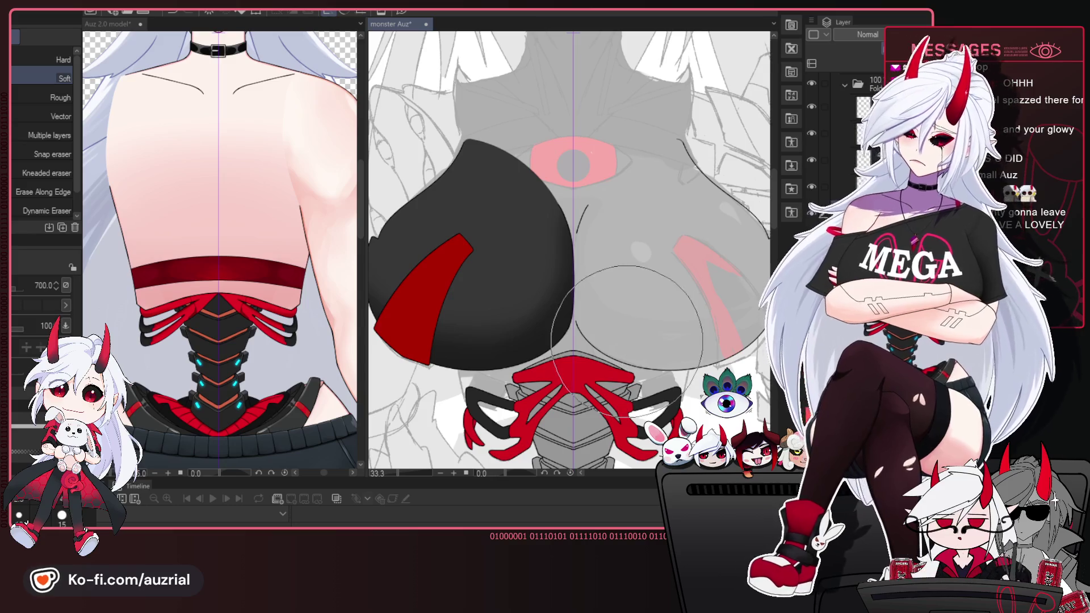
{"action": "left_click_drag", "start_coordinate": [580, 385], "coordinate": [594, 369]}
{"action": "scroll", "coordinate": [593, 369], "scroll_direction": "up", "scroll_amount": 1}
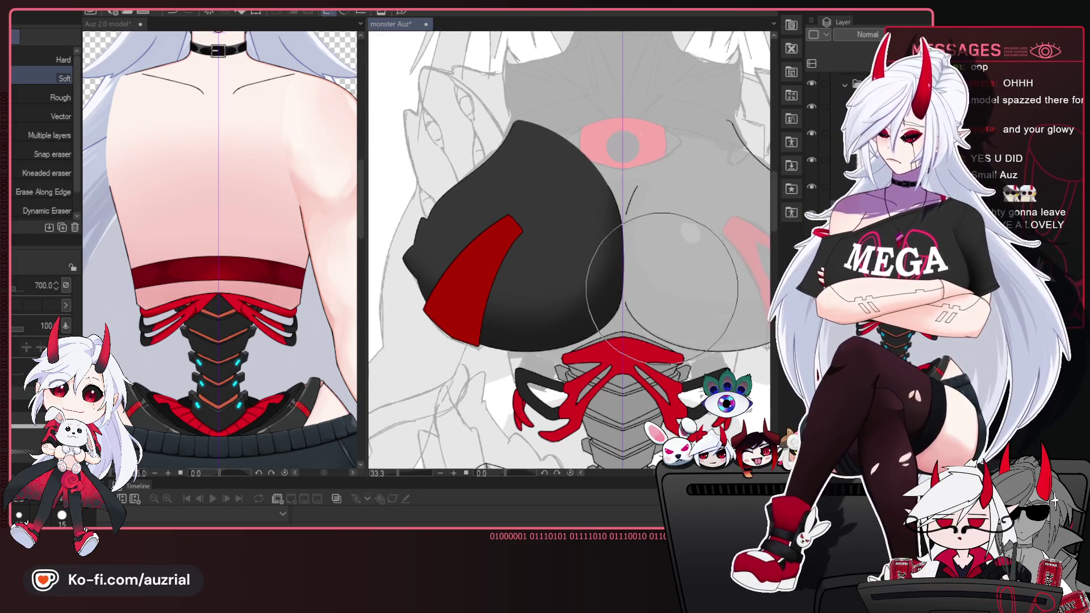
{"action": "scroll", "coordinate": [593, 370], "scroll_direction": "up", "scroll_amount": 1}
Hide the red stripe layers and keep shading the chest piece with the soft brush.
{"action": "left_click_drag", "start_coordinate": [815, 107], "coordinate": [812, 133]}
{"action": "left_click_drag", "start_coordinate": [618, 394], "coordinate": [700, 386]}
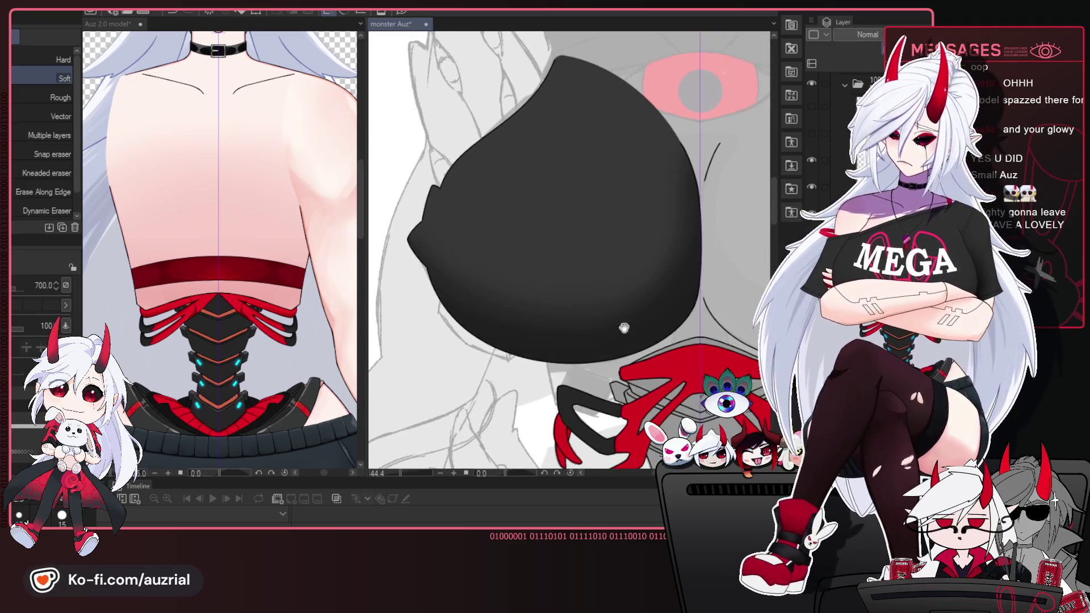
{"action": "left_click_drag", "start_coordinate": [704, 310], "coordinate": [709, 256]}
{"action": "key", "text": "p"}
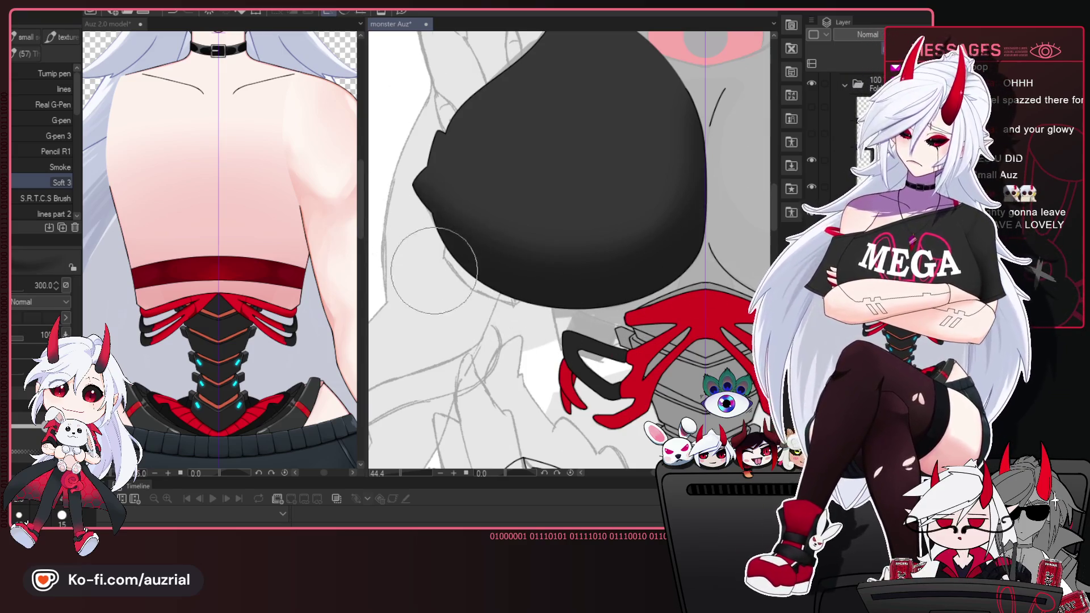
{"action": "left_click_drag", "start_coordinate": [592, 334], "coordinate": [579, 388]}
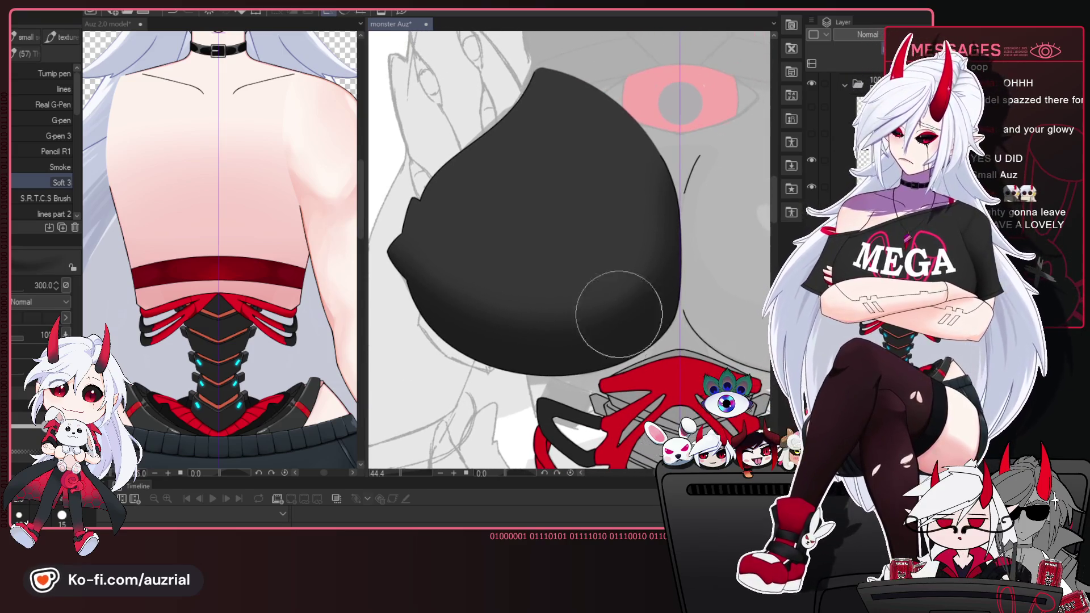
{"action": "left_click_drag", "start_coordinate": [543, 342], "coordinate": [556, 357]}
{"action": "left_click_drag", "start_coordinate": [560, 312], "coordinate": [558, 314]}
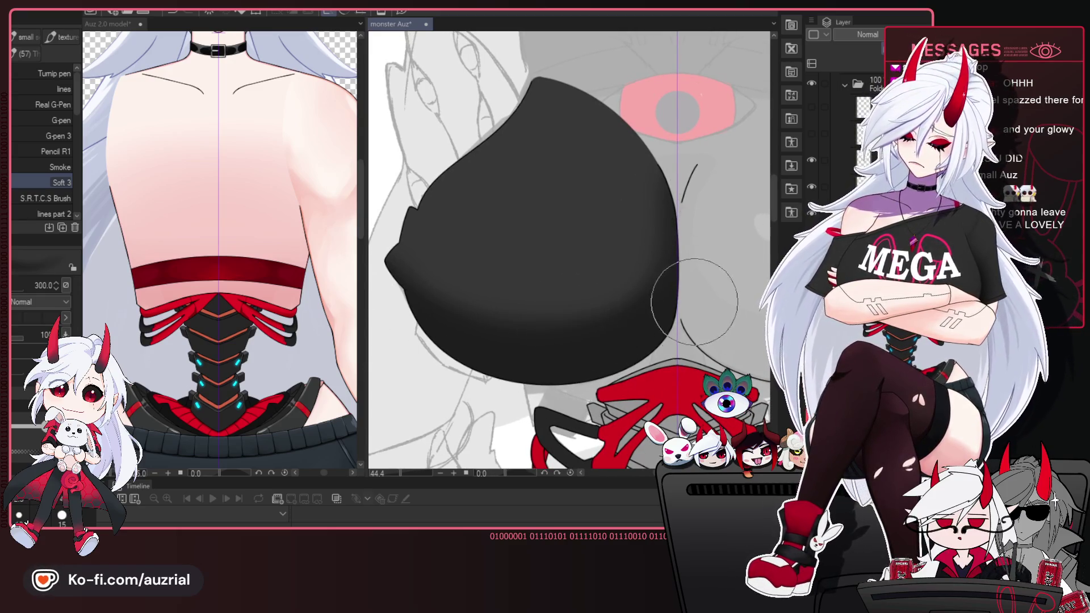
{"action": "left_click_drag", "start_coordinate": [606, 372], "coordinate": [608, 374]}
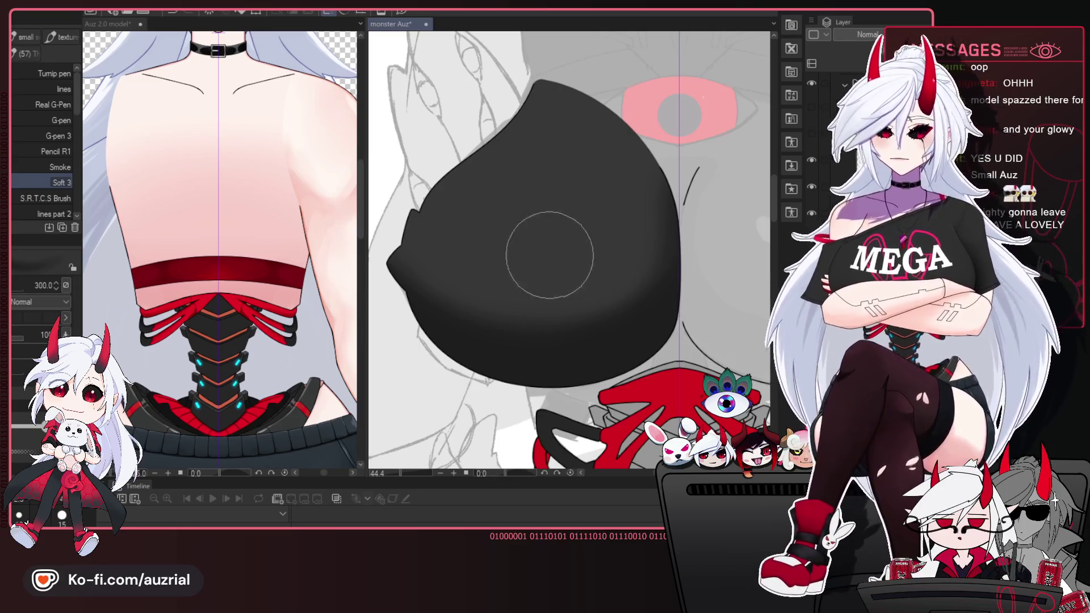
{"action": "scroll", "coordinate": [487, 254], "scroll_direction": "up", "scroll_amount": 1}
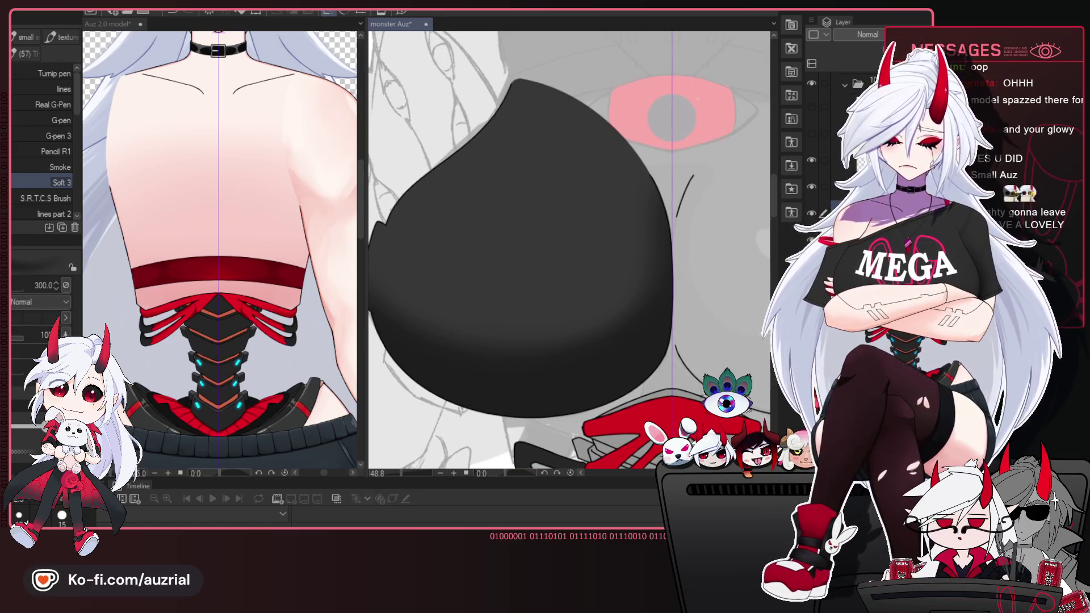
Mirror the canvas to check the shading, undo a stray dark stroke, and flip back.
{"action": "key", "text": "h"}
{"action": "left_click_drag", "start_coordinate": [686, 79], "coordinate": [432, 187]}
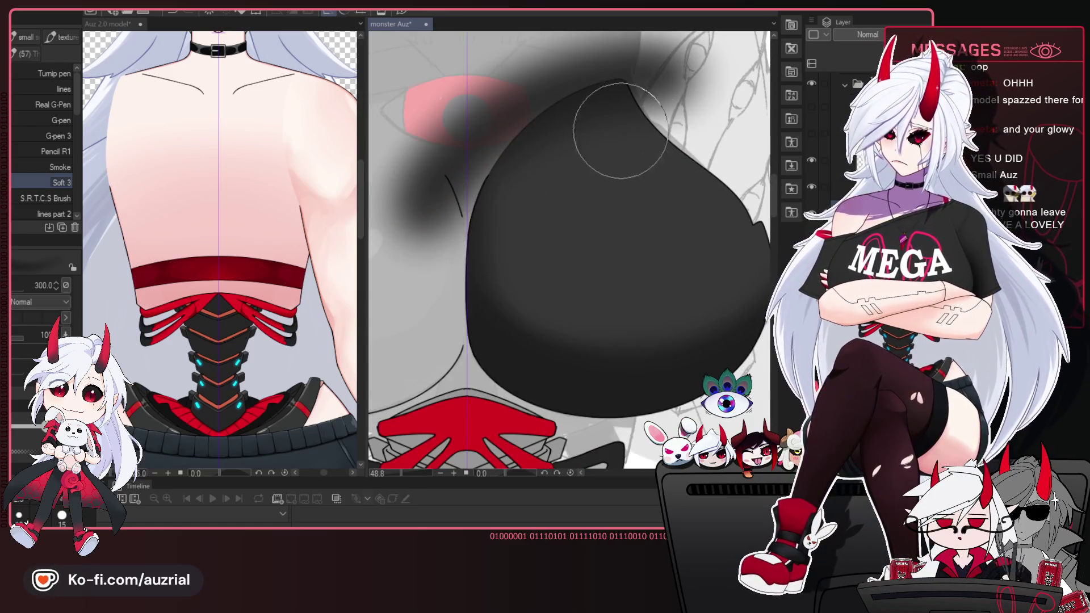
{"action": "key", "text": "ctrl+z"}
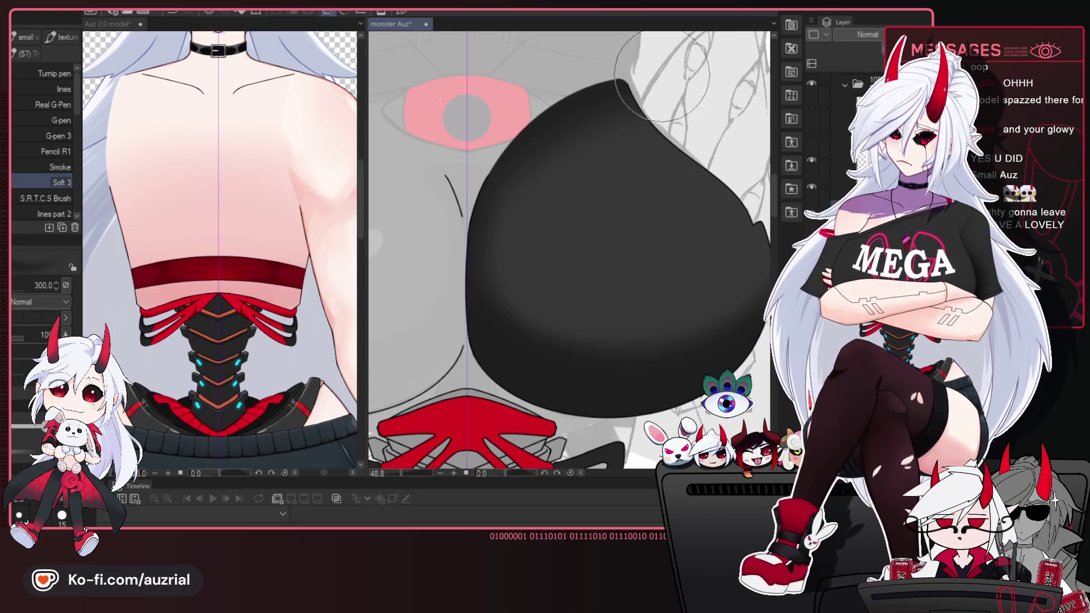
{"action": "left_click_drag", "start_coordinate": [634, 213], "coordinate": [630, 214]}
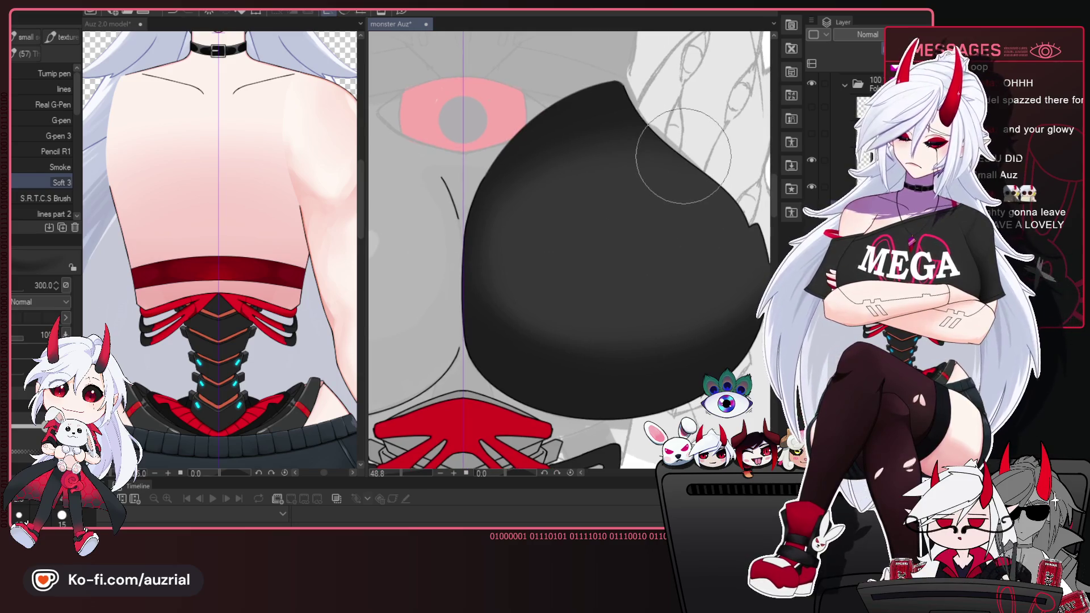
{"action": "scroll", "coordinate": [683, 156], "scroll_direction": "down", "scroll_amount": 2}
{"action": "left_click_drag", "start_coordinate": [606, 139], "coordinate": [648, 175]}
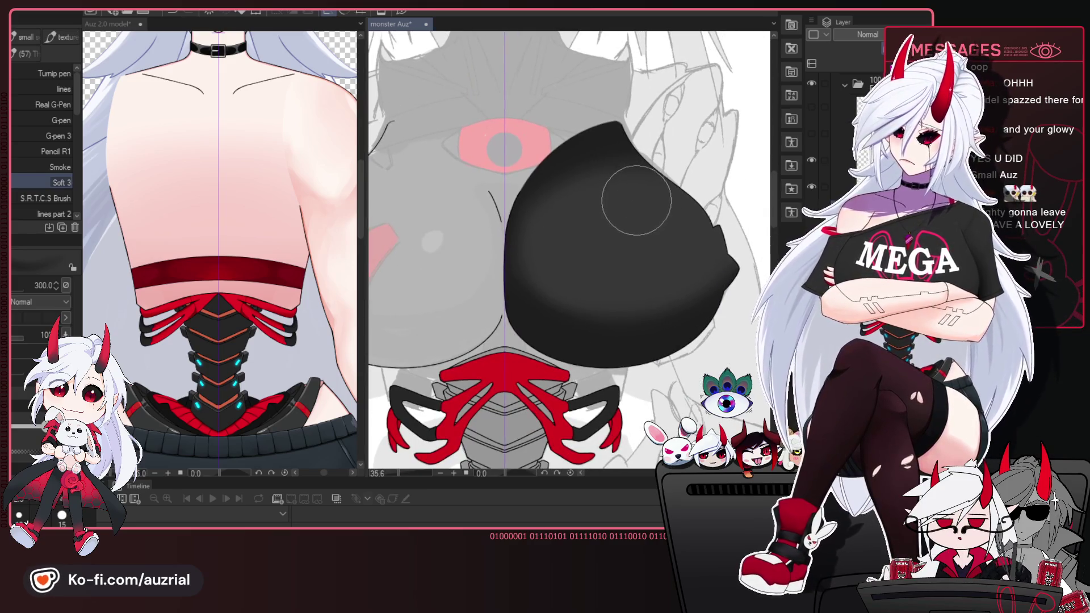
{"action": "scroll", "coordinate": [636, 200], "scroll_direction": "up", "scroll_amount": 1}
{"action": "key", "text": "h"}
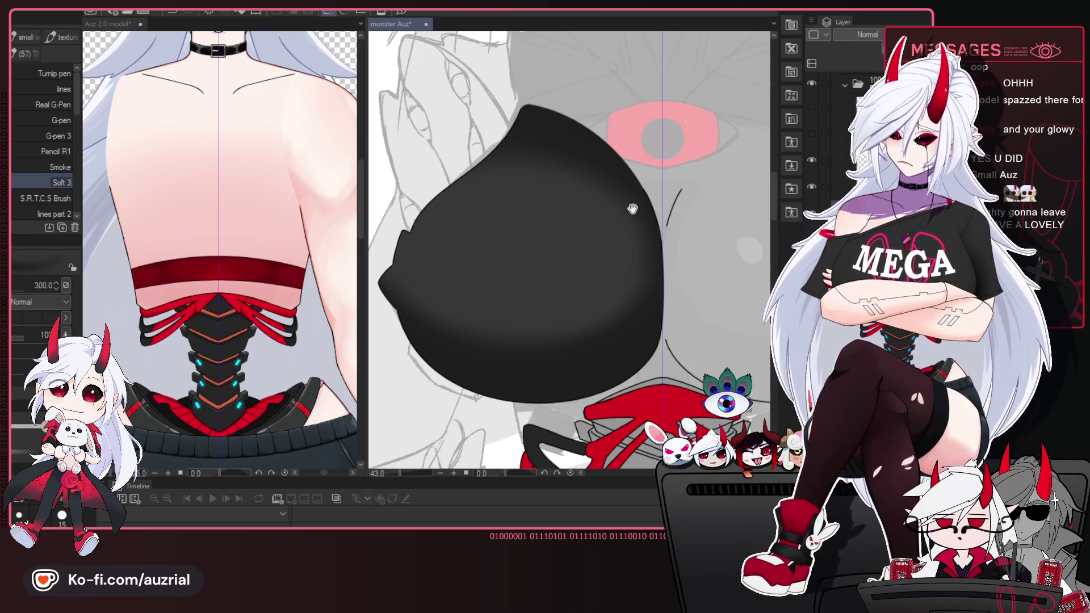
Shrink the brush to 150 and then 100 to refine the shading, checking in mirrored view.
{"action": "left_click_drag", "start_coordinate": [633, 208], "coordinate": [651, 205]}
{"action": "left_click_drag", "start_coordinate": [614, 323], "coordinate": [662, 310]}
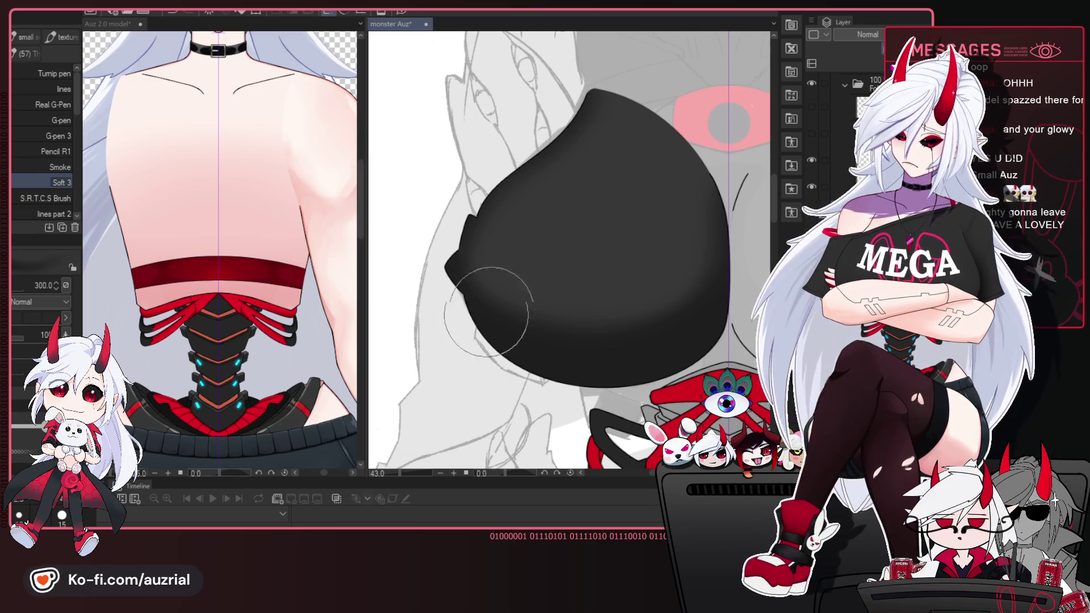
{"action": "key", "text": "bracketleft"}
{"action": "key", "text": "bracketleft"}
{"action": "key", "text": "bracketleft"}
{"action": "key", "text": "bracketleft"}
{"action": "key", "text": "bracketleft"}
{"action": "key", "text": "h"}
{"action": "left_click_drag", "start_coordinate": [663, 336], "coordinate": [663, 279]}
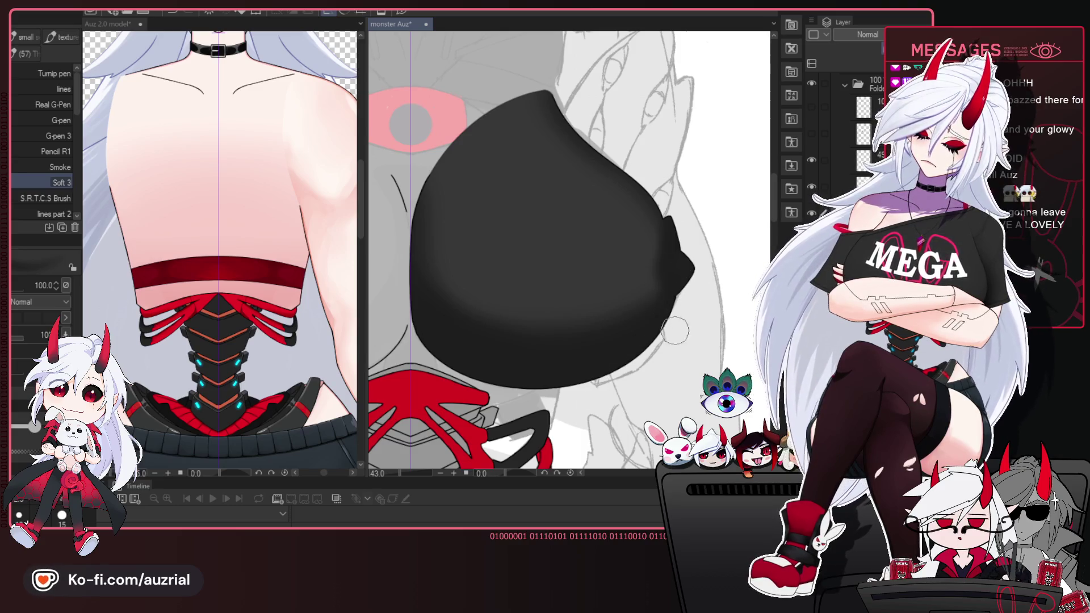
{"action": "key", "text": "h"}
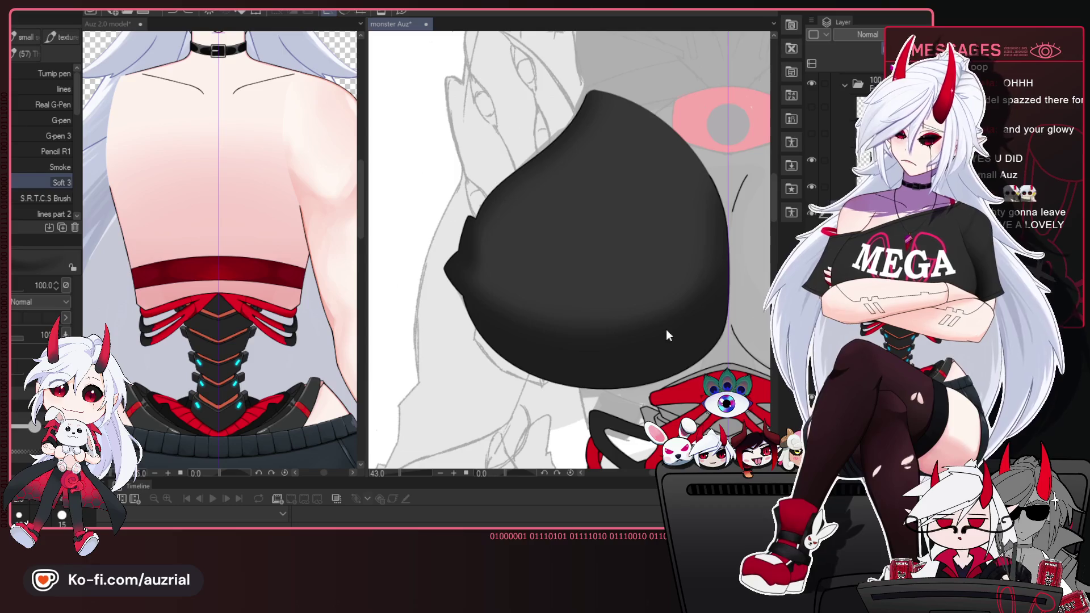
{"action": "left_click_drag", "start_coordinate": [669, 331], "coordinate": [549, 307]}
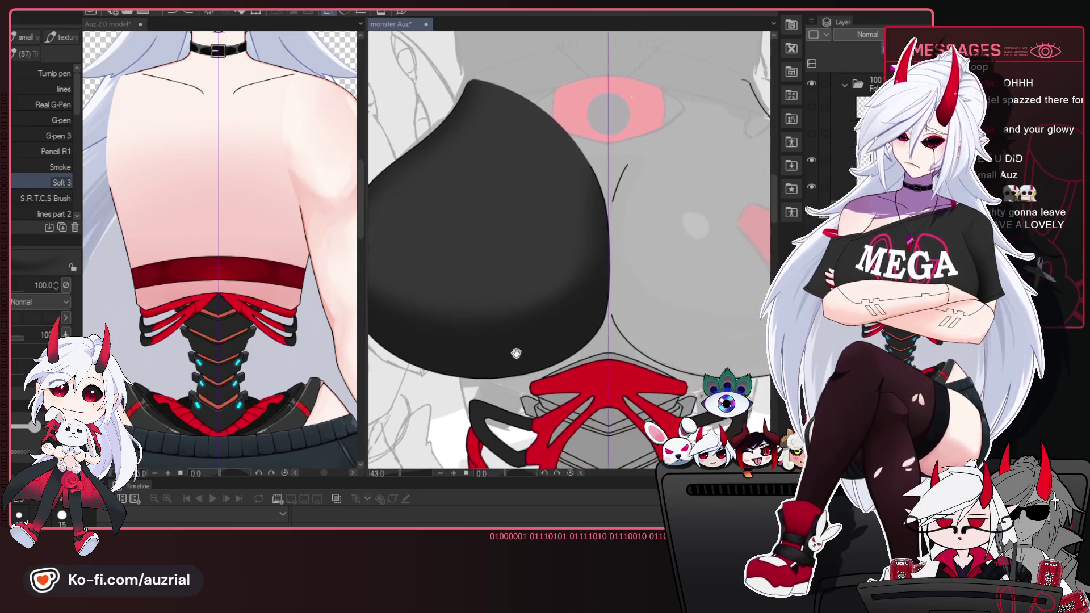
{"action": "scroll", "coordinate": [840, 142], "scroll_direction": "down", "scroll_amount": 3}
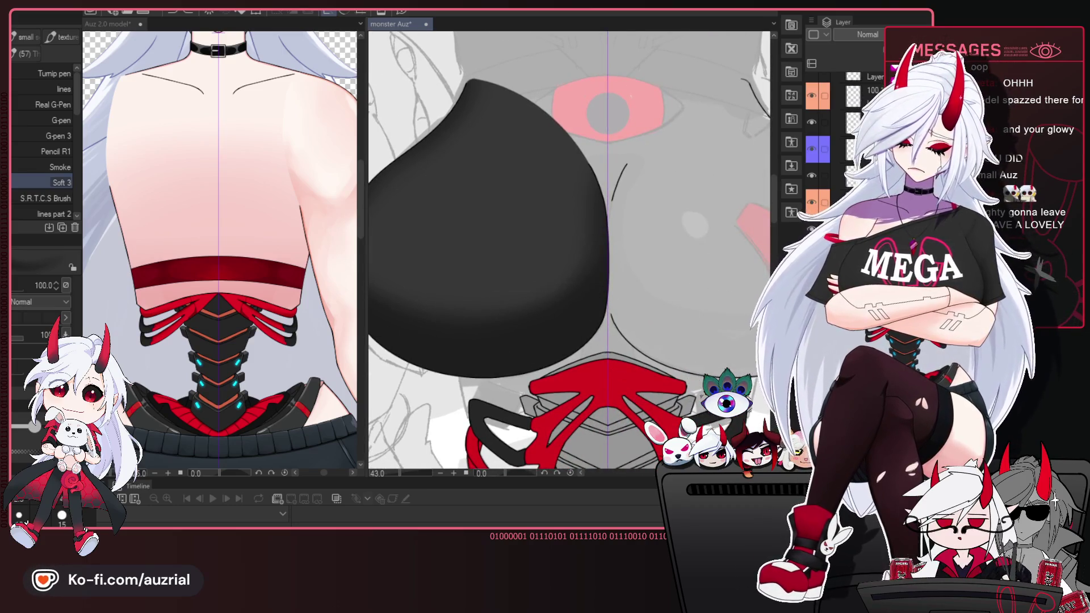
Paint a grey highlight on the black chest piece with an enlarged Rough Shading brush.
{"action": "left_click", "coordinate": [811, 148]}
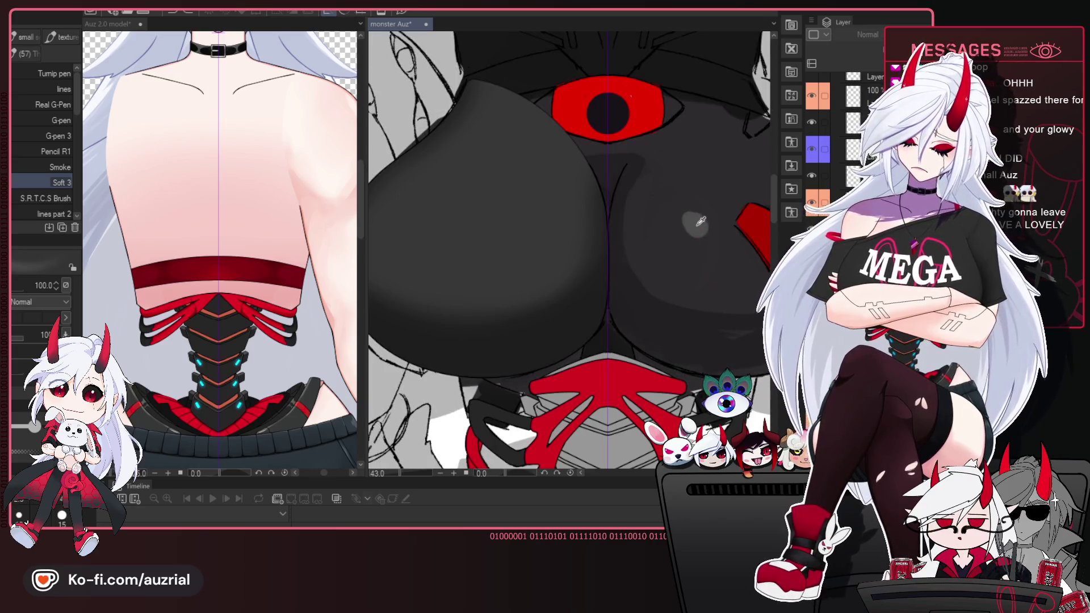
{"action": "left_click", "coordinate": [812, 149]}
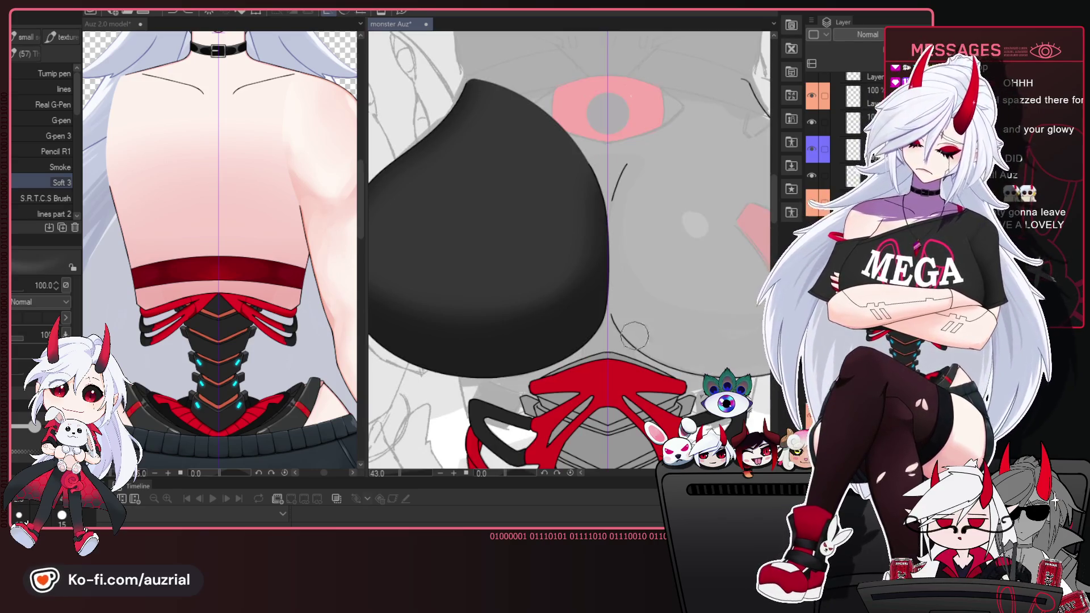
{"action": "scroll", "coordinate": [840, 142], "scroll_direction": "down", "scroll_amount": 2}
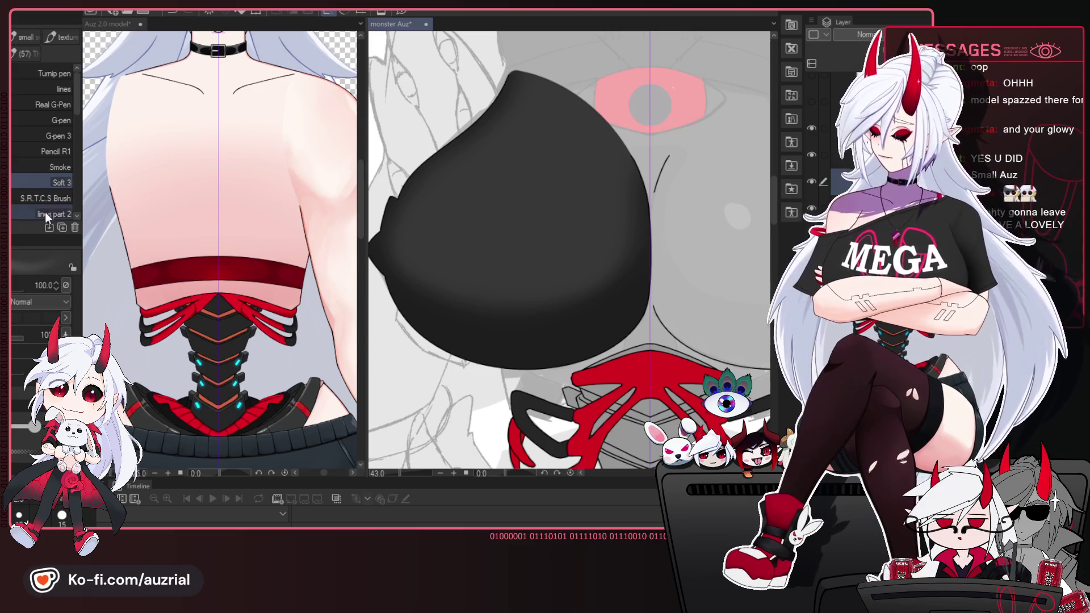
{"action": "left_click_drag", "start_coordinate": [78, 117], "coordinate": [80, 142]}
{"action": "left_click", "coordinate": [59, 192]}
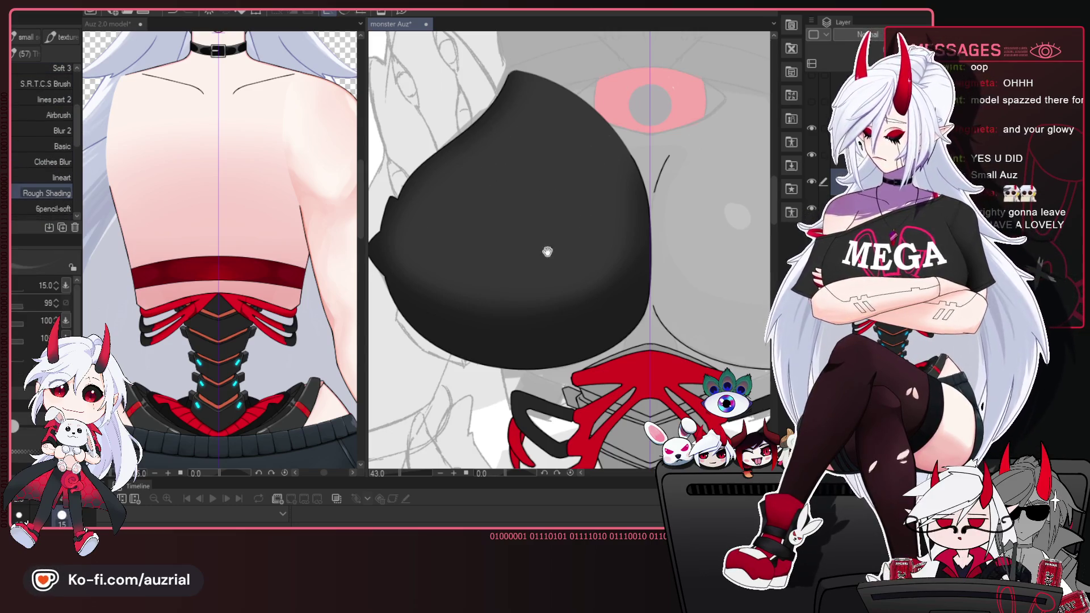
{"action": "key", "text": "bracketright"}
{"action": "key", "text": "bracketright"}
{"action": "key", "text": "bracketright"}
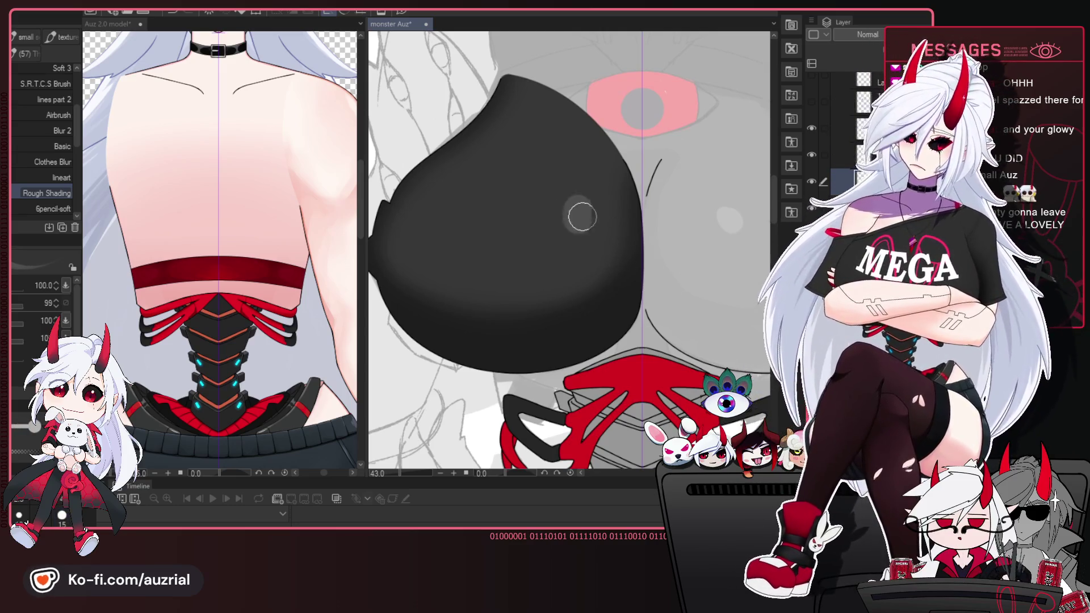
{"action": "mouse_move", "coordinate": [582, 213]}
{"action": "left_mouse_down"}
{"action": "mouse_move", "coordinate": [574, 209]}
{"action": "mouse_move", "coordinate": [586, 221]}
{"action": "left_mouse_up"}
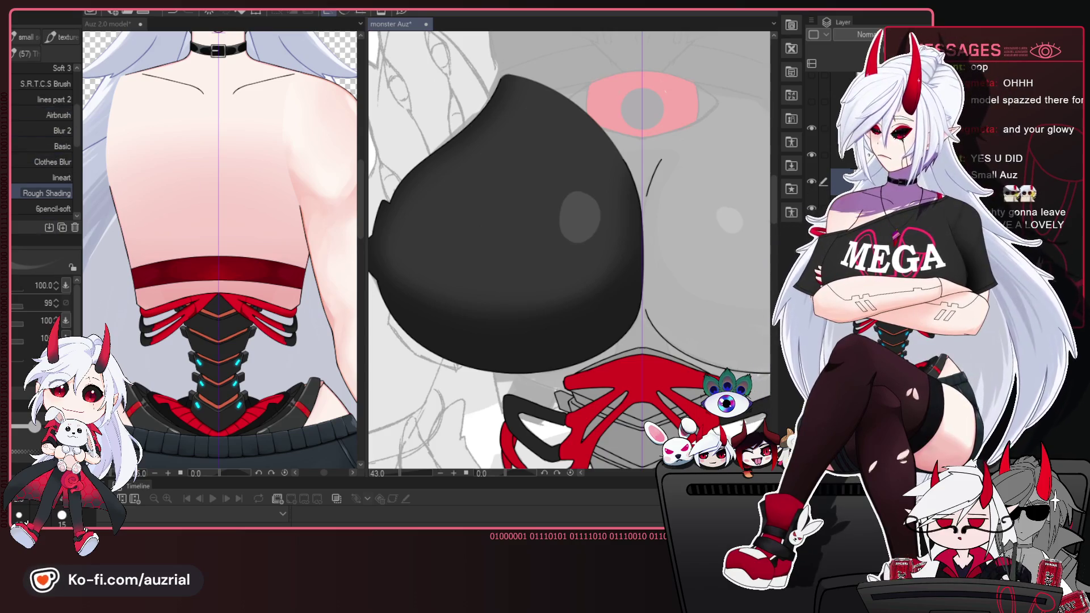
Soften the highlight's edge with a much larger Clothes Blur brush, then enlarge the eraser.
{"action": "left_click_drag", "start_coordinate": [76, 163], "coordinate": [78, 197]}
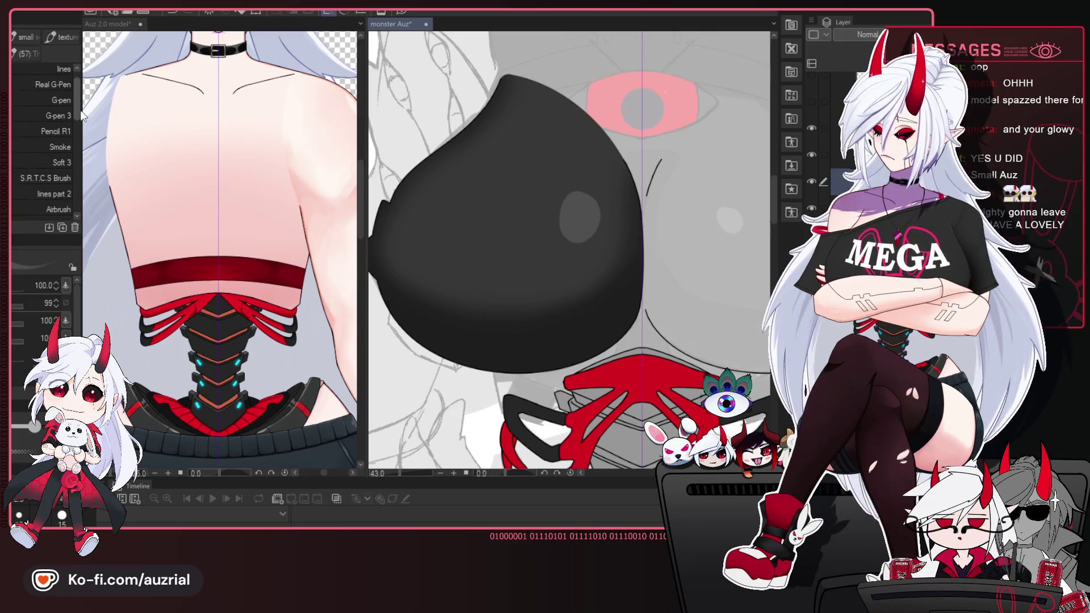
{"action": "left_click_drag", "start_coordinate": [82, 116], "coordinate": [78, 125]}
{"action": "left_click", "coordinate": [53, 176]}
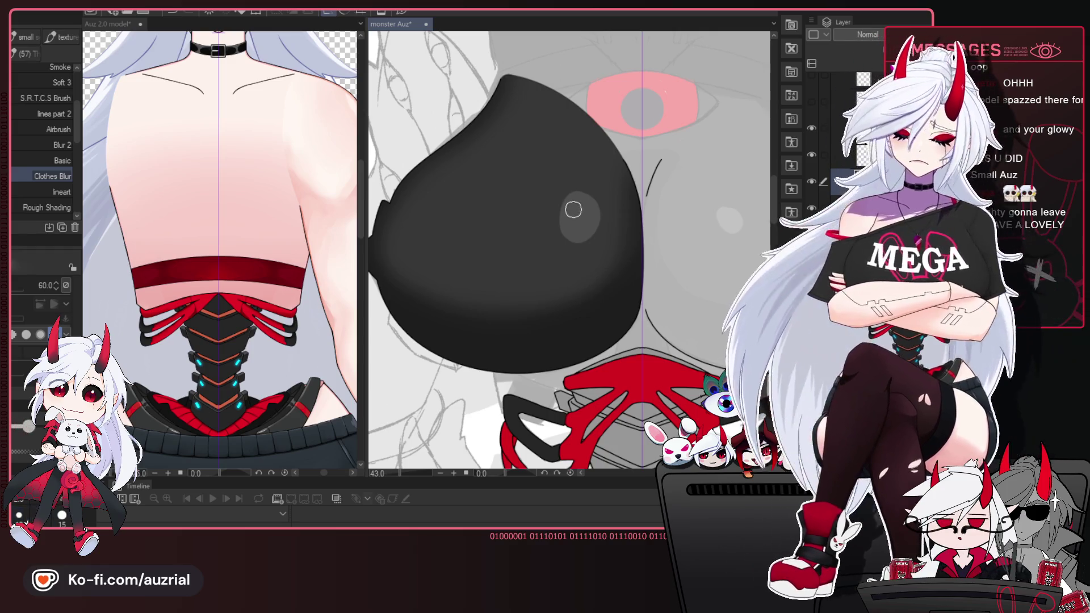
{"action": "key", "text": "bracketright"}
{"action": "key", "text": "bracketright"}
{"action": "key", "text": "bracketright"}
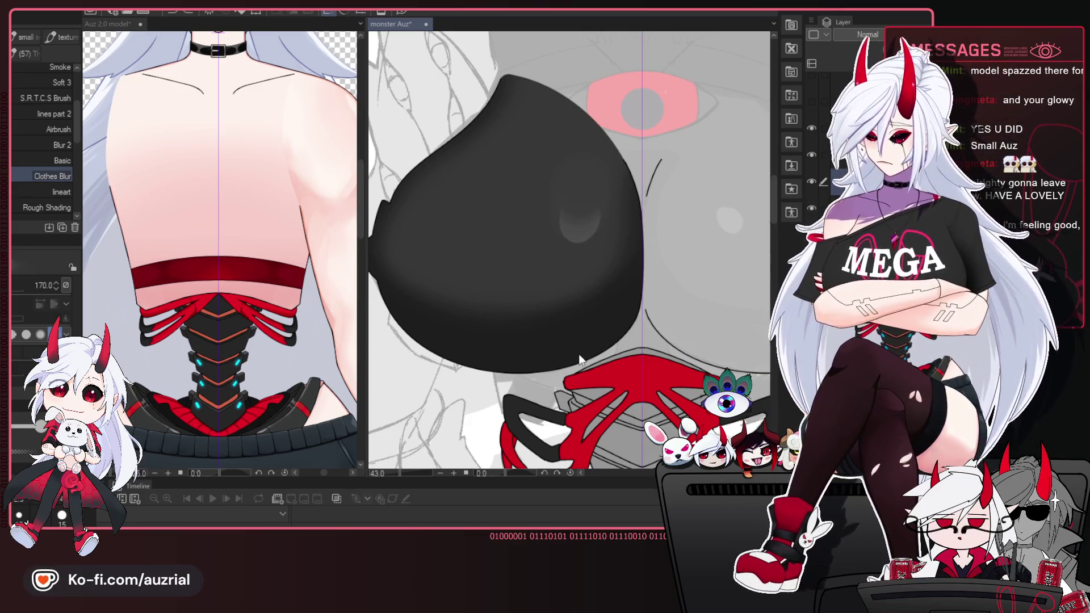
{"action": "left_click_drag", "start_coordinate": [580, 309], "coordinate": [572, 324]}
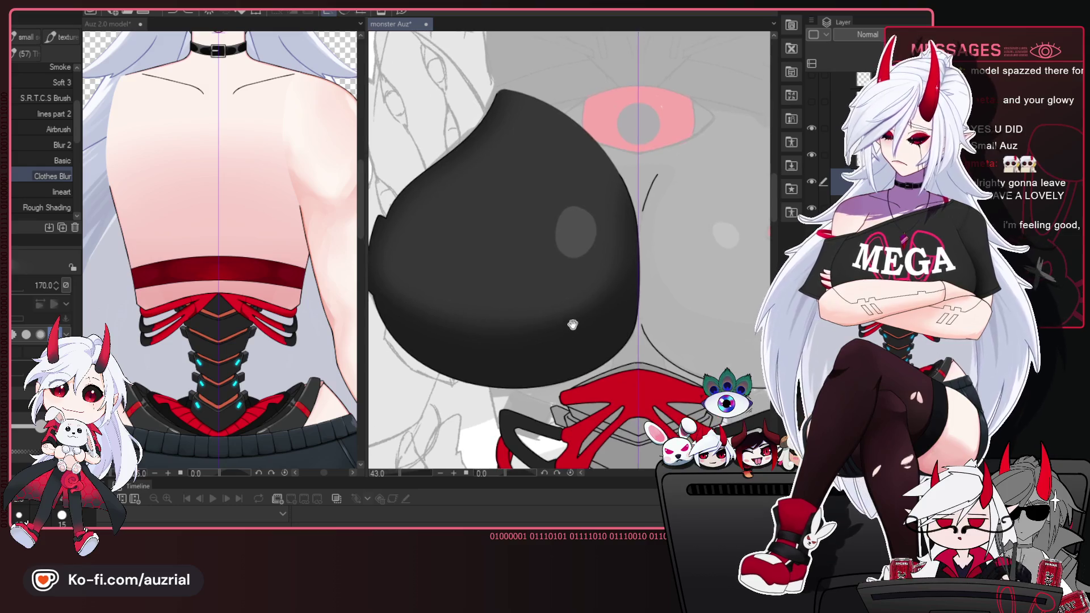
{"action": "left_click_drag", "start_coordinate": [507, 338], "coordinate": [457, 362]}
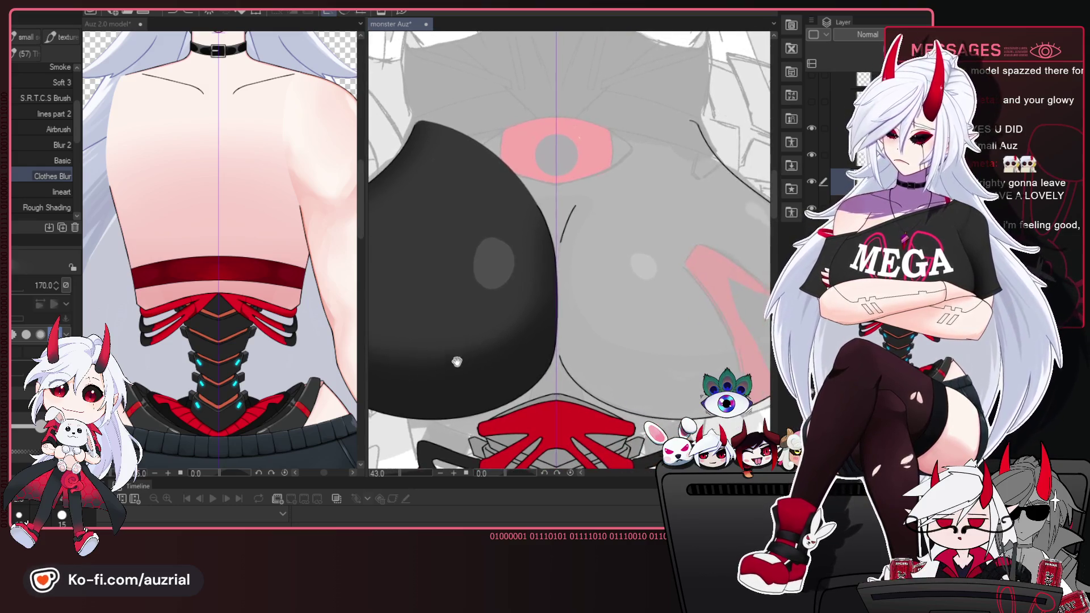
{"action": "key", "text": "e"}
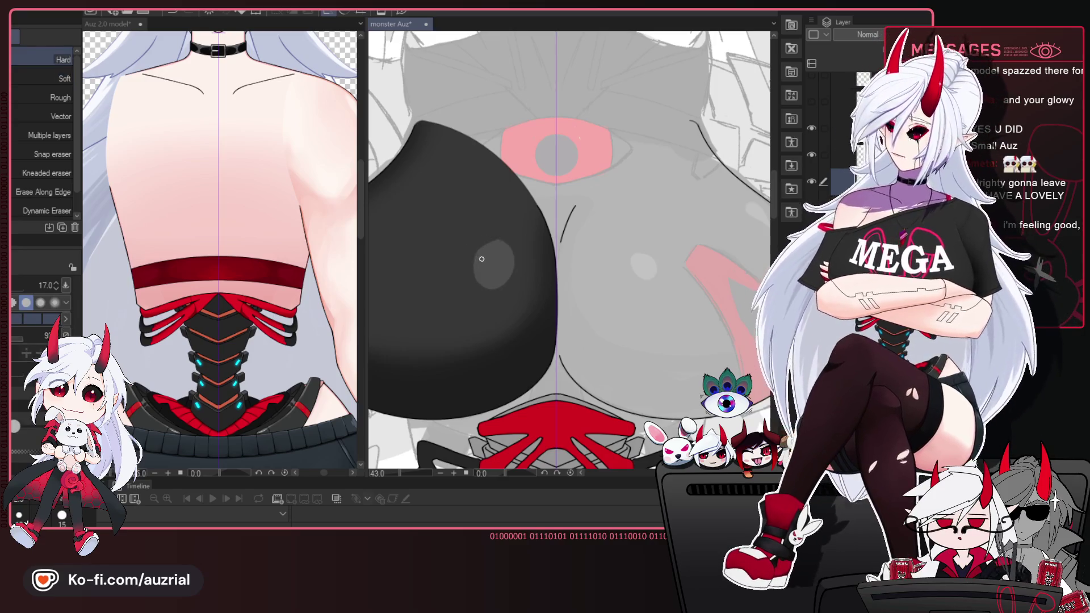
{"action": "key", "text": "bracketright"}
{"action": "key", "text": "bracketright"}
{"action": "key", "text": "bracketright"}
Erase and blur the highlight, then repaint it as a rounder grey spot with Rough Shading.
{"action": "left_click_drag", "start_coordinate": [518, 235], "coordinate": [549, 226]}
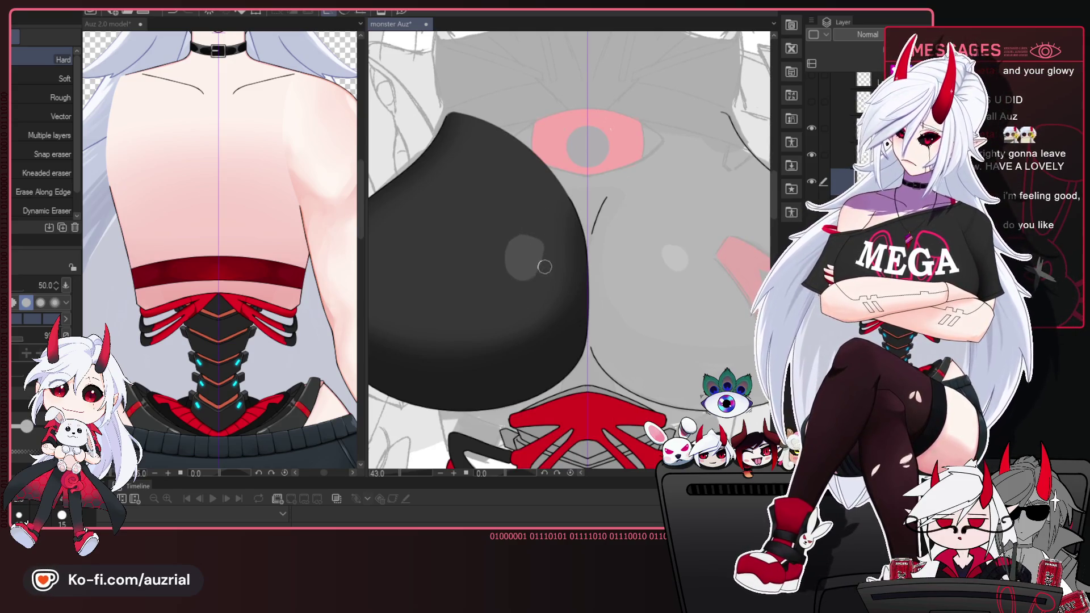
{"action": "key", "text": "b"}
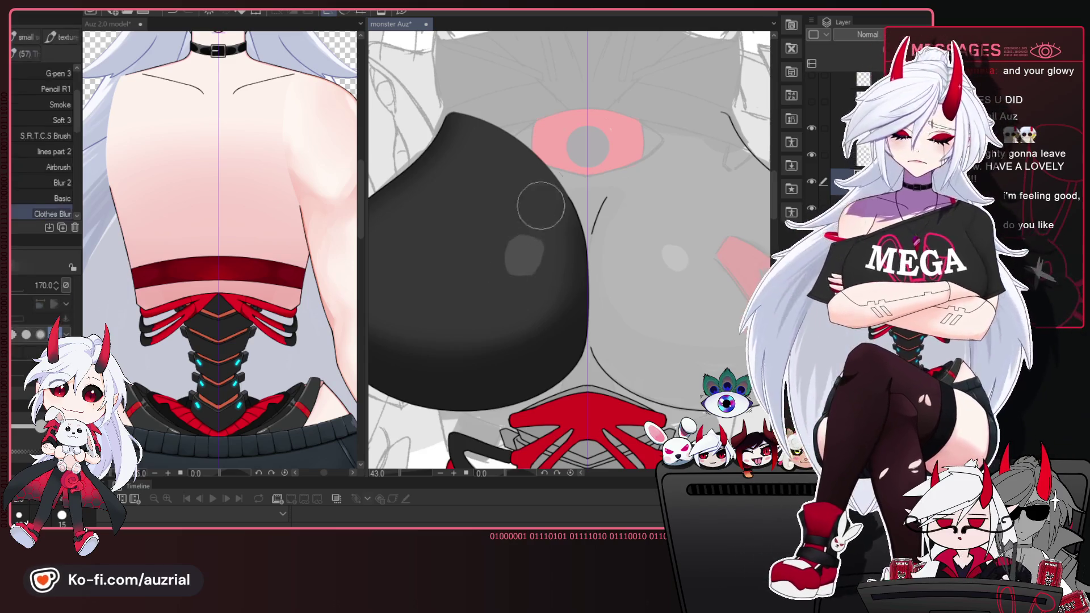
{"action": "left_click_drag", "start_coordinate": [511, 281], "coordinate": [525, 283]}
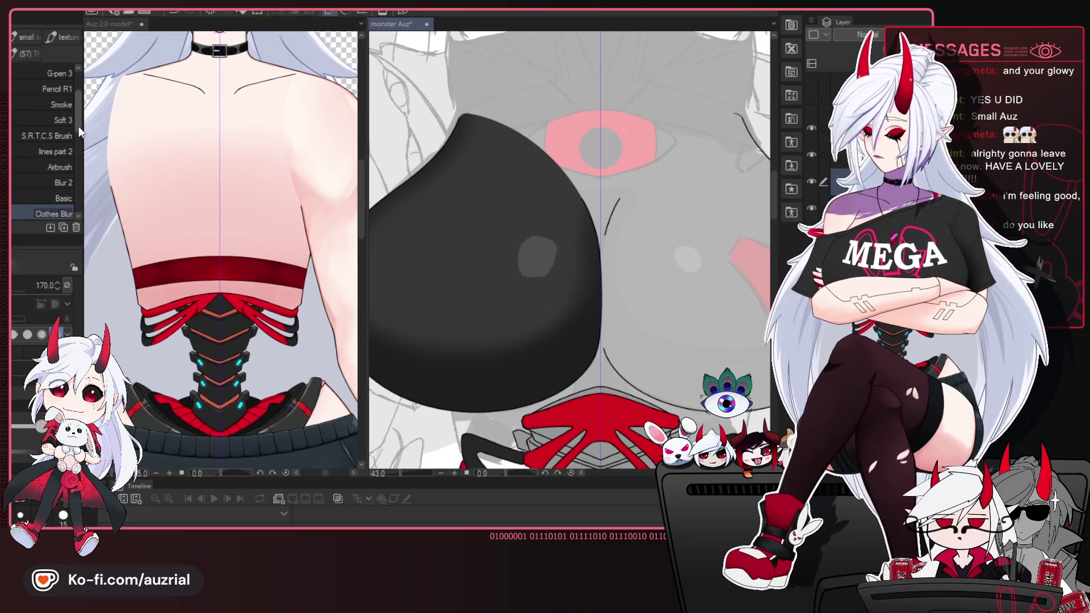
{"action": "left_click_drag", "start_coordinate": [78, 126], "coordinate": [80, 161]}
{"action": "left_click", "coordinate": [60, 141]}
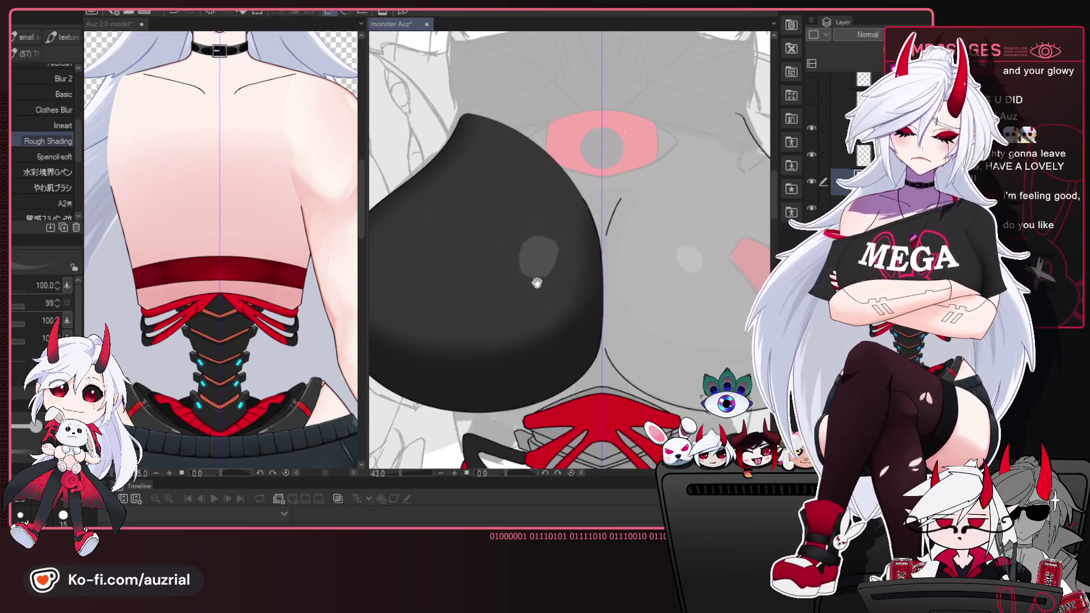
{"action": "left_click_drag", "start_coordinate": [565, 222], "coordinate": [572, 221]}
{"action": "left_click", "coordinate": [543, 255]}
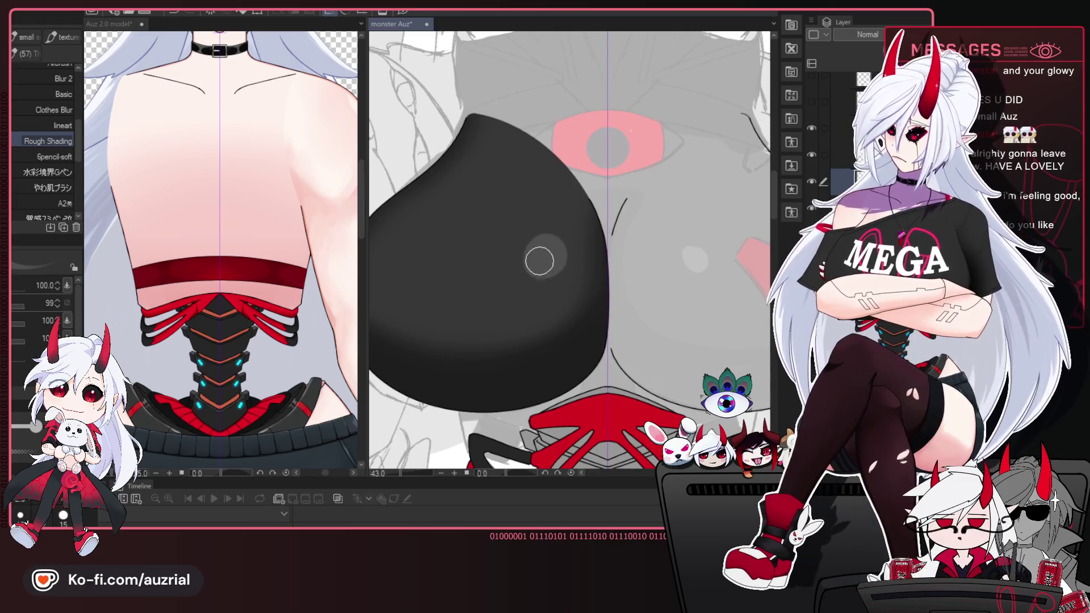
Add a small fainter highlight near the chest piece's top edge with a smaller brush, then zoom out.
{"action": "mouse_move", "coordinate": [684, 367]}
{"action": "left_mouse_down"}
{"action": "mouse_move", "coordinate": [559, 357]}
{"action": "mouse_move", "coordinate": [769, 368]}
{"action": "left_mouse_up"}
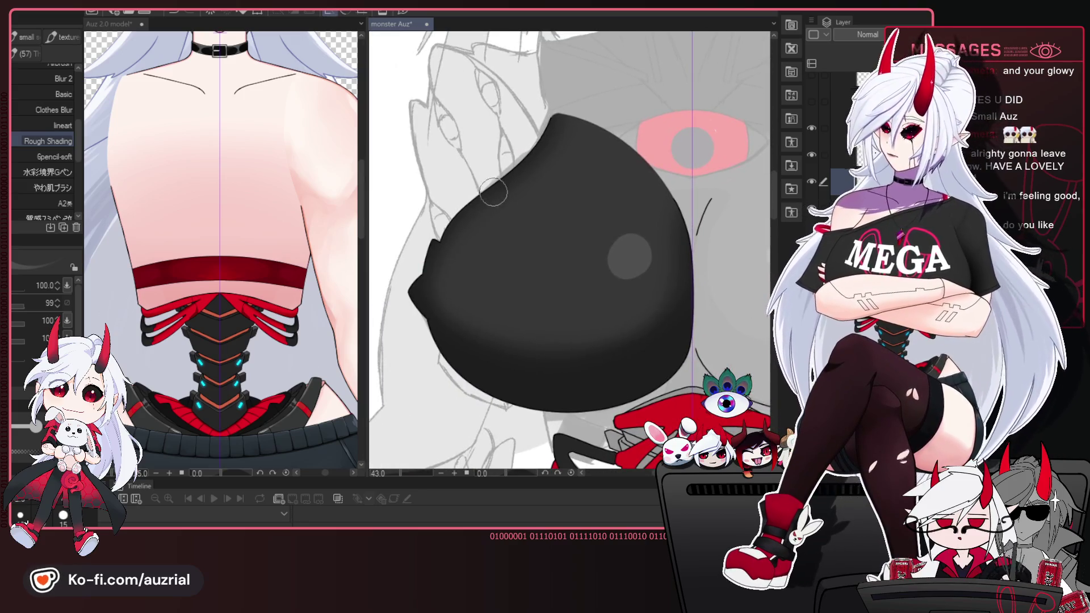
{"action": "key", "text": "bracketleft"}
{"action": "key", "text": "bracketleft"}
{"action": "left_click_drag", "start_coordinate": [505, 192], "coordinate": [490, 203]}
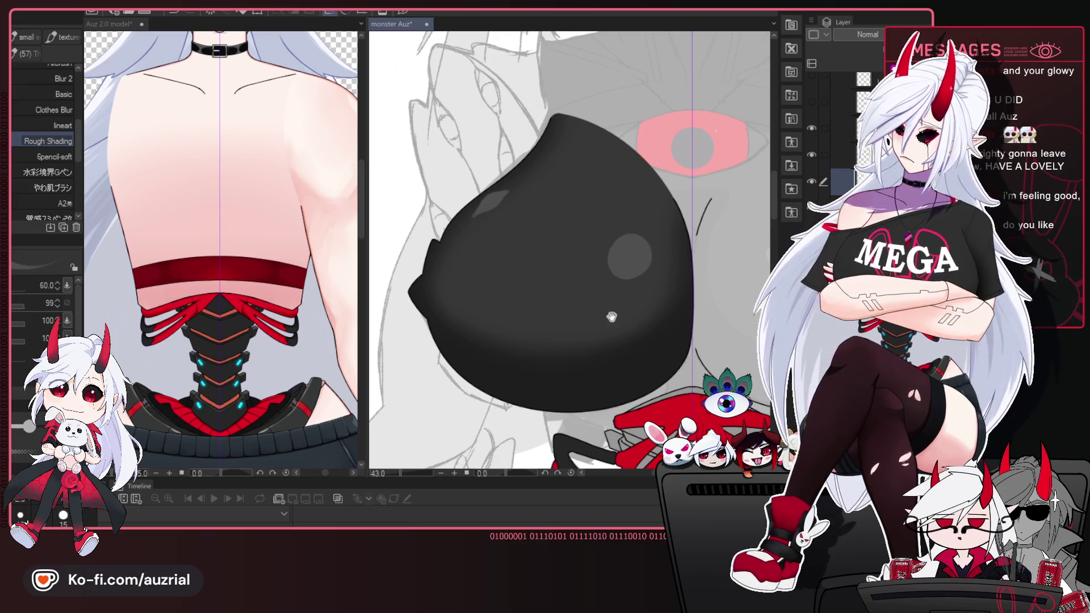
{"action": "left_click_drag", "start_coordinate": [735, 267], "coordinate": [640, 287]}
{"action": "scroll", "coordinate": [640, 287], "scroll_direction": "down", "scroll_amount": 1}
{"action": "scroll", "coordinate": [653, 266], "scroll_direction": "down", "scroll_amount": 1}
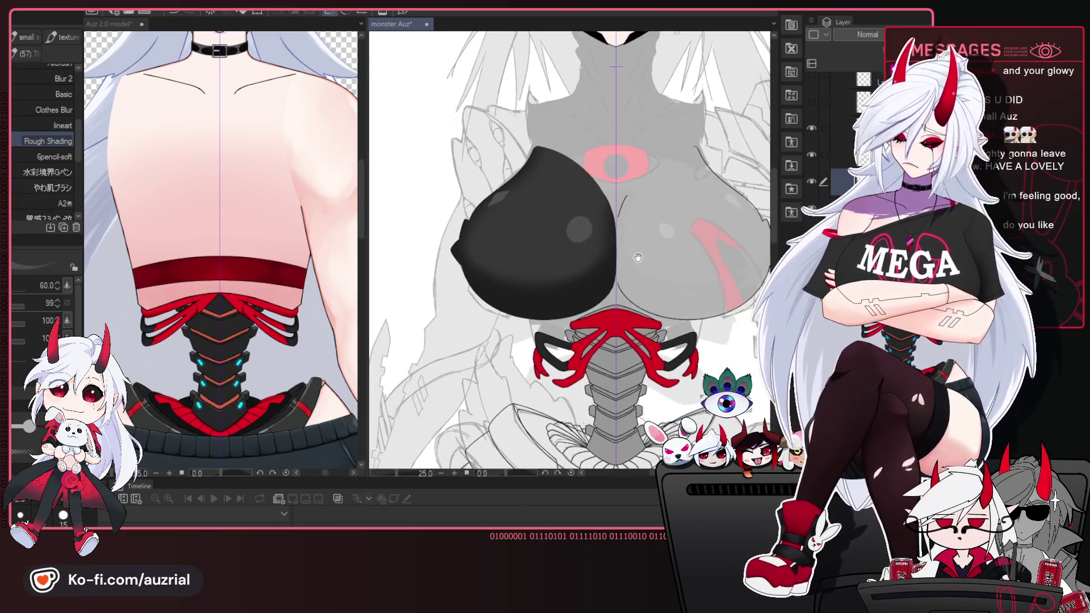
{"action": "scroll", "coordinate": [660, 254], "scroll_direction": "up", "scroll_amount": 1}
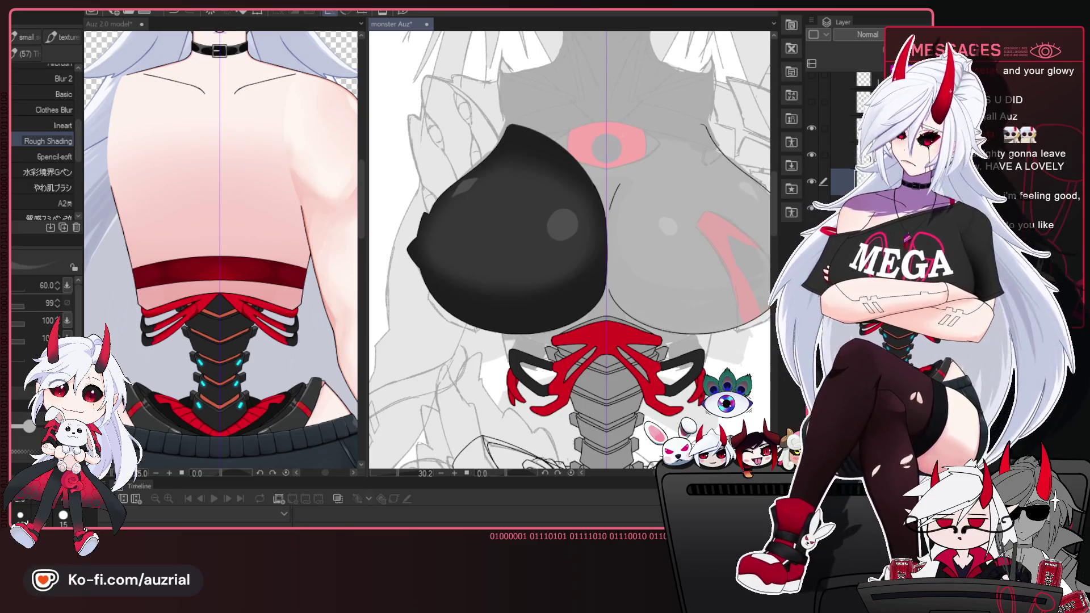
Expand Folder 4, turn the red stripe layer's visibility back on, and centre on the stripe.
{"action": "left_click", "coordinate": [813, 143]}
{"action": "left_click", "coordinate": [812, 169]}
{"action": "scroll", "coordinate": [586, 266], "scroll_direction": "down", "scroll_amount": 1}
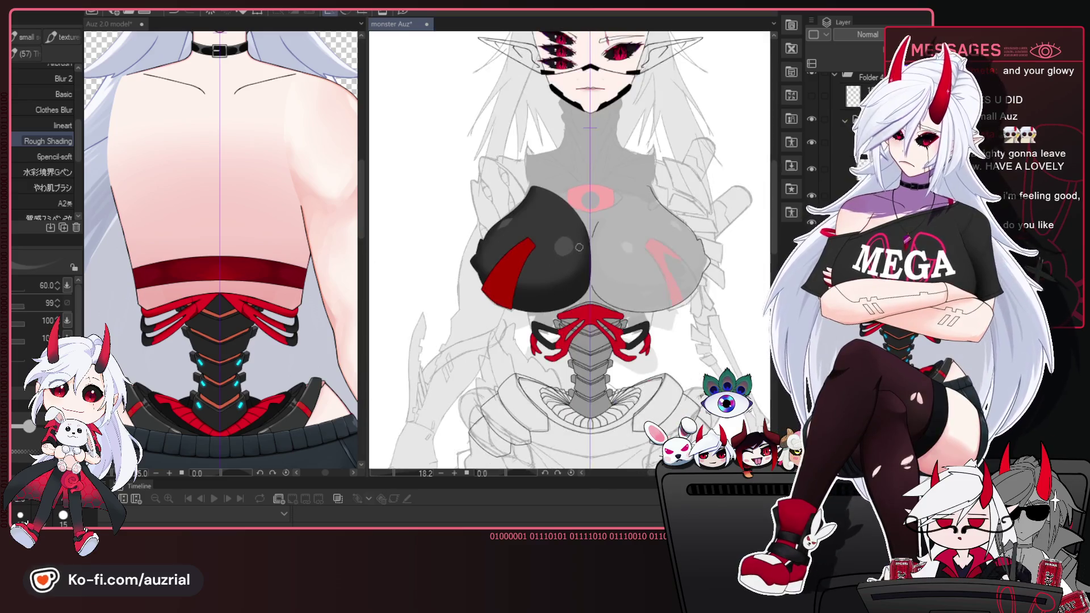
{"action": "scroll", "coordinate": [586, 267], "scroll_direction": "down", "scroll_amount": 1}
{"action": "scroll", "coordinate": [586, 267], "scroll_direction": "up", "scroll_amount": 1}
{"action": "scroll", "coordinate": [587, 267], "scroll_direction": "up", "scroll_amount": 1}
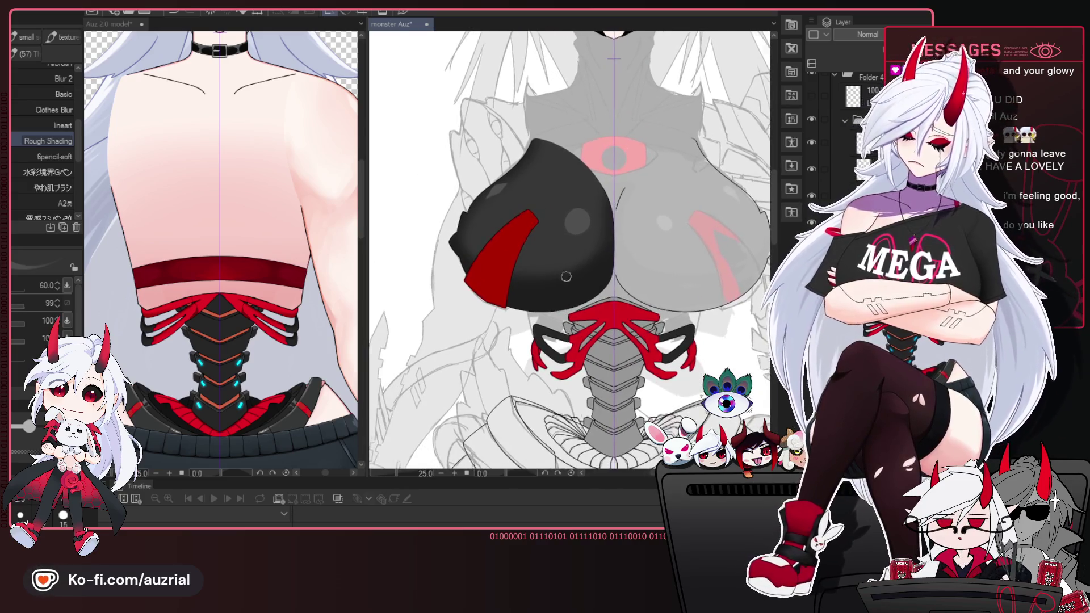
{"action": "scroll", "coordinate": [587, 267], "scroll_direction": "up", "scroll_amount": 1}
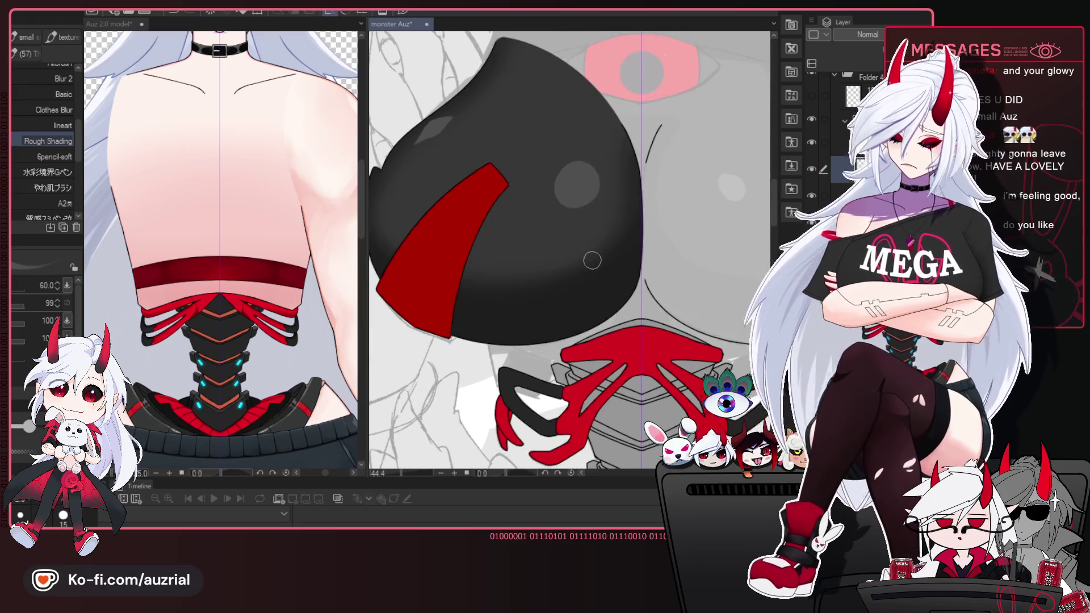
{"action": "scroll", "coordinate": [591, 256], "scroll_direction": "up", "scroll_amount": 1}
{"action": "left_click_drag", "start_coordinate": [477, 372], "coordinate": [559, 326]}
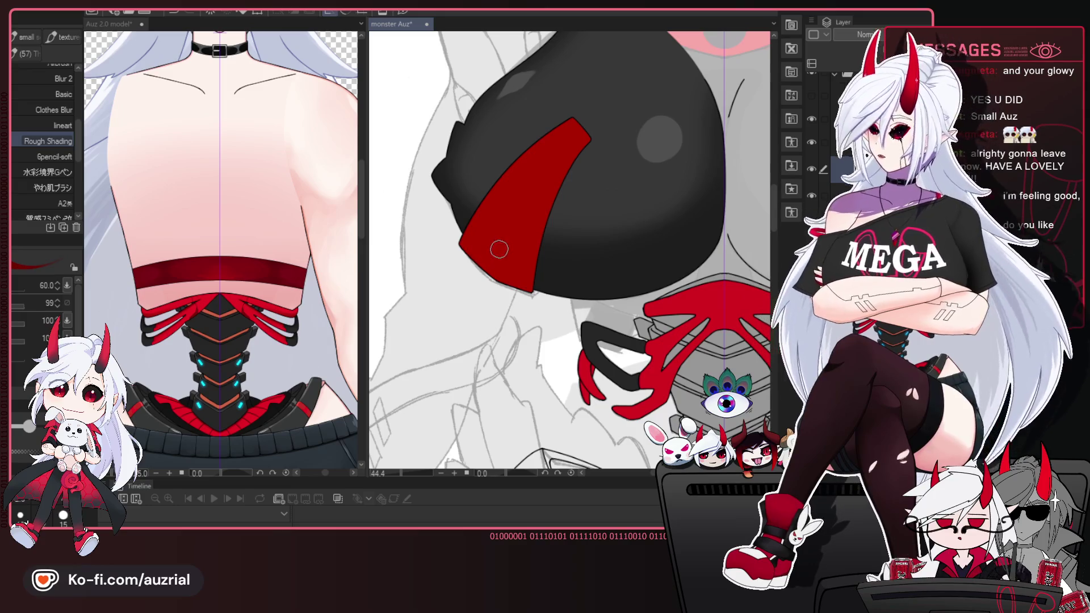
Try the blur and Rough Shading brushes before settling on a soft shading brush.
{"action": "left_click", "coordinate": [58, 79]}
{"action": "left_click", "coordinate": [71, 141]}
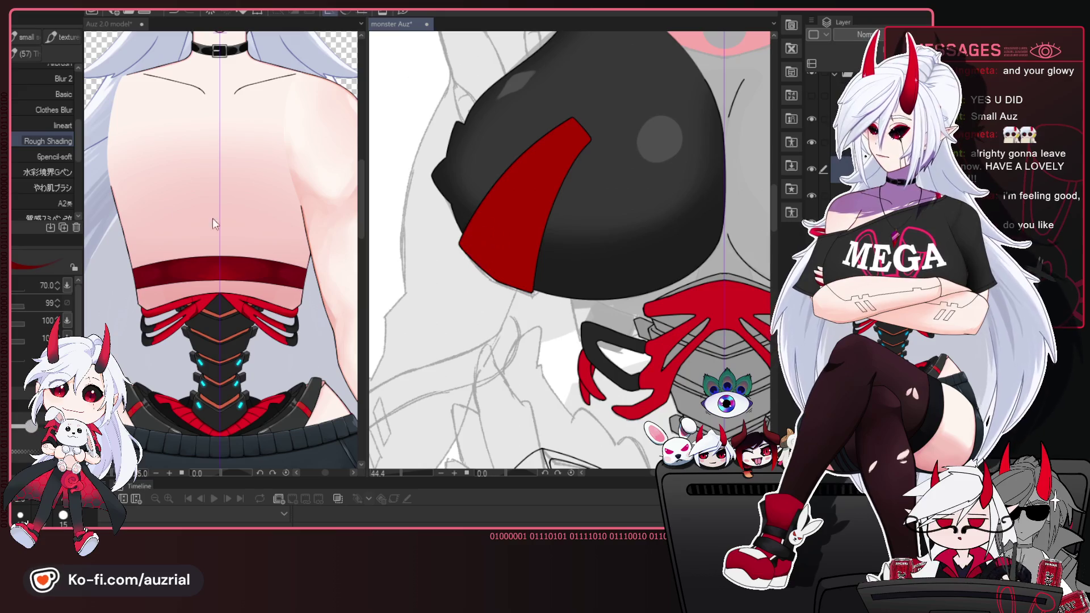
{"action": "scroll", "coordinate": [78, 138], "scroll_direction": "up", "scroll_amount": 3}
{"action": "left_click", "coordinate": [65, 110]}
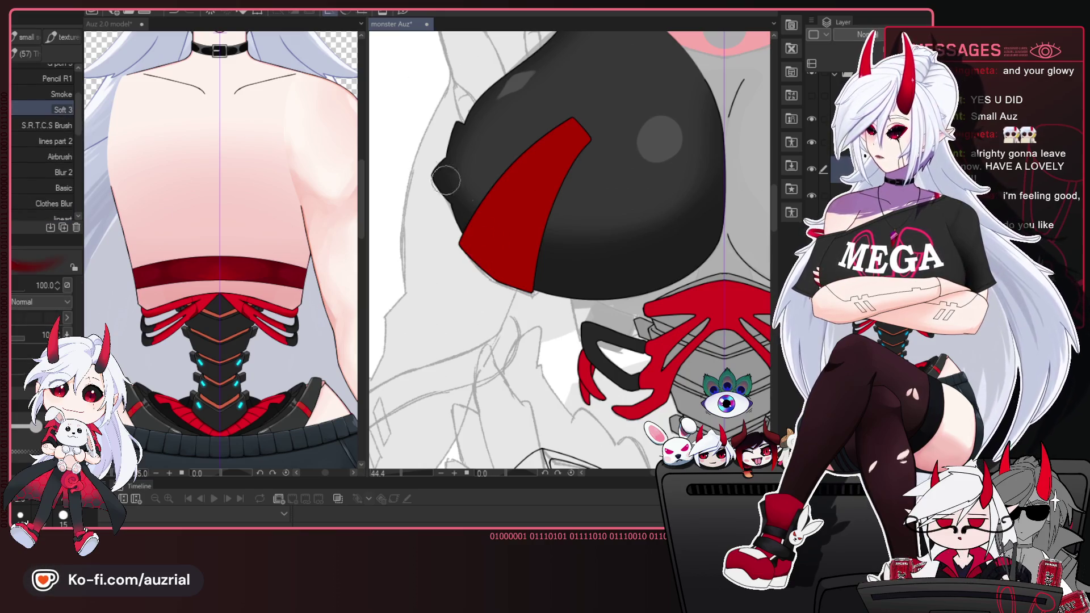
Darken the red stripe's lower end with a size-700 Soft 3 airbrush, then zoom out to the torso.
{"action": "left_click_drag", "start_coordinate": [484, 240], "coordinate": [452, 286]}
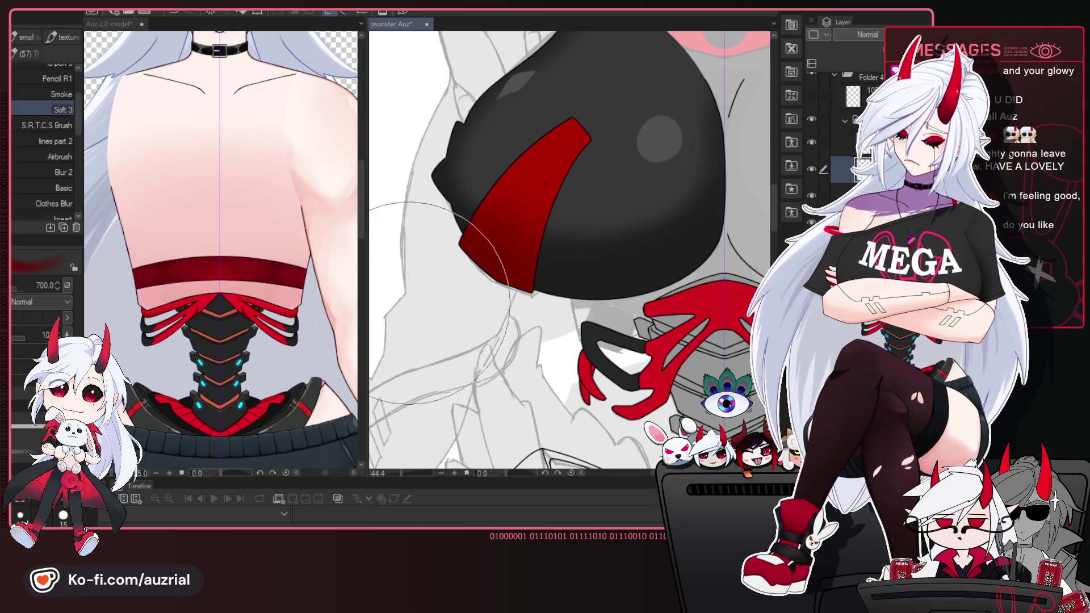
{"action": "mouse_move", "coordinate": [536, 340]}
{"action": "left_mouse_down"}
{"action": "mouse_move", "coordinate": [513, 358]}
{"action": "mouse_move", "coordinate": [564, 343]}
{"action": "left_mouse_up"}
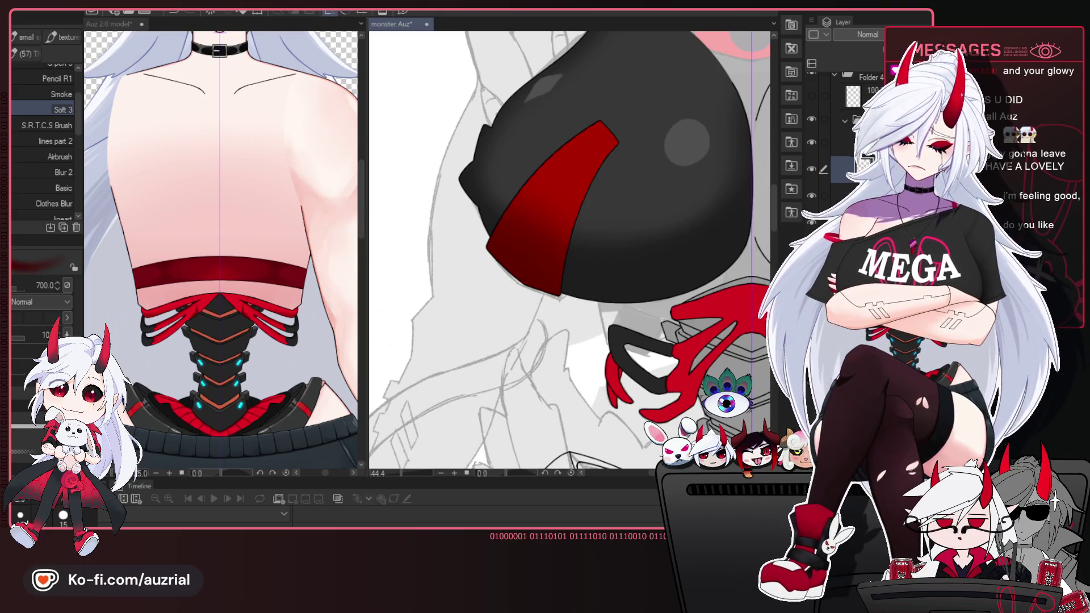
{"action": "left_click_drag", "start_coordinate": [497, 352], "coordinate": [398, 394]}
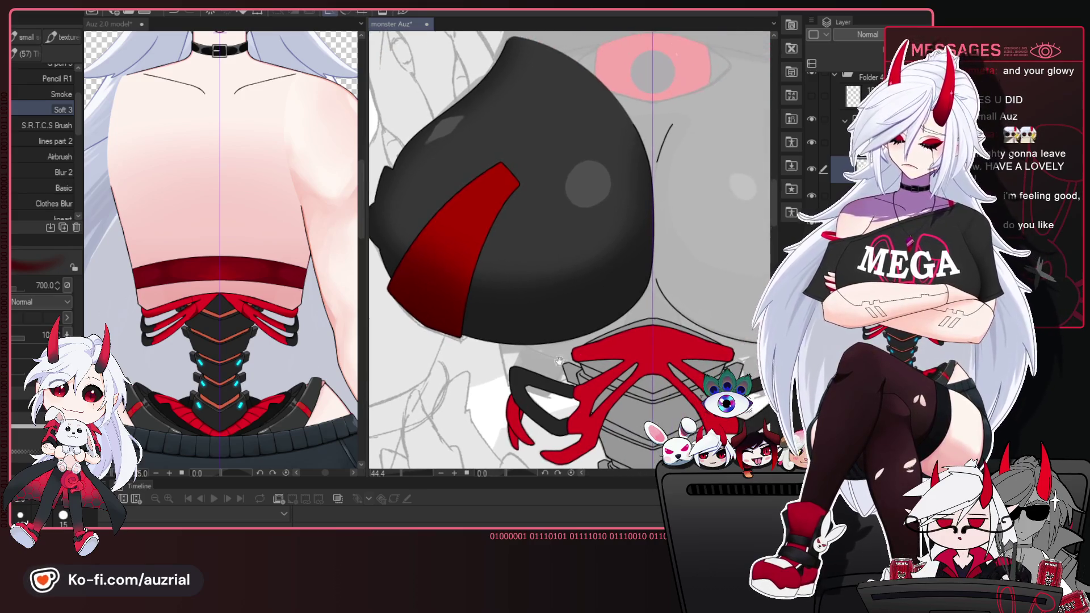
{"action": "scroll", "coordinate": [621, 236], "scroll_direction": "down", "scroll_amount": 3}
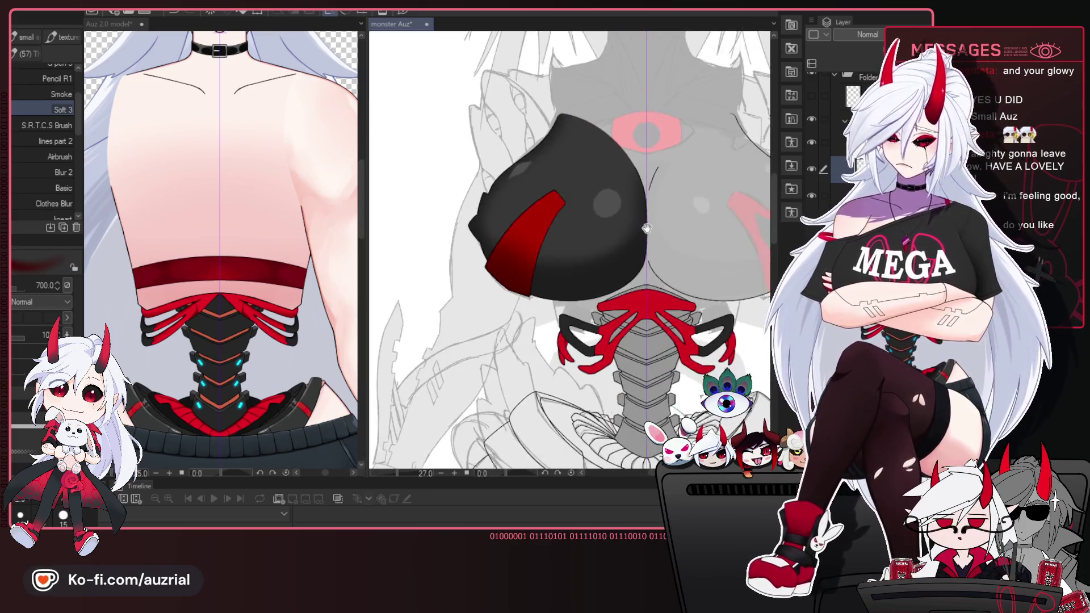
{"action": "left_click_drag", "start_coordinate": [658, 223], "coordinate": [621, 237]}
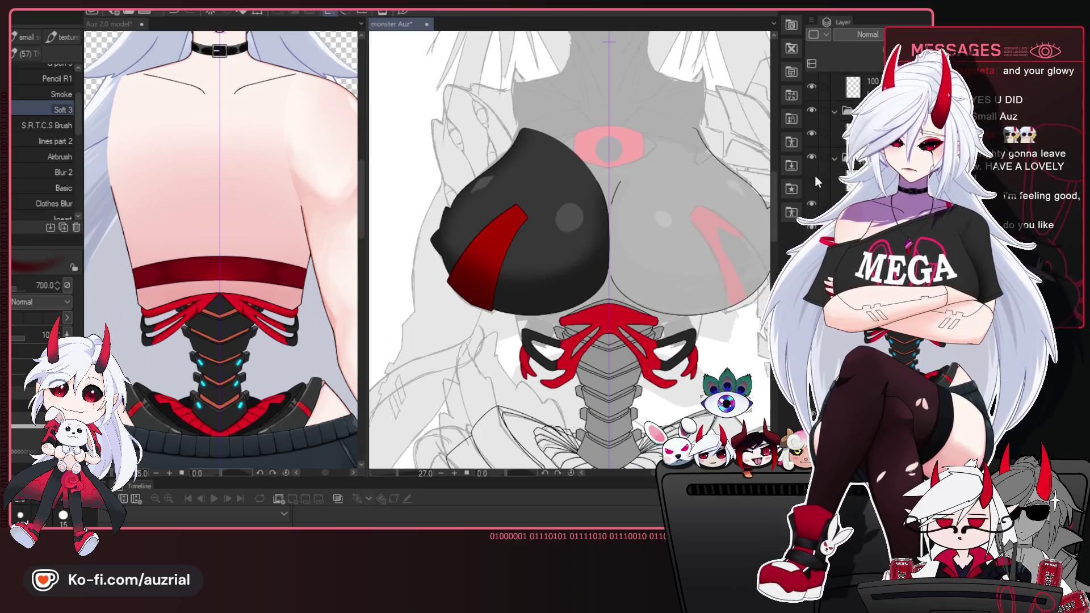
Place a flipped copy of the chest piece and stripe over the right breast with Ctrl+T.
{"action": "left_click", "coordinate": [813, 180]}
{"action": "left_click", "coordinate": [817, 204]}
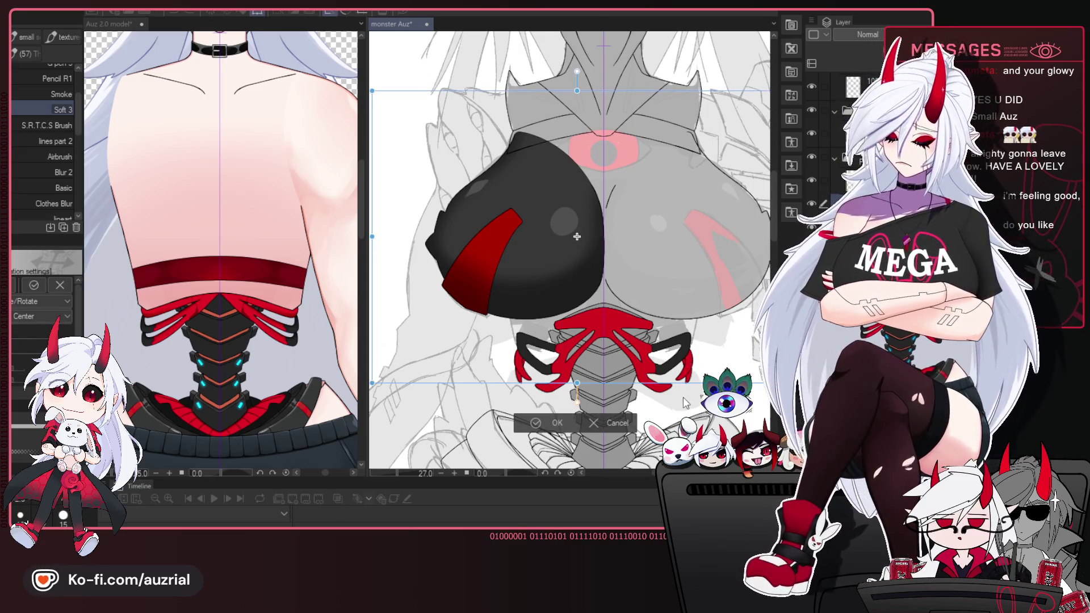
{"action": "key", "text": "ctrl+v"}
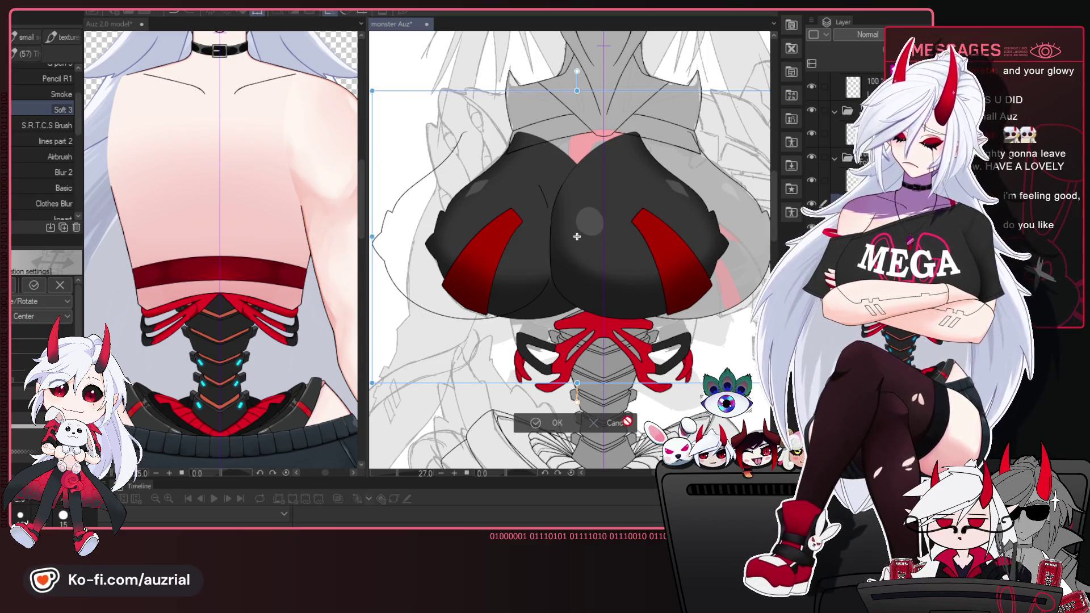
{"action": "key", "text": "Escape"}
{"action": "key", "text": "ctrl+t"}
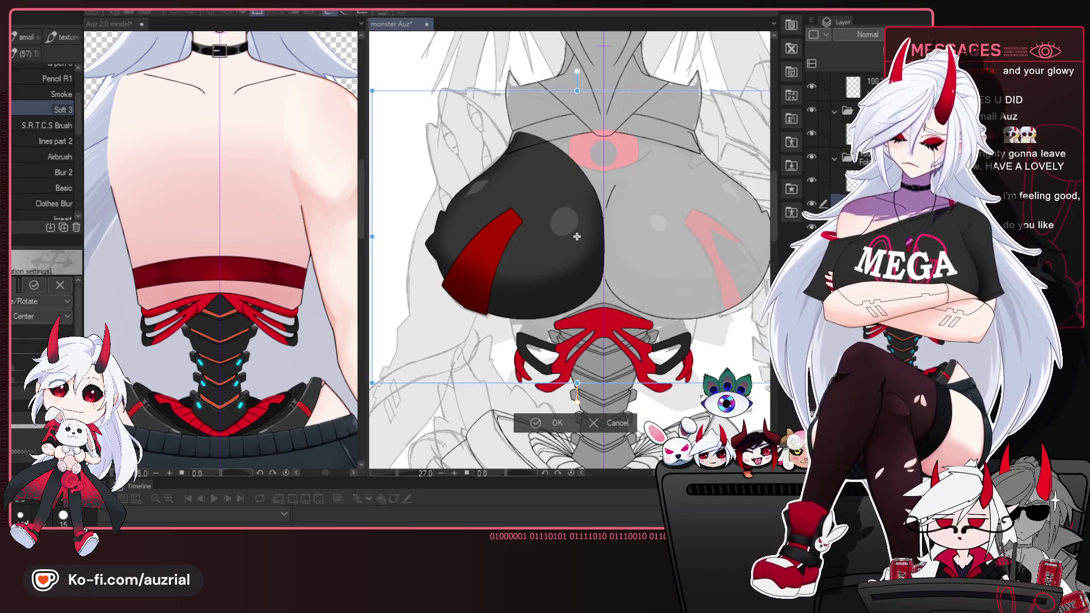
{"action": "left_click_drag", "start_coordinate": [613, 291], "coordinate": [682, 283]}
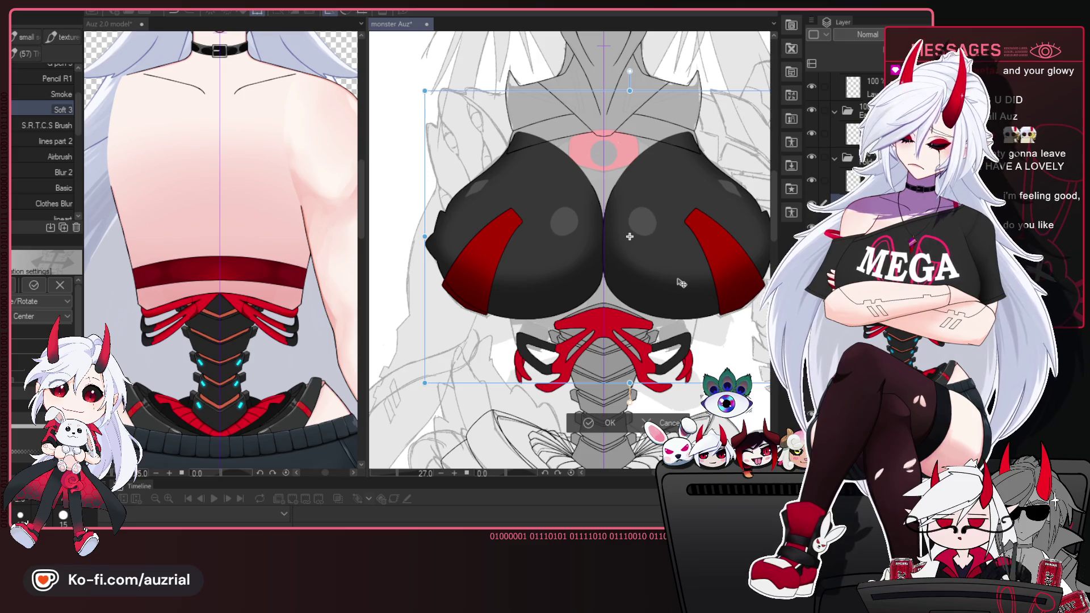
{"action": "scroll", "coordinate": [650, 248], "scroll_direction": "up", "scroll_amount": 3}
{"action": "key", "text": "Right"}
{"action": "key", "text": "Right"}
{"action": "key", "text": "Left"}
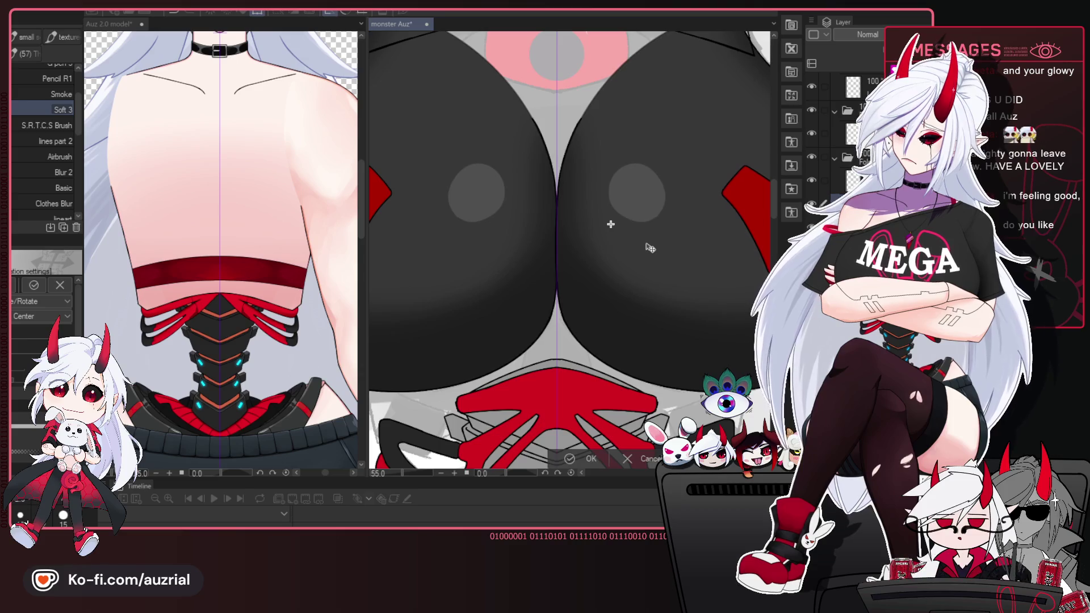
{"action": "key", "text": "Return"}
{"action": "scroll", "coordinate": [655, 248], "scroll_direction": "down", "scroll_amount": 2}
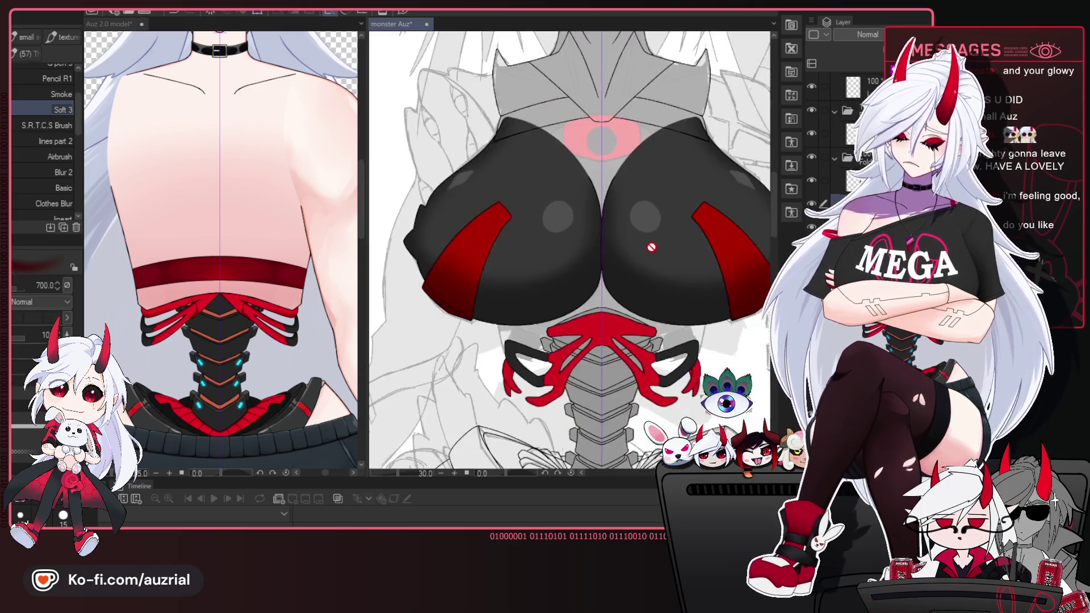
Zoom out and pan to review the whole figure, lower torso, and head.
{"action": "scroll", "coordinate": [653, 255], "scroll_direction": "down", "scroll_amount": 1}
{"action": "scroll", "coordinate": [644, 279], "scroll_direction": "down", "scroll_amount": 2}
{"action": "scroll", "coordinate": [634, 301], "scroll_direction": "down", "scroll_amount": 2}
{"action": "left_click_drag", "start_coordinate": [634, 301], "coordinate": [623, 326]}
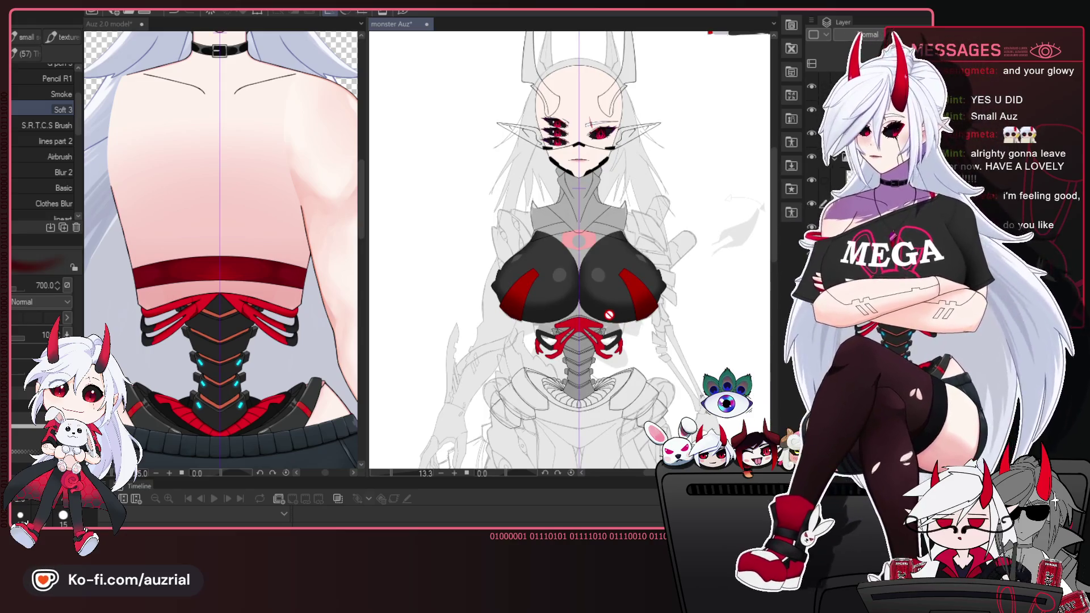
{"action": "scroll", "coordinate": [606, 311], "scroll_direction": "up", "scroll_amount": 2}
{"action": "scroll", "coordinate": [587, 357], "scroll_direction": "up", "scroll_amount": 1}
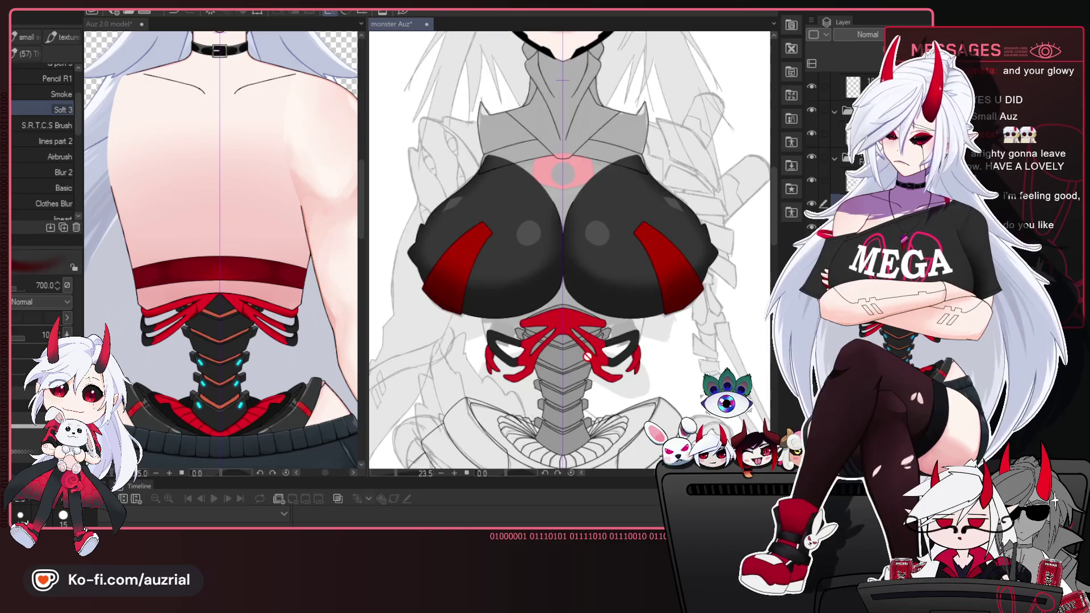
{"action": "left_click_drag", "start_coordinate": [622, 370], "coordinate": [625, 325]}
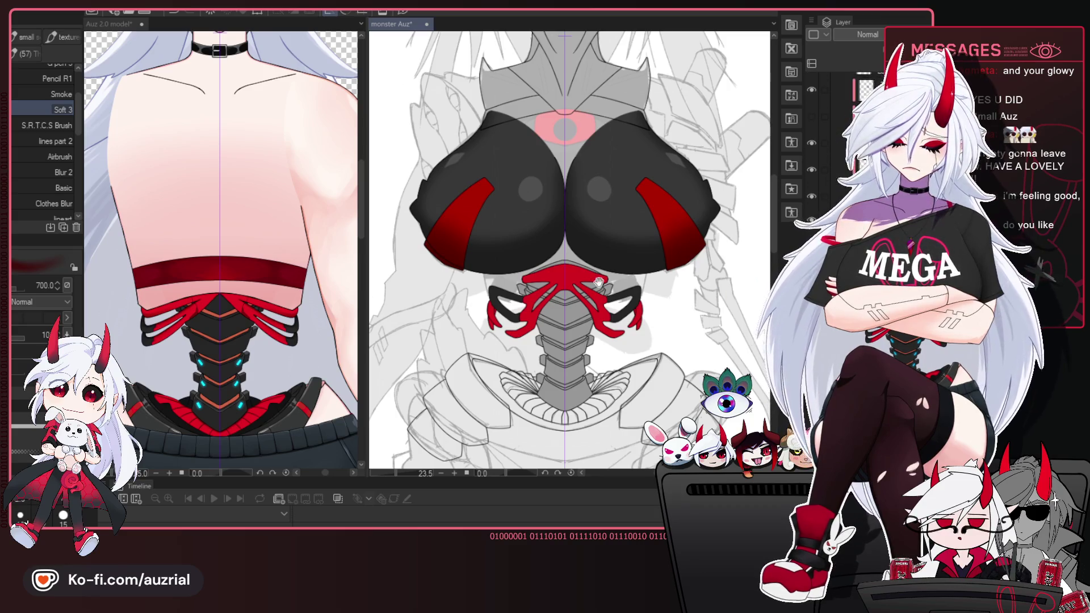
{"action": "scroll", "coordinate": [599, 282], "scroll_direction": "down", "scroll_amount": 1}
{"action": "scroll", "coordinate": [613, 261], "scroll_direction": "down", "scroll_amount": 1}
{"action": "scroll", "coordinate": [627, 234], "scroll_direction": "down", "scroll_amount": 1}
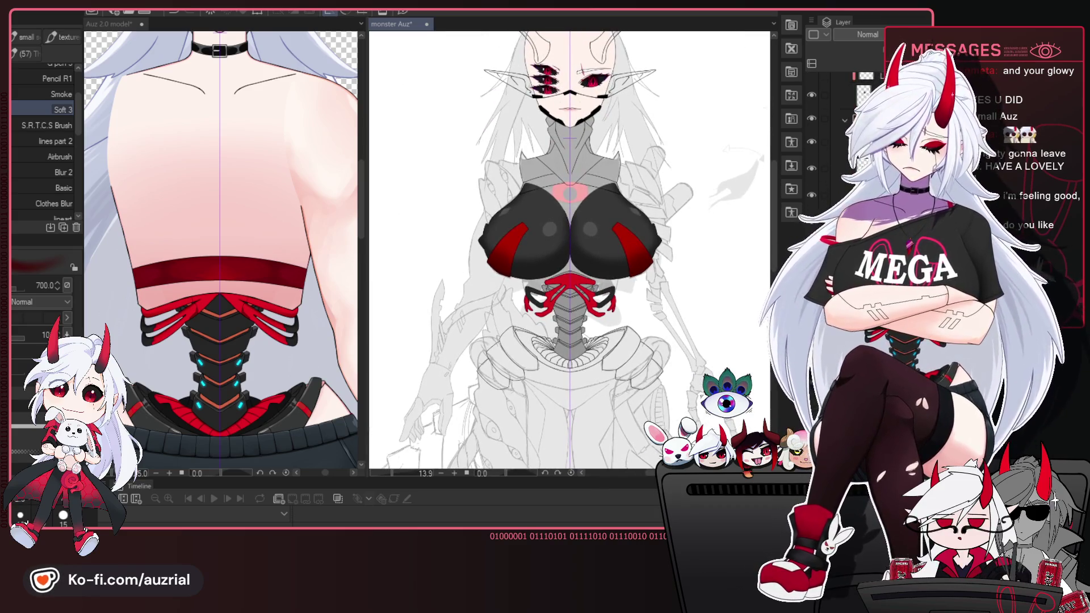
{"action": "left_click_drag", "start_coordinate": [590, 221], "coordinate": [593, 235]}
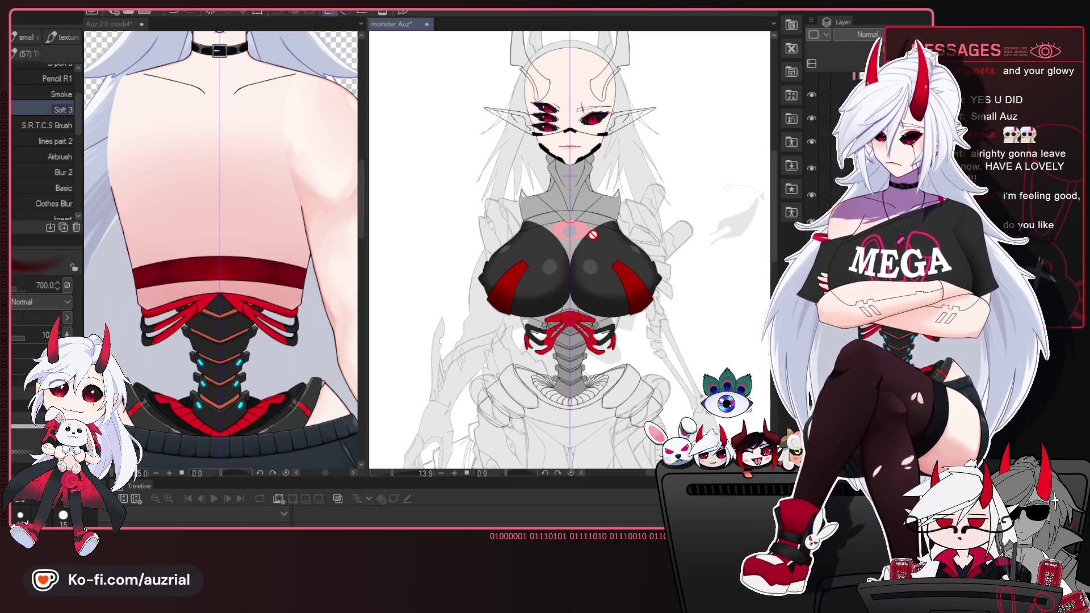
Zoom in and pan down the torso, settling over the chest and collar.
{"action": "scroll", "coordinate": [593, 235], "scroll_direction": "up", "scroll_amount": 1}
{"action": "scroll", "coordinate": [590, 236], "scroll_direction": "up", "scroll_amount": 1}
{"action": "scroll", "coordinate": [588, 237], "scroll_direction": "up", "scroll_amount": 2}
{"action": "scroll", "coordinate": [586, 239], "scroll_direction": "down", "scroll_amount": 2}
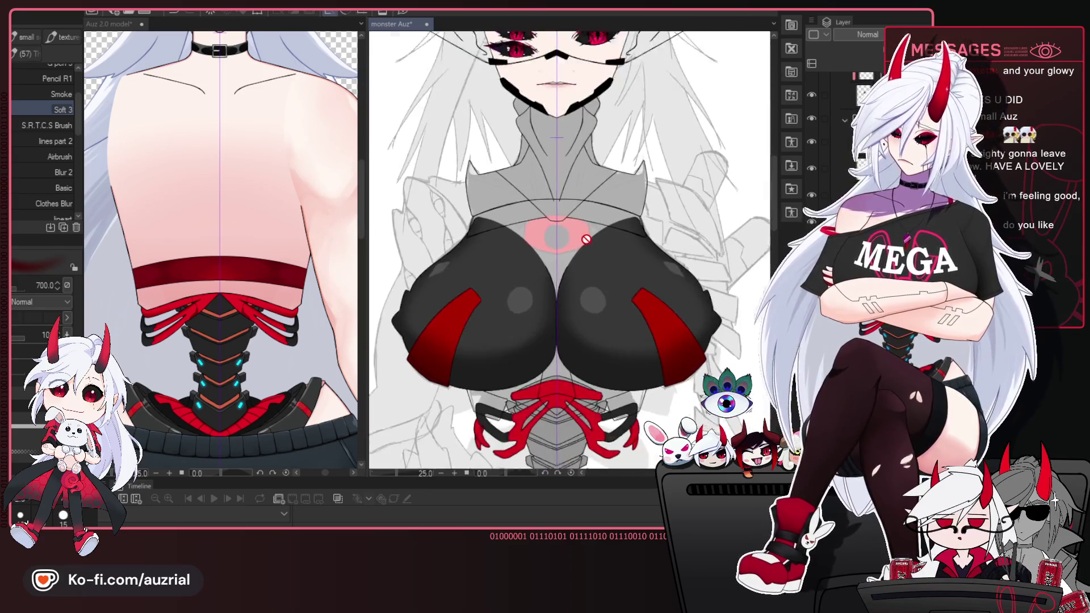
{"action": "scroll", "coordinate": [586, 239], "scroll_direction": "down", "scroll_amount": 1}
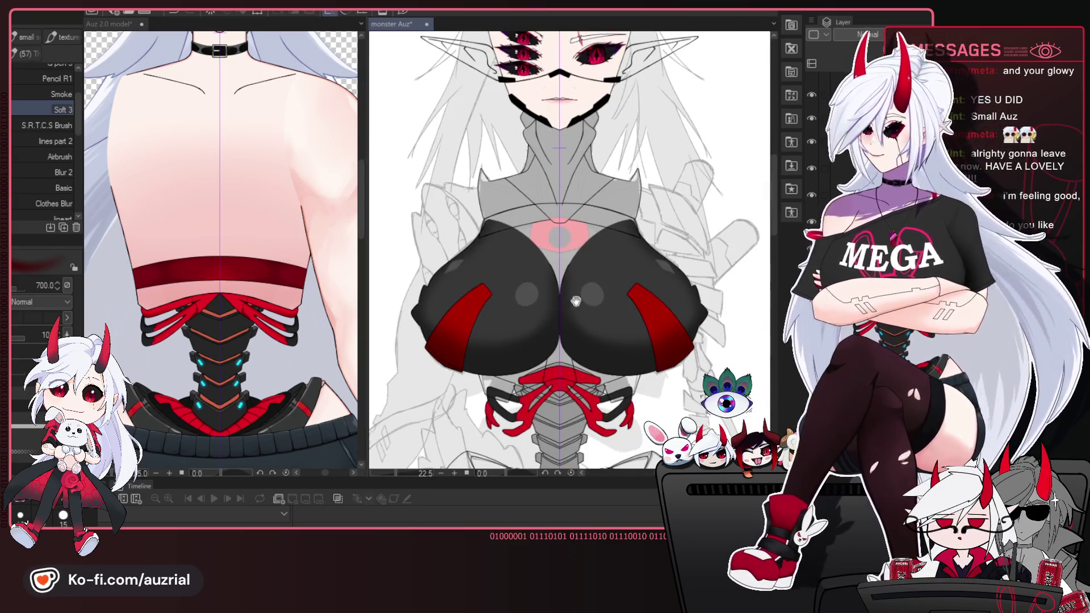
{"action": "left_click_drag", "start_coordinate": [596, 251], "coordinate": [588, 198]}
{"action": "mouse_move", "coordinate": [629, 274]}
{"action": "left_mouse_down"}
{"action": "mouse_move", "coordinate": [657, 215]}
{"action": "mouse_move", "coordinate": [664, 353]}
{"action": "left_mouse_up"}
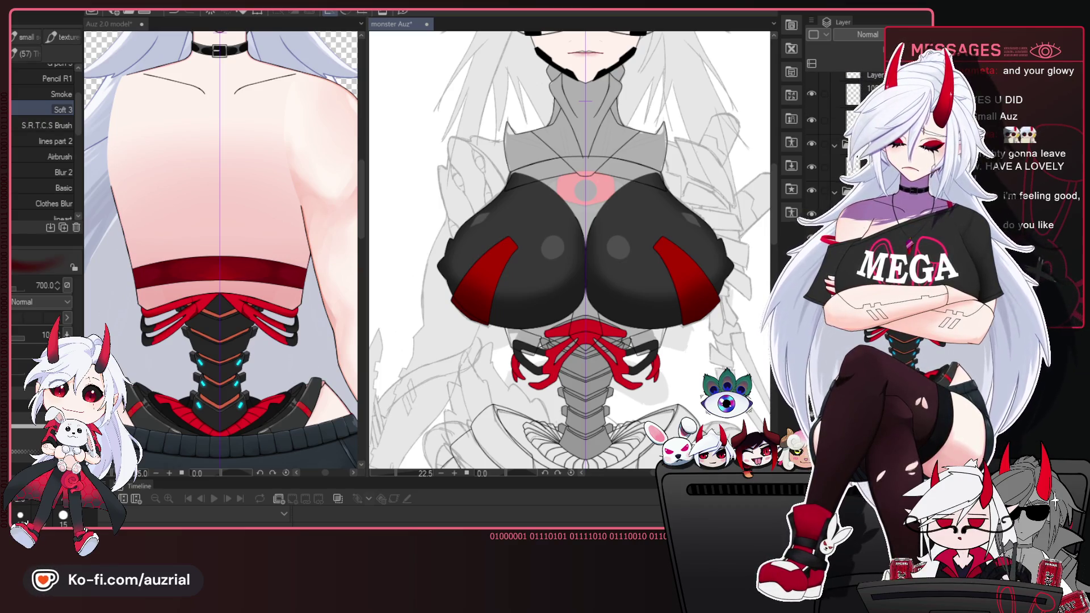
{"action": "left_click_drag", "start_coordinate": [614, 305], "coordinate": [622, 272]}
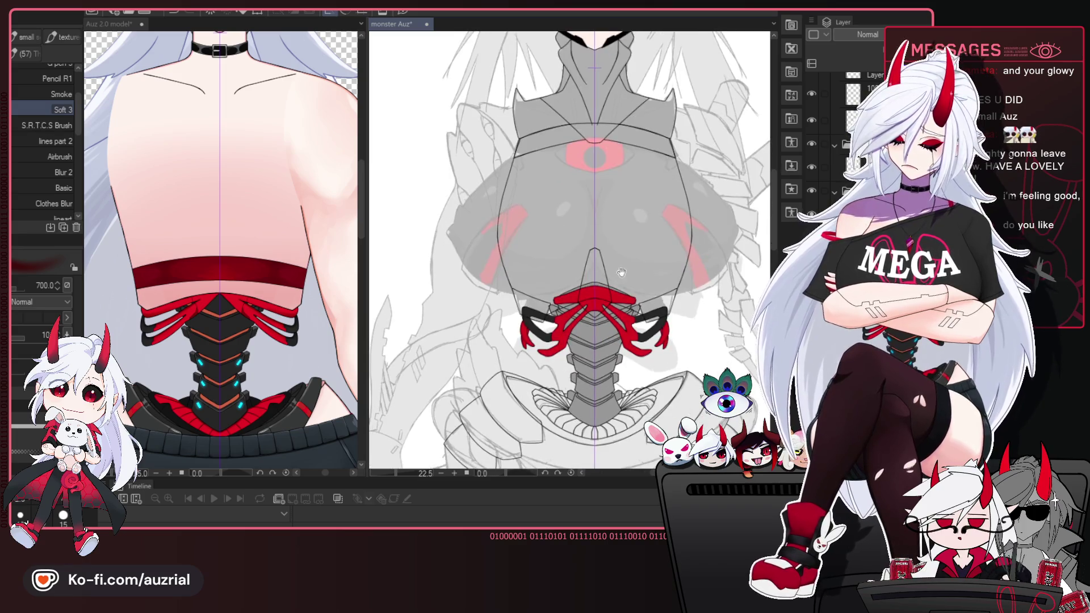
Centre the collar area and switch to the Fill tool (G) to fill enclosed areas.
{"action": "scroll", "coordinate": [627, 216], "scroll_direction": "up", "scroll_amount": 4}
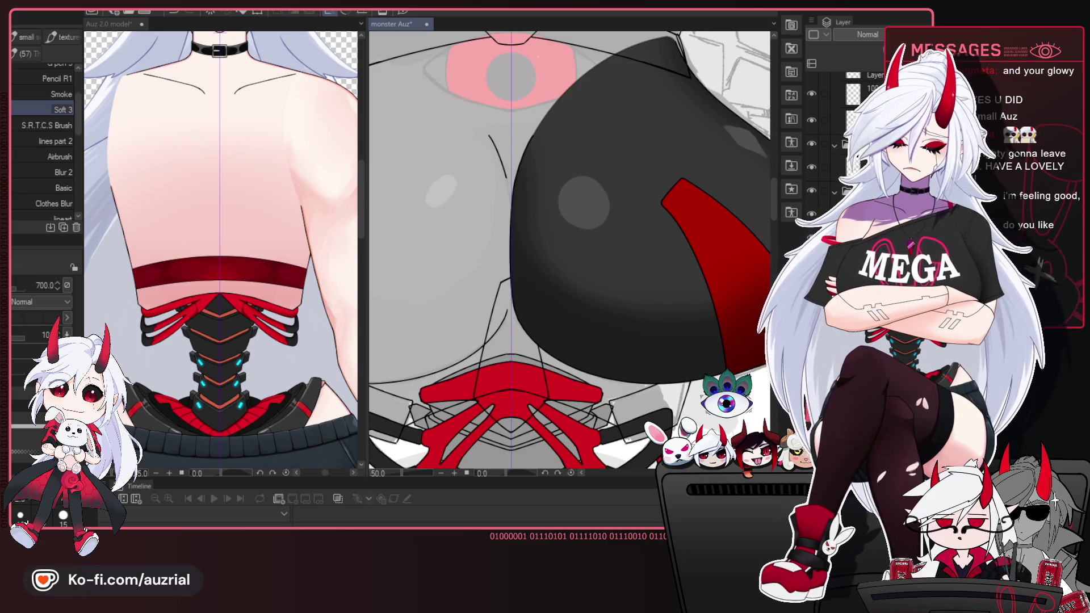
{"action": "scroll", "coordinate": [627, 267], "scroll_direction": "down", "scroll_amount": 2}
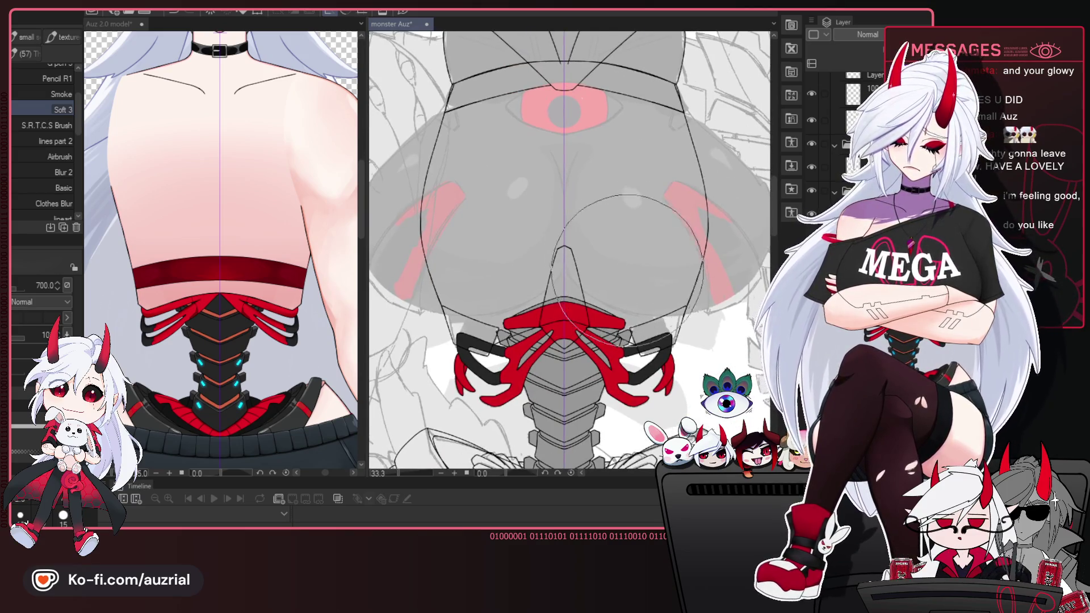
{"action": "left_click_drag", "start_coordinate": [627, 270], "coordinate": [639, 245]}
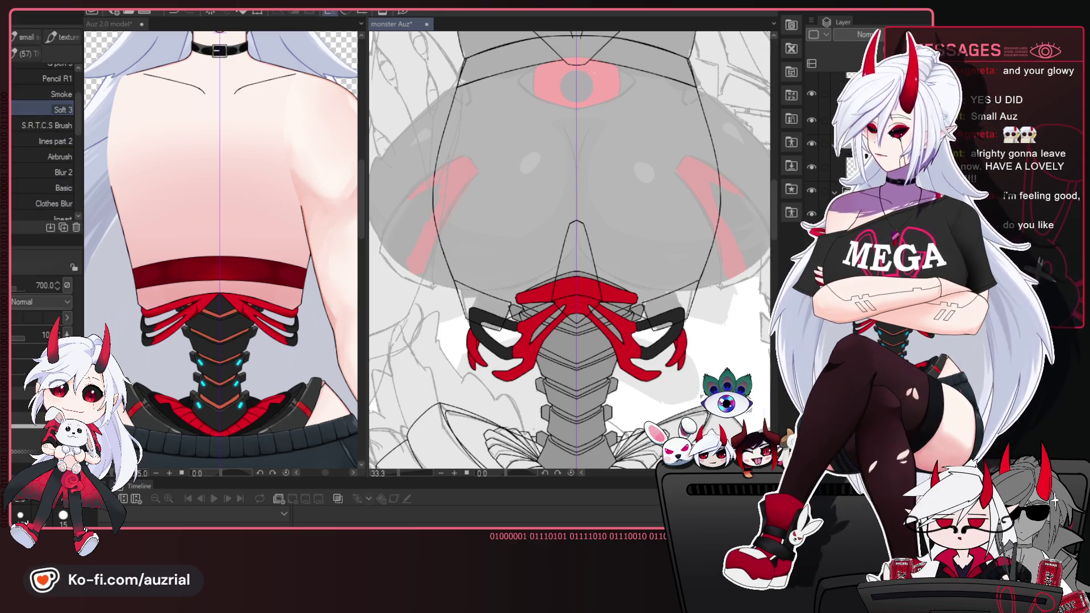
{"action": "key", "text": "g"}
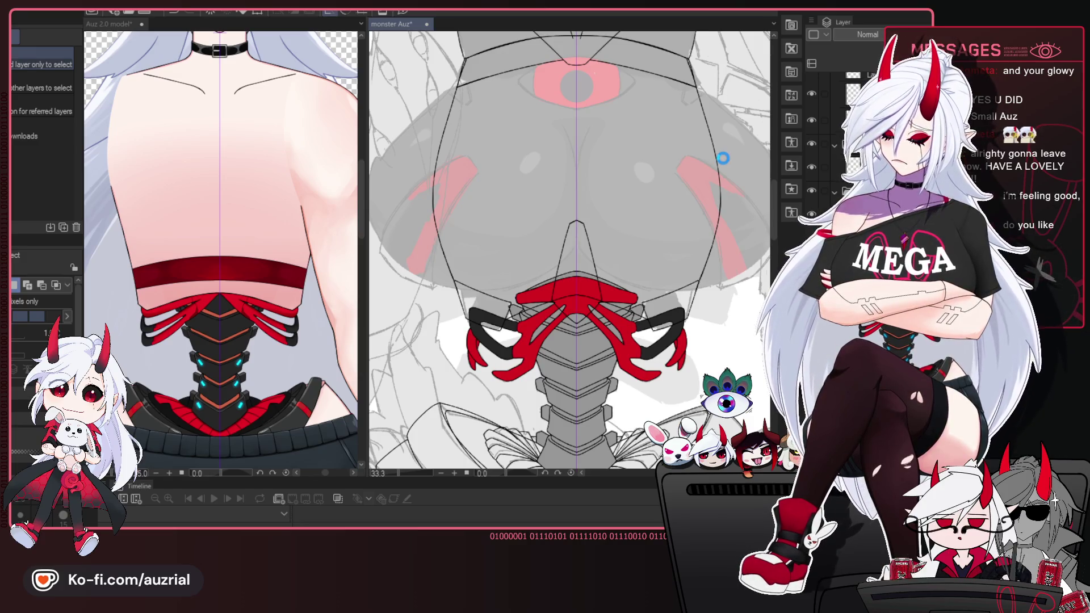
Fill the large collar region and the narrow triangle below it with dark grey.
{"action": "left_click", "coordinate": [736, 168]}
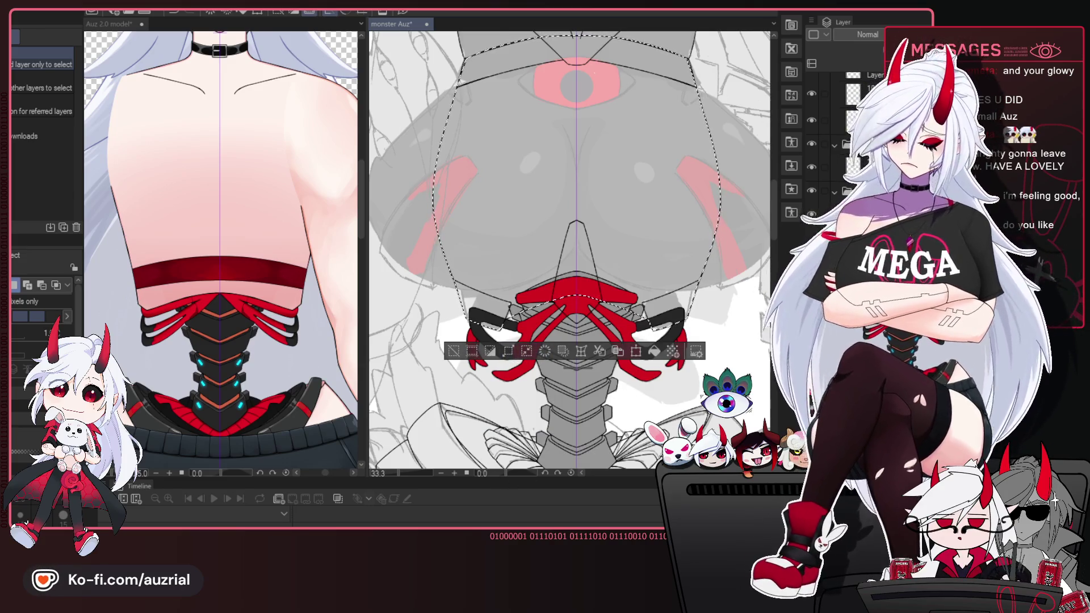
{"action": "left_click", "coordinate": [653, 351]}
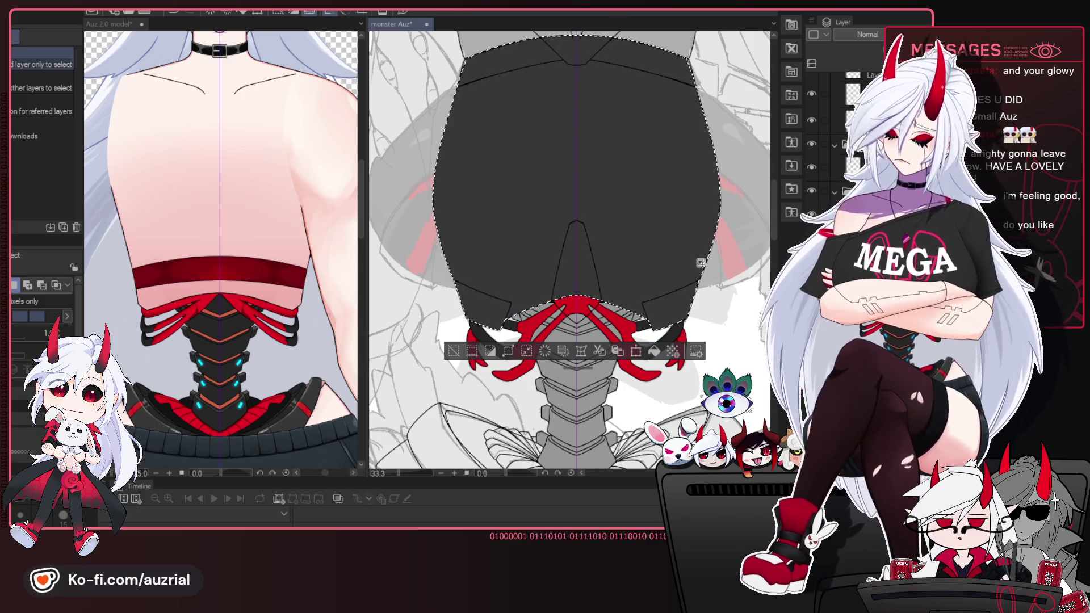
{"action": "key", "text": "ctrl+d"}
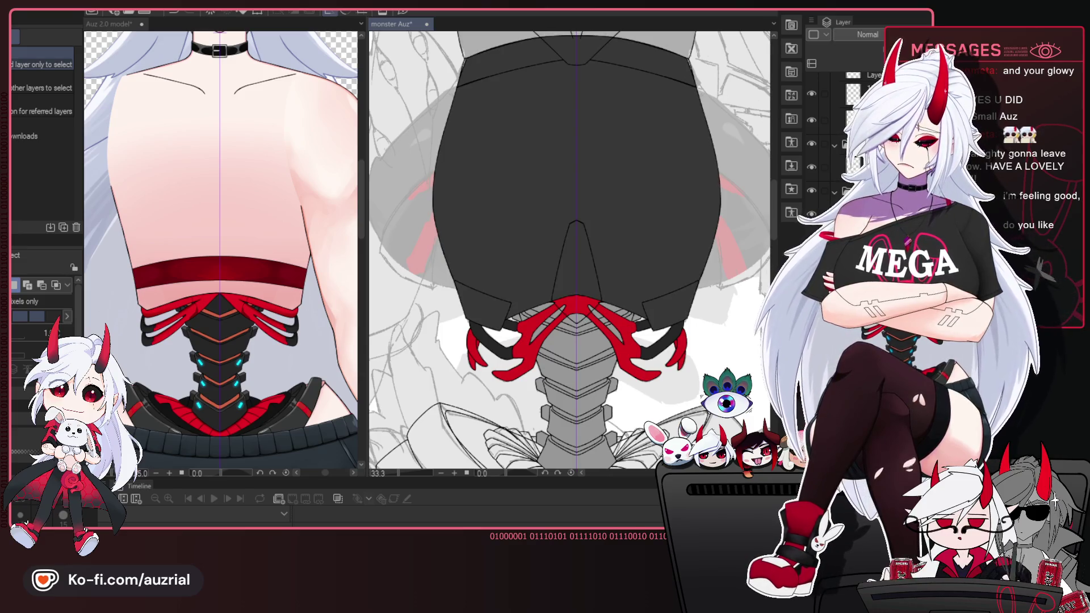
{"action": "left_click", "coordinate": [584, 260]}
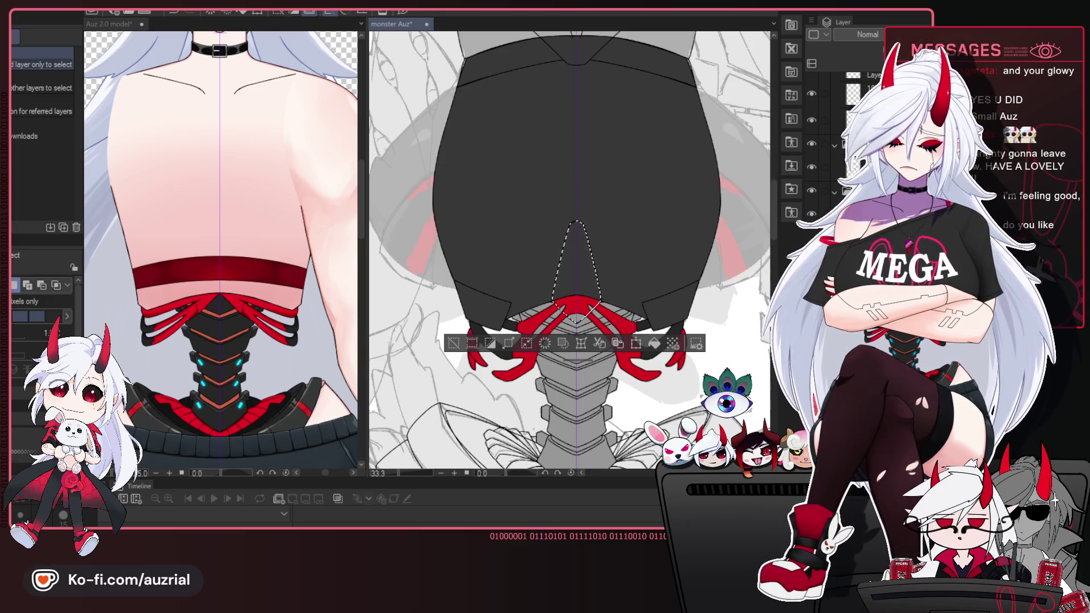
{"action": "left_click", "coordinate": [651, 344]}
{"action": "key", "text": "ctrl+d"}
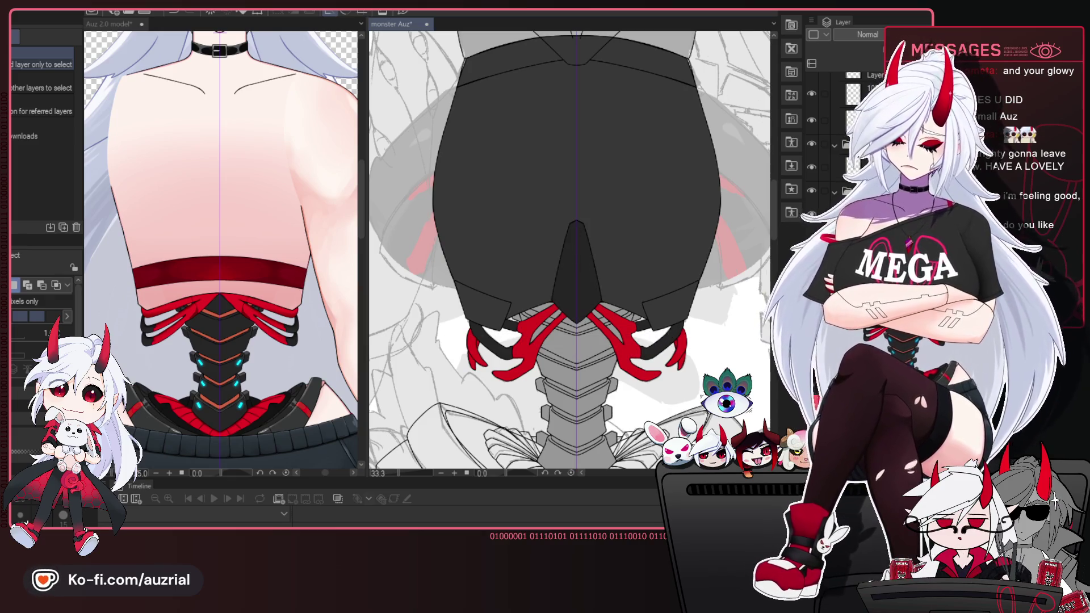
Fill both bottom triangular pieces dark grey and bring the face and torso back into view.
{"action": "left_click", "coordinate": [664, 313]}
{"action": "left_click", "coordinate": [491, 307], "text": "shift"}
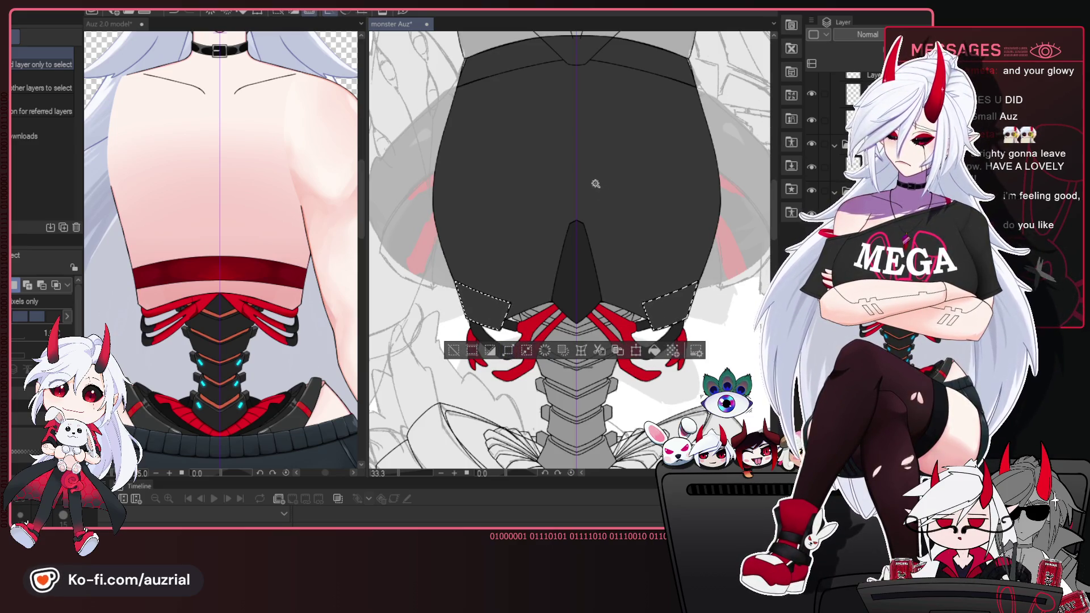
{"action": "left_click", "coordinate": [654, 350]}
{"action": "key", "text": "ctrl+d"}
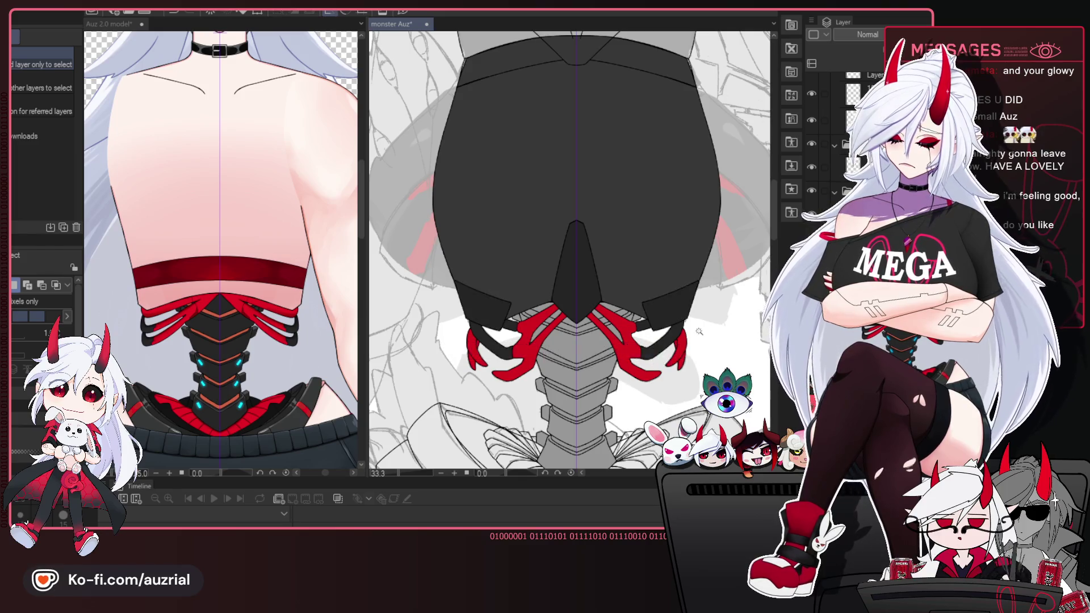
{"action": "scroll", "coordinate": [647, 318], "scroll_direction": "down", "scroll_amount": 2}
{"action": "left_click_drag", "start_coordinate": [607, 307], "coordinate": [670, 298]}
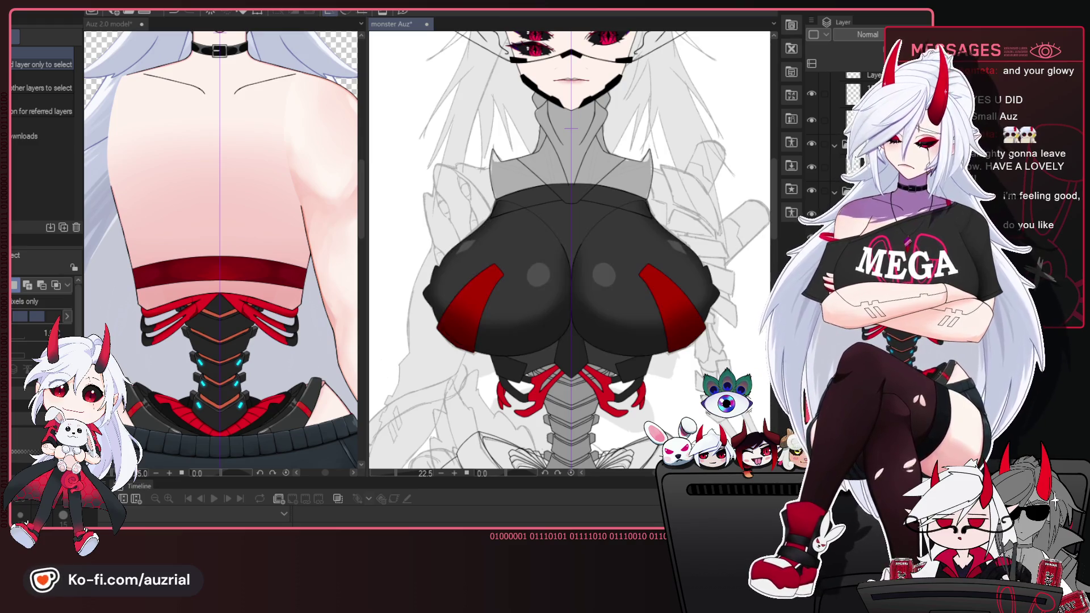
{"action": "scroll", "coordinate": [624, 237], "scroll_direction": "up", "scroll_amount": 2}
{"action": "scroll", "coordinate": [624, 236], "scroll_direction": "up", "scroll_amount": 2}
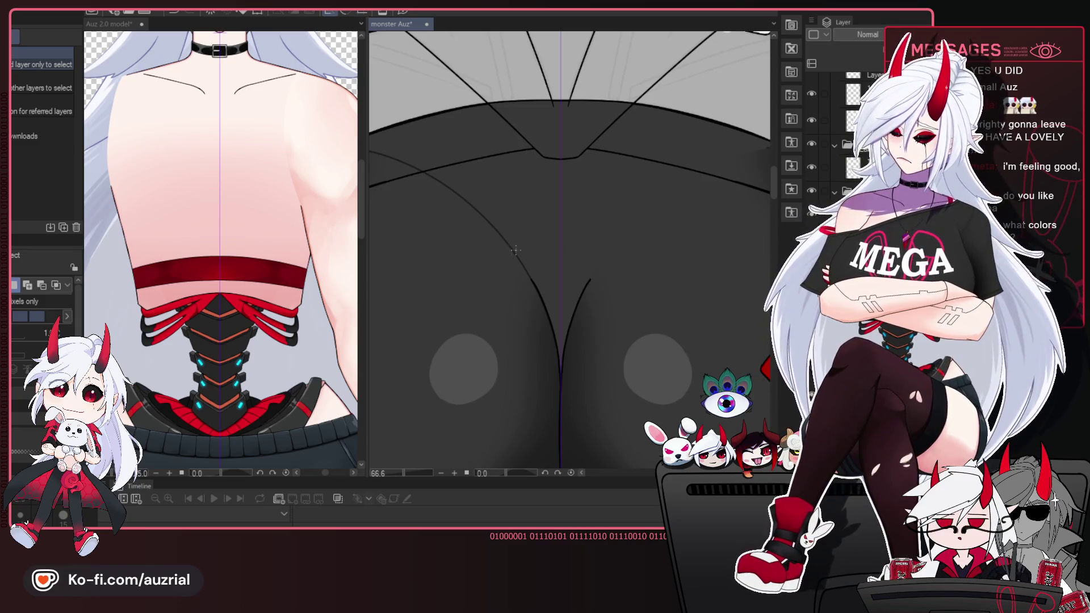
{"action": "scroll", "coordinate": [653, 306], "scroll_direction": "down", "scroll_amount": 5}
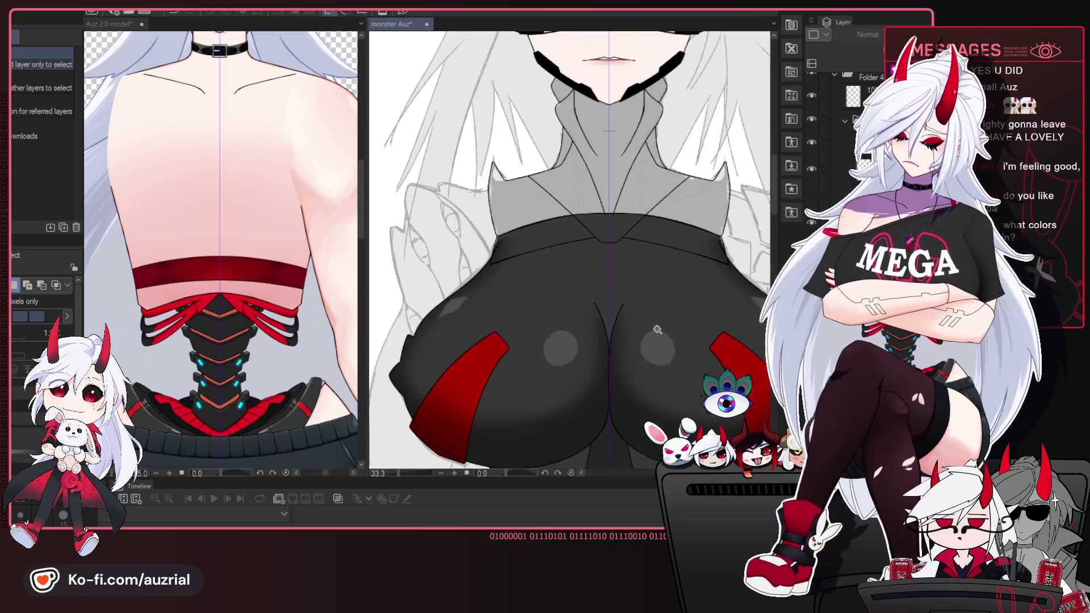
{"action": "left_click_drag", "start_coordinate": [660, 340], "coordinate": [651, 295]}
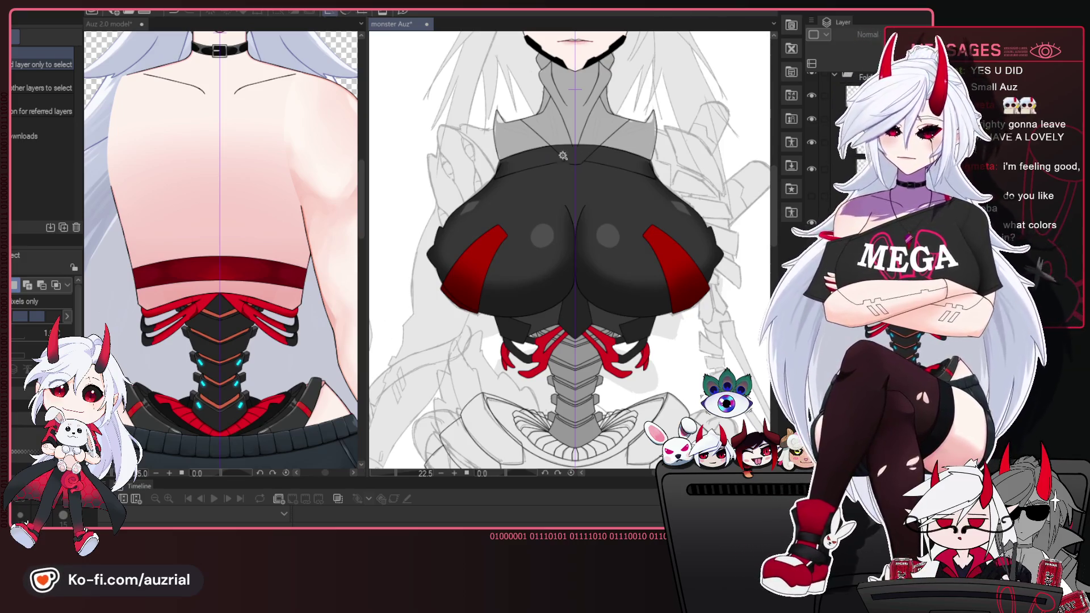
{"action": "scroll", "coordinate": [840, 142], "scroll_direction": "up", "scroll_amount": 1}
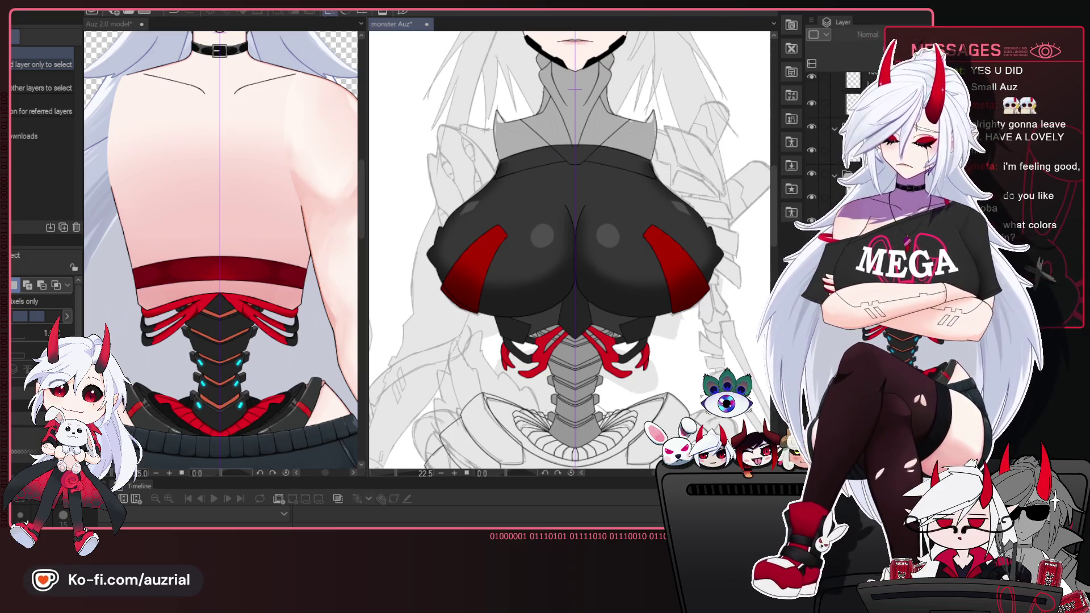
{"action": "scroll", "coordinate": [574, 146], "scroll_direction": "up", "scroll_amount": 2}
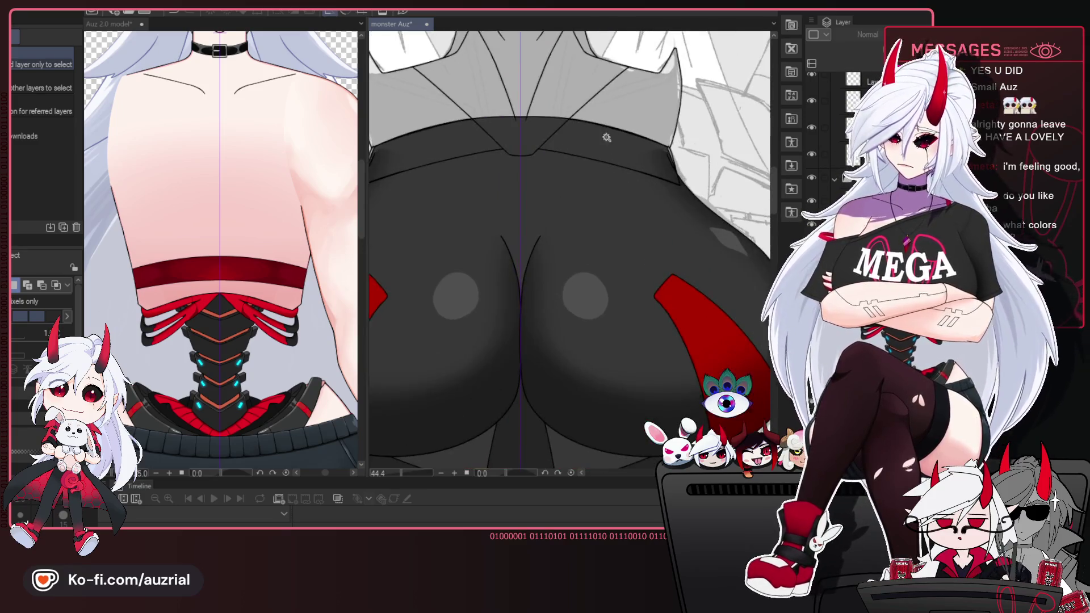
{"action": "scroll", "coordinate": [602, 165], "scroll_direction": "up", "scroll_amount": 2}
{"action": "scroll", "coordinate": [628, 181], "scroll_direction": "up", "scroll_amount": 2}
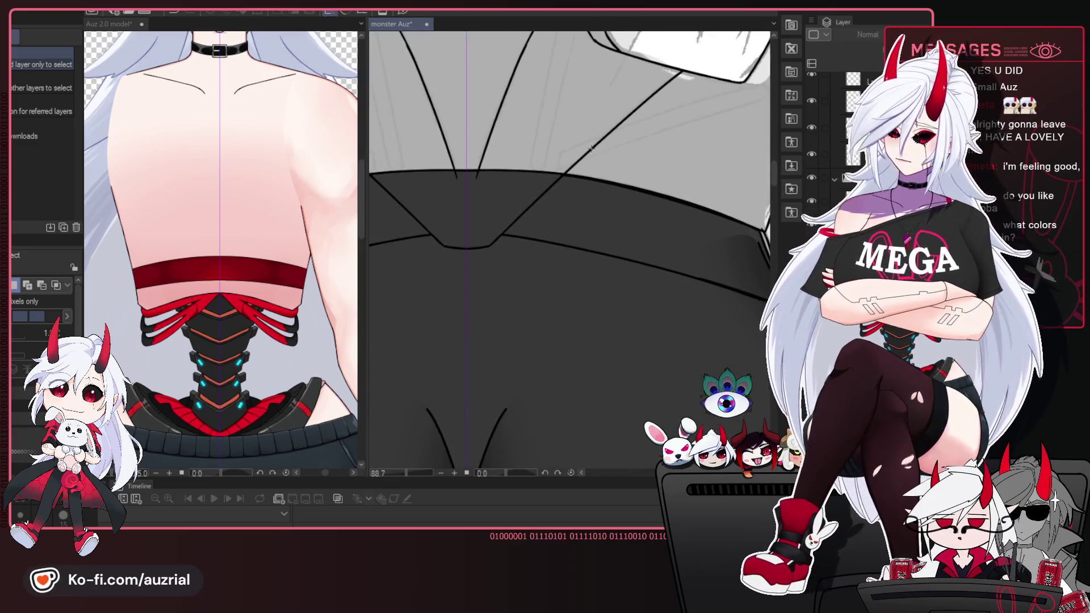
{"action": "scroll", "coordinate": [696, 206], "scroll_direction": "down", "scroll_amount": 3}
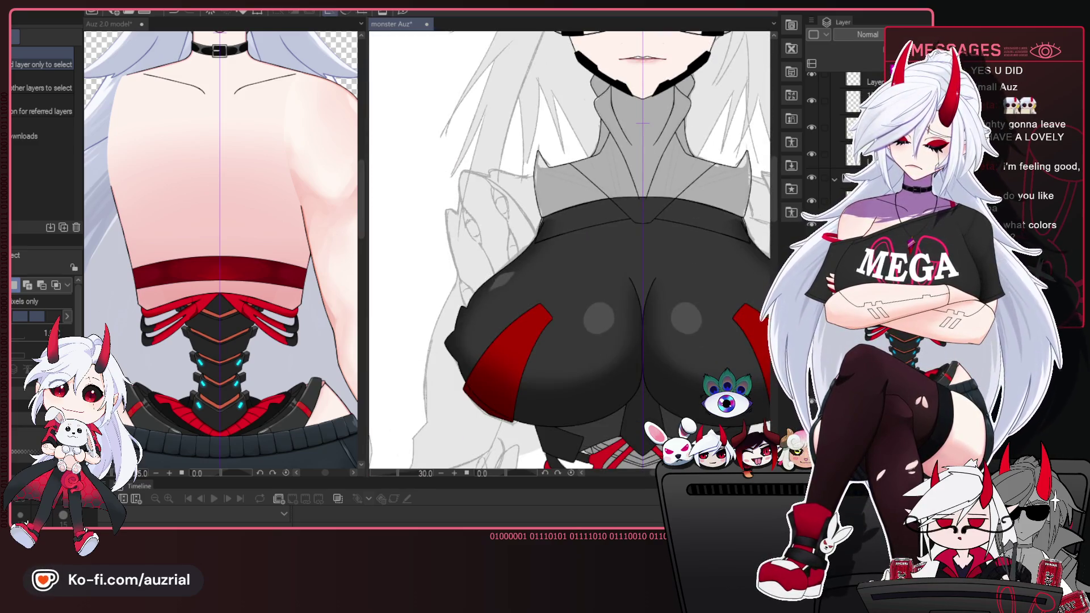
{"action": "left_click_drag", "start_coordinate": [656, 188], "coordinate": [637, 191]}
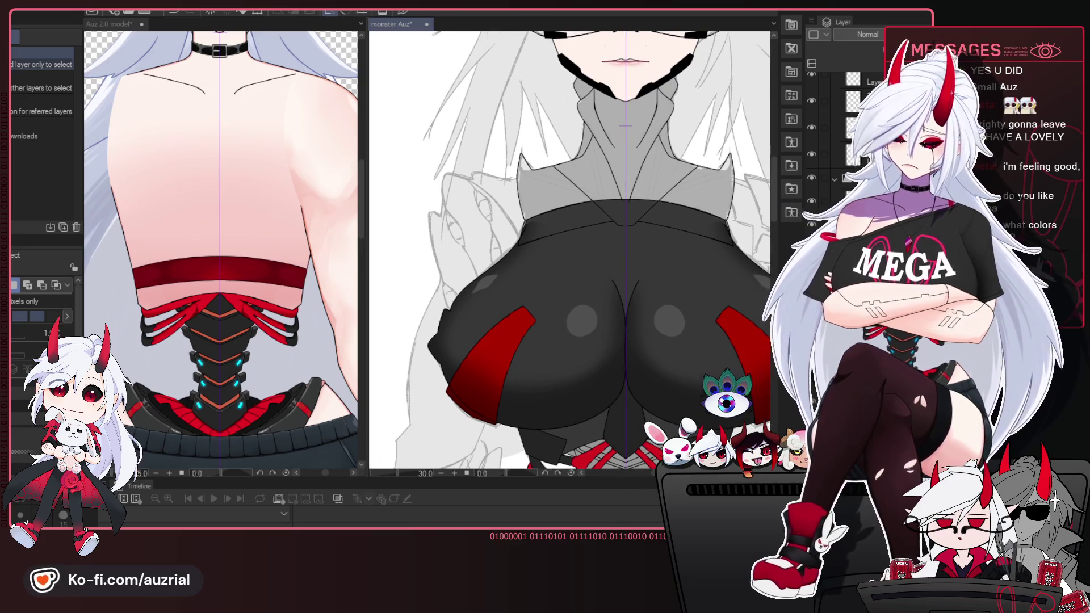
{"action": "left_click", "coordinate": [676, 214]}
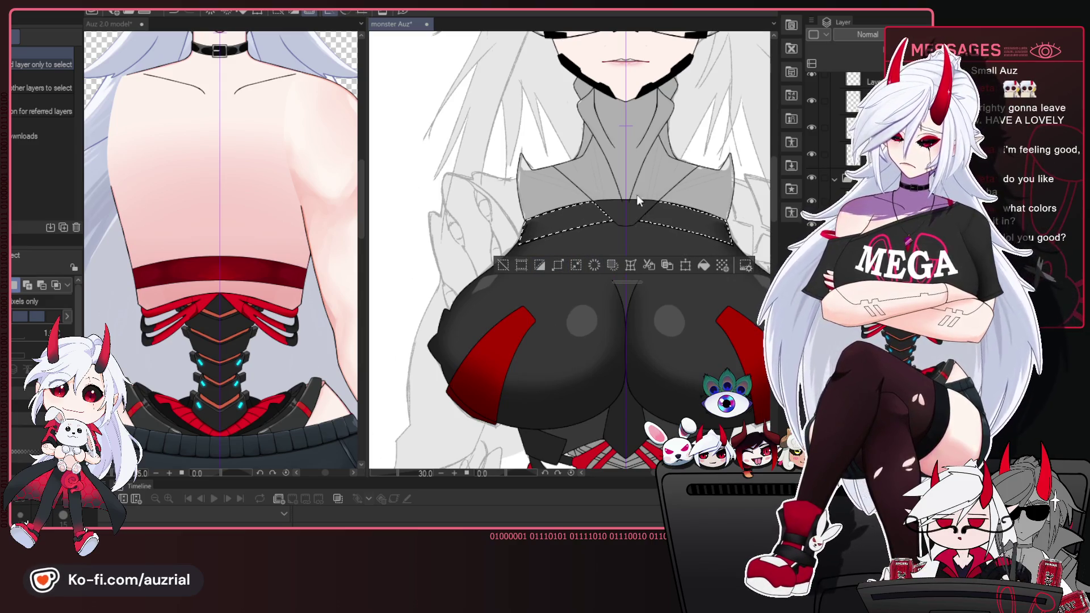
Fill the selected band across the top of the chest with a darker tone.
{"action": "left_click", "coordinate": [704, 263]}
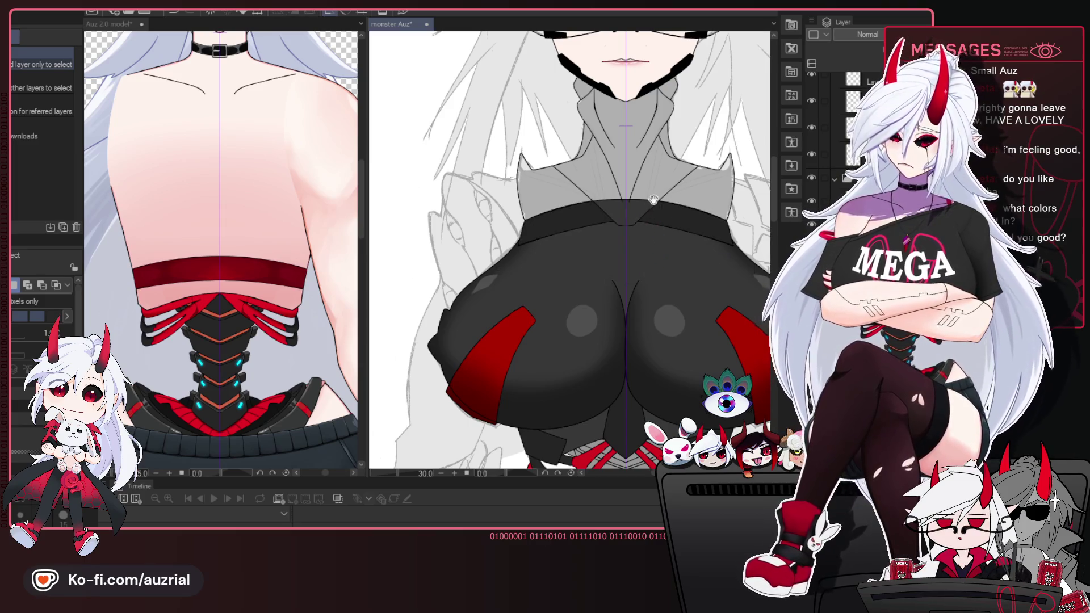
{"action": "left_click_drag", "start_coordinate": [652, 200], "coordinate": [612, 186]}
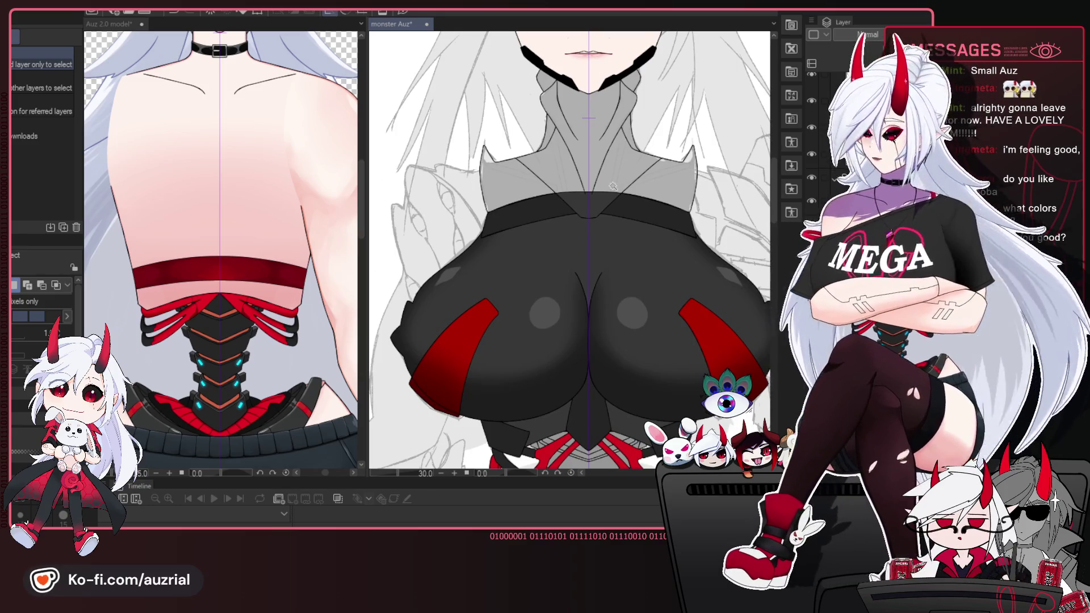
{"action": "scroll", "coordinate": [612, 193], "scroll_direction": "up", "scroll_amount": 1}
{"action": "left_click_drag", "start_coordinate": [610, 208], "coordinate": [621, 246]}
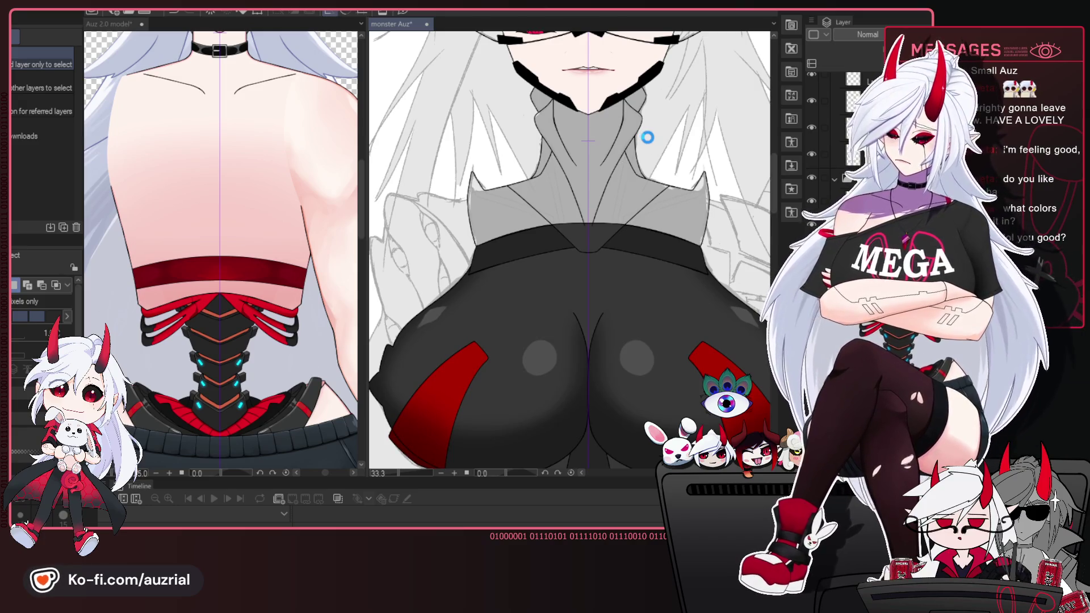
Select the grey high collar, fill it dark grey, and deselect.
{"action": "left_click", "coordinate": [647, 137]}
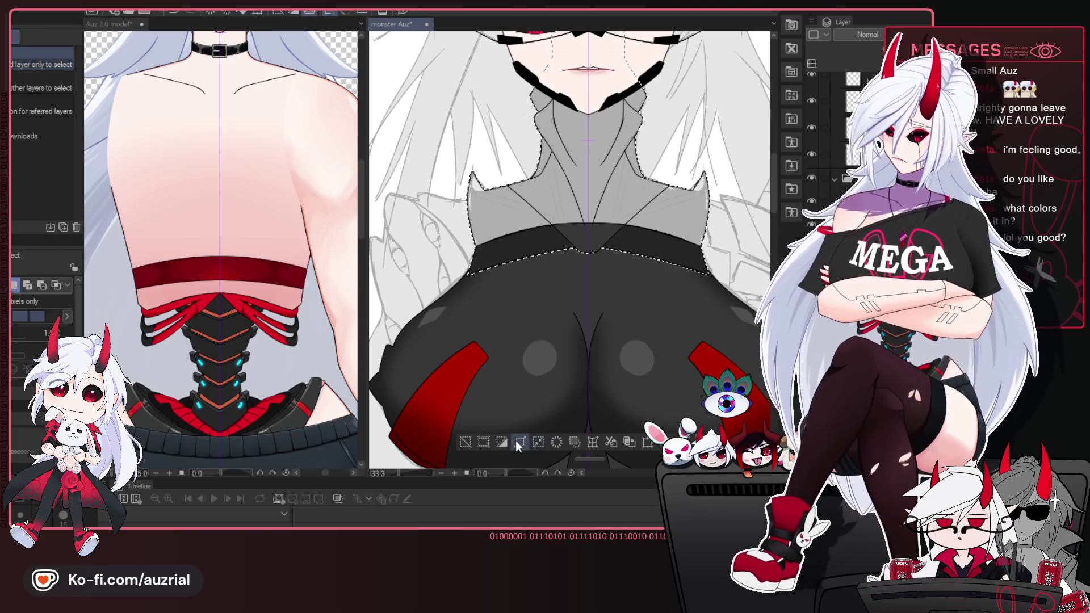
{"action": "left_click_drag", "start_coordinate": [591, 458], "coordinate": [590, 312]}
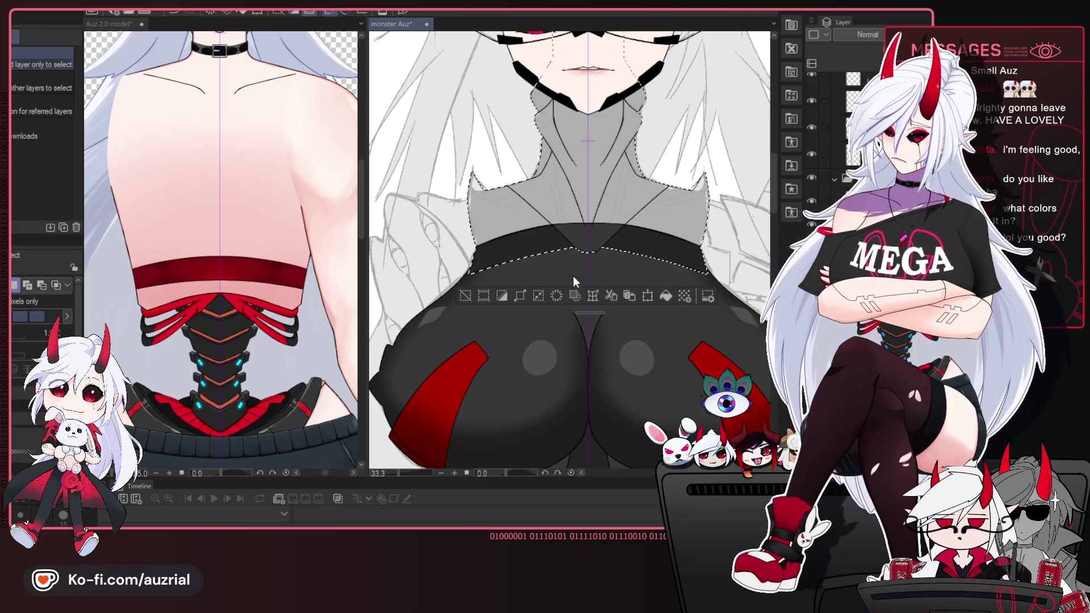
{"action": "left_click", "coordinate": [666, 294]}
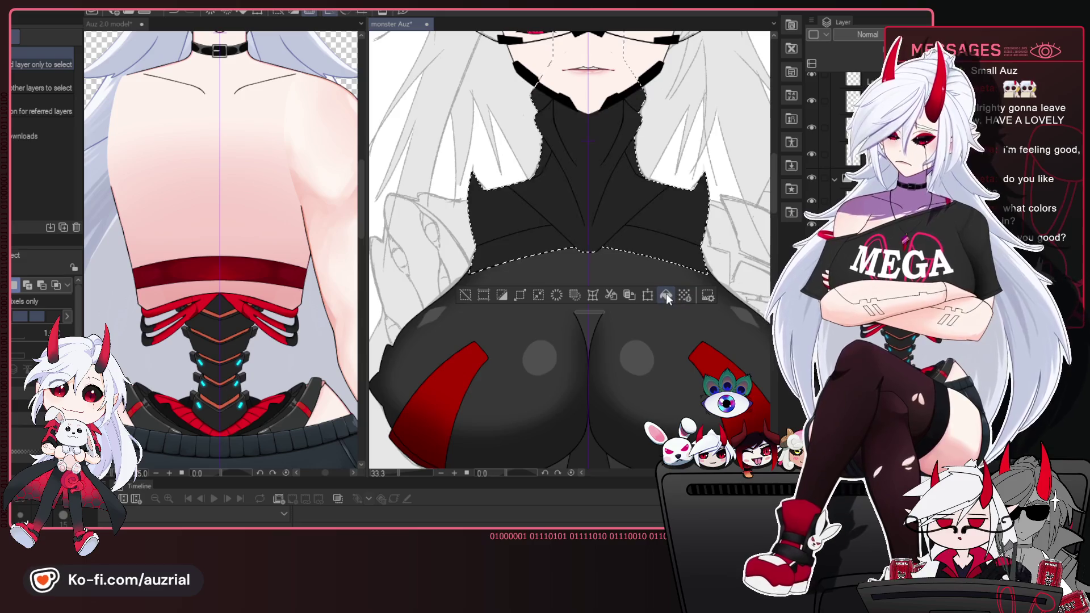
{"action": "key", "text": "ctrl+d"}
{"action": "scroll", "coordinate": [668, 291], "scroll_direction": "down", "scroll_amount": 4}
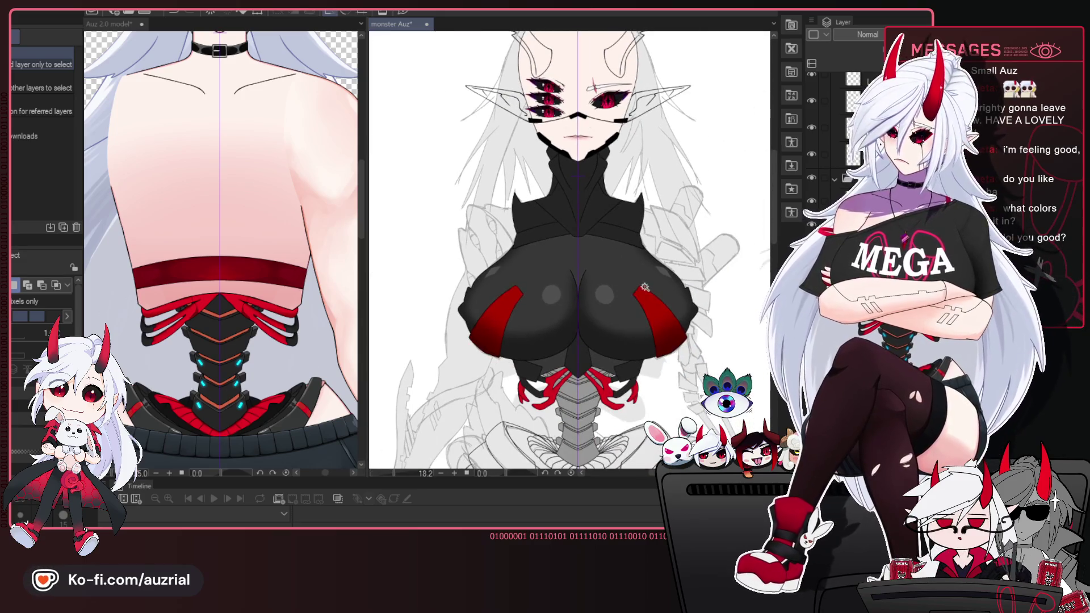
{"action": "left_click_drag", "start_coordinate": [655, 329], "coordinate": [642, 302]}
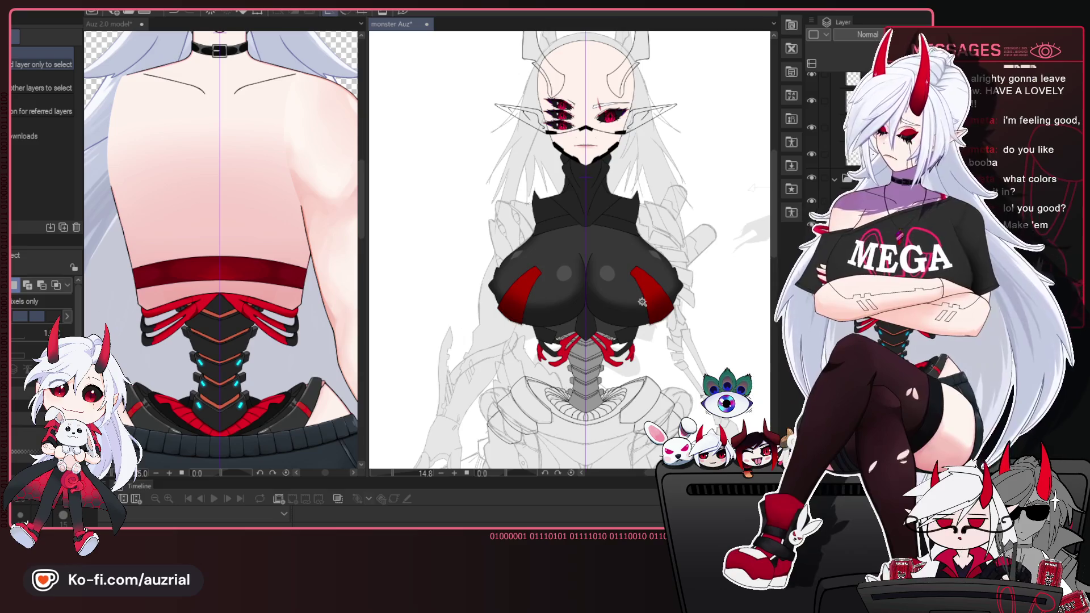
{"action": "scroll", "coordinate": [643, 301], "scroll_direction": "up", "scroll_amount": 3}
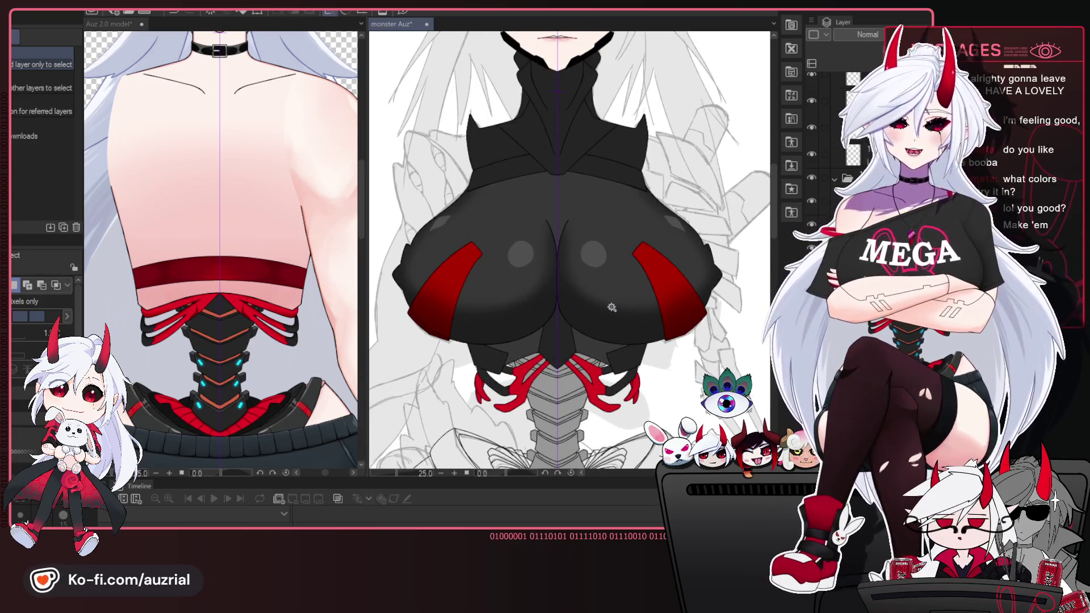
Zoom the monster Auz canvas, then make the Auz 2.0 model document active.
{"action": "scroll", "coordinate": [612, 307], "scroll_direction": "down", "scroll_amount": 2}
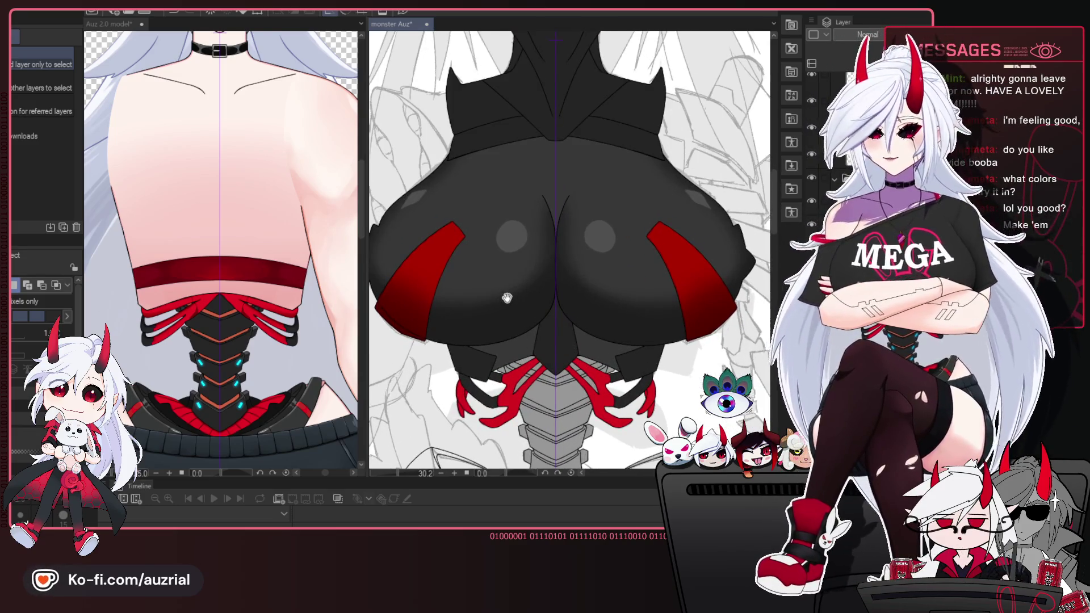
{"action": "scroll", "coordinate": [552, 306], "scroll_direction": "up", "scroll_amount": 2}
{"action": "scroll", "coordinate": [552, 306], "scroll_direction": "down", "scroll_amount": 2}
{"action": "left_click", "coordinate": [246, 271]}
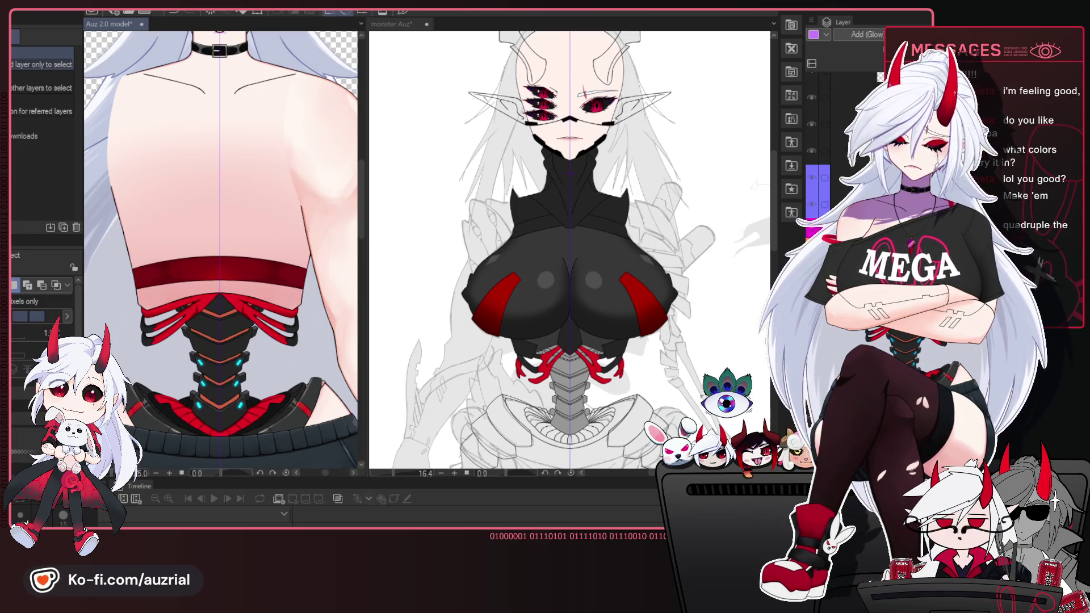
Restore the torn black top and chest shading with two undos, then frame the reference's face.
{"action": "key", "text": "ctrl+z"}
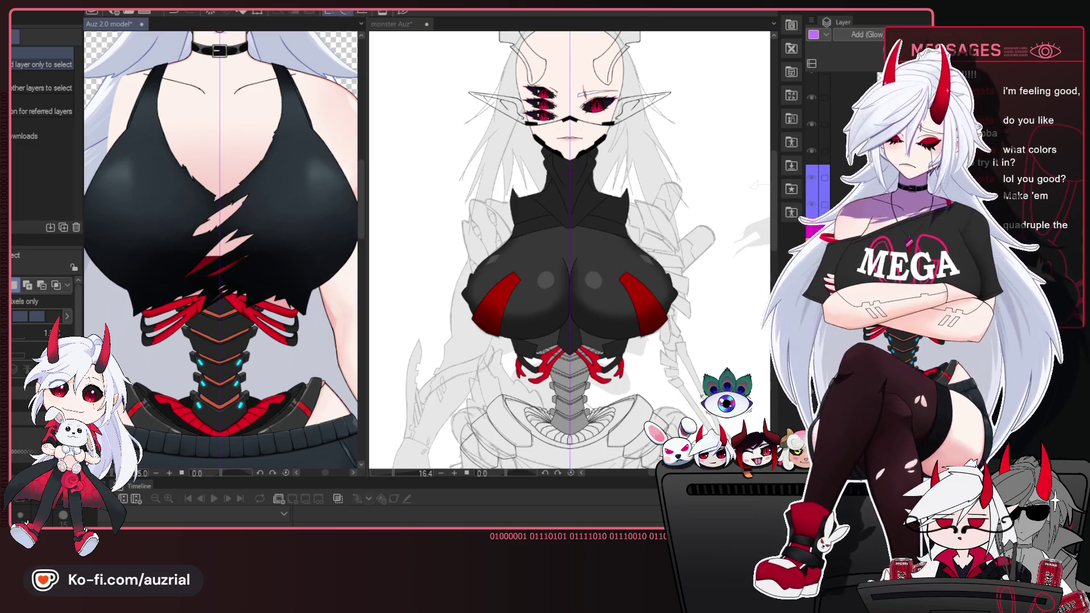
{"action": "key", "text": "ctrl+z"}
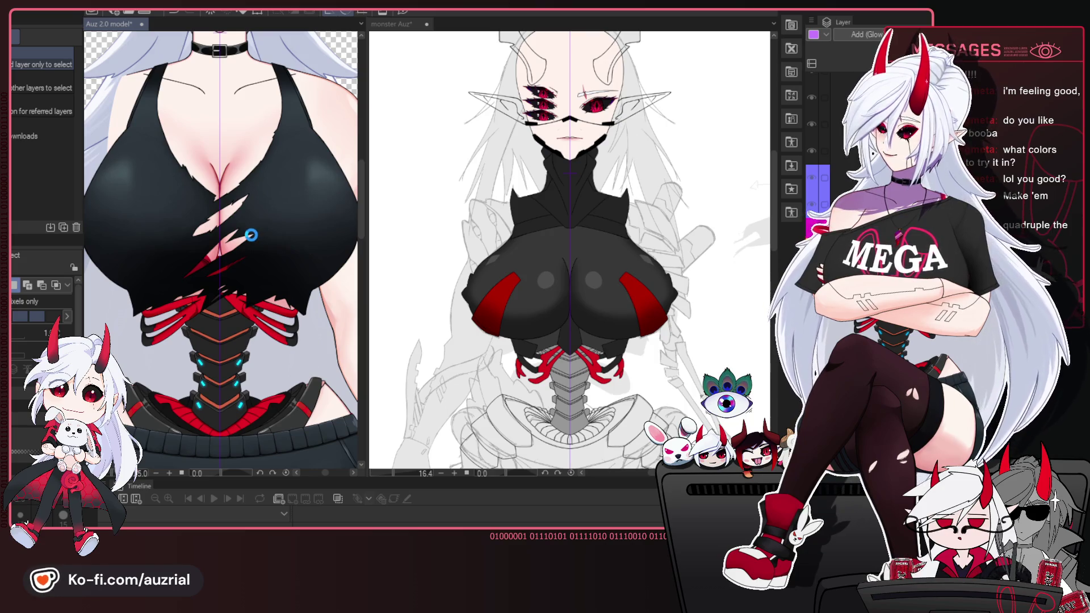
{"action": "scroll", "coordinate": [255, 236], "scroll_direction": "down", "scroll_amount": 2}
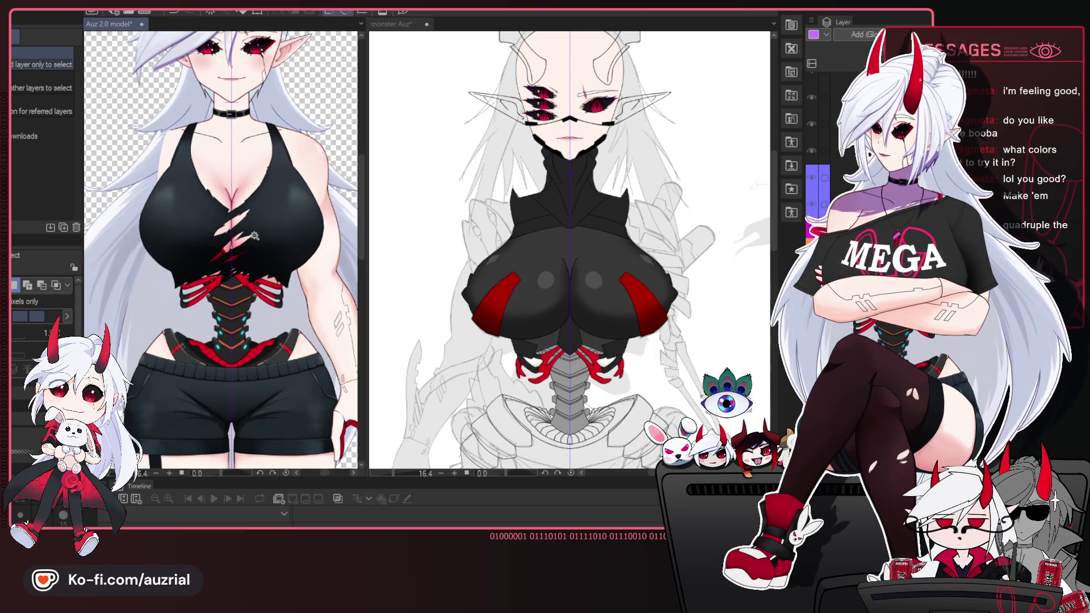
{"action": "left_click_drag", "start_coordinate": [248, 245], "coordinate": [249, 295]}
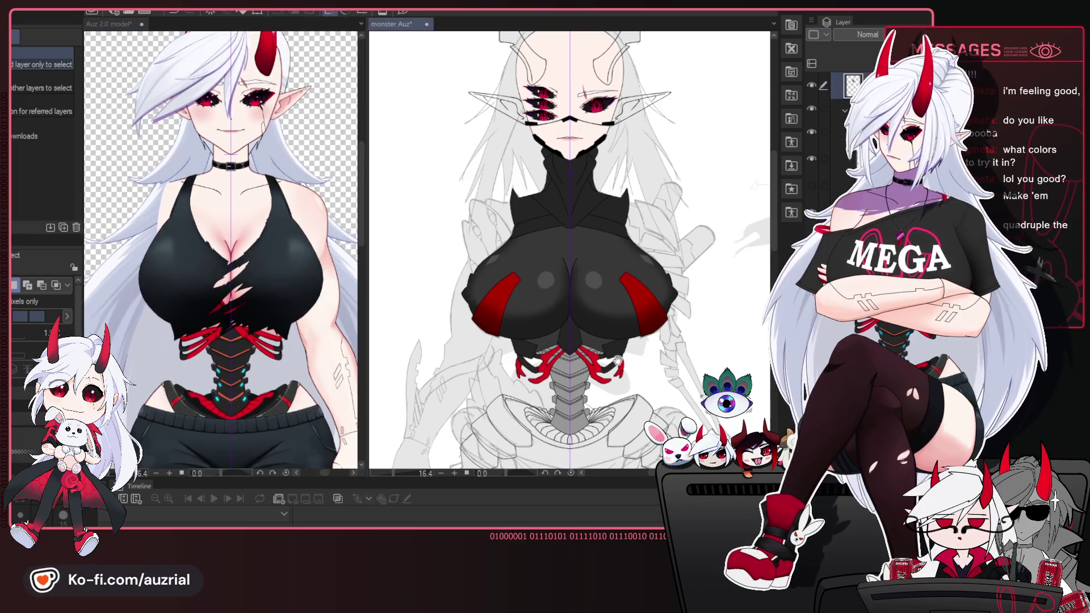
{"action": "left_click_drag", "start_coordinate": [617, 360], "coordinate": [609, 353]}
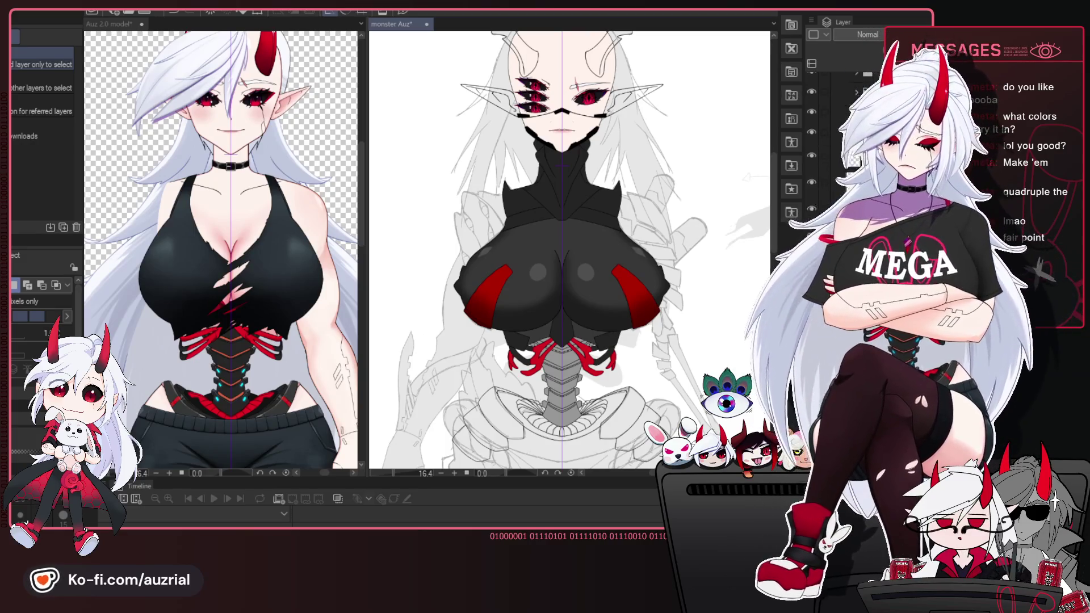
{"action": "key", "text": "o"}
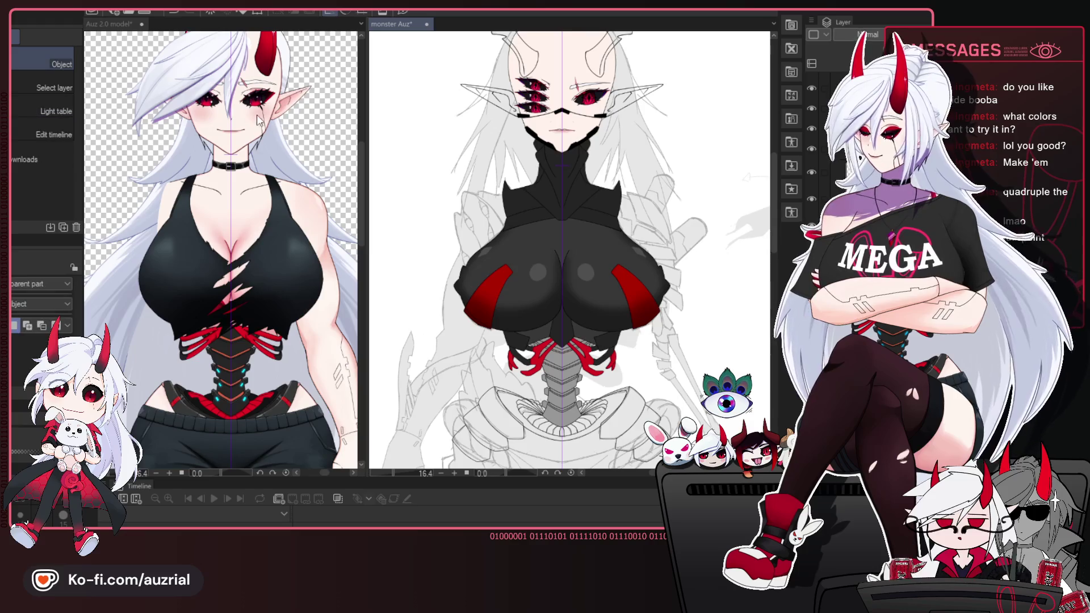
{"action": "key", "text": "ctrl+Tab"}
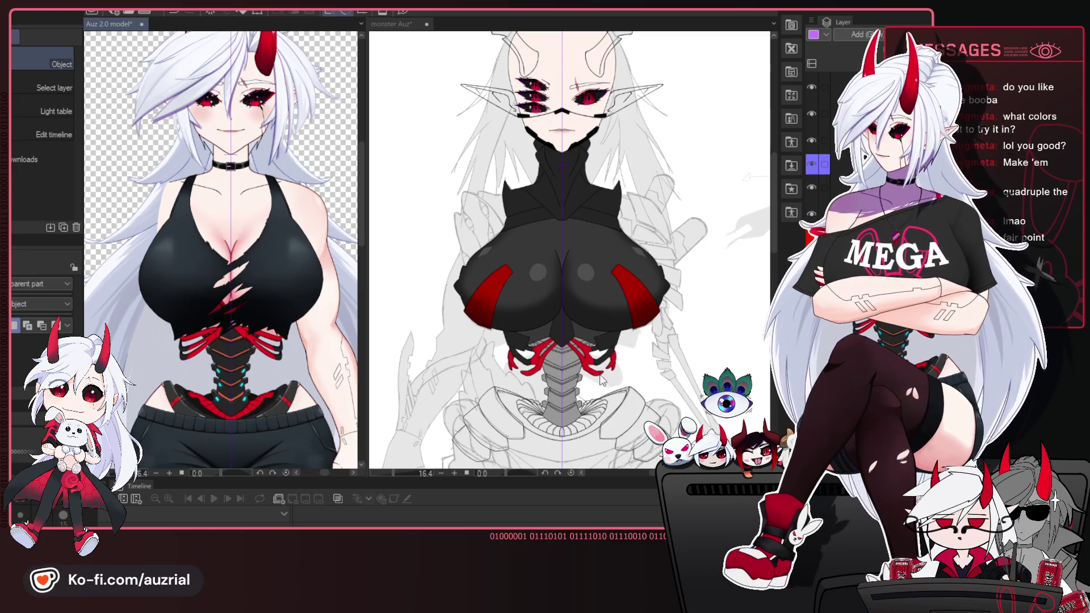
{"action": "scroll", "coordinate": [581, 258], "scroll_direction": "down", "scroll_amount": 2}
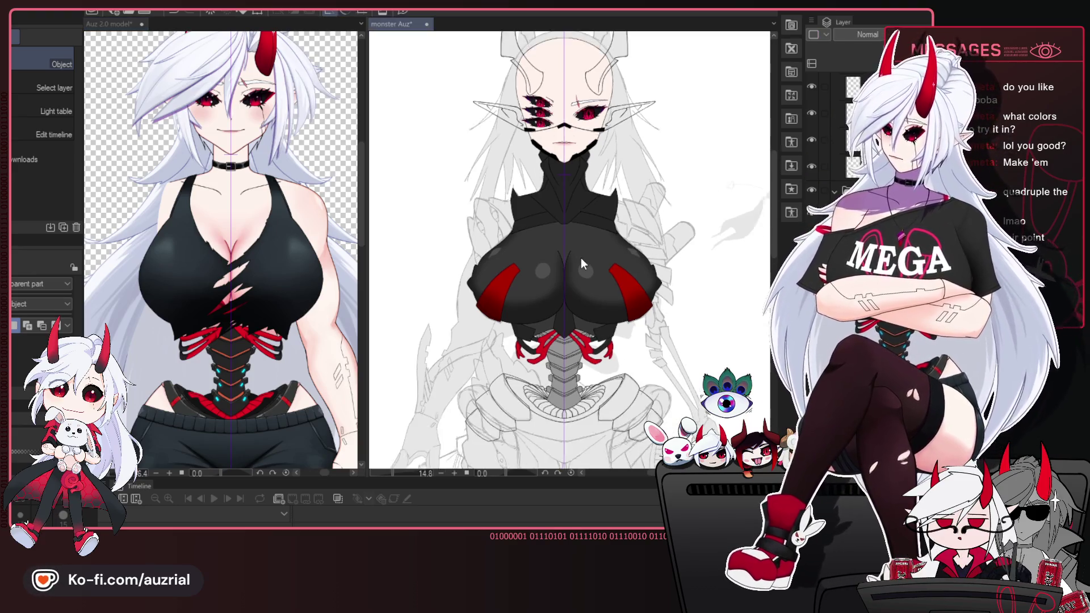
{"action": "scroll", "coordinate": [602, 332], "scroll_direction": "up", "scroll_amount": 2}
{"action": "scroll", "coordinate": [617, 321], "scroll_direction": "up", "scroll_amount": 1}
{"action": "scroll", "coordinate": [621, 321], "scroll_direction": "up", "scroll_amount": 1}
{"action": "scroll", "coordinate": [630, 319], "scroll_direction": "up", "scroll_amount": 1}
{"action": "scroll", "coordinate": [630, 322], "scroll_direction": "down", "scroll_amount": 1}
{"action": "mouse_move", "coordinate": [647, 188]}
{"action": "left_mouse_down"}
{"action": "mouse_move", "coordinate": [652, 326]}
{"action": "mouse_move", "coordinate": [670, 199]}
{"action": "left_mouse_up"}
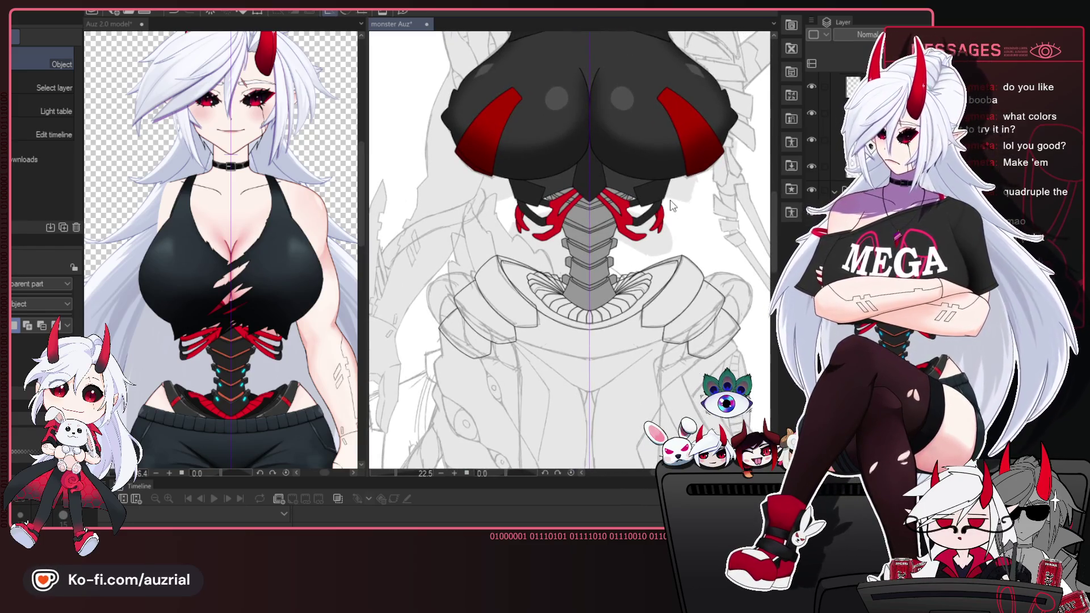
{"action": "scroll", "coordinate": [672, 205], "scroll_direction": "down", "scroll_amount": 1}
{"action": "scroll", "coordinate": [648, 234], "scroll_direction": "down", "scroll_amount": 1}
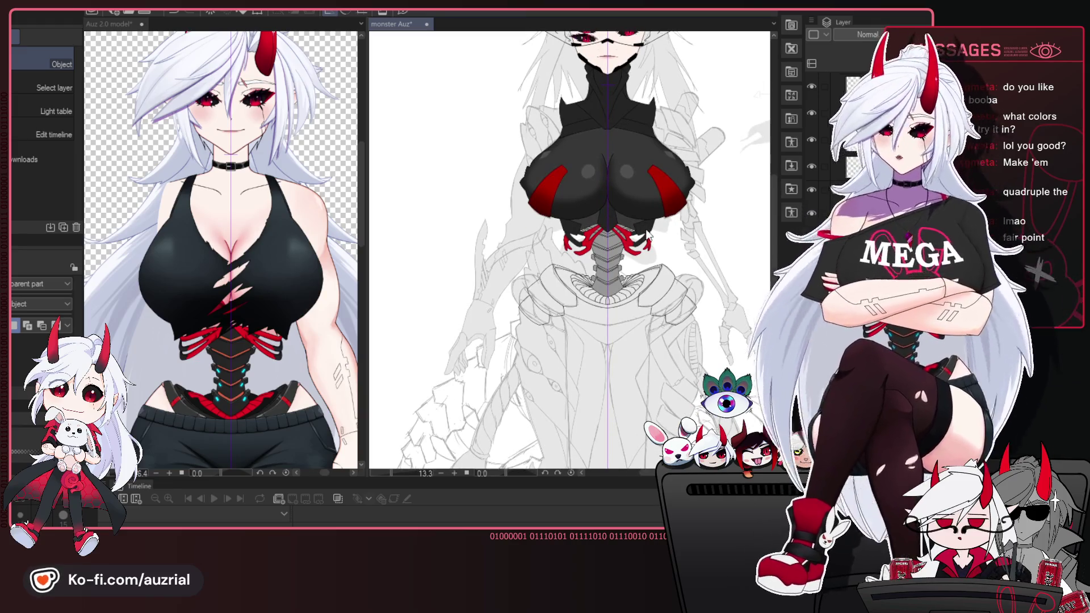
{"action": "scroll", "coordinate": [625, 220], "scroll_direction": "up", "scroll_amount": 2}
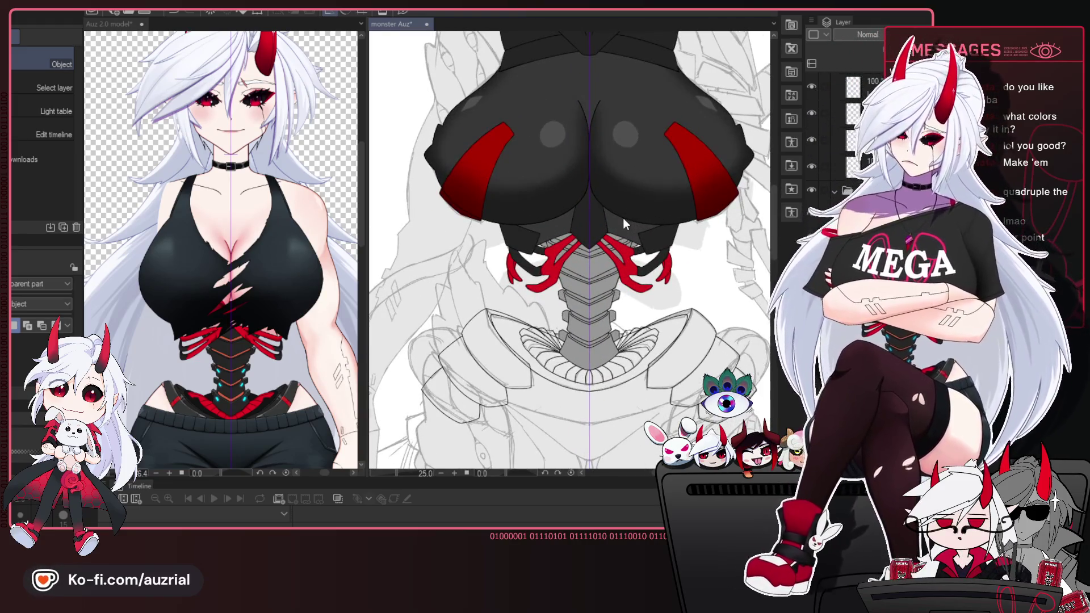
{"action": "left_click_drag", "start_coordinate": [623, 218], "coordinate": [634, 317]}
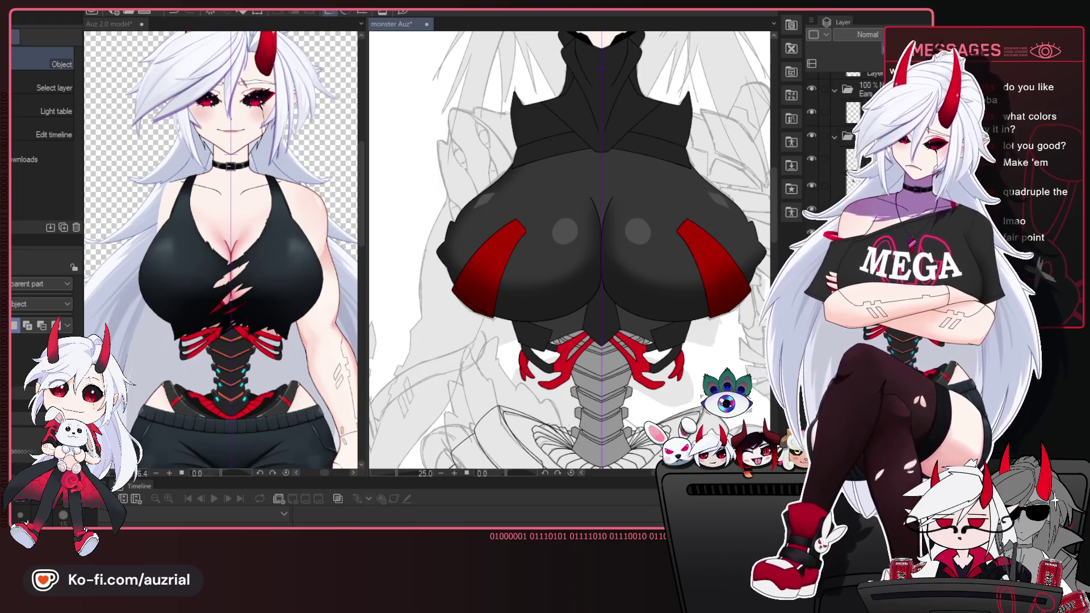
Zoom and pan to inspect the chest pieces, red stripes and lower armour up close.
{"action": "scroll", "coordinate": [670, 328], "scroll_direction": "down", "scroll_amount": 2}
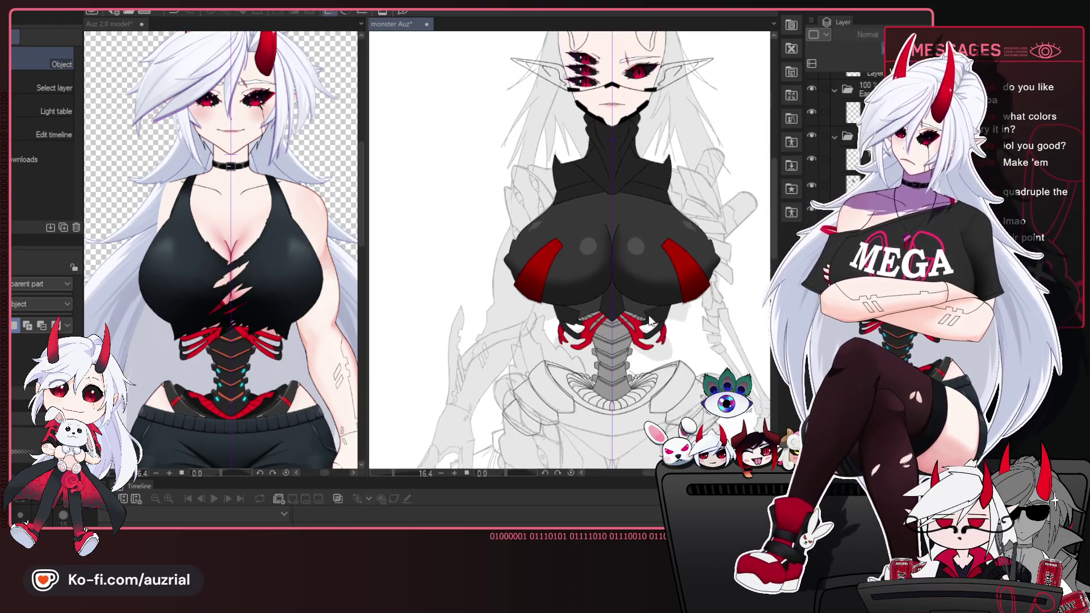
{"action": "scroll", "coordinate": [652, 313], "scroll_direction": "down", "scroll_amount": 1}
{"action": "scroll", "coordinate": [641, 295], "scroll_direction": "down", "scroll_amount": 1}
{"action": "scroll", "coordinate": [632, 318], "scroll_direction": "down", "scroll_amount": 1}
{"action": "scroll", "coordinate": [631, 315], "scroll_direction": "up", "scroll_amount": 2}
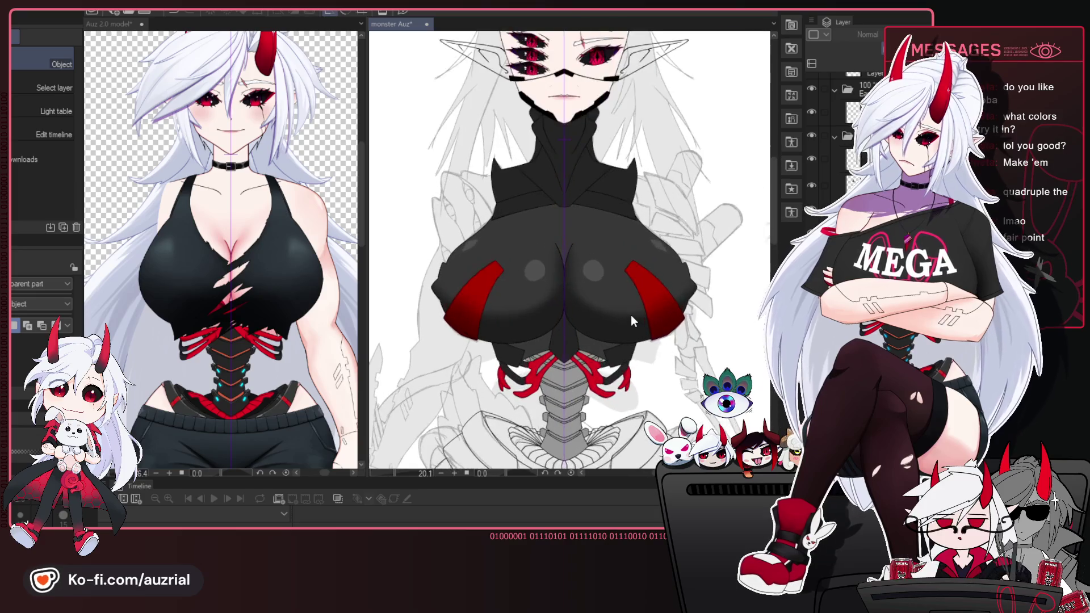
{"action": "scroll", "coordinate": [628, 282], "scroll_direction": "down", "scroll_amount": 2}
{"action": "mouse_move", "coordinate": [628, 282]}
{"action": "left_mouse_down"}
{"action": "mouse_move", "coordinate": [643, 109]}
{"action": "mouse_move", "coordinate": [617, 288]}
{"action": "mouse_move", "coordinate": [637, 257]}
{"action": "left_mouse_up"}
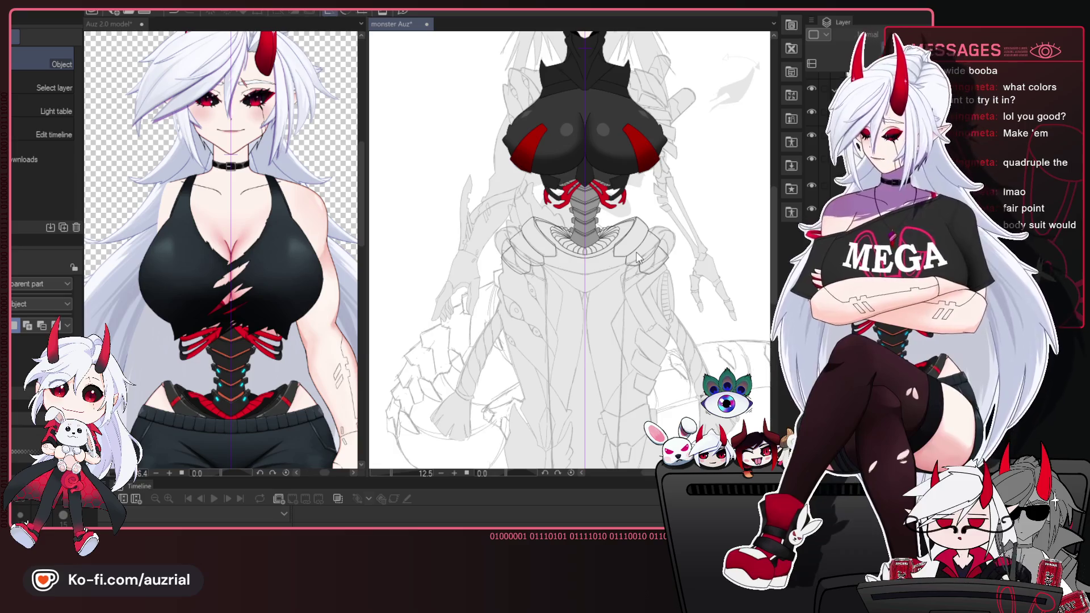
{"action": "scroll", "coordinate": [630, 247], "scroll_direction": "up", "scroll_amount": 5}
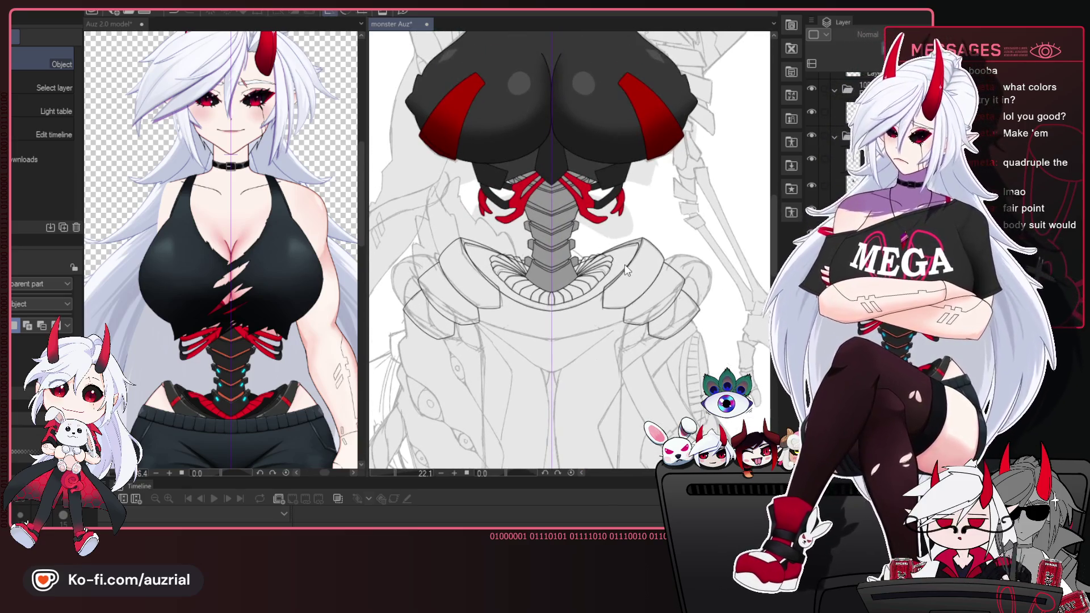
{"action": "scroll", "coordinate": [602, 239], "scroll_direction": "down", "scroll_amount": 2}
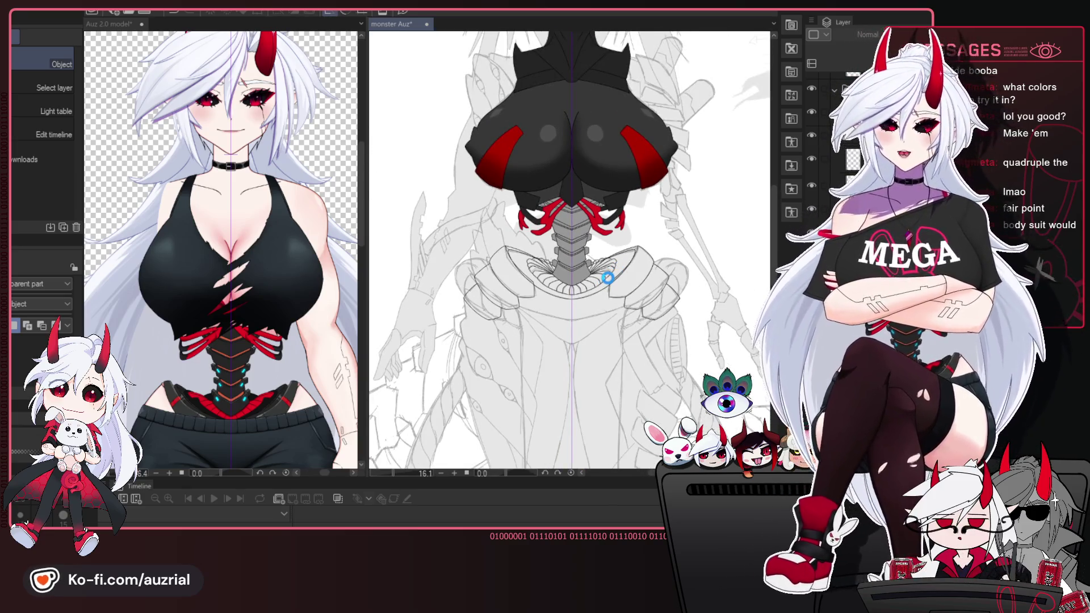
{"action": "mouse_move", "coordinate": [602, 250]}
{"action": "left_mouse_down"}
{"action": "mouse_move", "coordinate": [600, 278]}
{"action": "mouse_move", "coordinate": [603, 244]}
{"action": "left_mouse_up"}
{"action": "scroll", "coordinate": [603, 243], "scroll_direction": "up", "scroll_amount": 3}
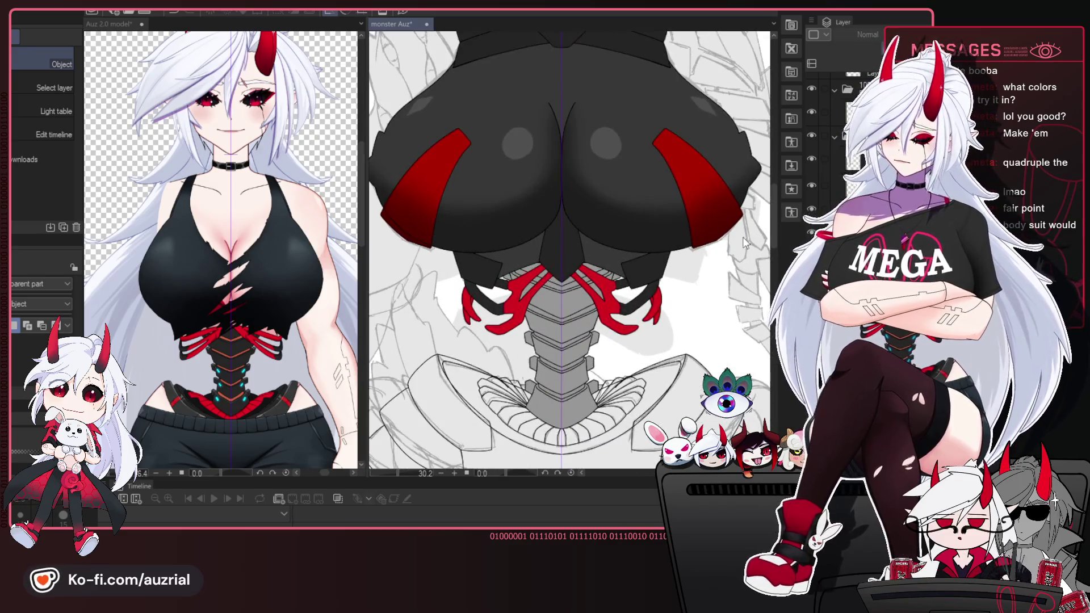
Select a layer and collapse the expanded folder in the Layer panel.
{"action": "left_click", "coordinate": [817, 156]}
{"action": "scroll", "coordinate": [817, 153], "scroll_direction": "up", "scroll_amount": 2}
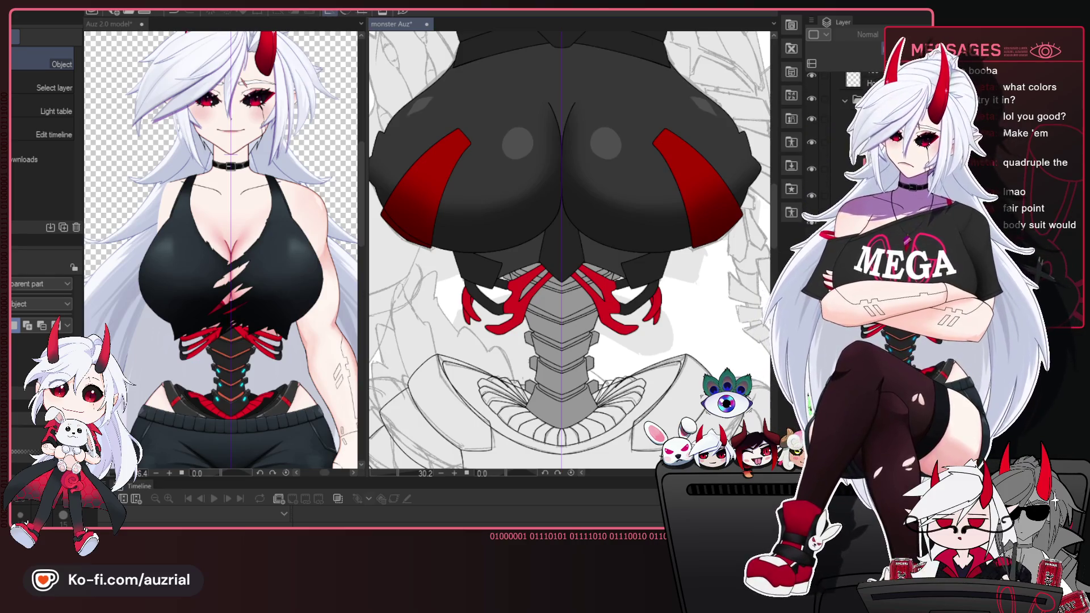
{"action": "scroll", "coordinate": [817, 153], "scroll_direction": "down", "scroll_amount": 1}
{"action": "left_click", "coordinate": [855, 76]}
{"action": "scroll", "coordinate": [840, 141], "scroll_direction": "up", "scroll_amount": 2}
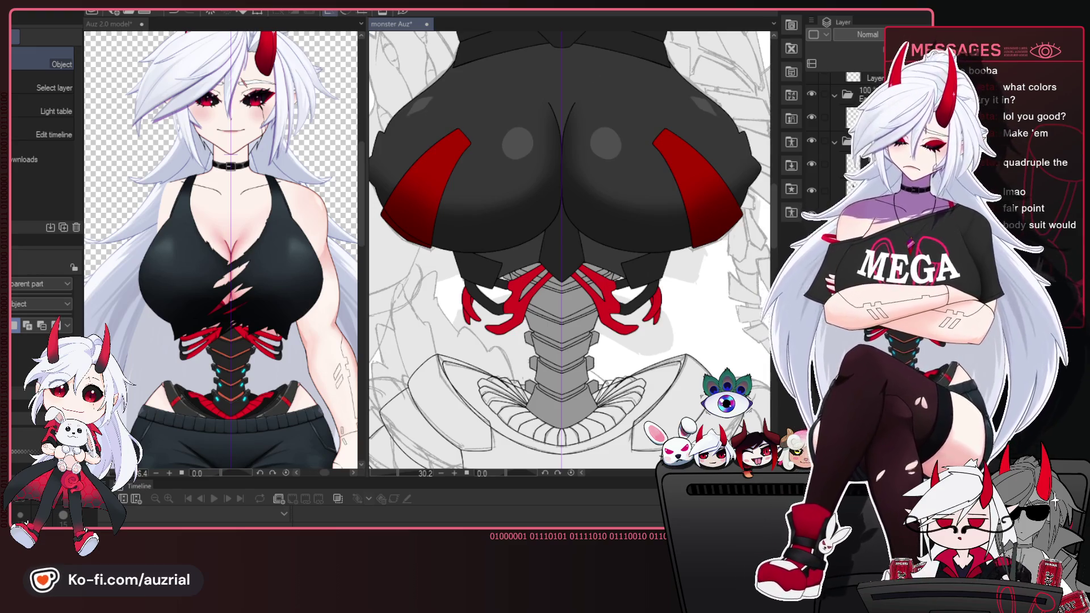
{"action": "scroll", "coordinate": [699, 221], "scroll_direction": "down", "scroll_amount": 3}
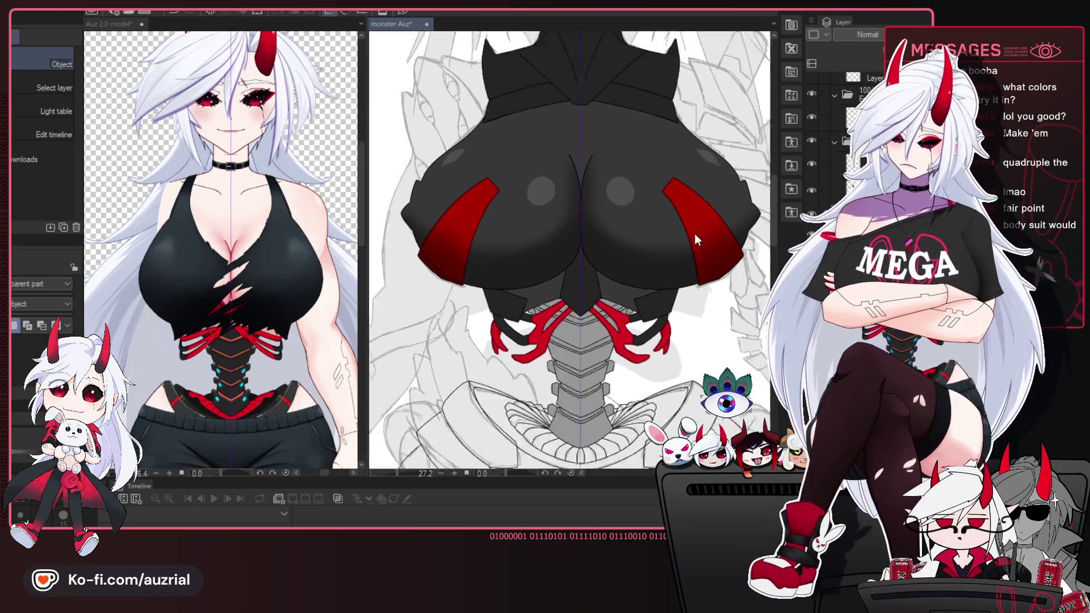
{"action": "scroll", "coordinate": [732, 250], "scroll_direction": "up", "scroll_amount": 1}
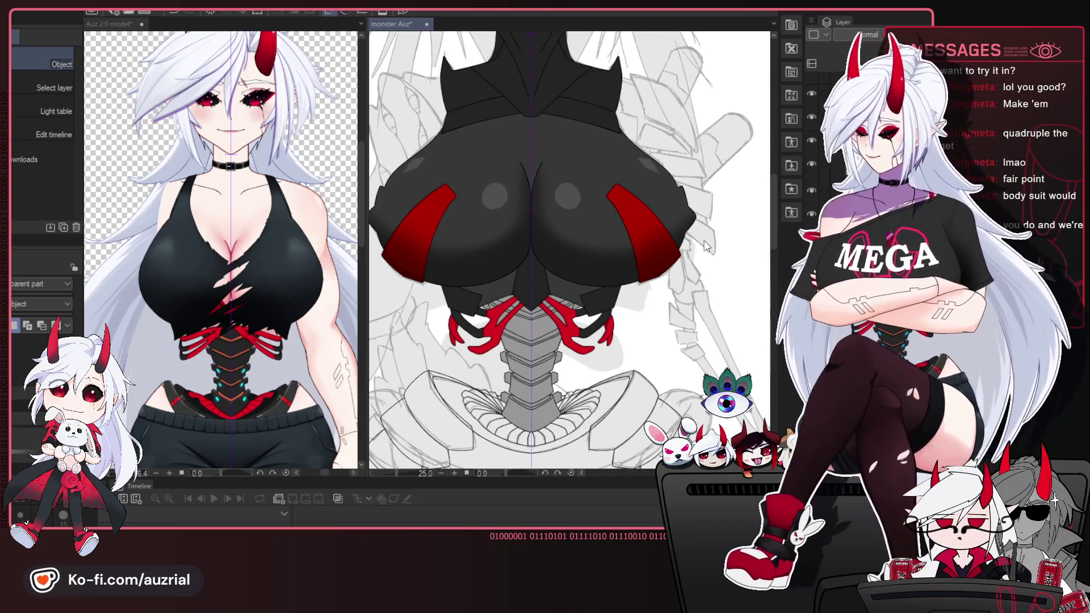
{"action": "left_click_drag", "start_coordinate": [677, 193], "coordinate": [714, 215]}
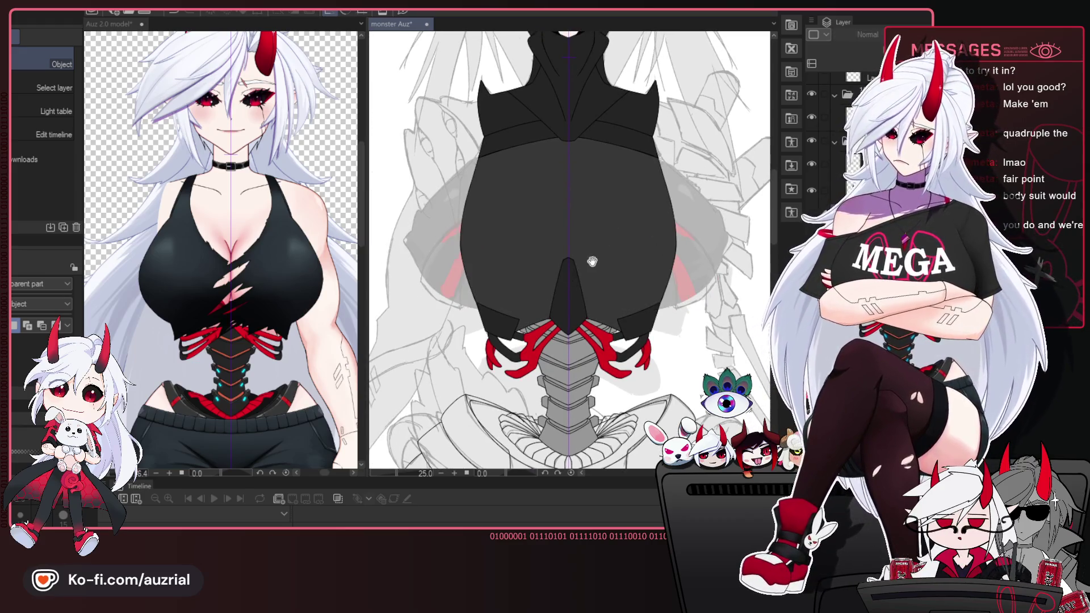
Pan over the chest, down across the lower armour sketch, and back up to the head.
{"action": "left_click_drag", "start_coordinate": [593, 262], "coordinate": [603, 265]}
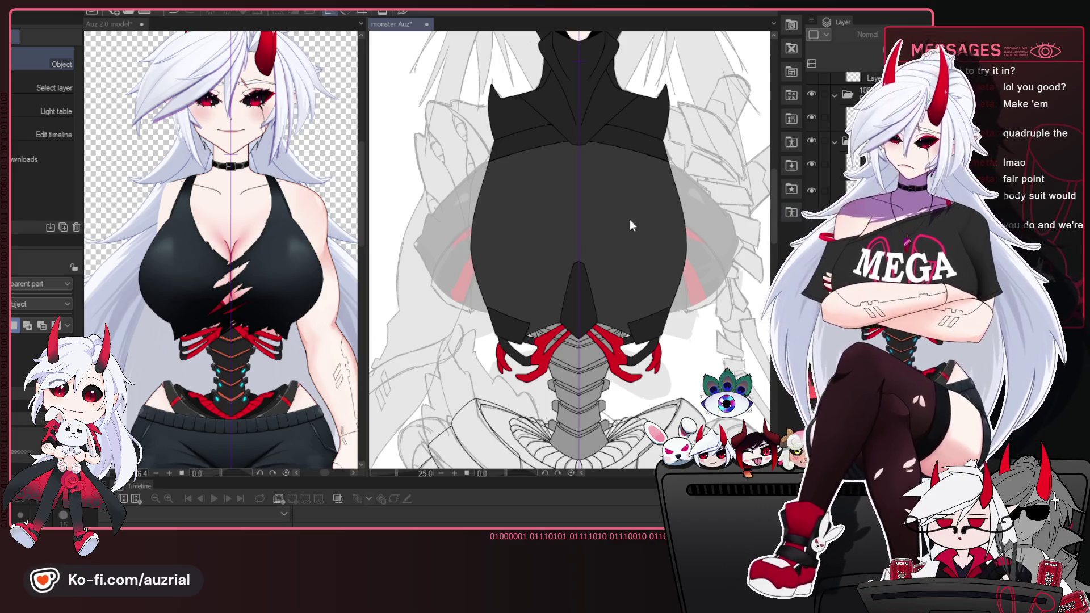
{"action": "mouse_move", "coordinate": [667, 218]}
{"action": "left_mouse_down"}
{"action": "mouse_move", "coordinate": [635, 264]}
{"action": "mouse_move", "coordinate": [604, 191]}
{"action": "left_mouse_up"}
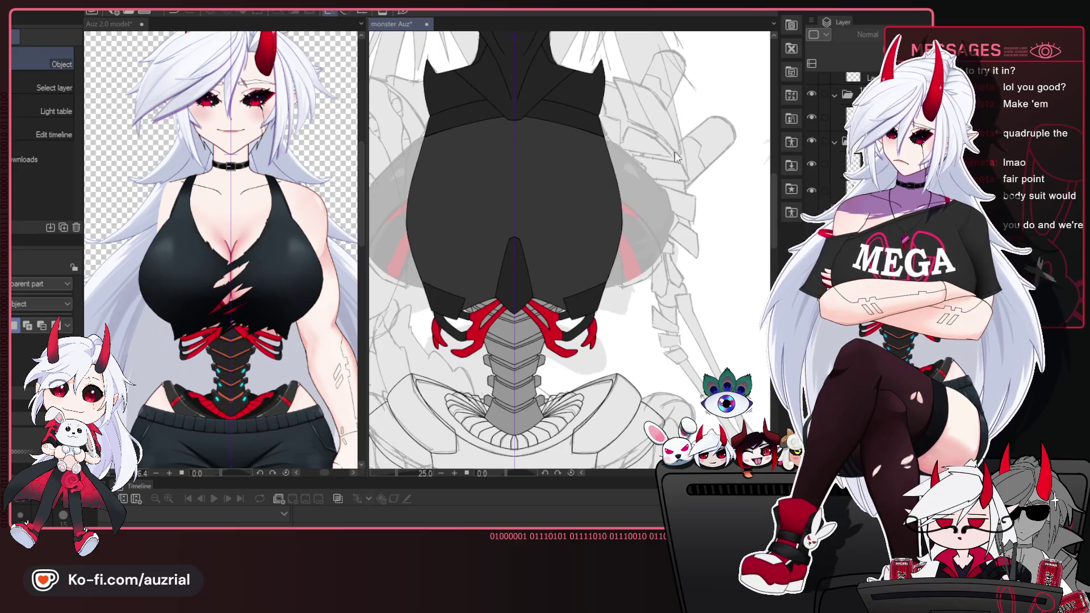
{"action": "scroll", "coordinate": [656, 309], "scroll_direction": "down", "scroll_amount": 2}
{"action": "left_click_drag", "start_coordinate": [655, 310], "coordinate": [558, 226]}
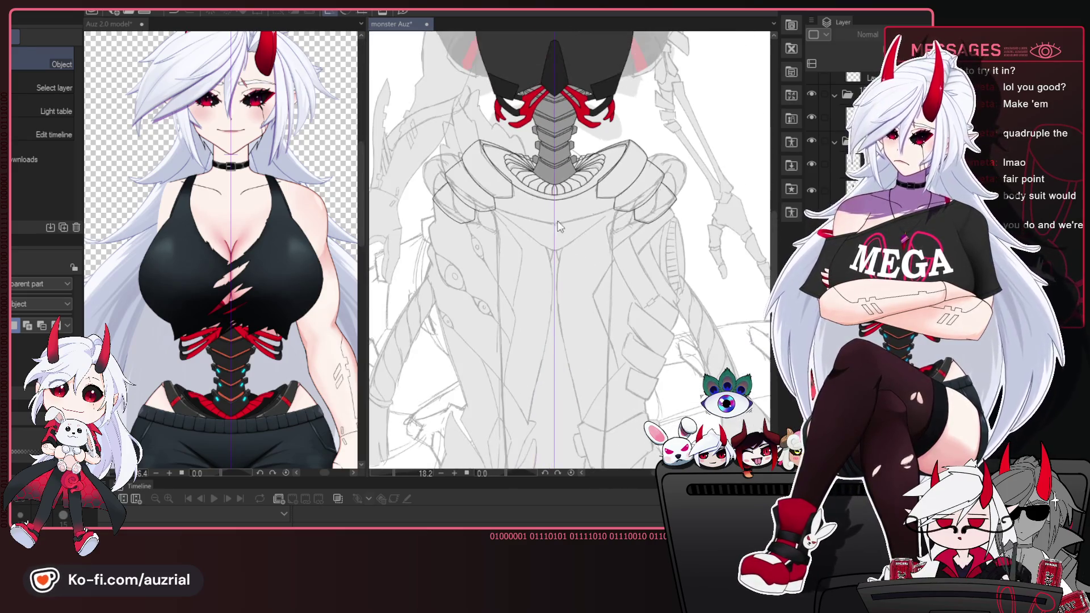
{"action": "left_click_drag", "start_coordinate": [562, 308], "coordinate": [544, 200]}
{"action": "left_click_drag", "start_coordinate": [553, 296], "coordinate": [555, 310]}
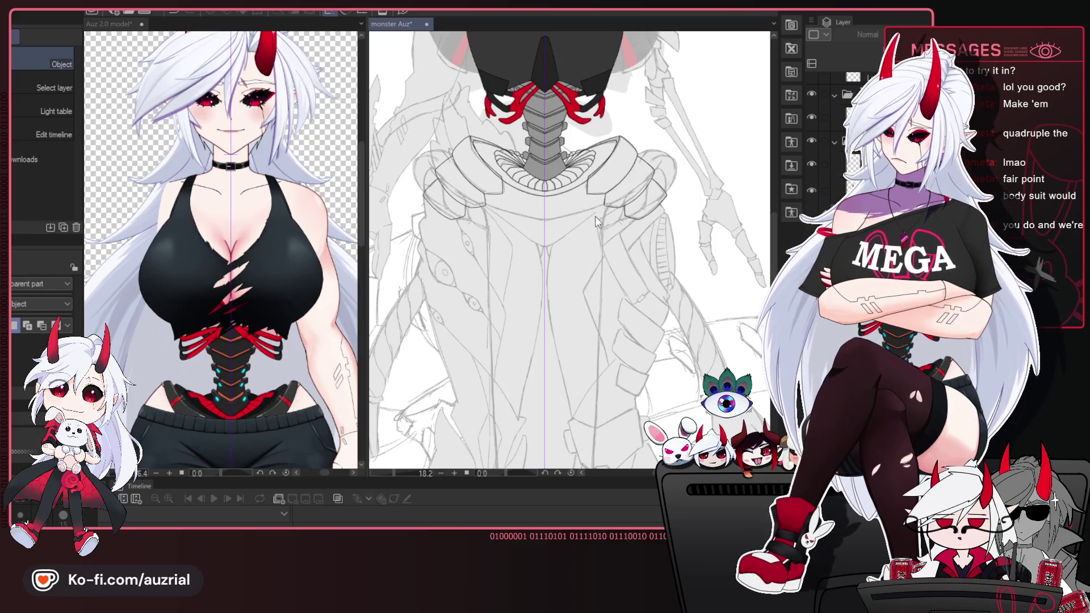
{"action": "mouse_move", "coordinate": [583, 232]}
{"action": "left_mouse_down"}
{"action": "mouse_move", "coordinate": [587, 218]}
{"action": "mouse_move", "coordinate": [593, 332]}
{"action": "left_mouse_up"}
{"action": "left_click_drag", "start_coordinate": [614, 176], "coordinate": [607, 328]}
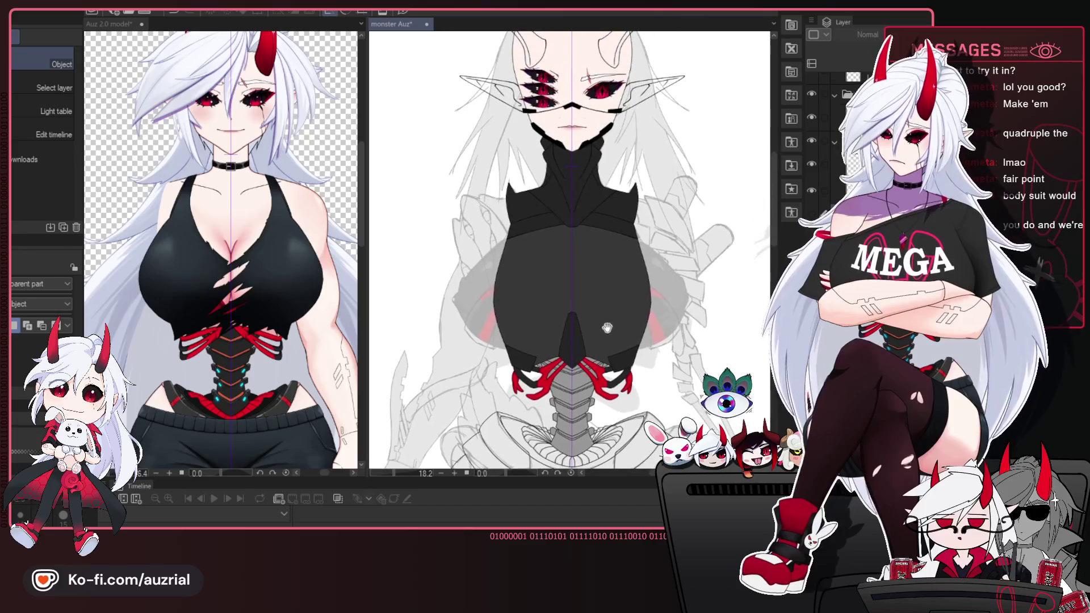
Hide the black face mask and bodysuit layer to expose the grey sketch.
{"action": "scroll", "coordinate": [556, 155], "scroll_direction": "up", "scroll_amount": 1}
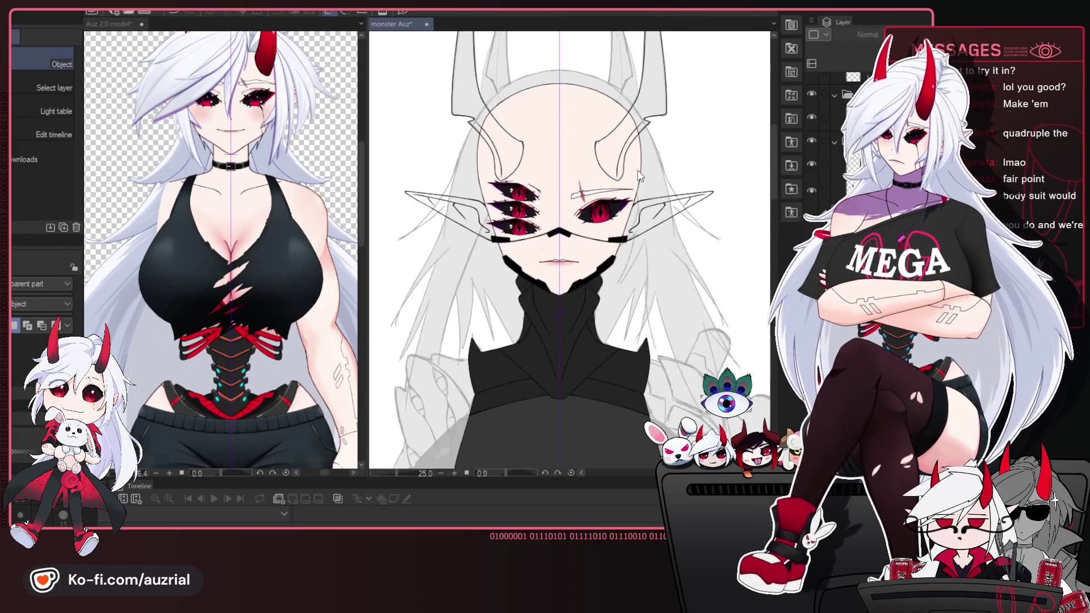
{"action": "scroll", "coordinate": [557, 155], "scroll_direction": "up", "scroll_amount": 1}
{"action": "scroll", "coordinate": [823, 142], "scroll_direction": "down", "scroll_amount": 2}
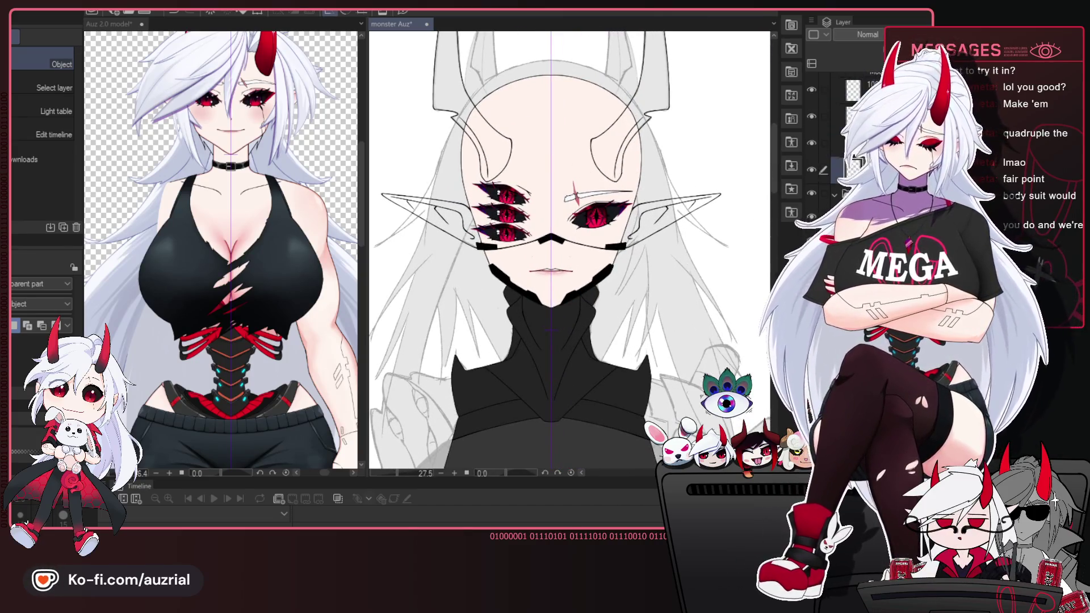
{"action": "scroll", "coordinate": [817, 142], "scroll_direction": "down", "scroll_amount": 2}
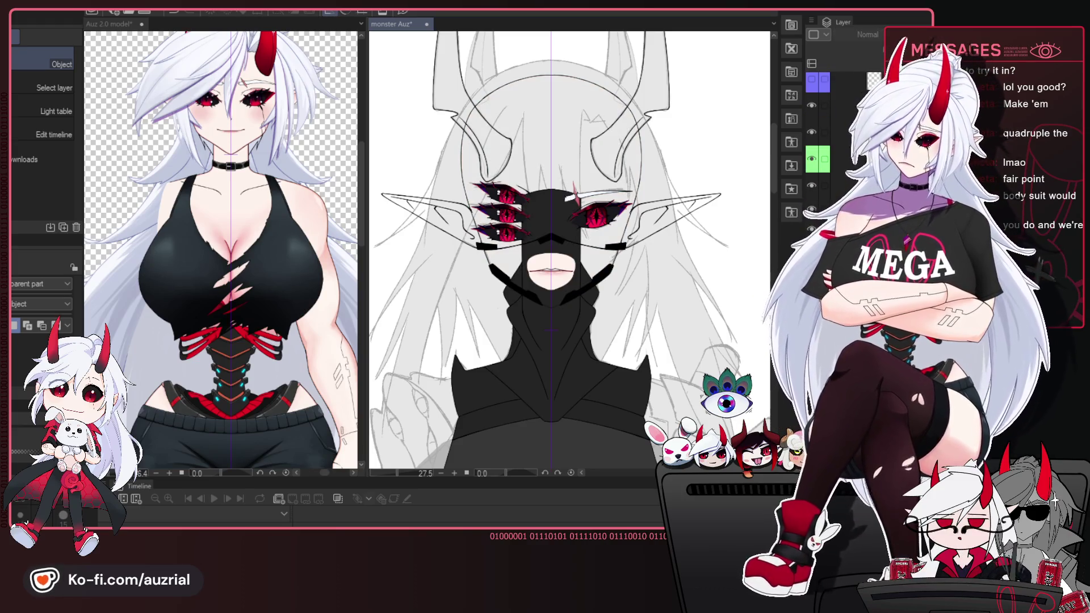
{"action": "left_click", "coordinate": [812, 209]}
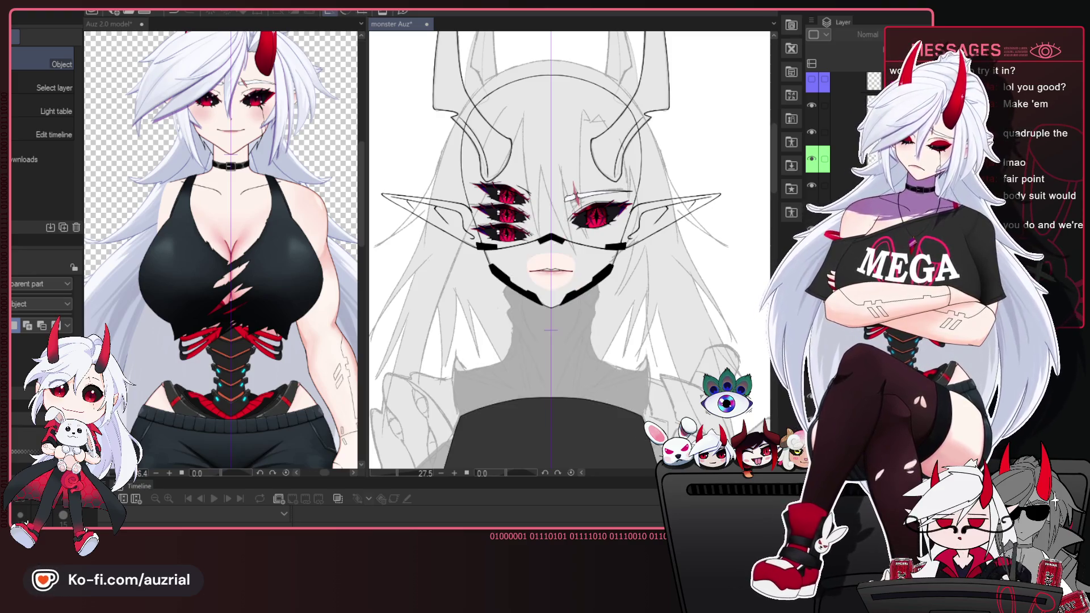
{"action": "left_click_drag", "start_coordinate": [588, 294], "coordinate": [600, 307]}
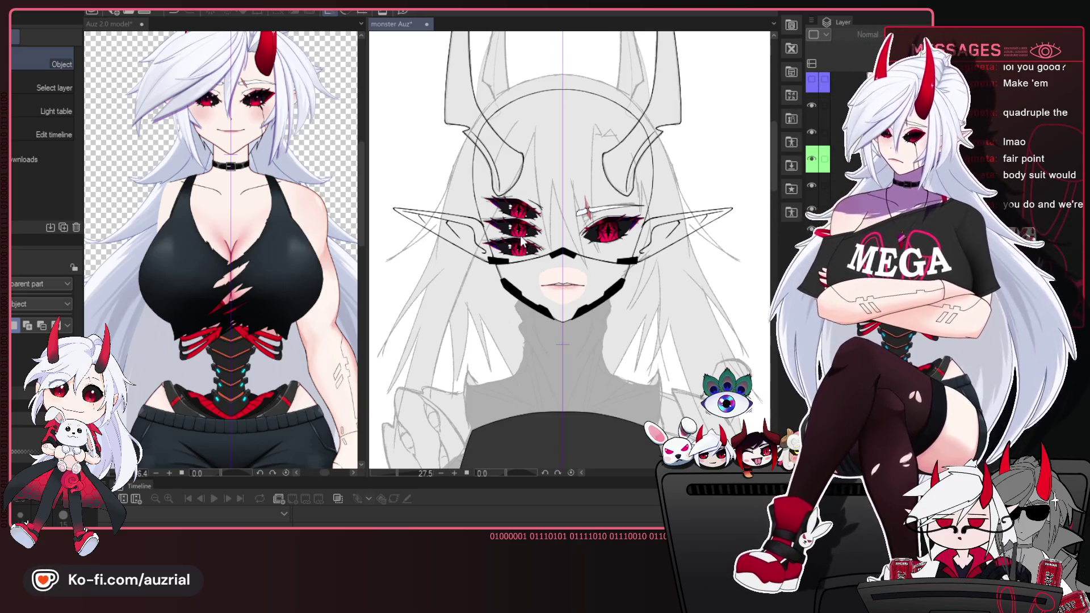
Zoom and pan to frame the face and neck for review.
{"action": "scroll", "coordinate": [567, 250], "scroll_direction": "down", "scroll_amount": 1}
{"action": "scroll", "coordinate": [568, 250], "scroll_direction": "down", "scroll_amount": 1}
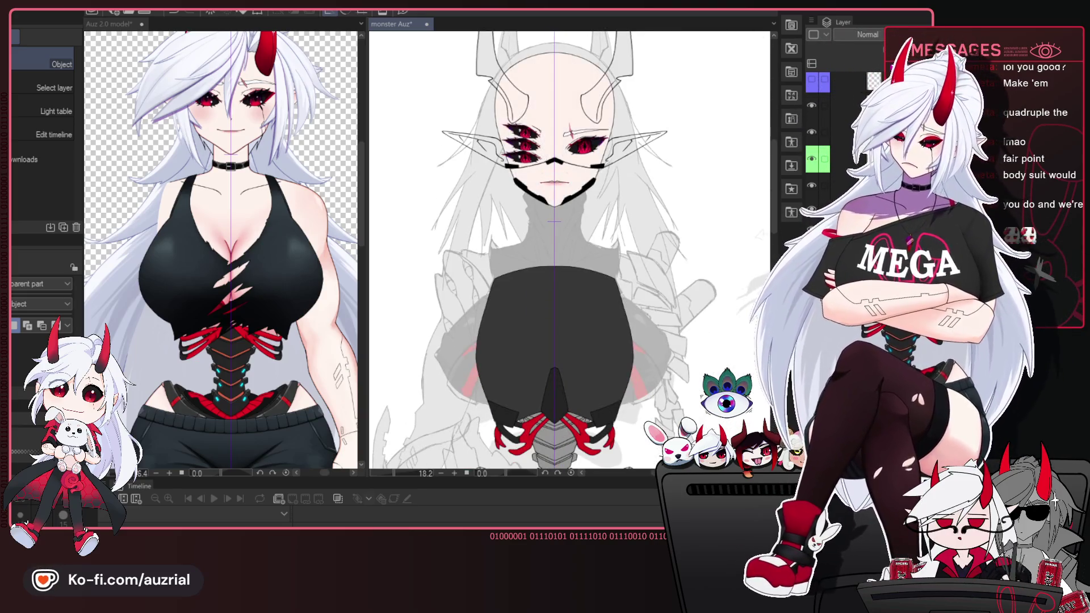
{"action": "scroll", "coordinate": [568, 147], "scroll_direction": "up", "scroll_amount": 1}
{"action": "scroll", "coordinate": [567, 149], "scroll_direction": "up", "scroll_amount": 1}
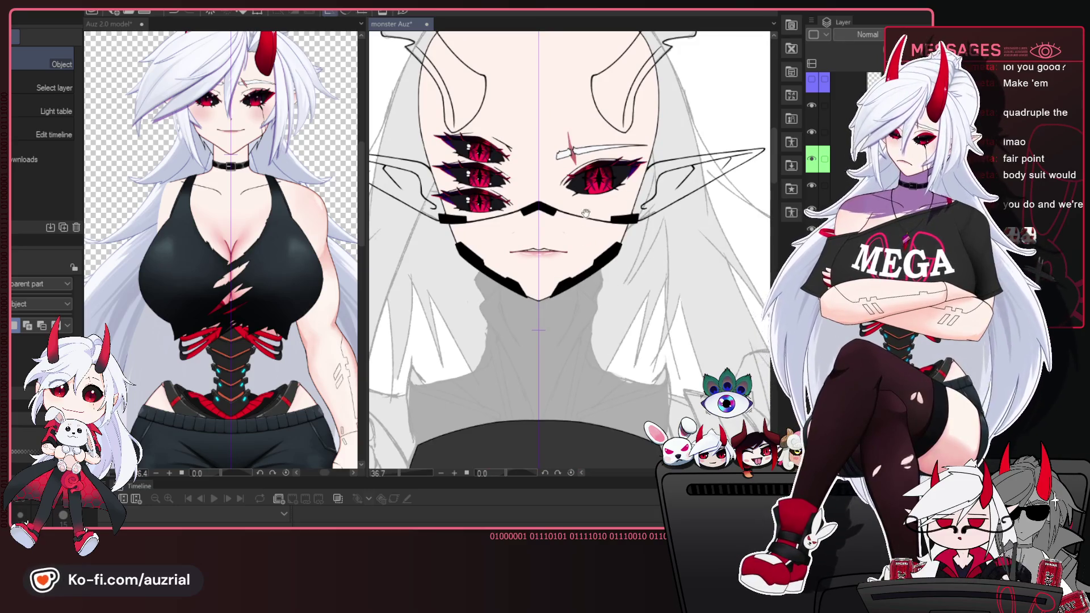
{"action": "left_click_drag", "start_coordinate": [647, 271], "coordinate": [606, 347]}
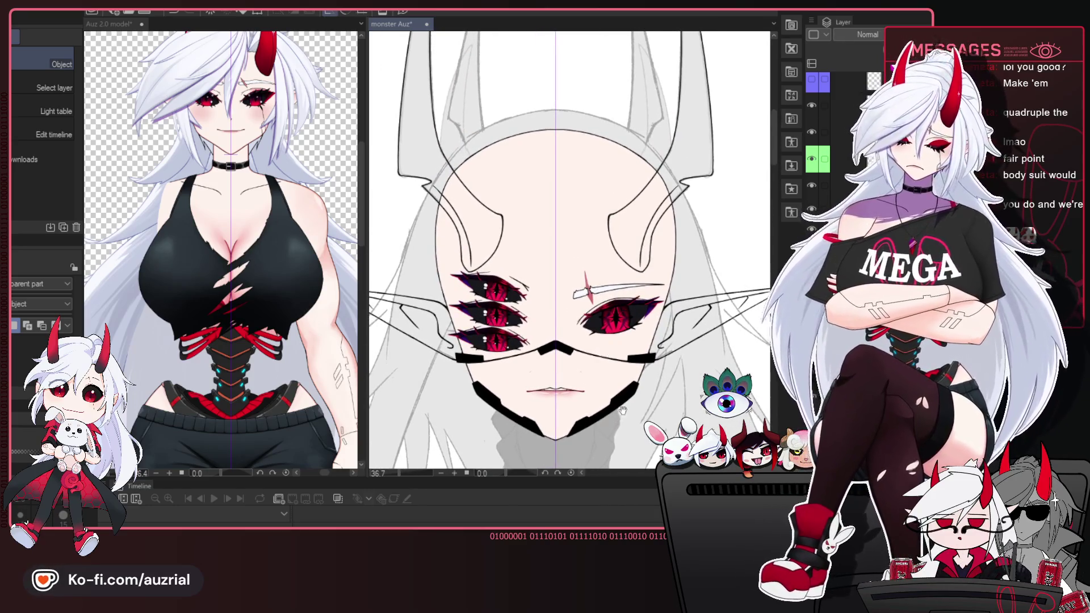
{"action": "scroll", "coordinate": [595, 227], "scroll_direction": "down", "scroll_amount": 1}
{"action": "scroll", "coordinate": [557, 312], "scroll_direction": "down", "scroll_amount": 1}
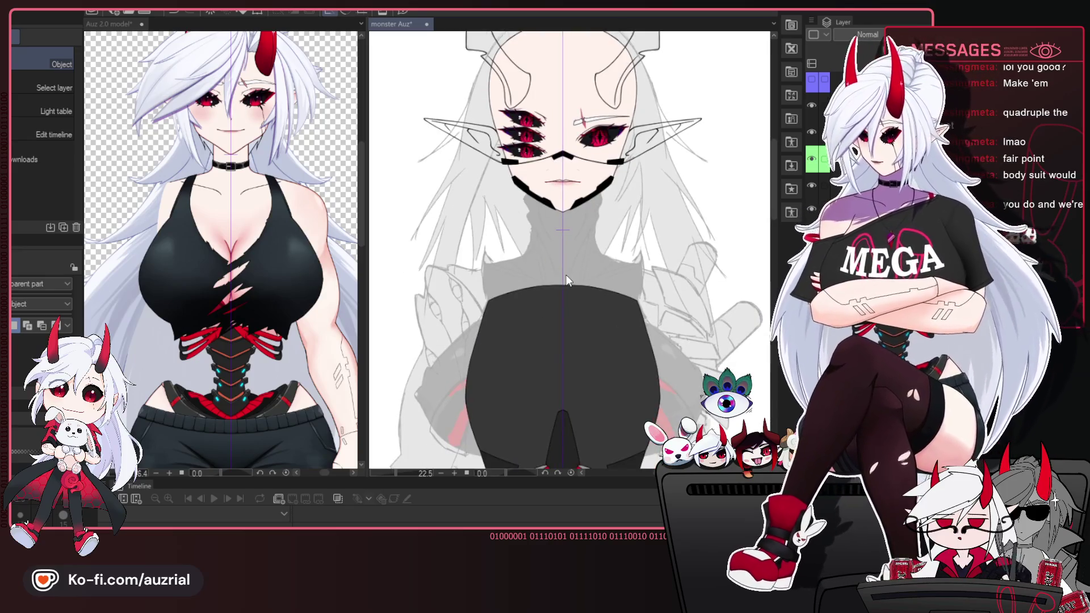
{"action": "scroll", "coordinate": [547, 278], "scroll_direction": "down", "scroll_amount": 1}
{"action": "scroll", "coordinate": [546, 291], "scroll_direction": "up", "scroll_amount": 1}
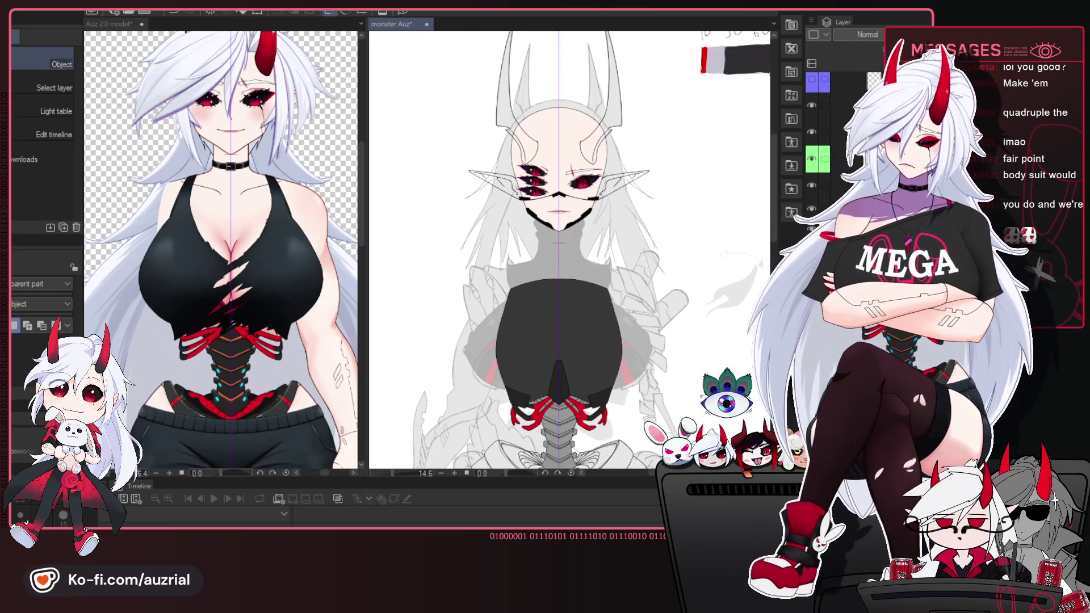
{"action": "left_click_drag", "start_coordinate": [592, 206], "coordinate": [610, 241]}
{"action": "scroll", "coordinate": [574, 239], "scroll_direction": "up", "scroll_amount": 1}
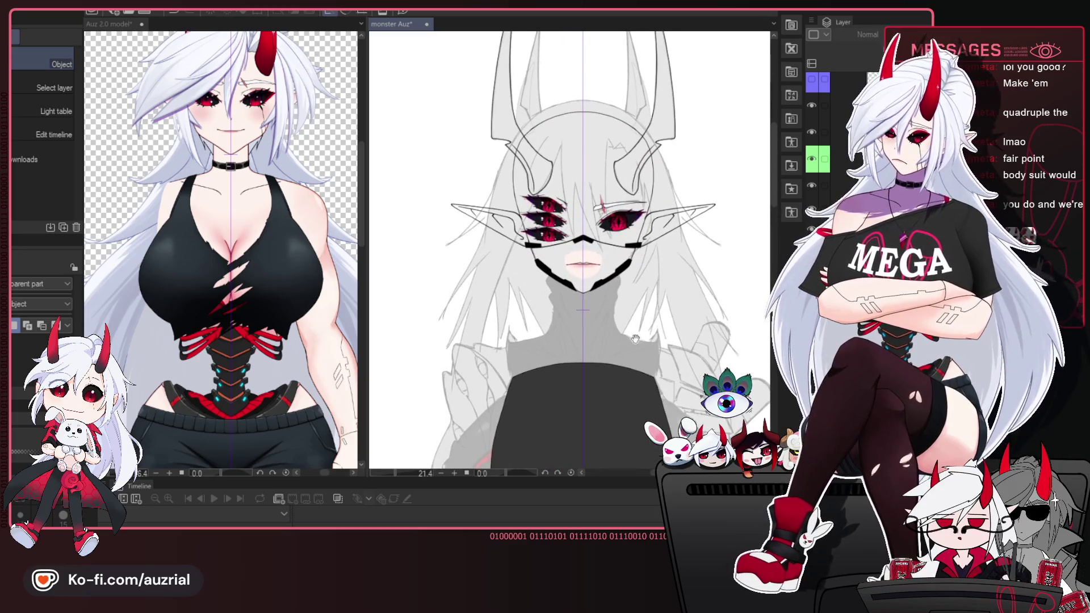
{"action": "left_click_drag", "start_coordinate": [635, 339], "coordinate": [626, 256]}
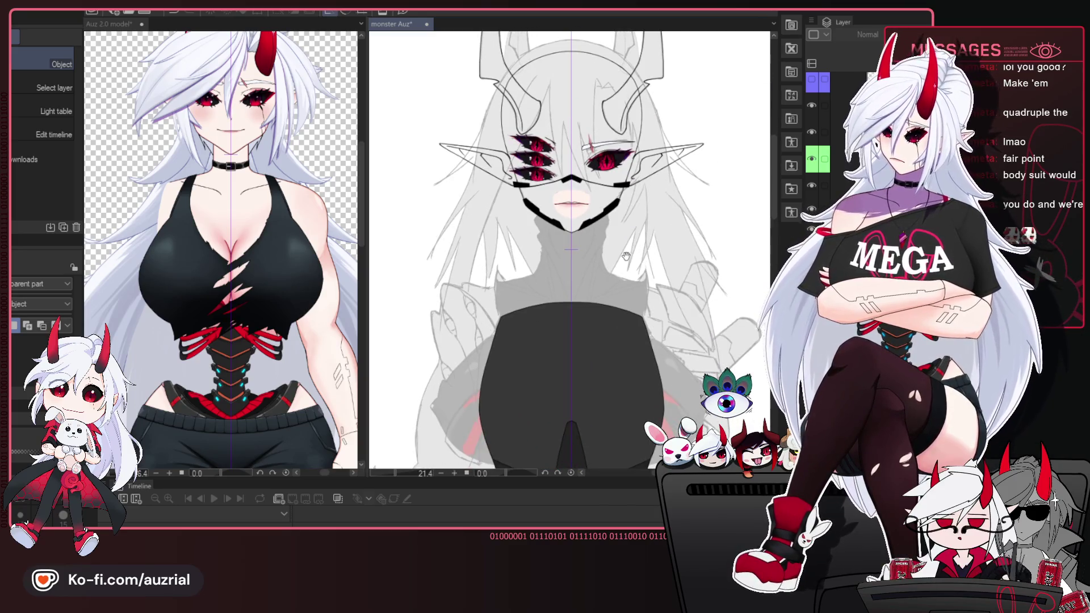